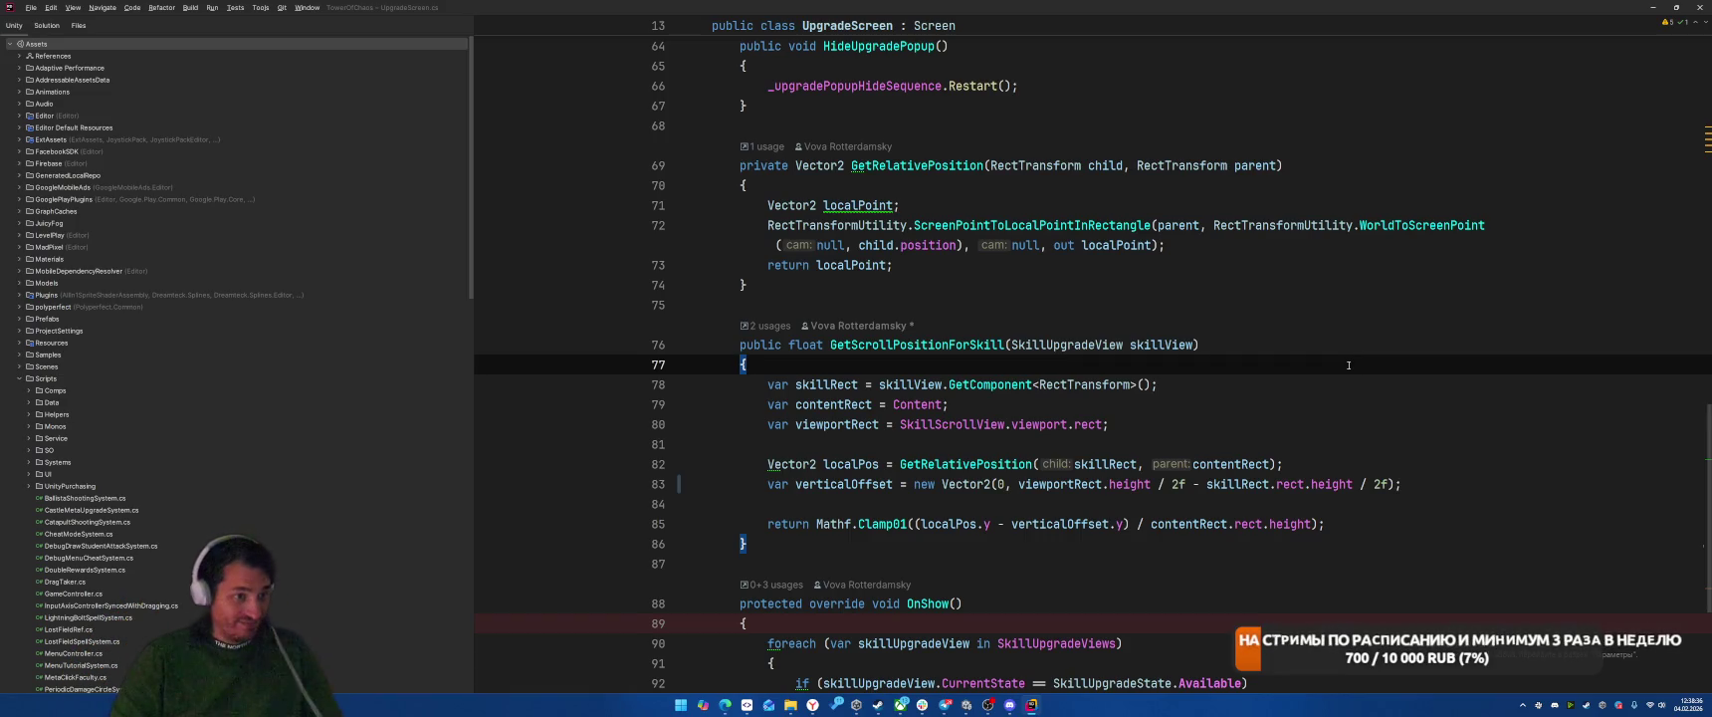
# Step: Delete the GetRelativePosition helper method from UpgradeScreen.cs
pyautogui.moveTo(825, 160); pyautogui.dragTo(920, 299)
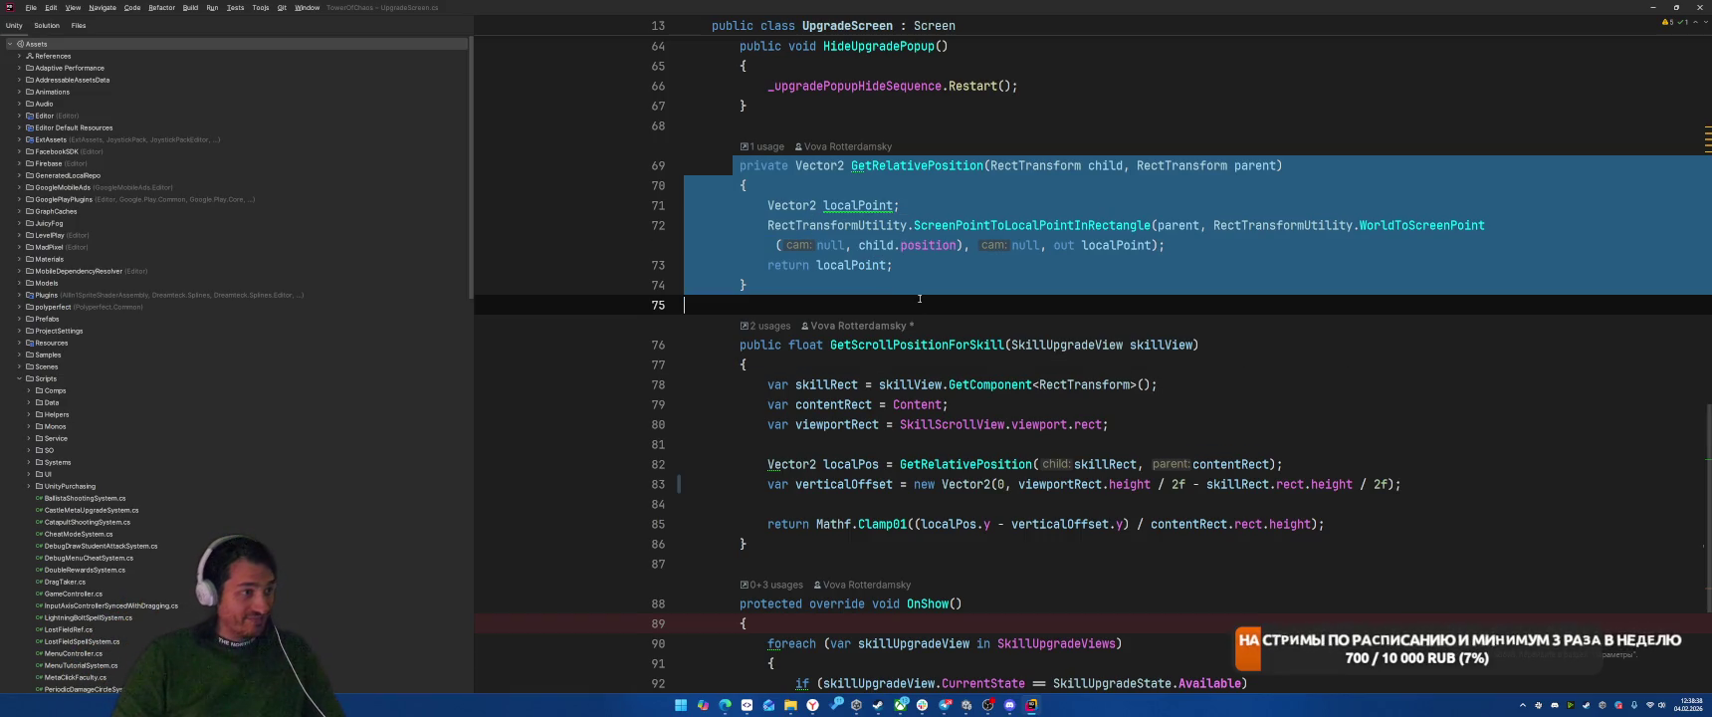
pyautogui.press('Delete')
pyautogui.scroll(3, 1044, 348)
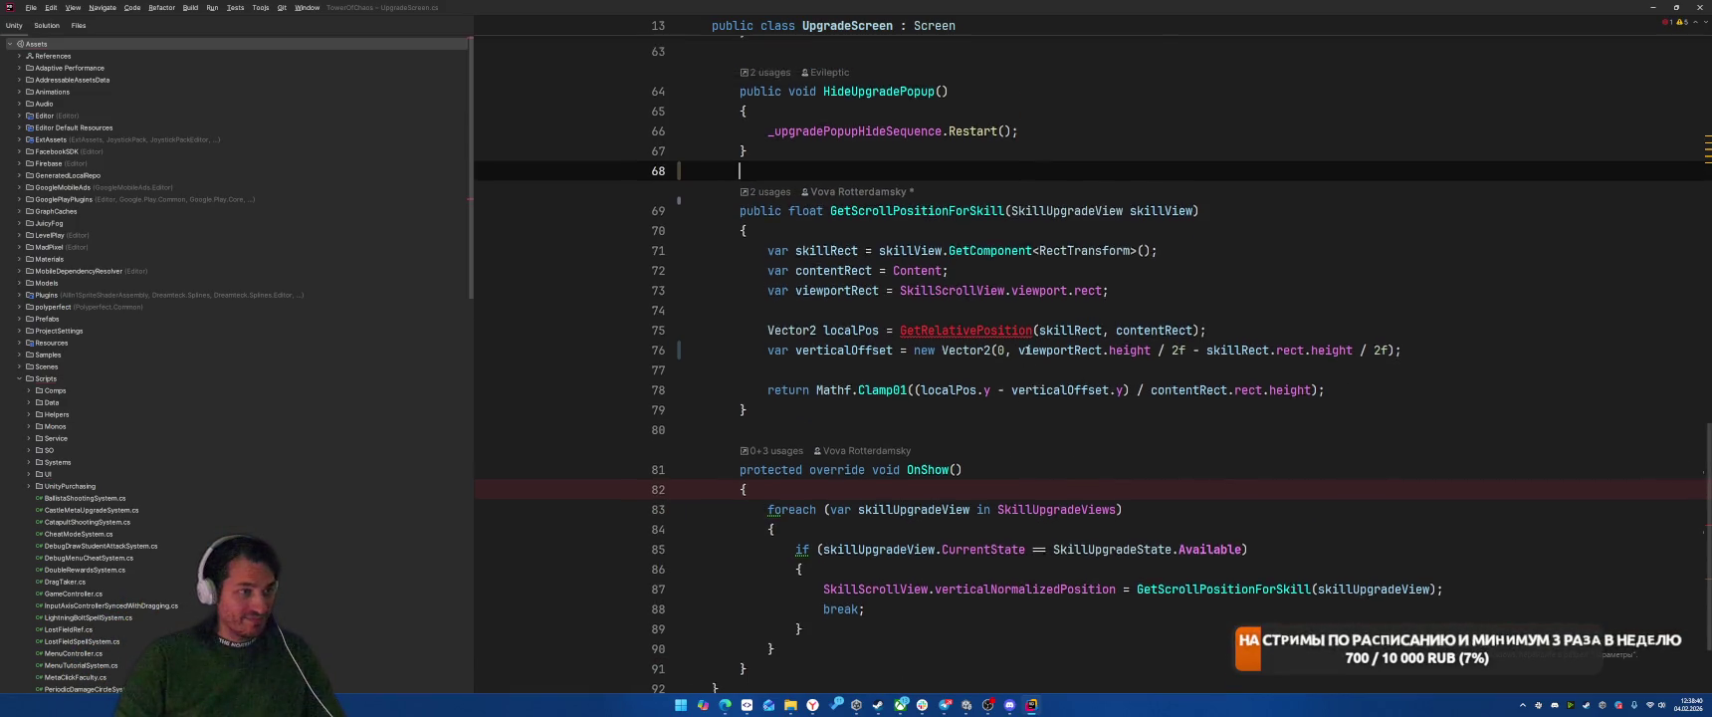
# Step: Delete the verticalOffset line in GetScrollPositionForSkill
pyautogui.click(1002, 464)
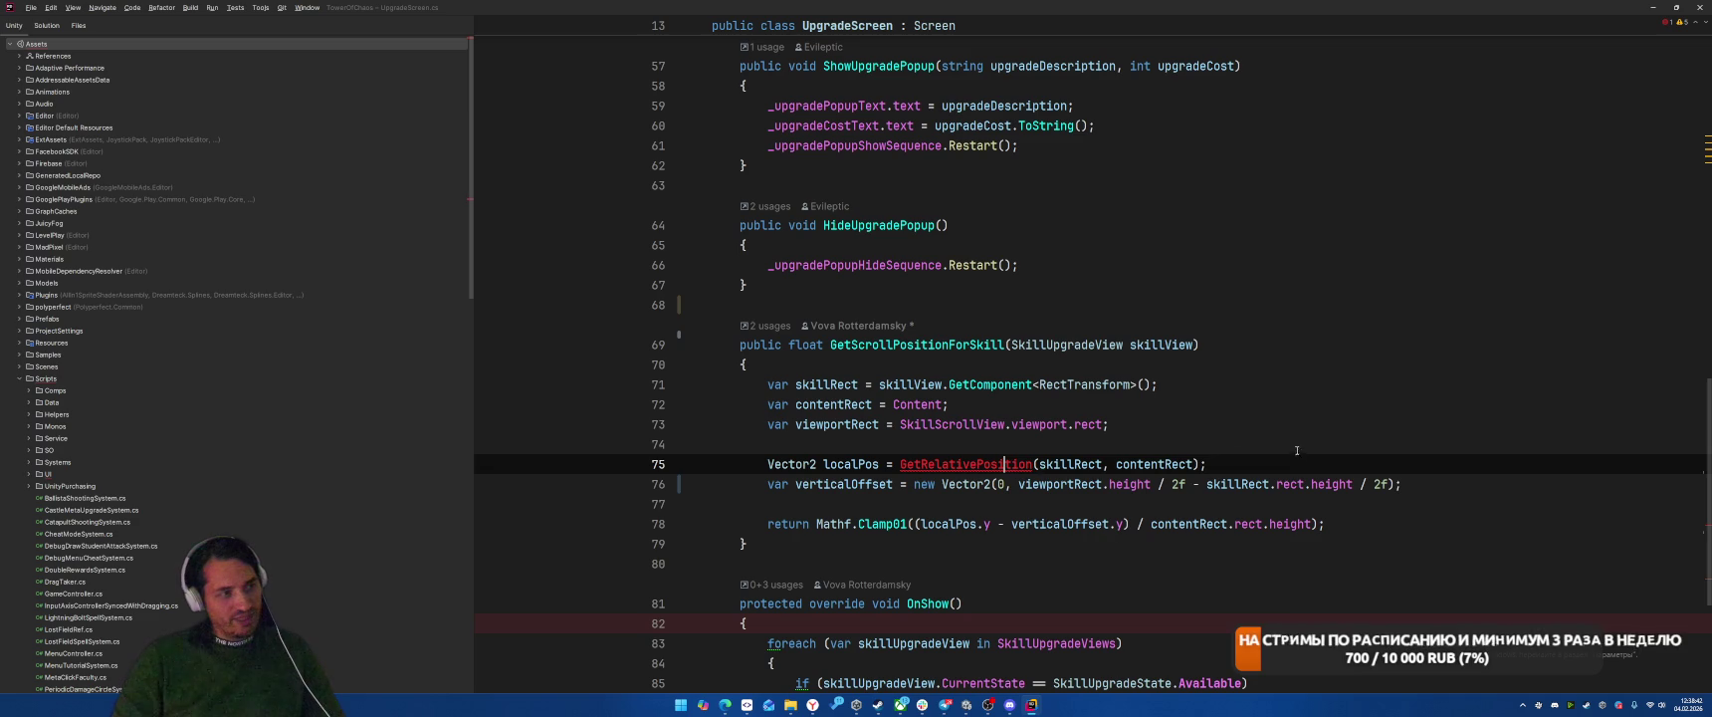
pyautogui.click(1076, 424)
pyautogui.press('End')
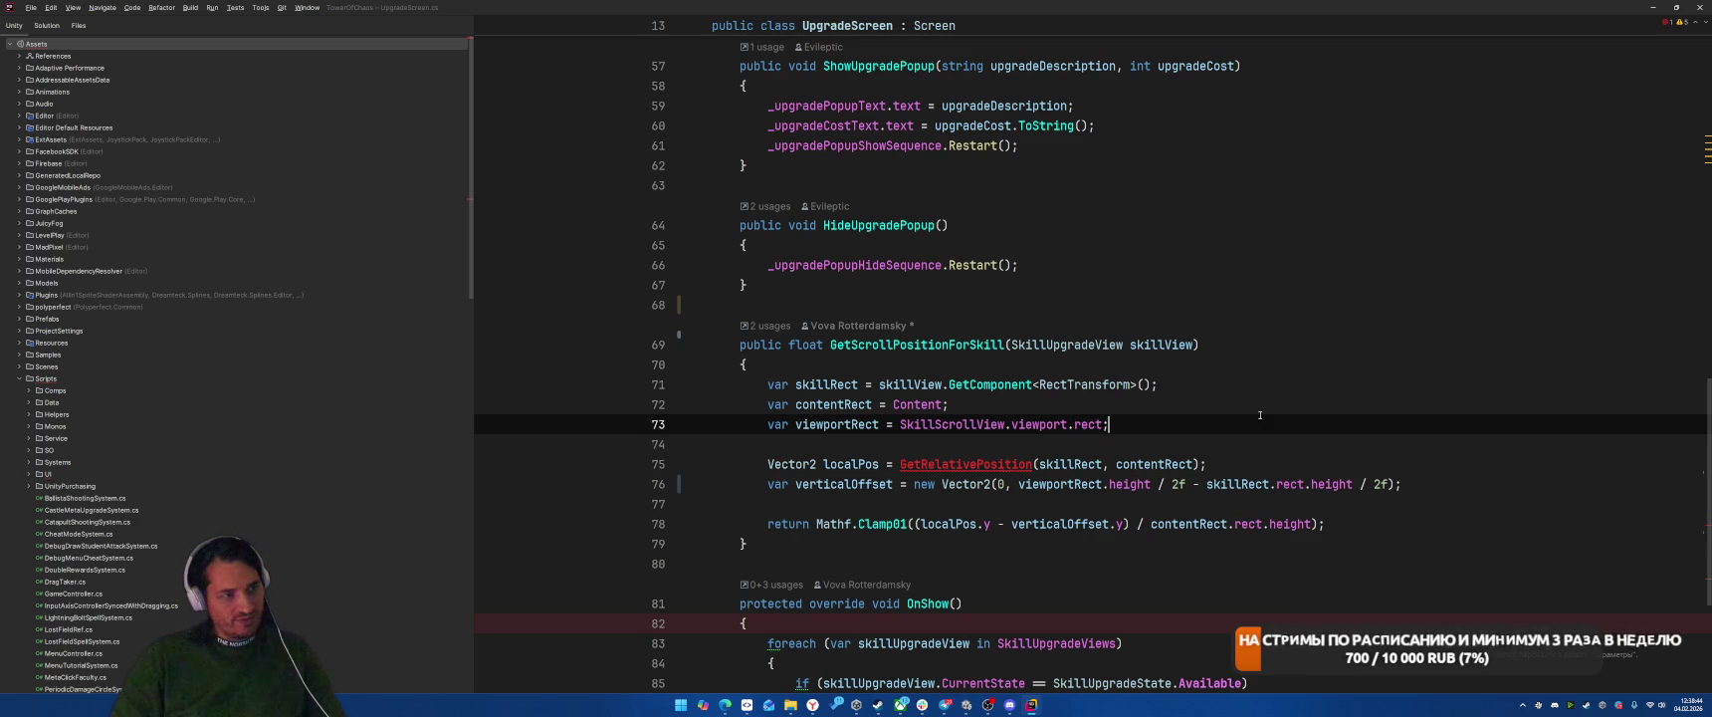
pyautogui.press('Down')
pyautogui.press('Down')
pyautogui.press('Down')
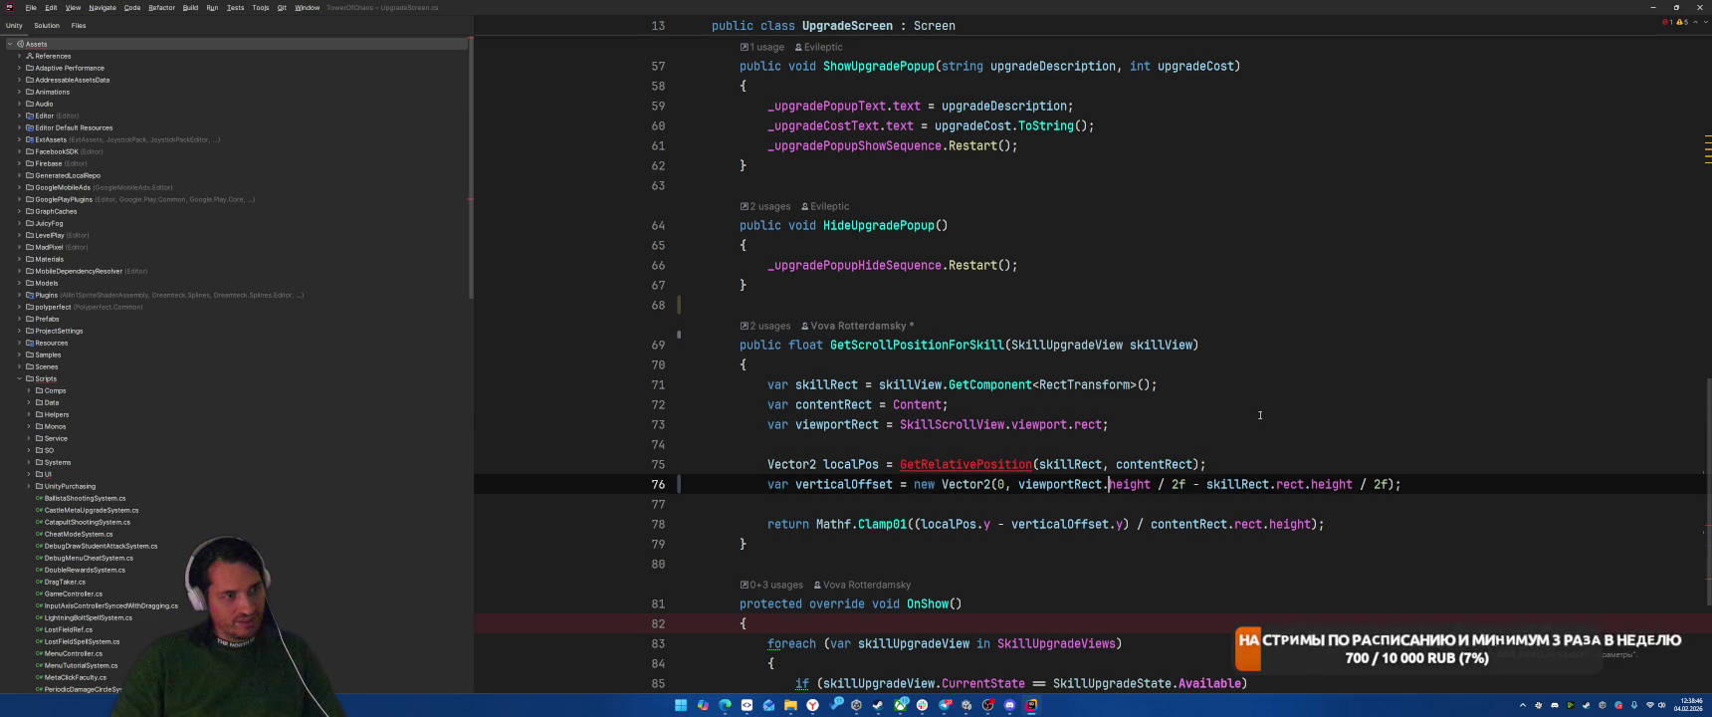
pyautogui.press('Up')
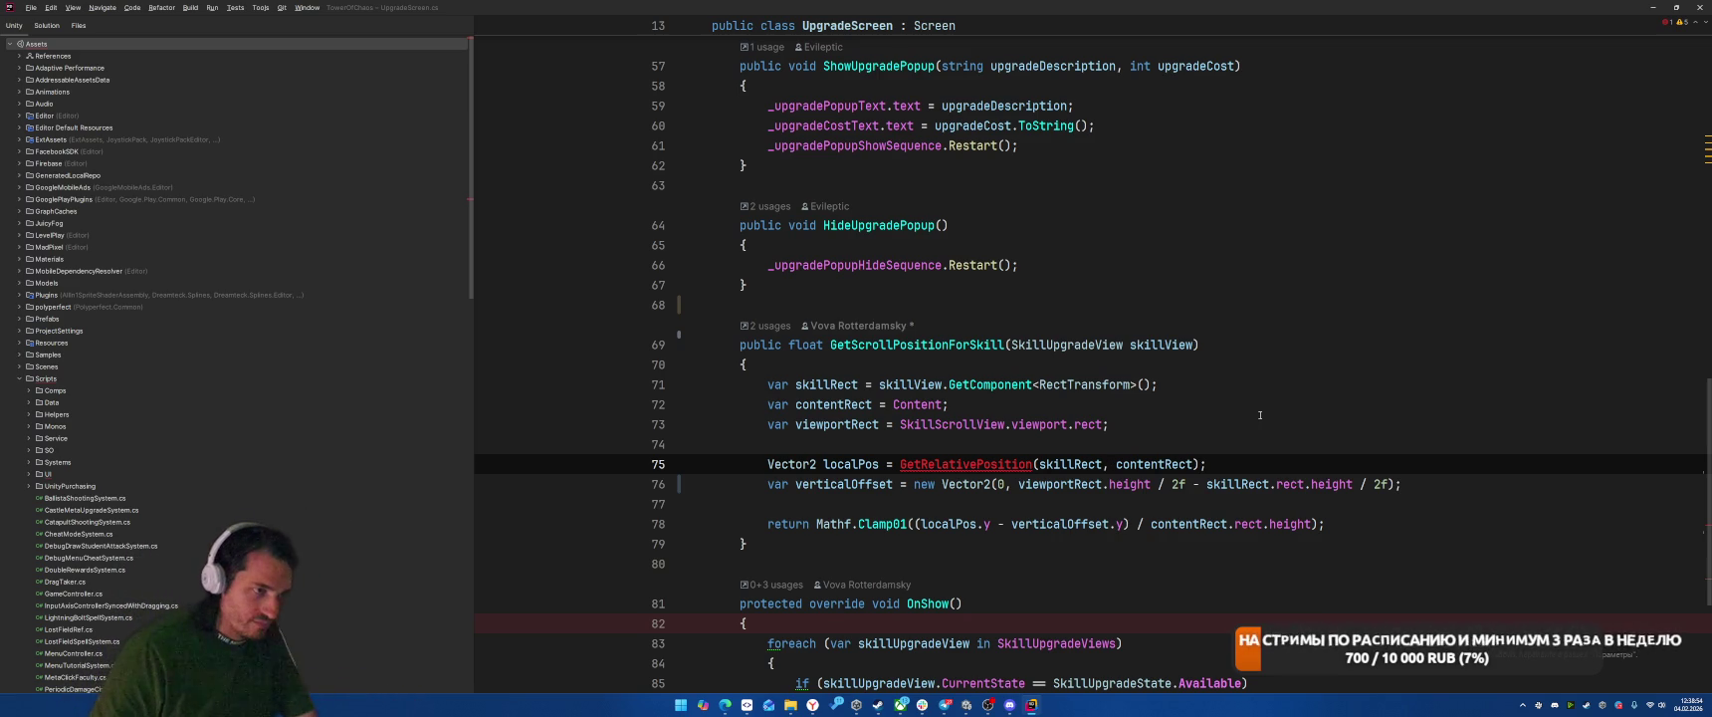
pyautogui.press('Home')
pyautogui.hotkey('ctrl', 'Right')
pyautogui.hotkey('ctrl', 'Right')
pyautogui.hotkey('ctrl', 'Right')
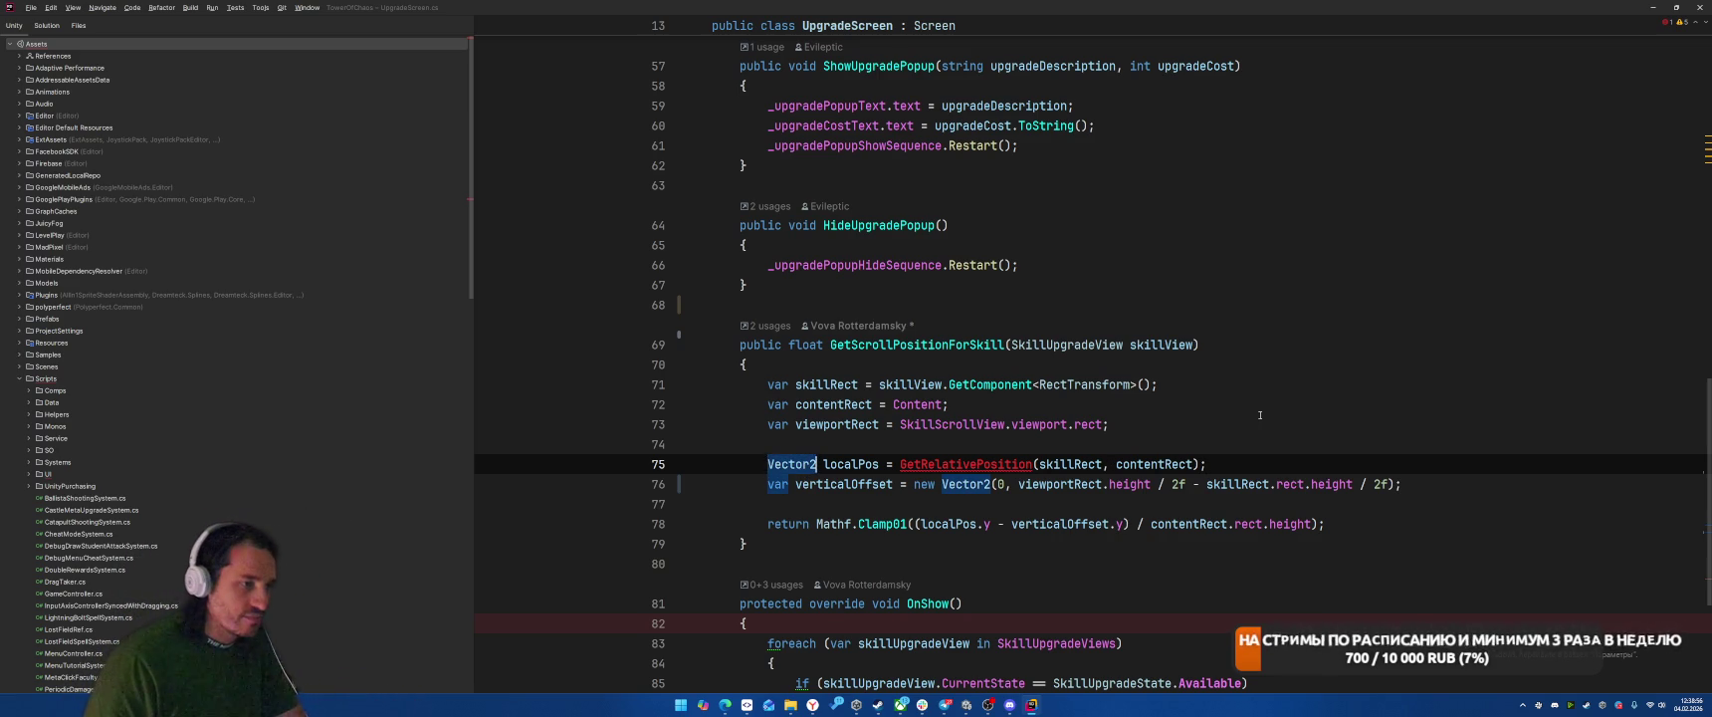
pyautogui.hotkey('ctrl', 'w')
pyautogui.hotkey('ctrl', 'w')
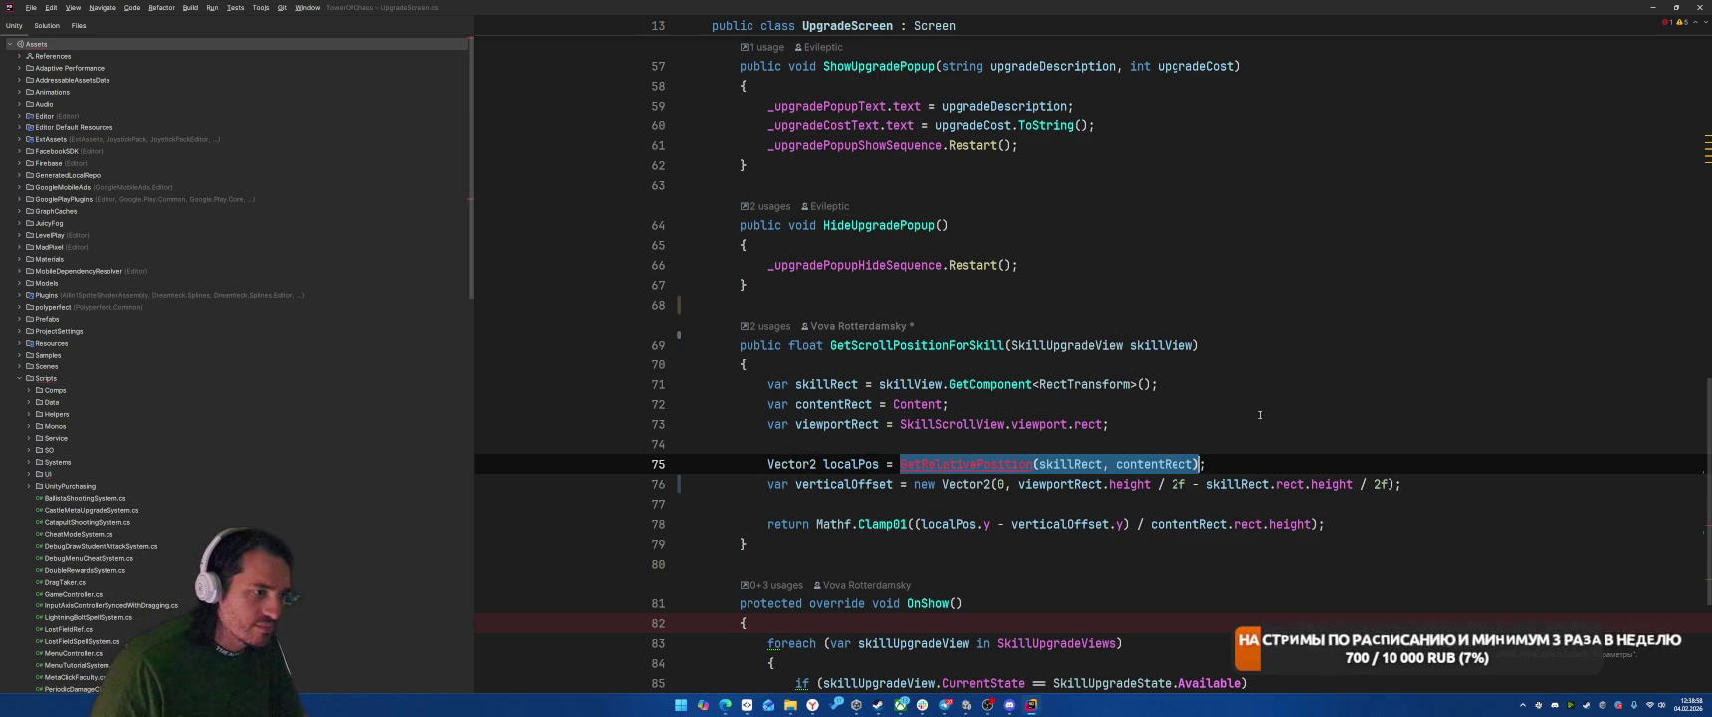
pyautogui.press('Down')
pyautogui.hotkey('ctrl', 'y')
pyautogui.press('Down')
pyautogui.press('Down')
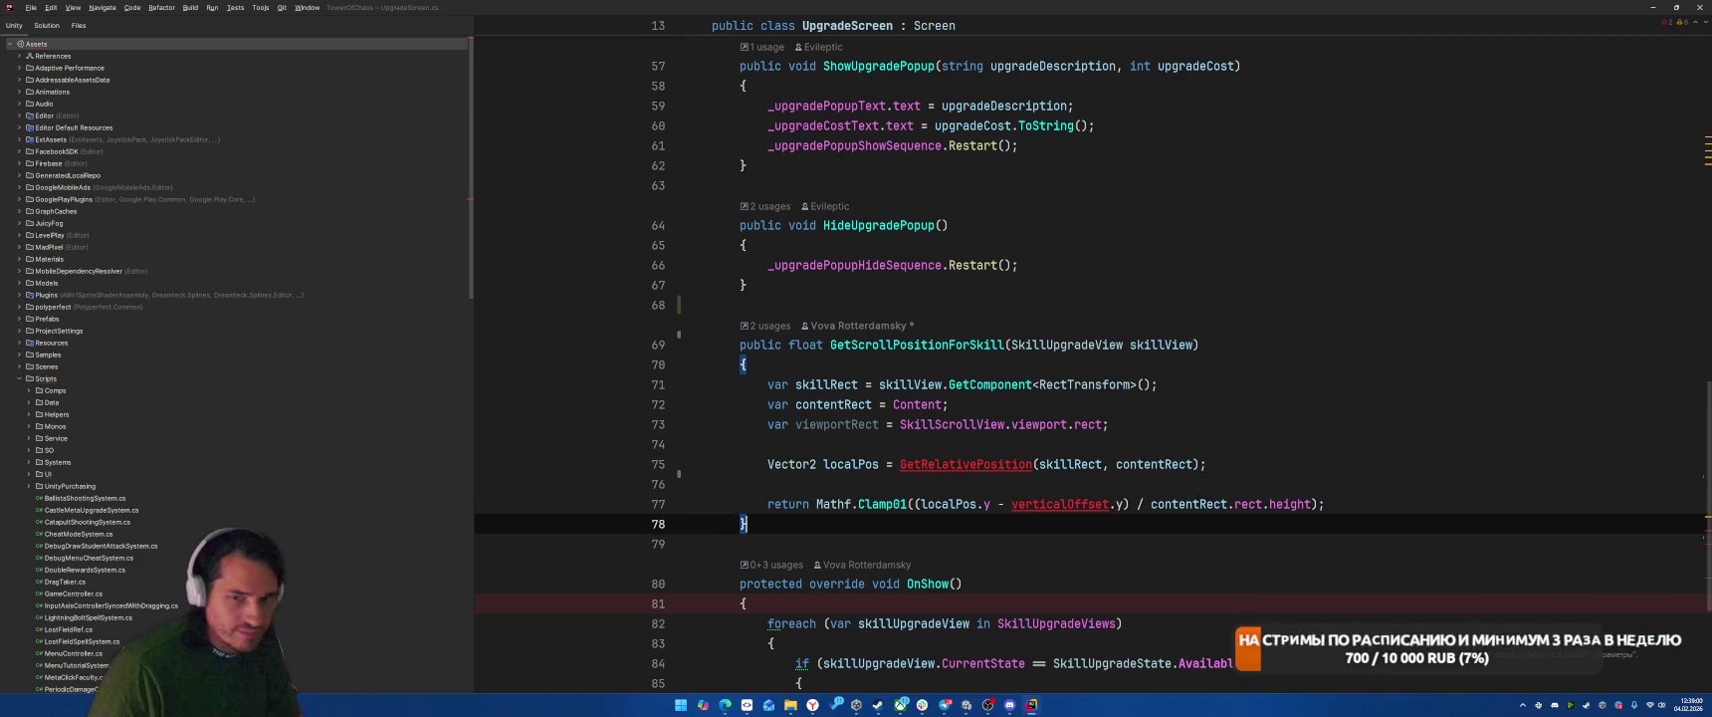
# Step: Strip '- verticalOffset.y' from the return and select the GetRelativePosition call in localPos
pyautogui.click(1199, 504)
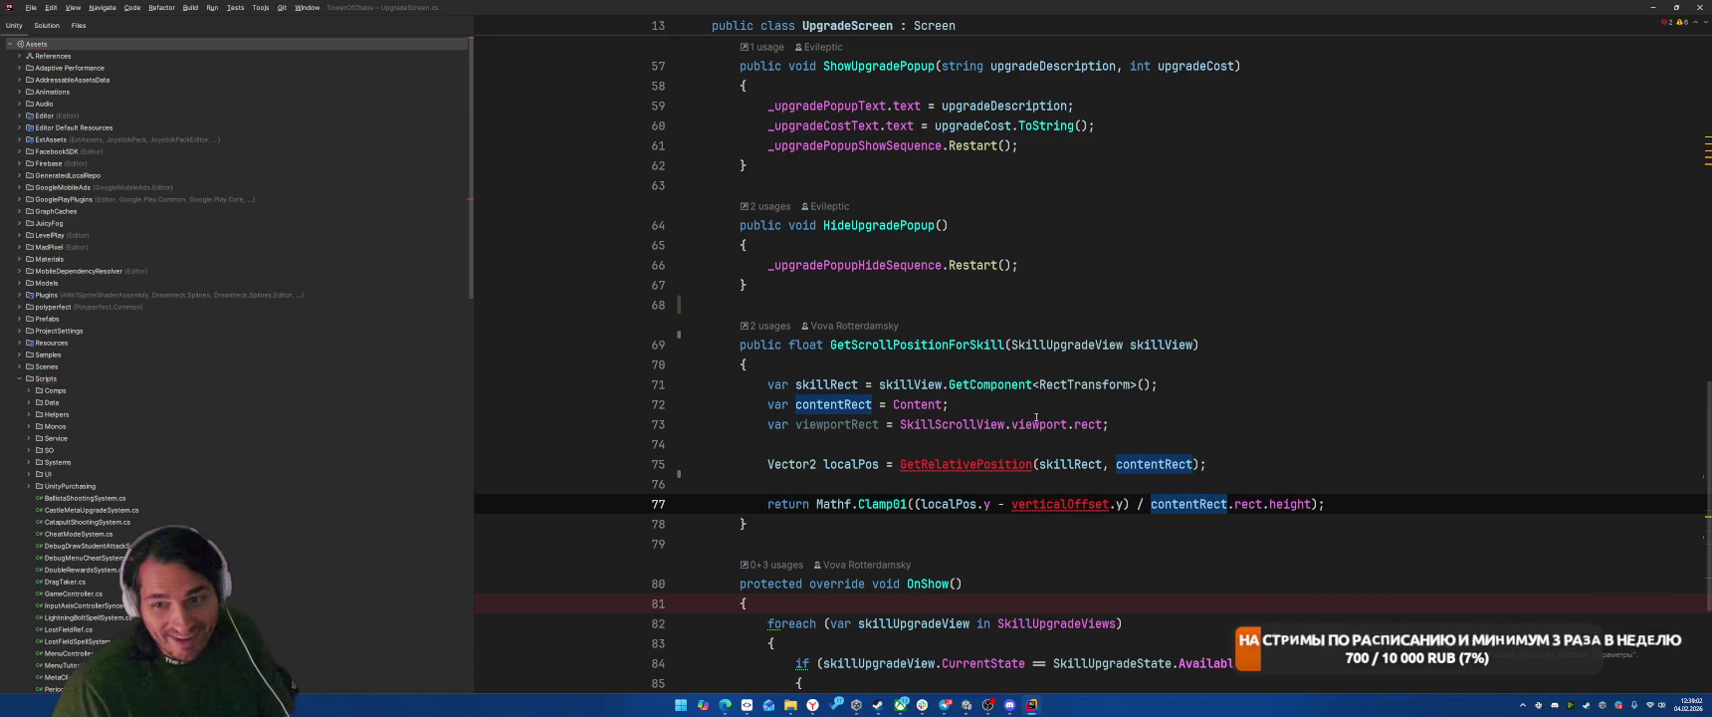
pyautogui.moveTo(1001, 503); pyautogui.dragTo(1132, 509)
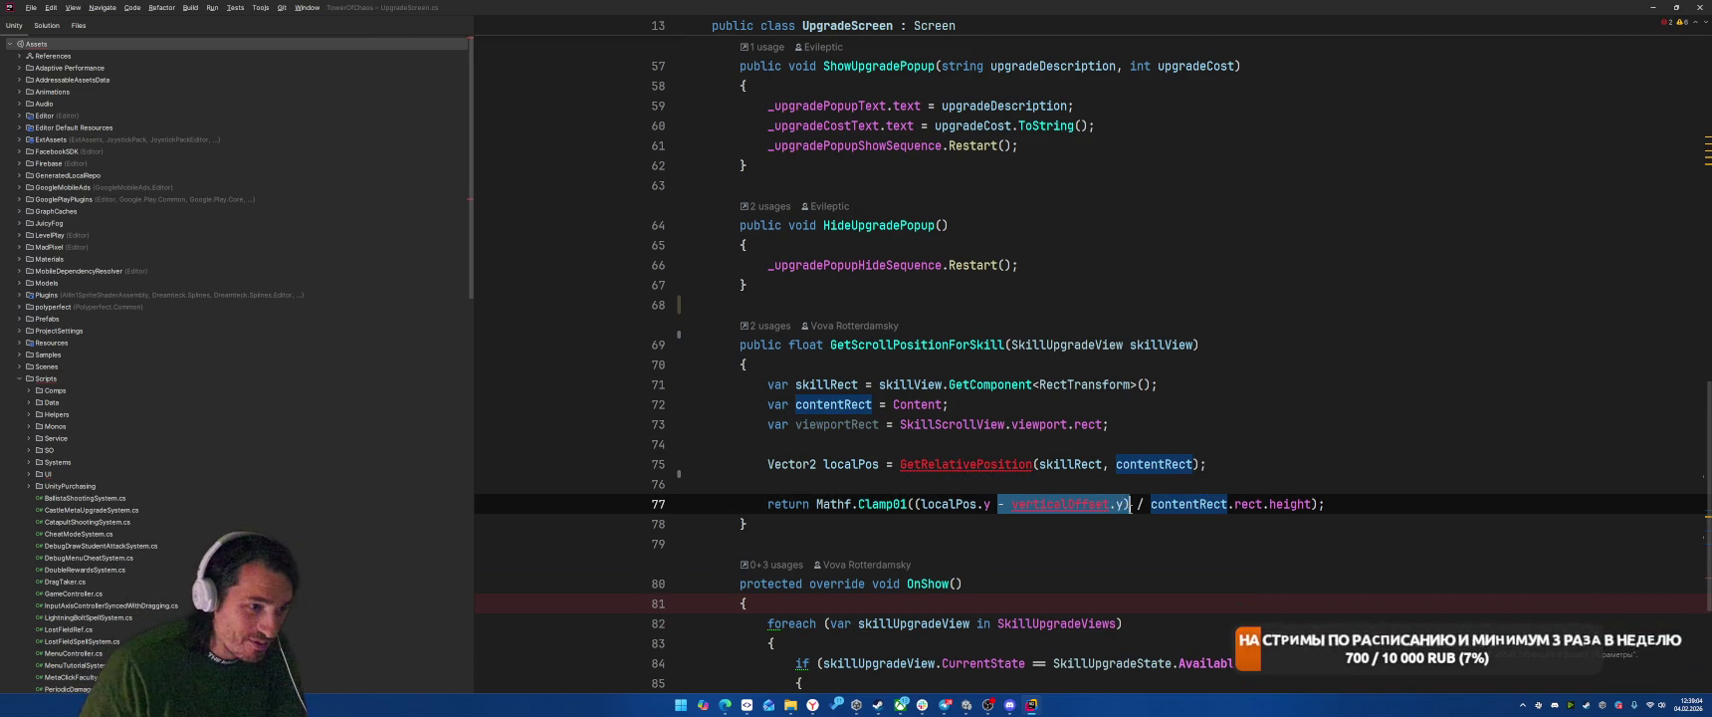
pyautogui.press('BackSpace')
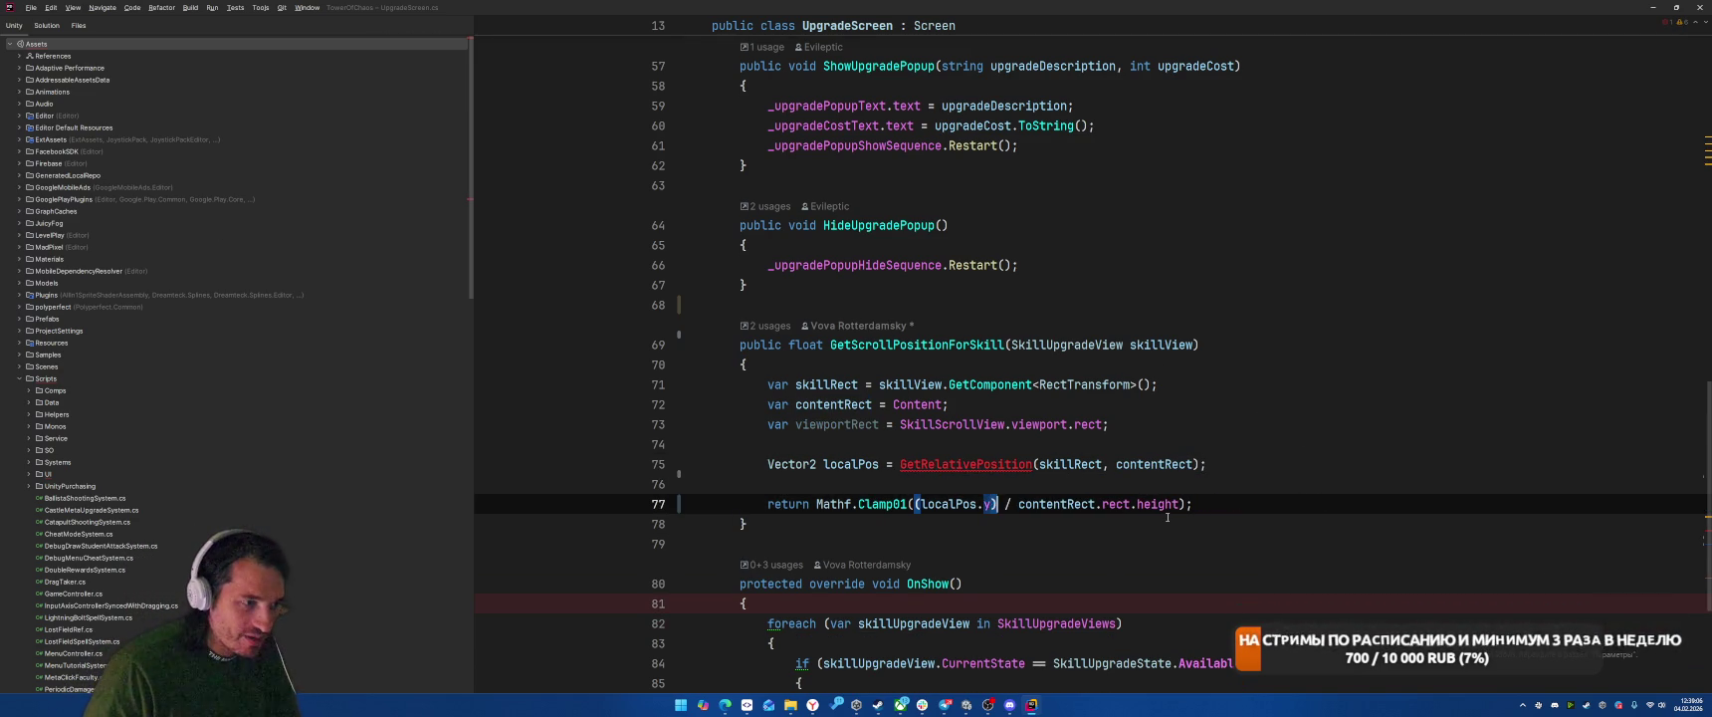
pyautogui.press('Up')
pyautogui.press('Up')
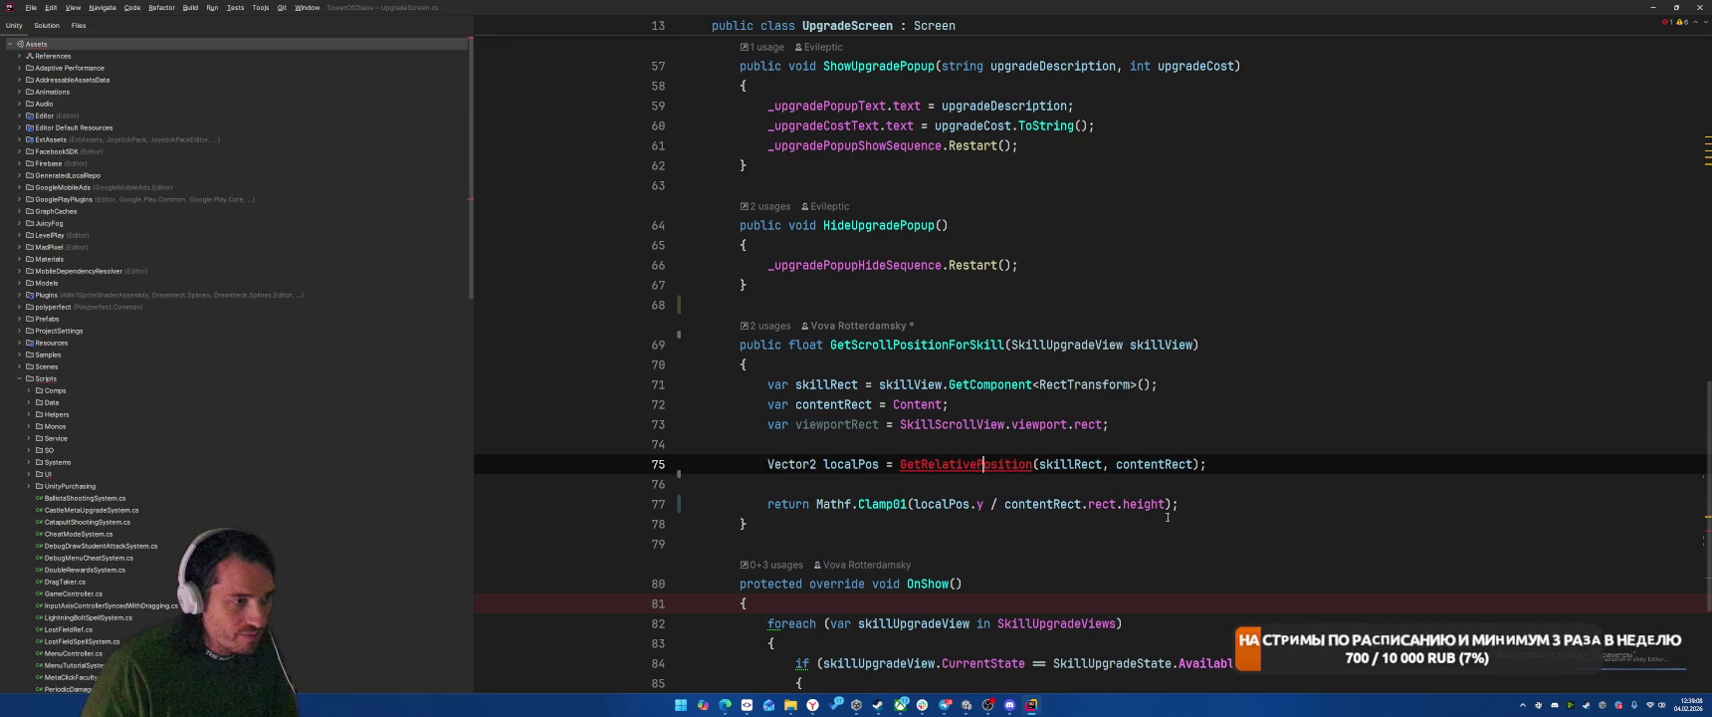
pyautogui.hotkey('ctrl', 'w')
pyautogui.hotkey('ctrl', 'w')
# Step: Replace the call with Mathf.Min of viewportRect.height/2f and skillRect's anchoredPosition plus its parent RectTransform
pyautogui.press('BackSpace')
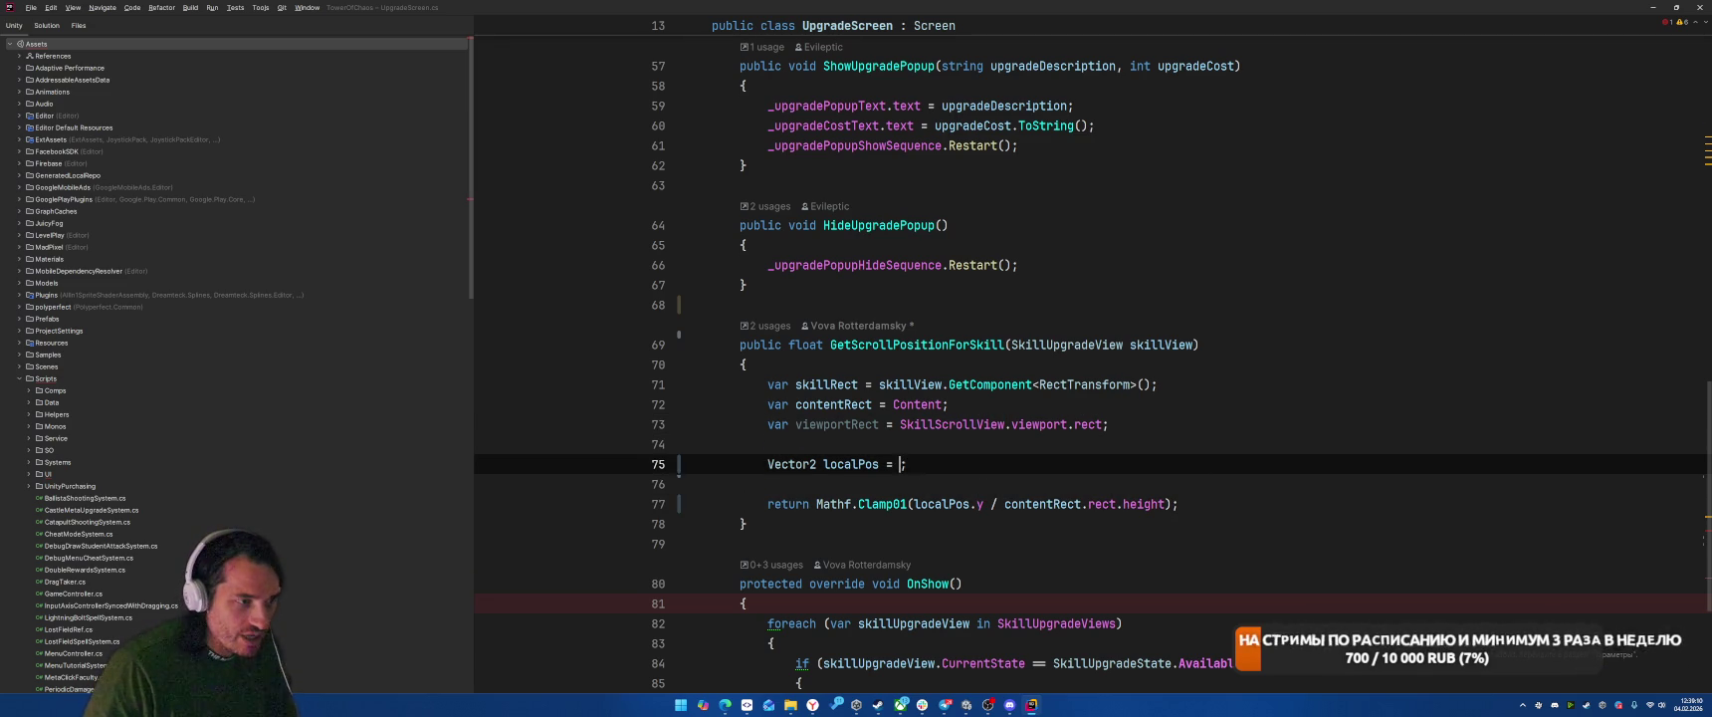
pyautogui.write('Mathf.')
pyautogui.press('Escape')
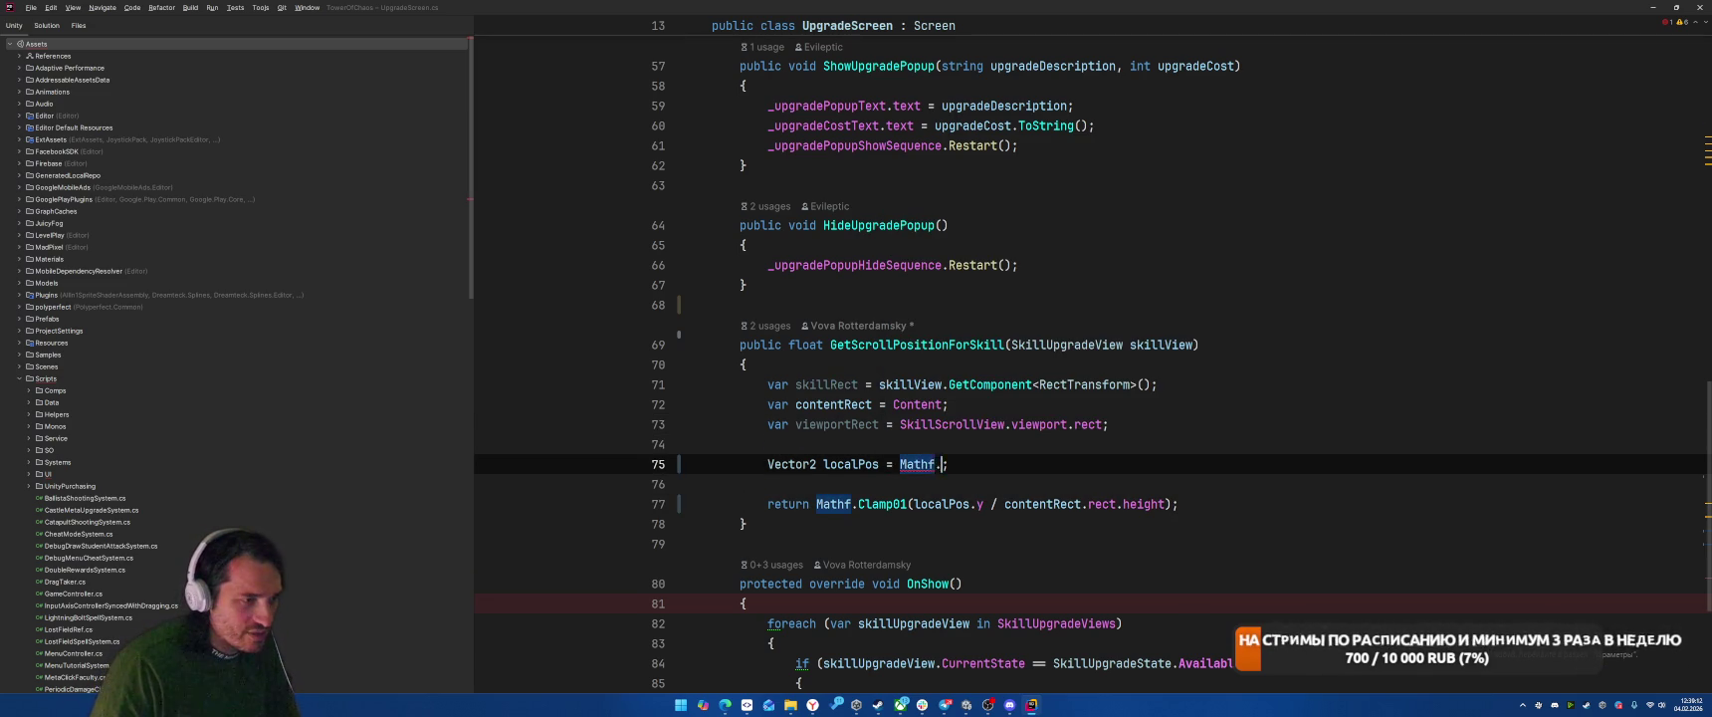
pyautogui.write('Min')
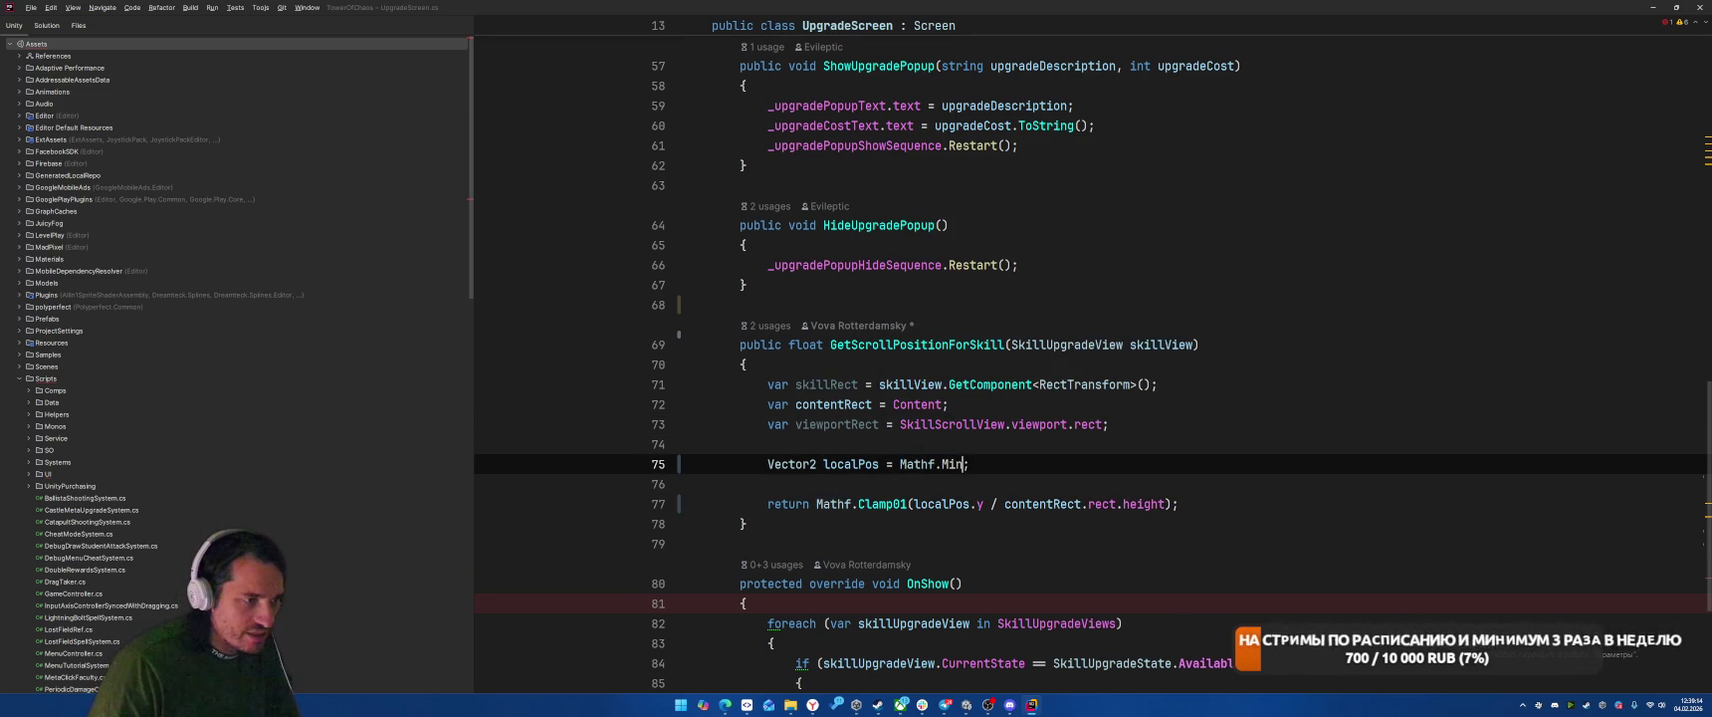
pyautogui.write('(vie')
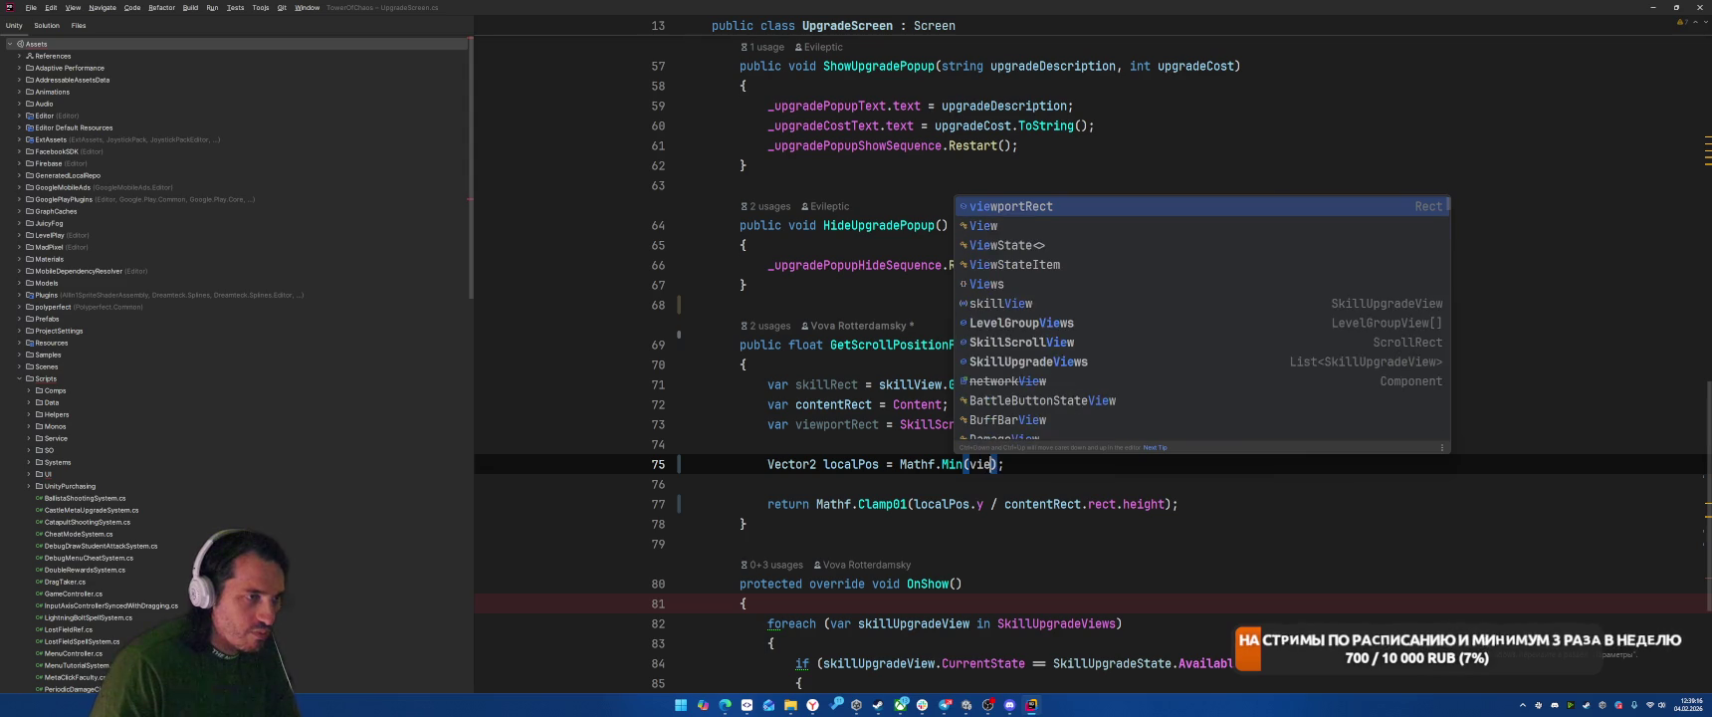
pyautogui.press('Return')
pyautogui.write('.he')
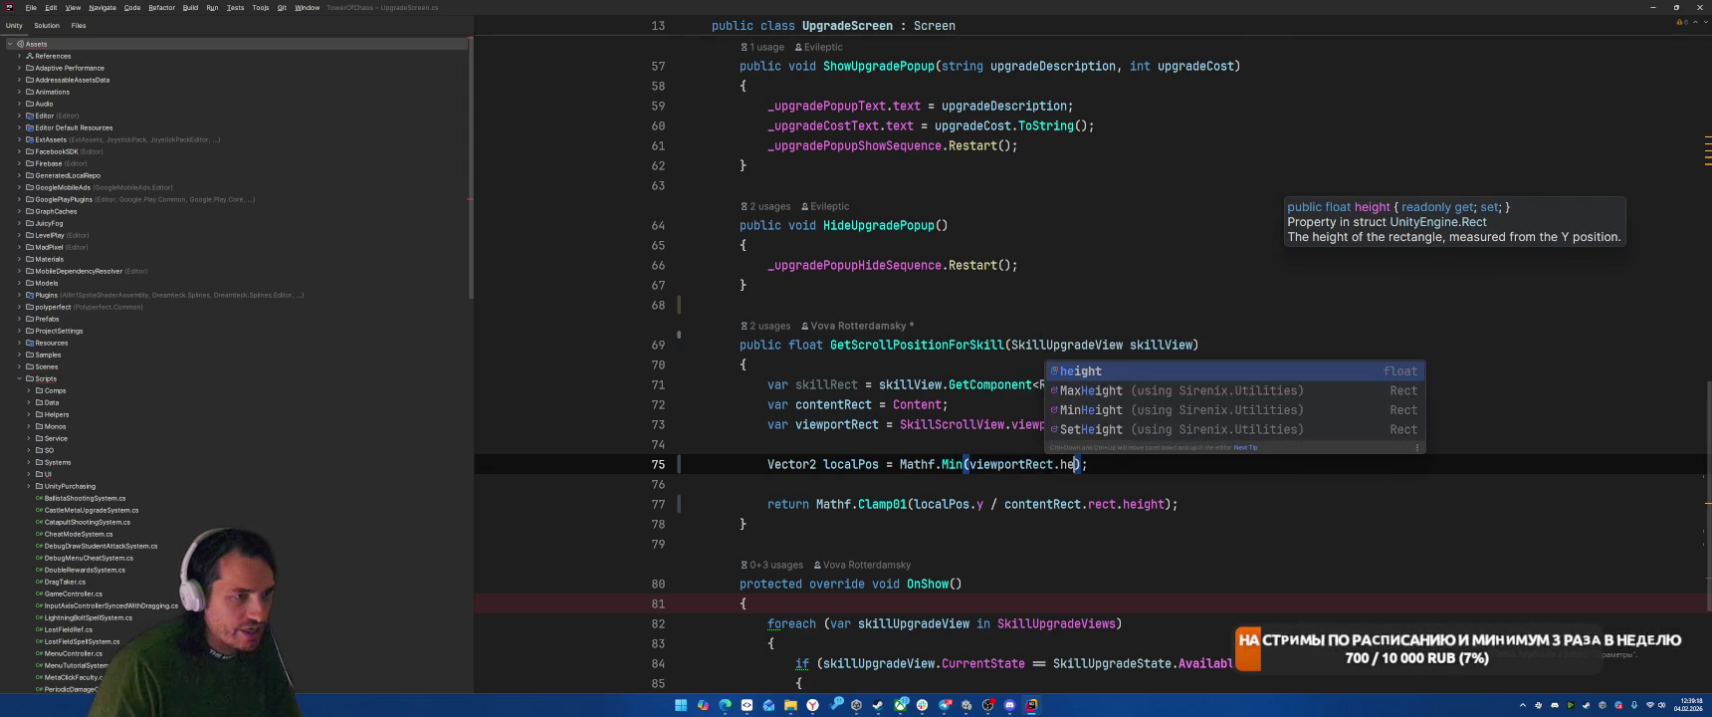
pyautogui.press('Return')
pyautogui.write('/2f, ')
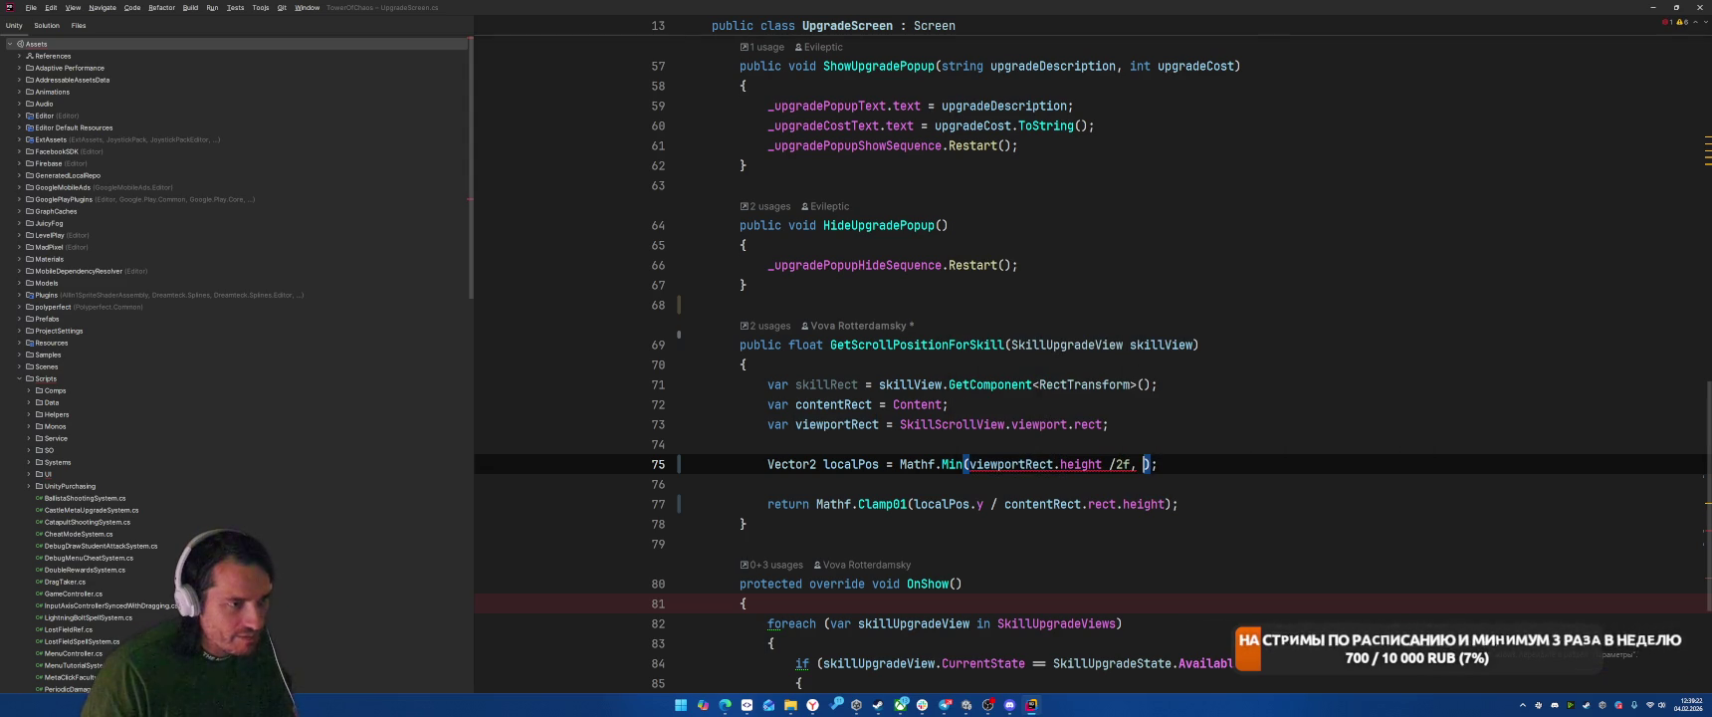
pyautogui.write('skillRect.')
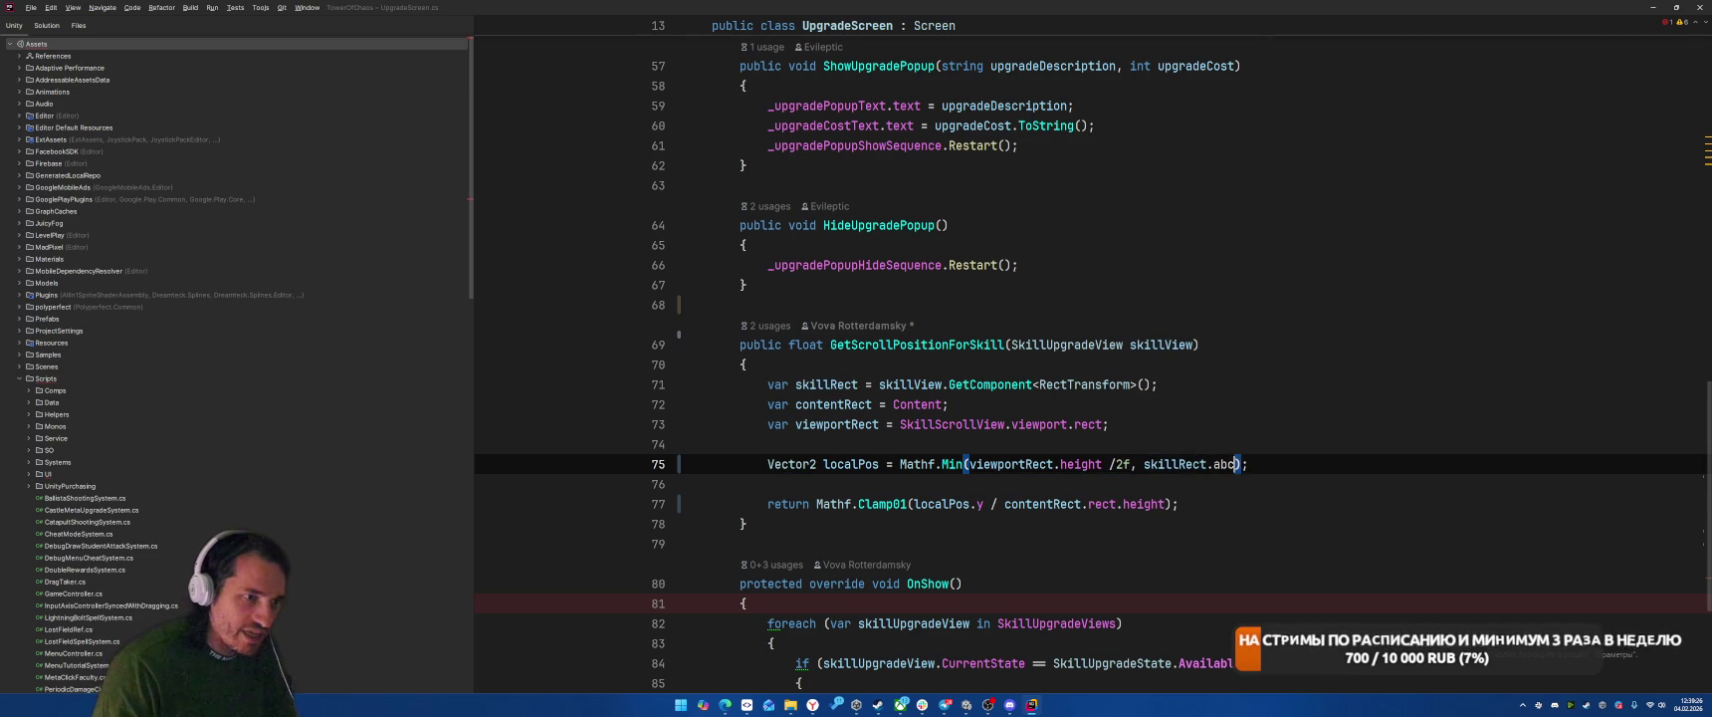
pyautogui.write('an')
pyautogui.press('Return')
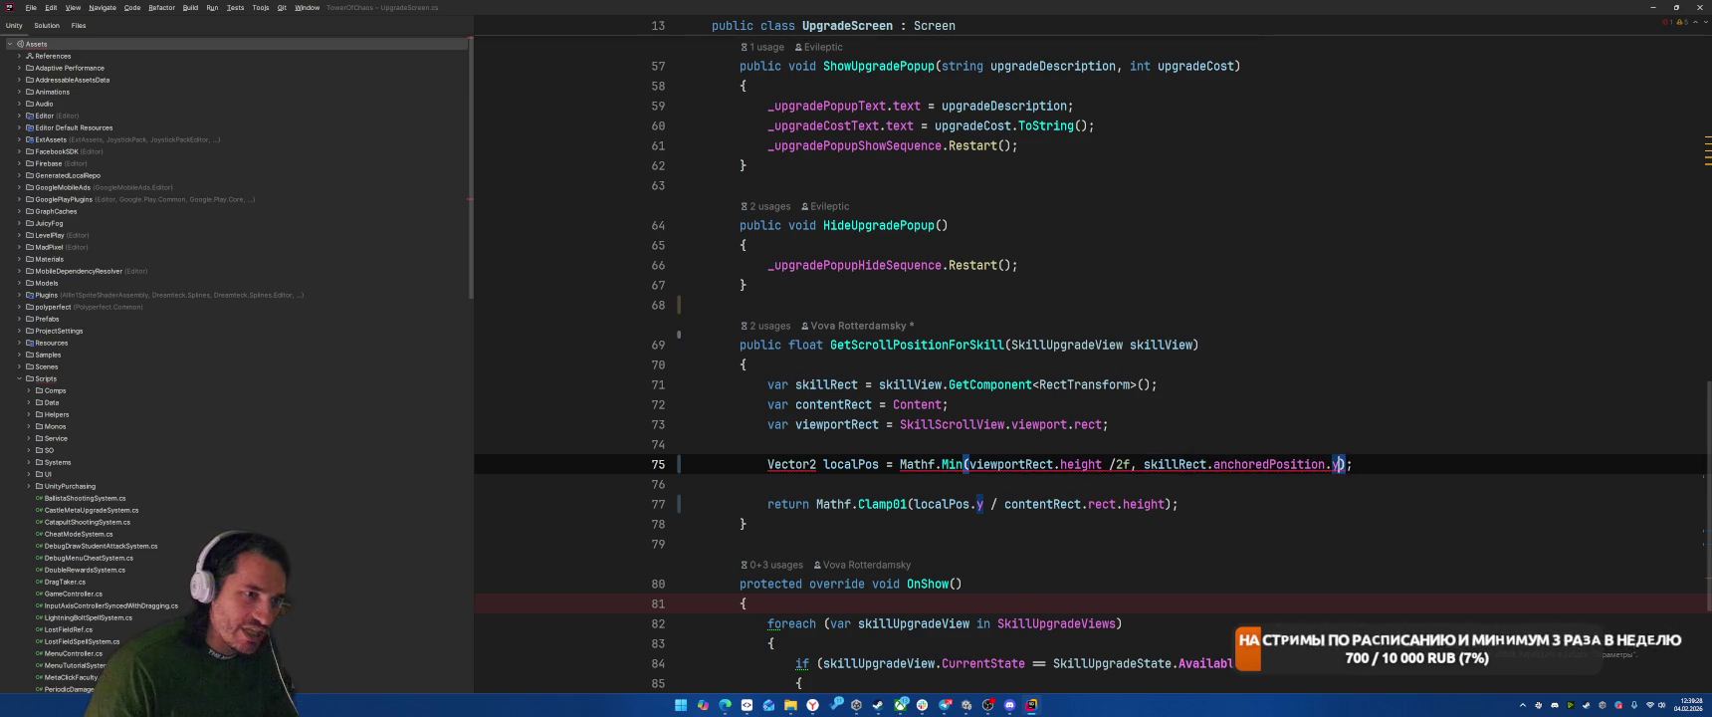
pyautogui.write('+ ')
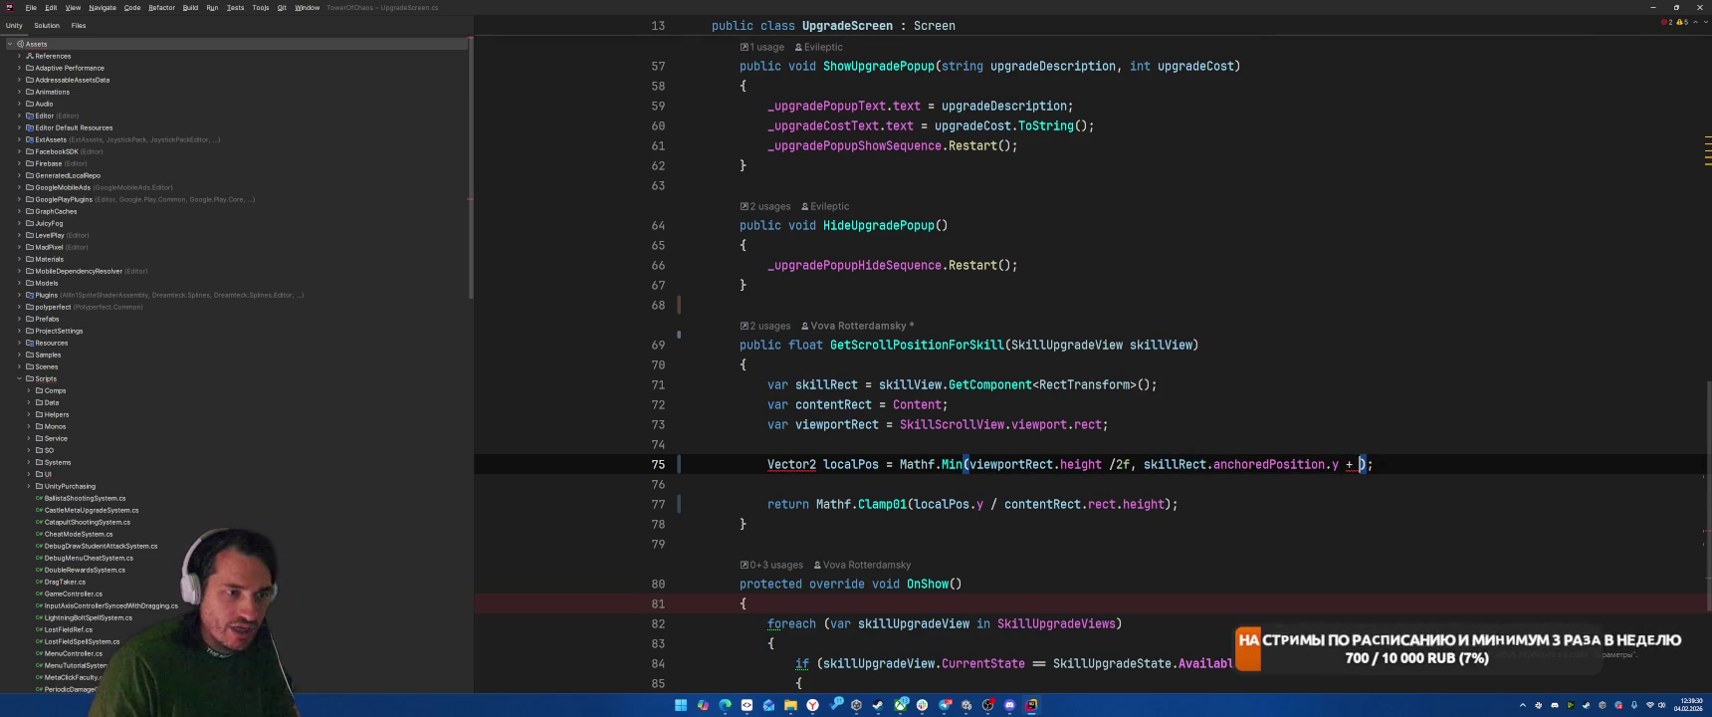
pyautogui.write('skillRect.p')
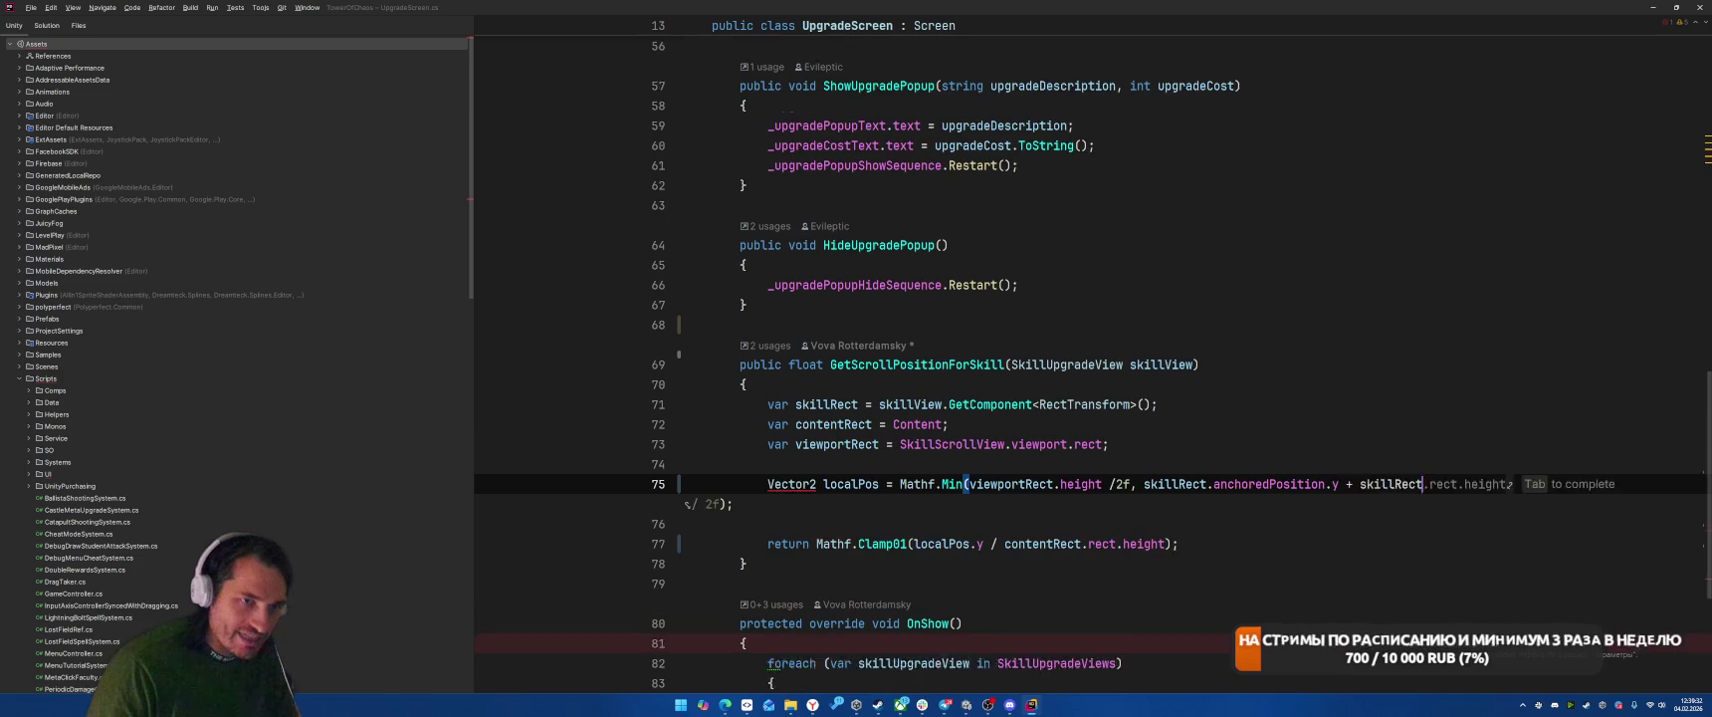
pyautogui.write('arent as Rec')
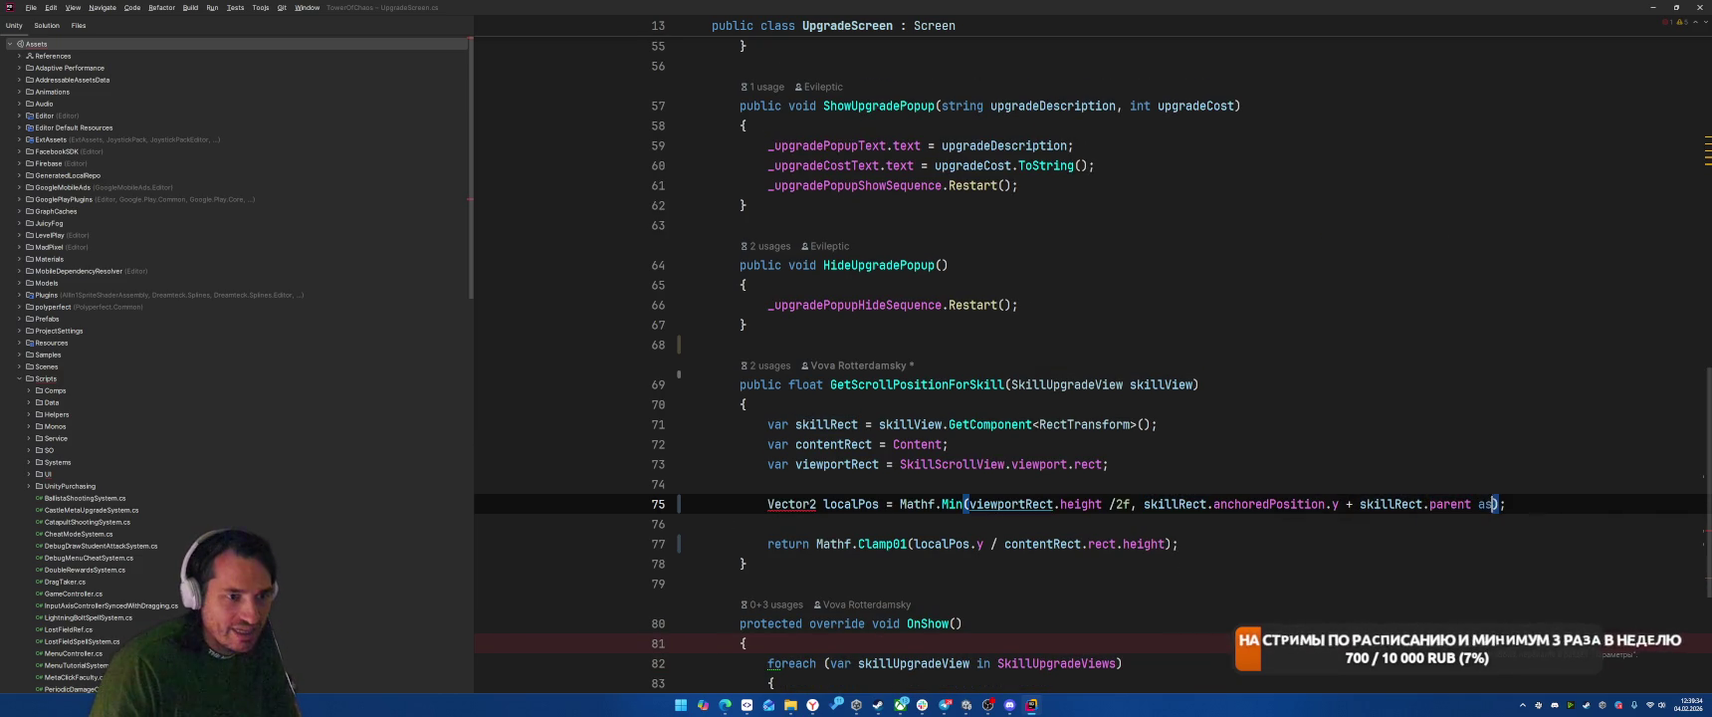
pyautogui.write('tt')
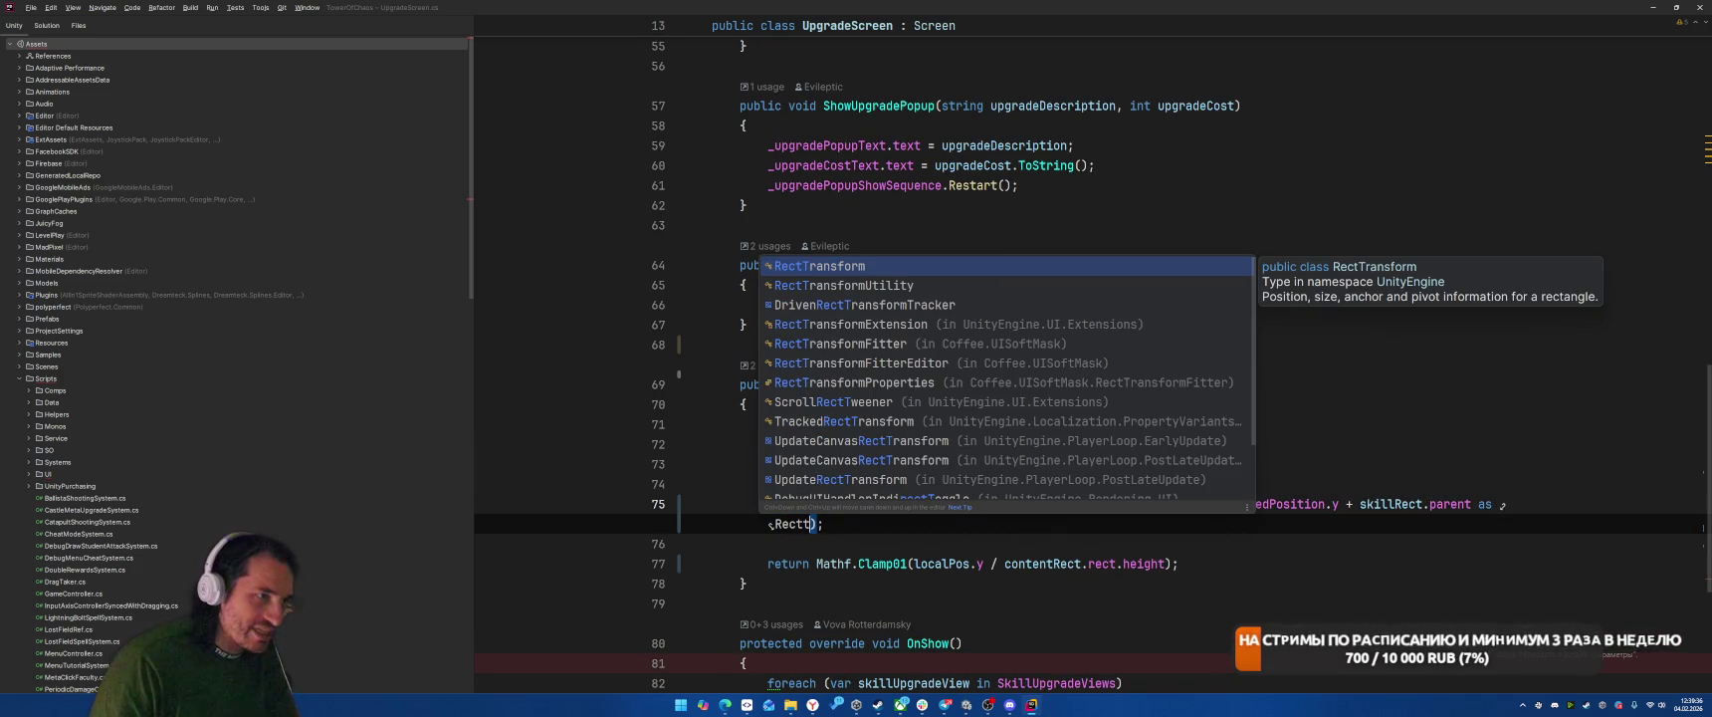
pyautogui.press('Return')
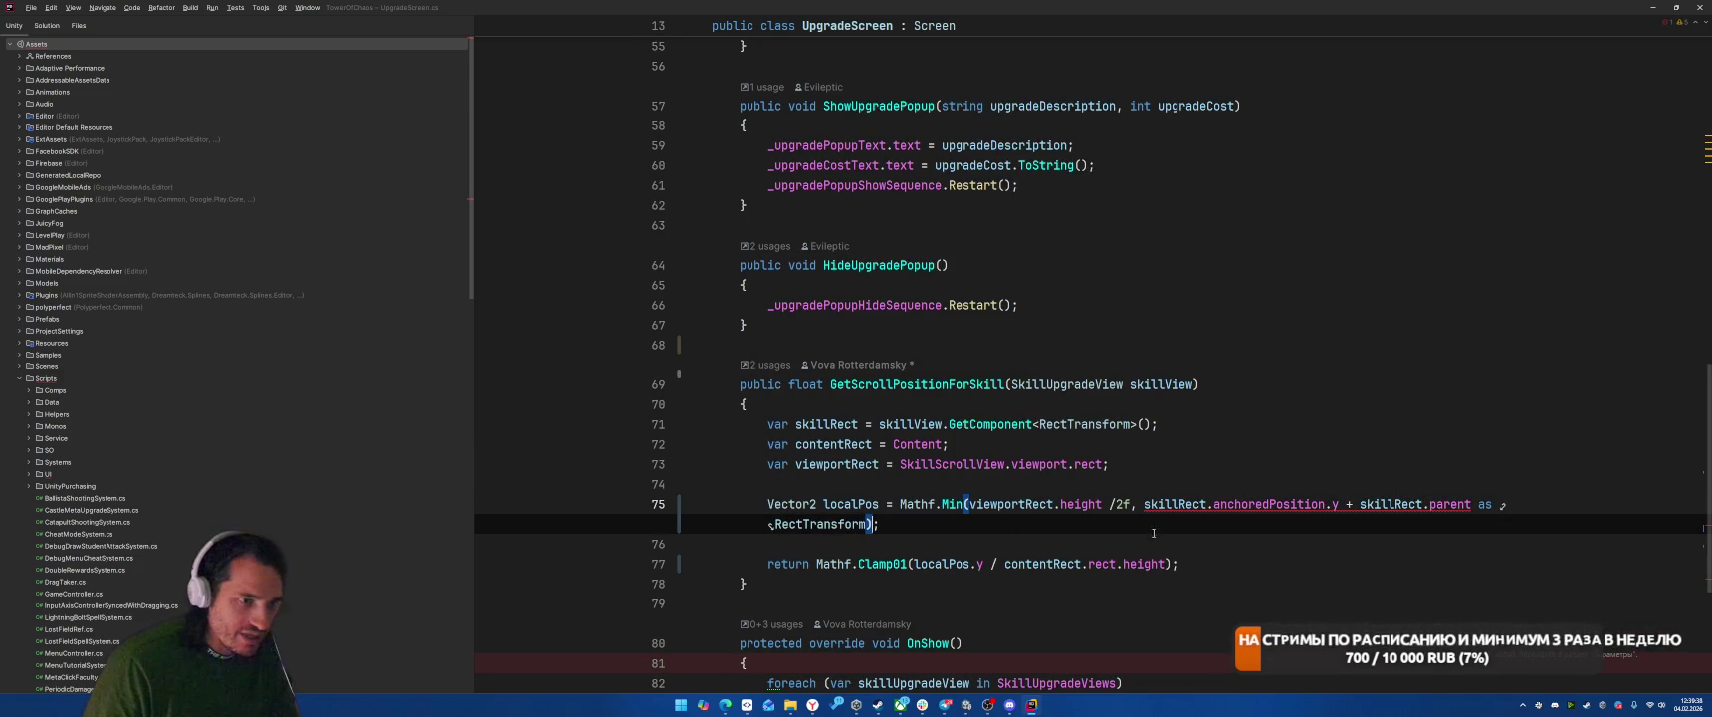
# Step: Wrap the parent RectTransform cast in parentheses and take its anchoredPosition.y
pyautogui.click(1361, 504)
pyautogui.write('(')
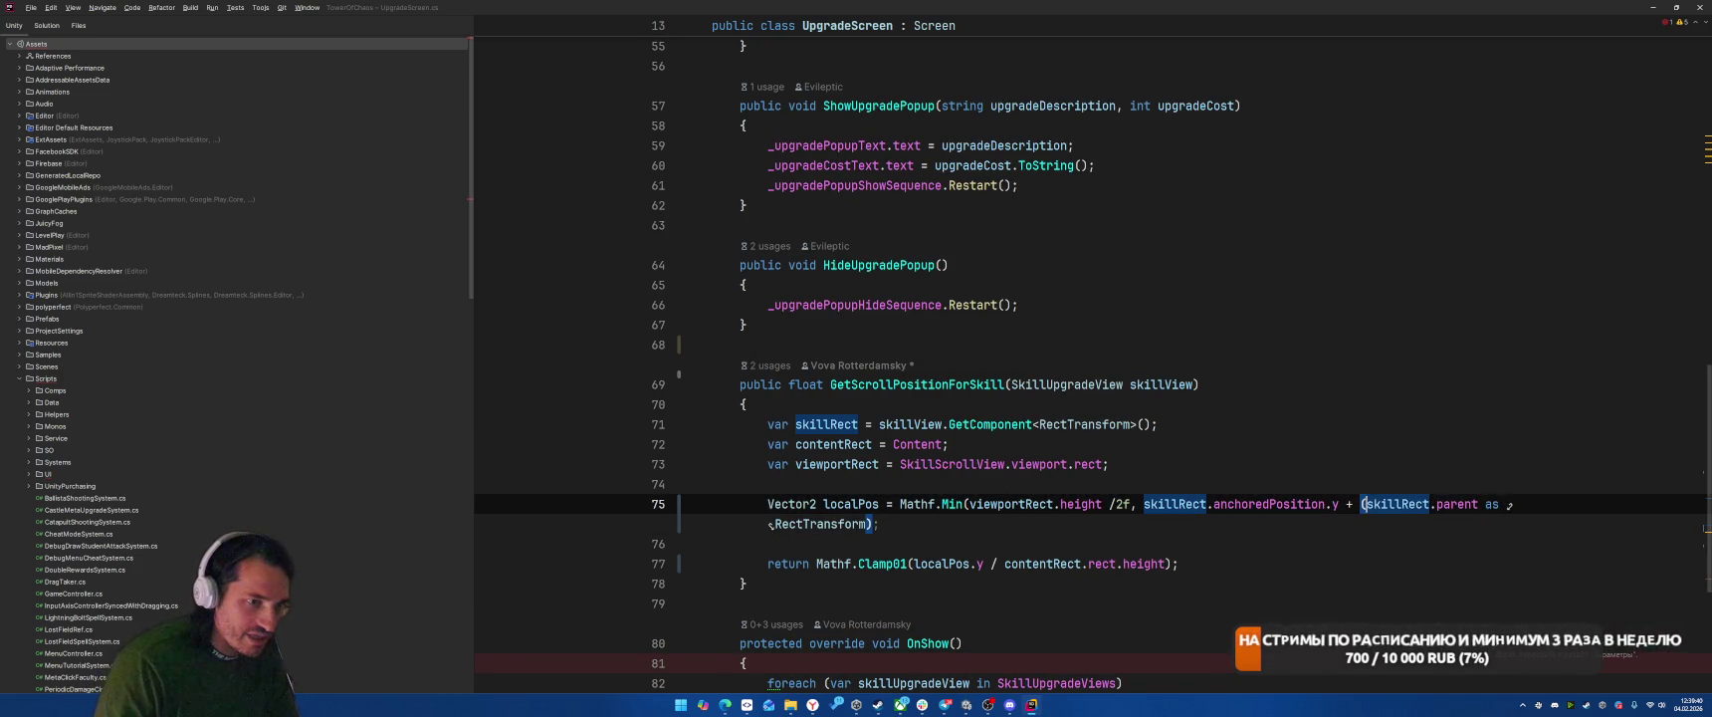
pyautogui.write('.an')
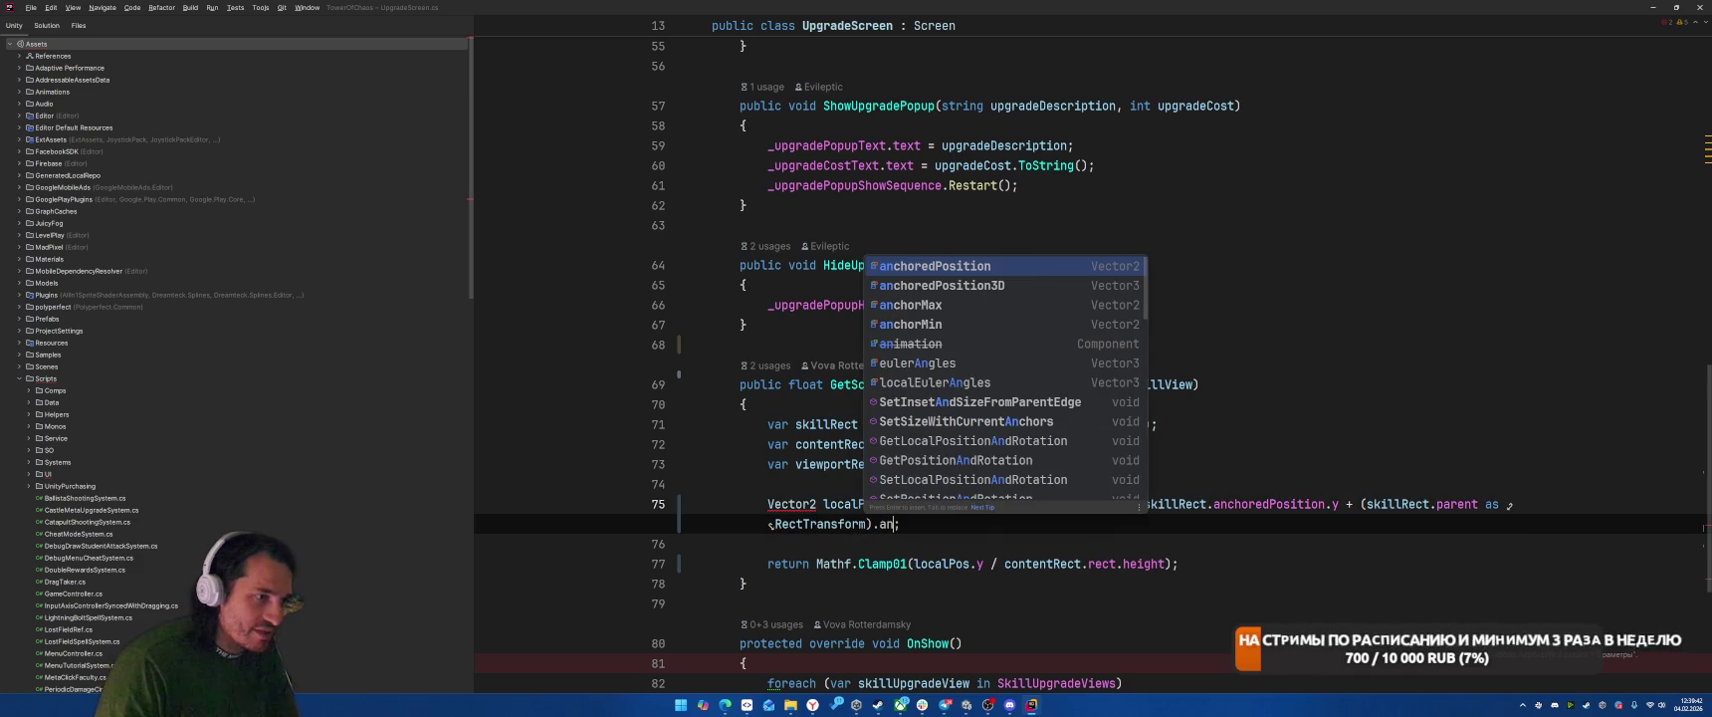
pyautogui.press('Return')
pyautogui.write('.y)')
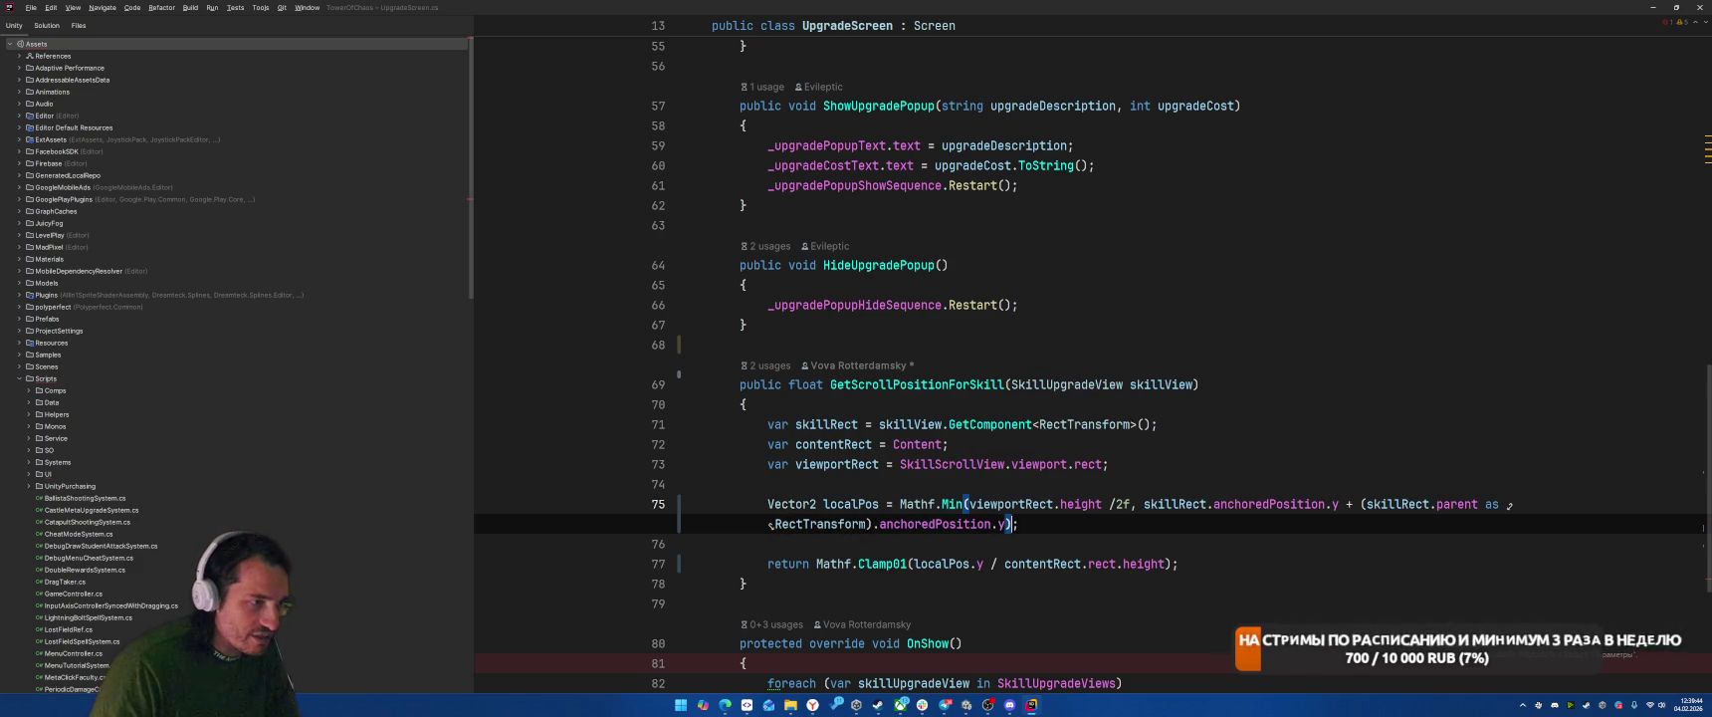
# Step: Wrap the Mathf.Min expression in new Vector2(0, …) and return to Unity
pyautogui.click(1144, 505)
pyautogui.click(962, 505)
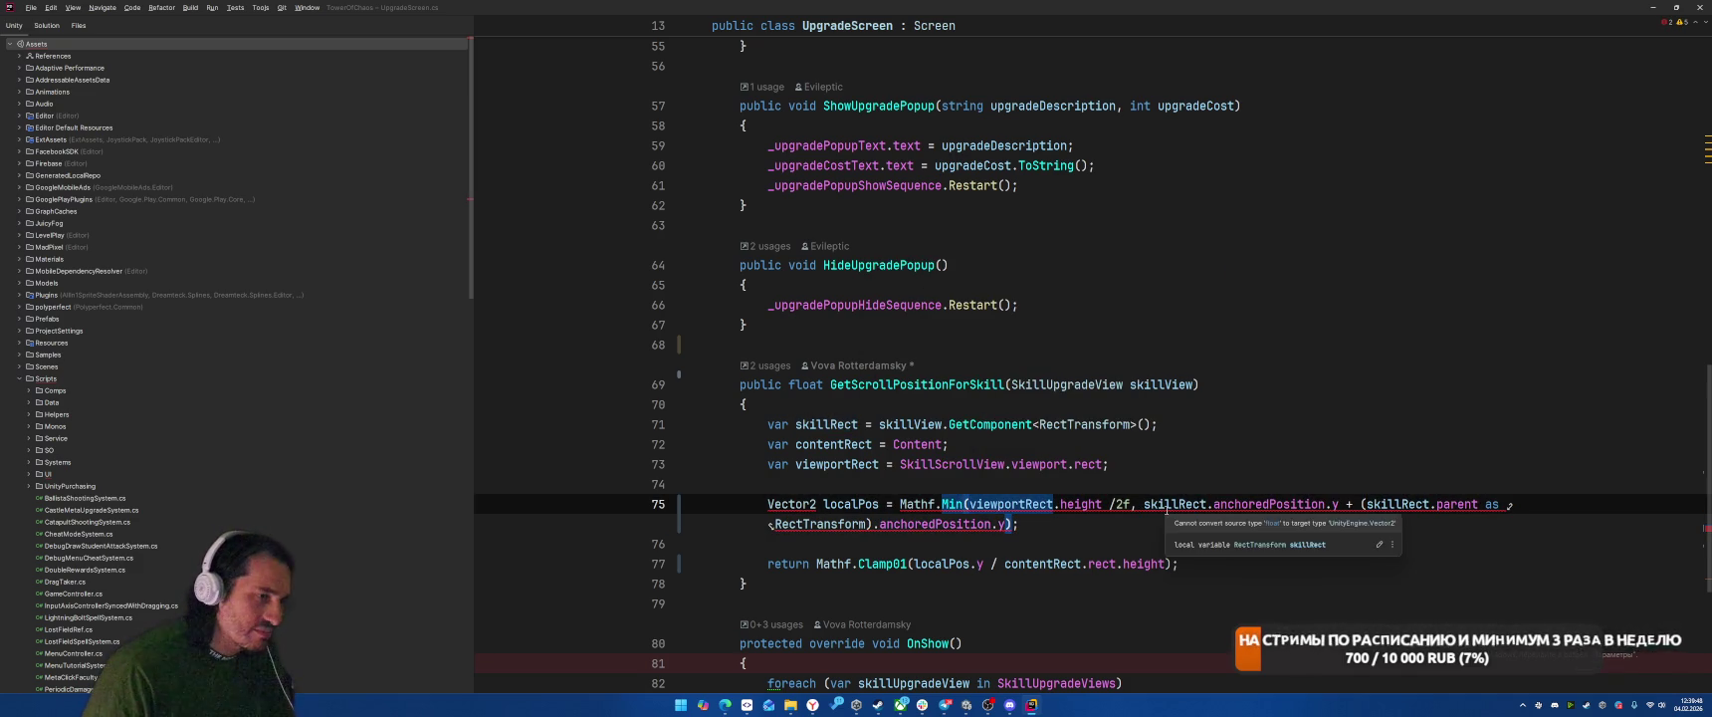
pyautogui.hotkey('ctrl', 'Left')
pyautogui.hotkey('ctrl', 'Left')
pyautogui.write('new Vector2(0')
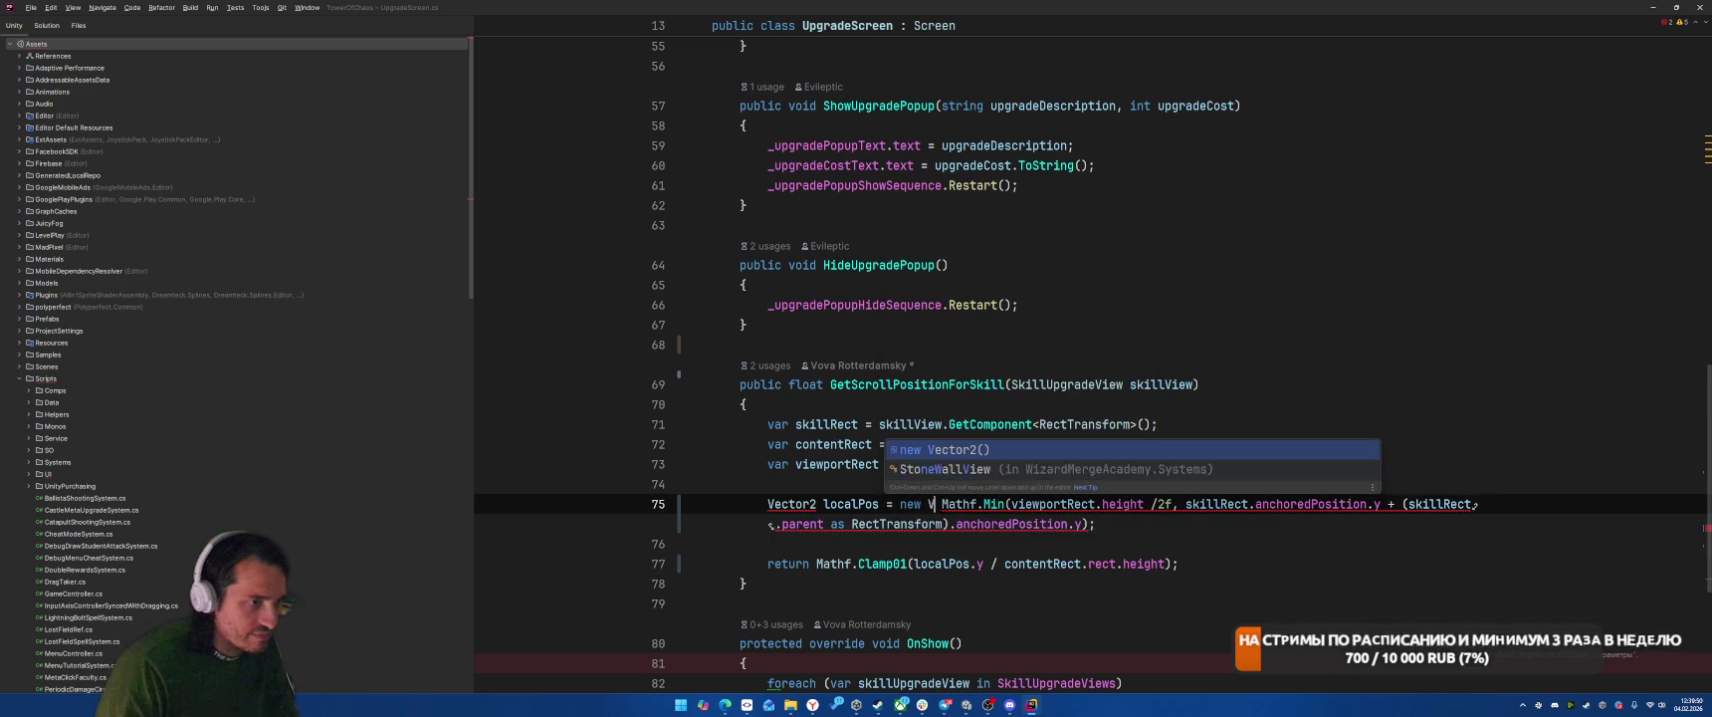
pyautogui.press('Delete')
pyautogui.write(',')
pyautogui.hotkey('ctrl', 'shift', 'Return')
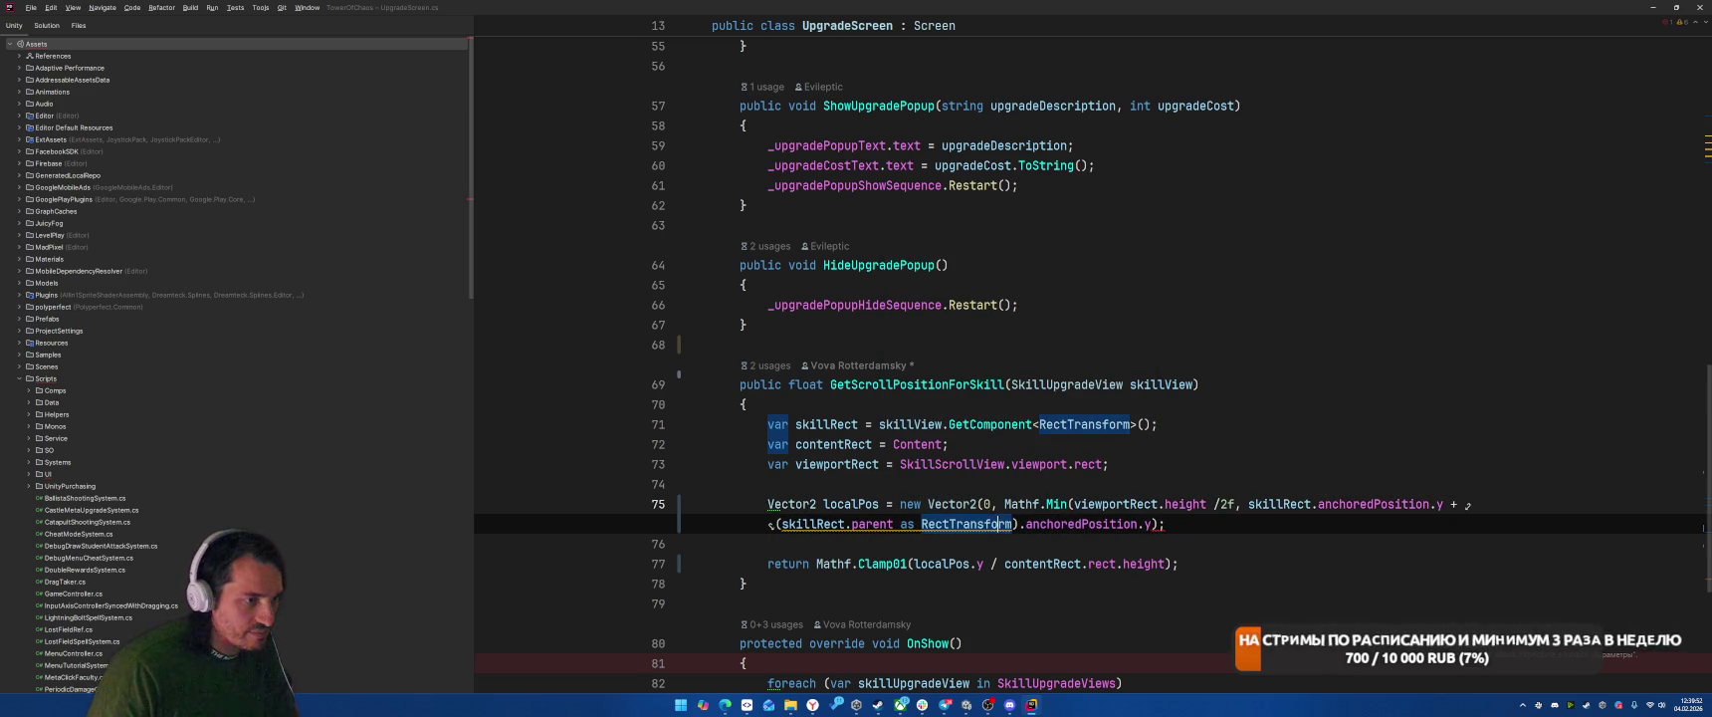
pyautogui.hotkey('alt', 'Tab')
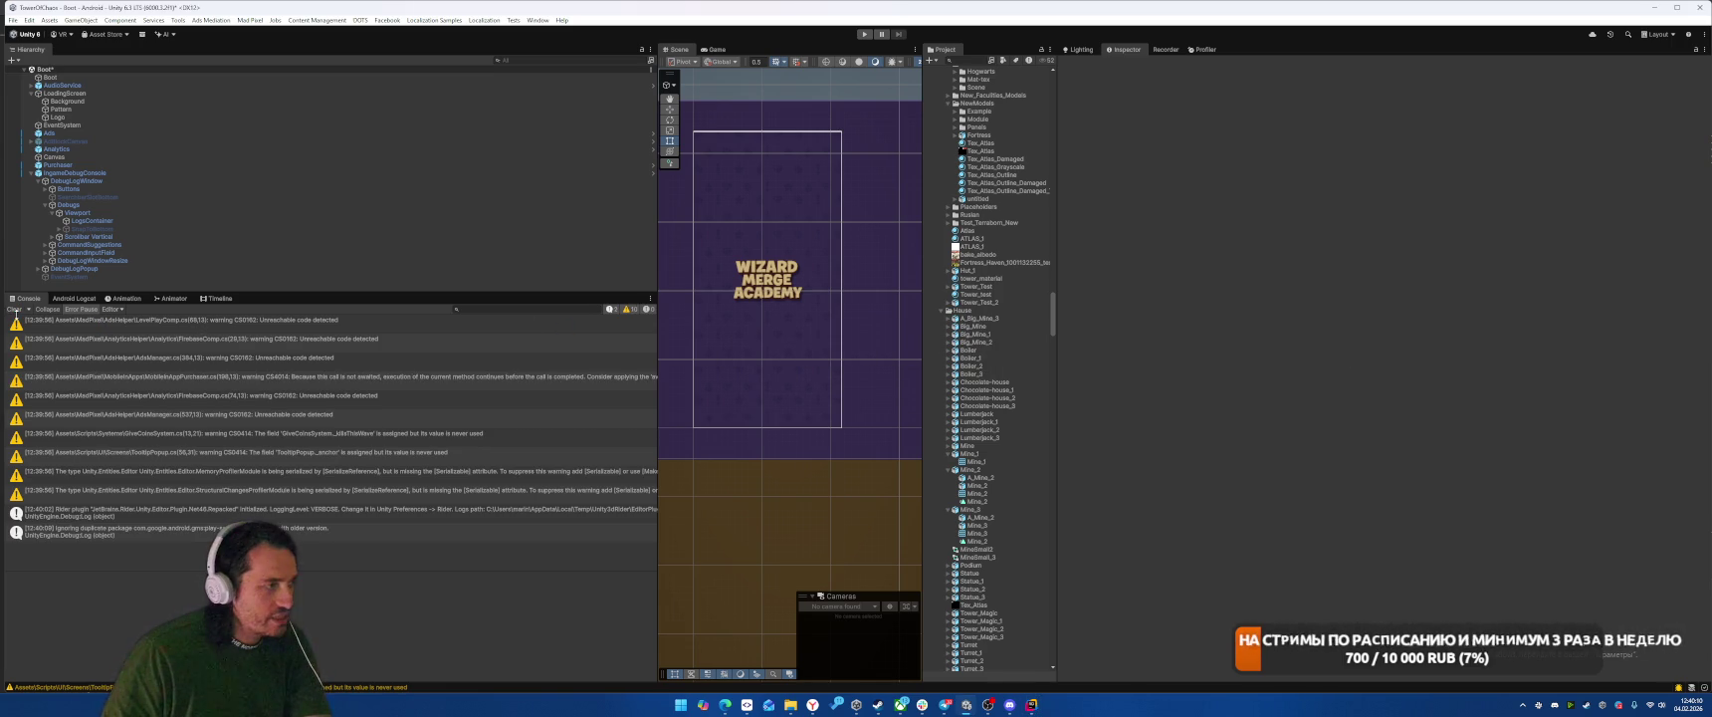
# Step: Clear the console, run Tools > Complete Tutorial, and start Play mode
pyautogui.click(20, 320)
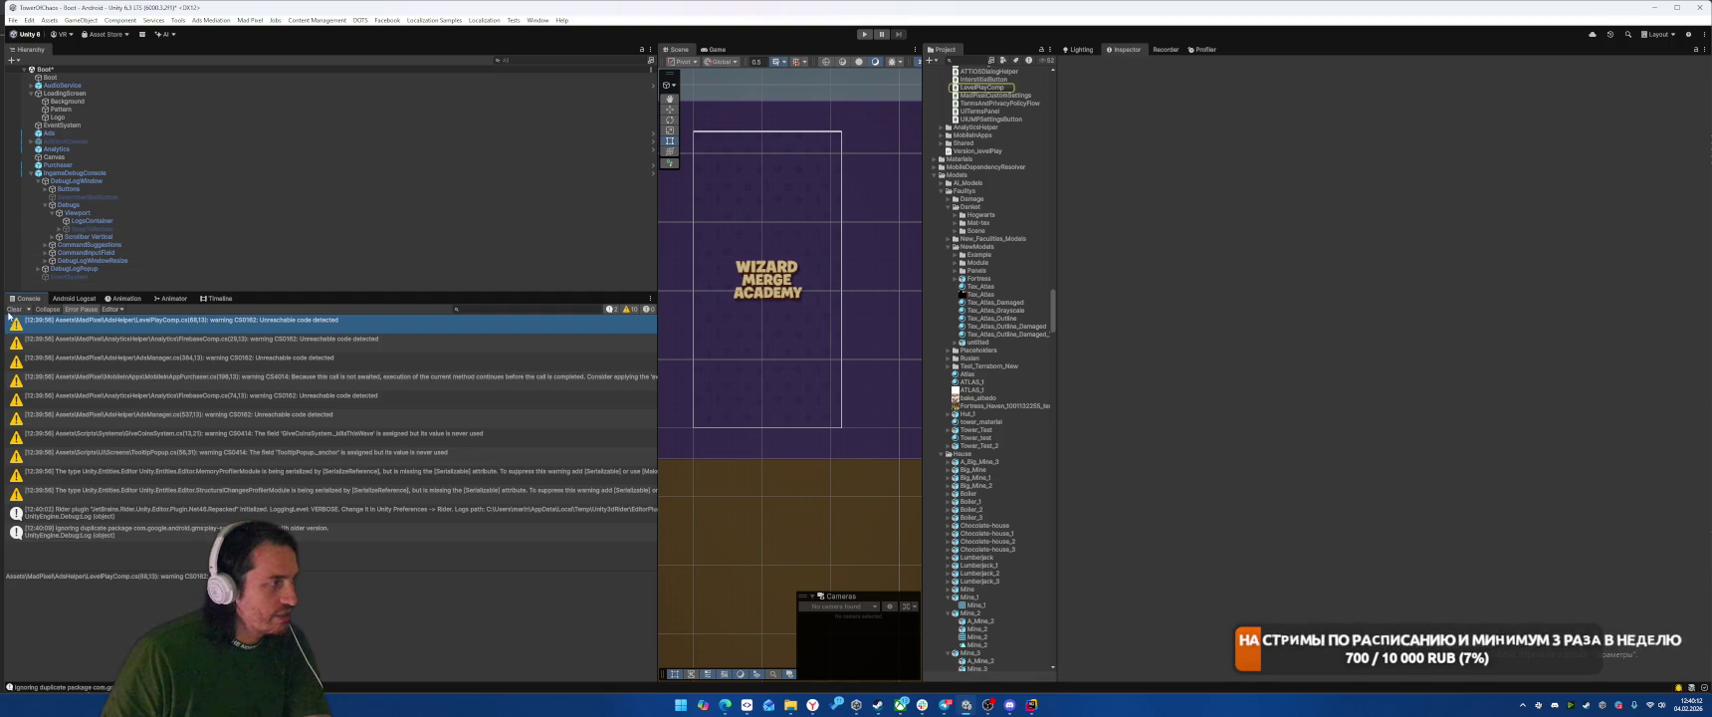
pyautogui.click(14, 308)
pyautogui.click(178, 20)
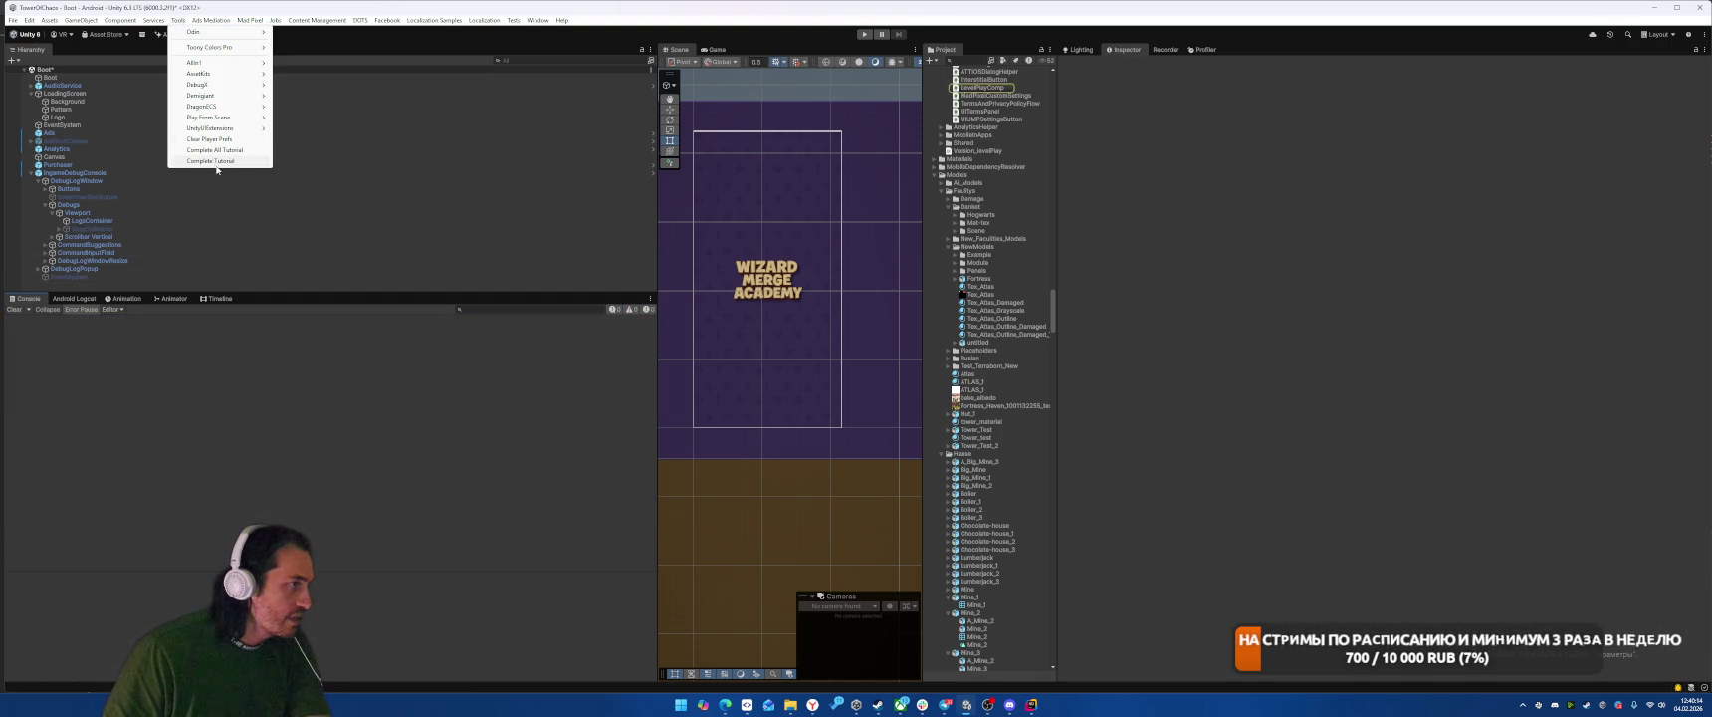
pyautogui.click(215, 161)
pyautogui.click(178, 20)
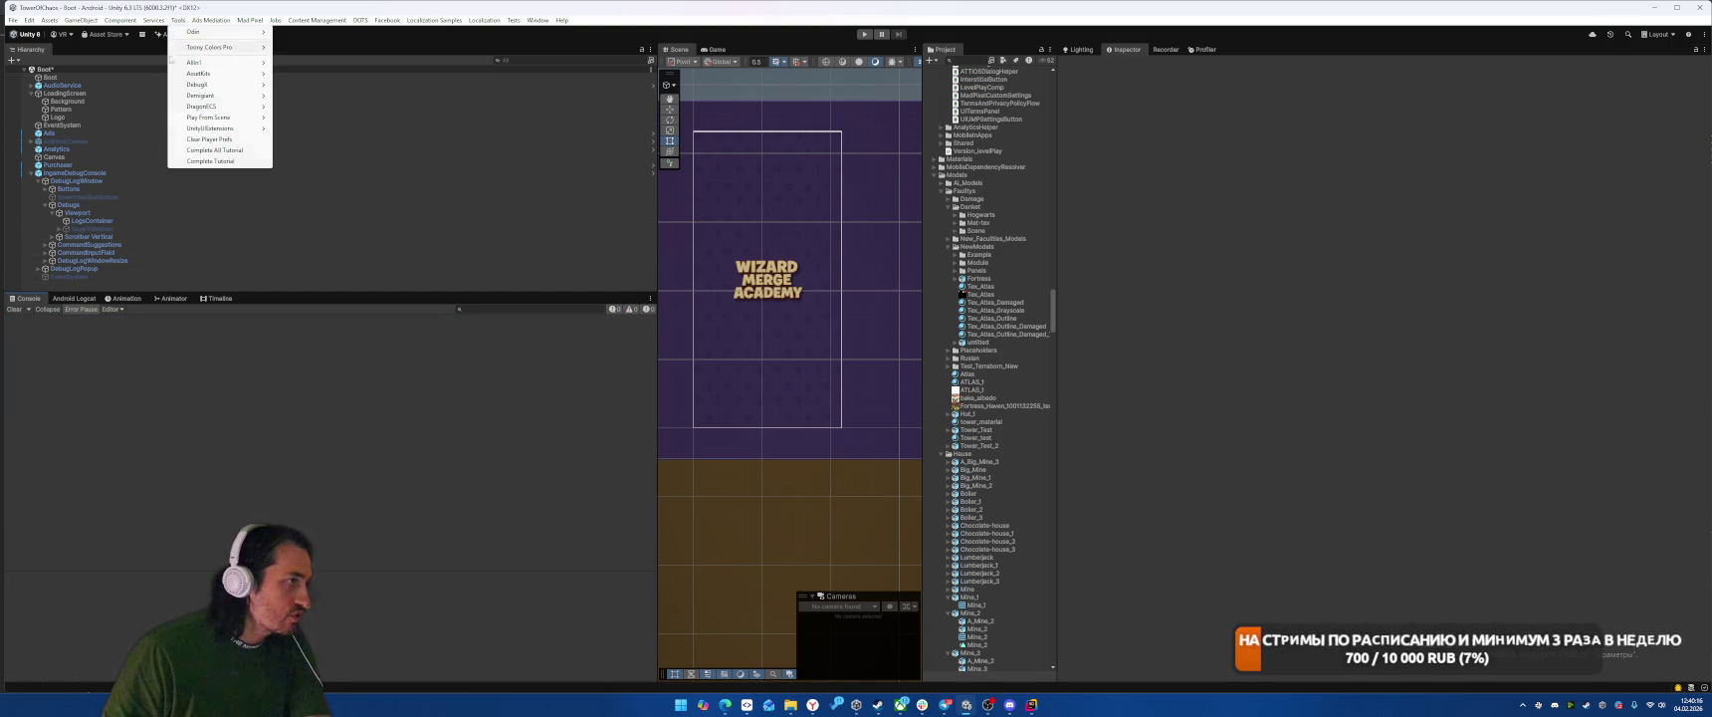
pyautogui.click(213, 163)
pyautogui.click(864, 33)
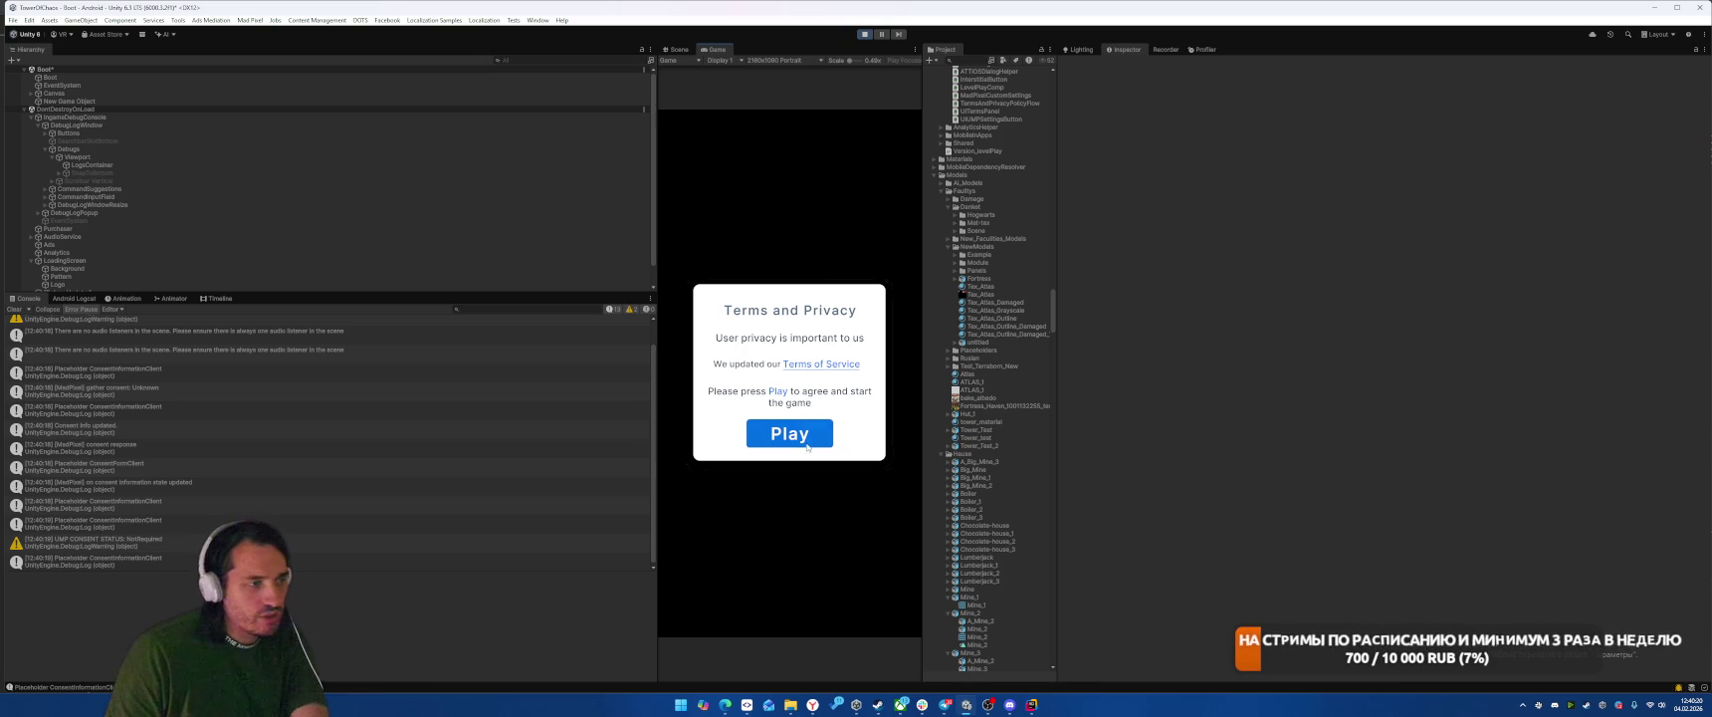
# Step: Accept the terms, switch to Scene view, and select the SkillUpgrade card object
pyautogui.click(818, 443)
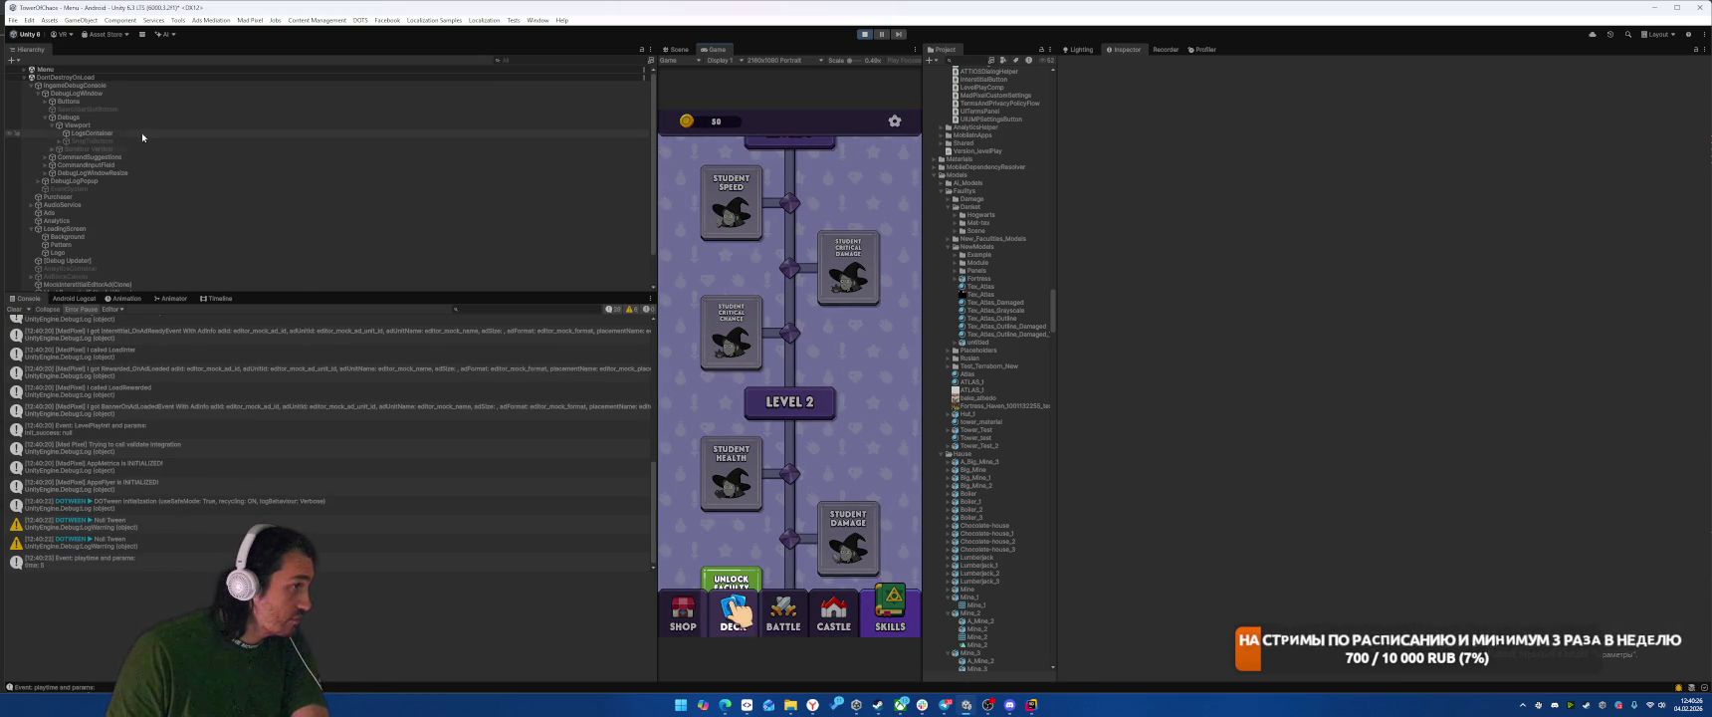
pyautogui.click(675, 50)
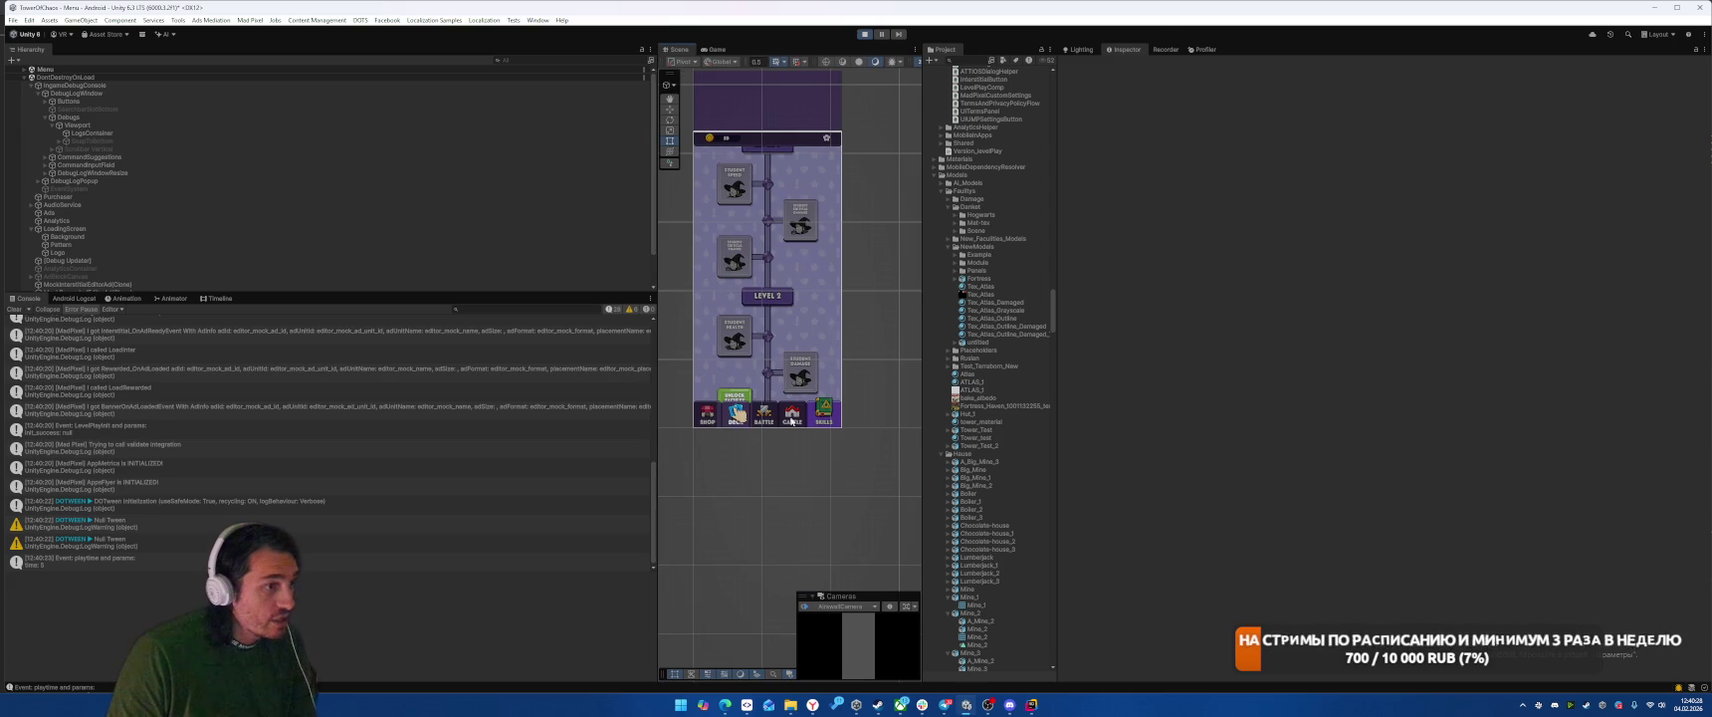
pyautogui.rightClick(737, 395)
pyautogui.click(727, 398)
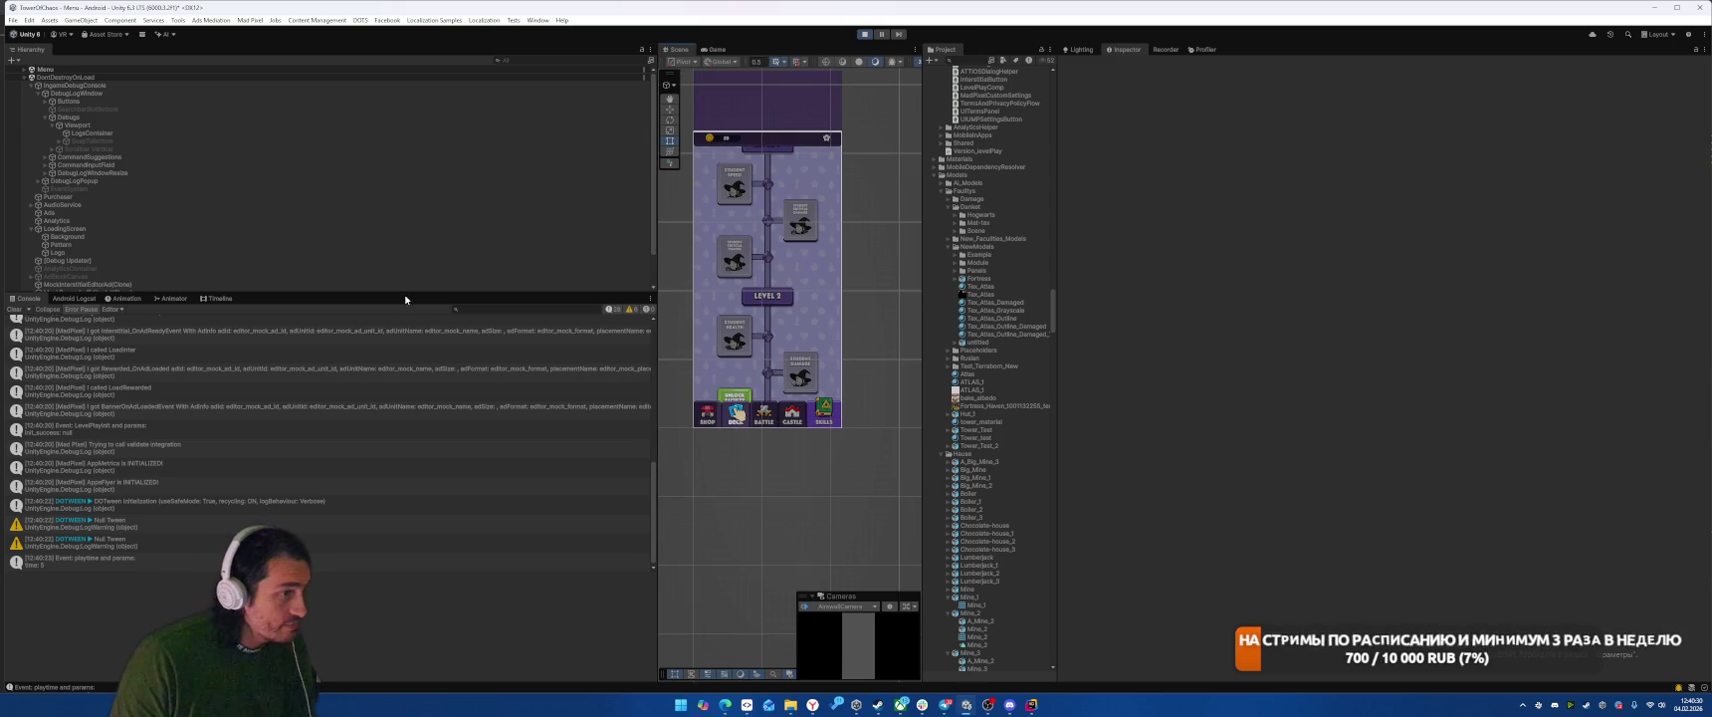
pyautogui.rightClick(735, 396)
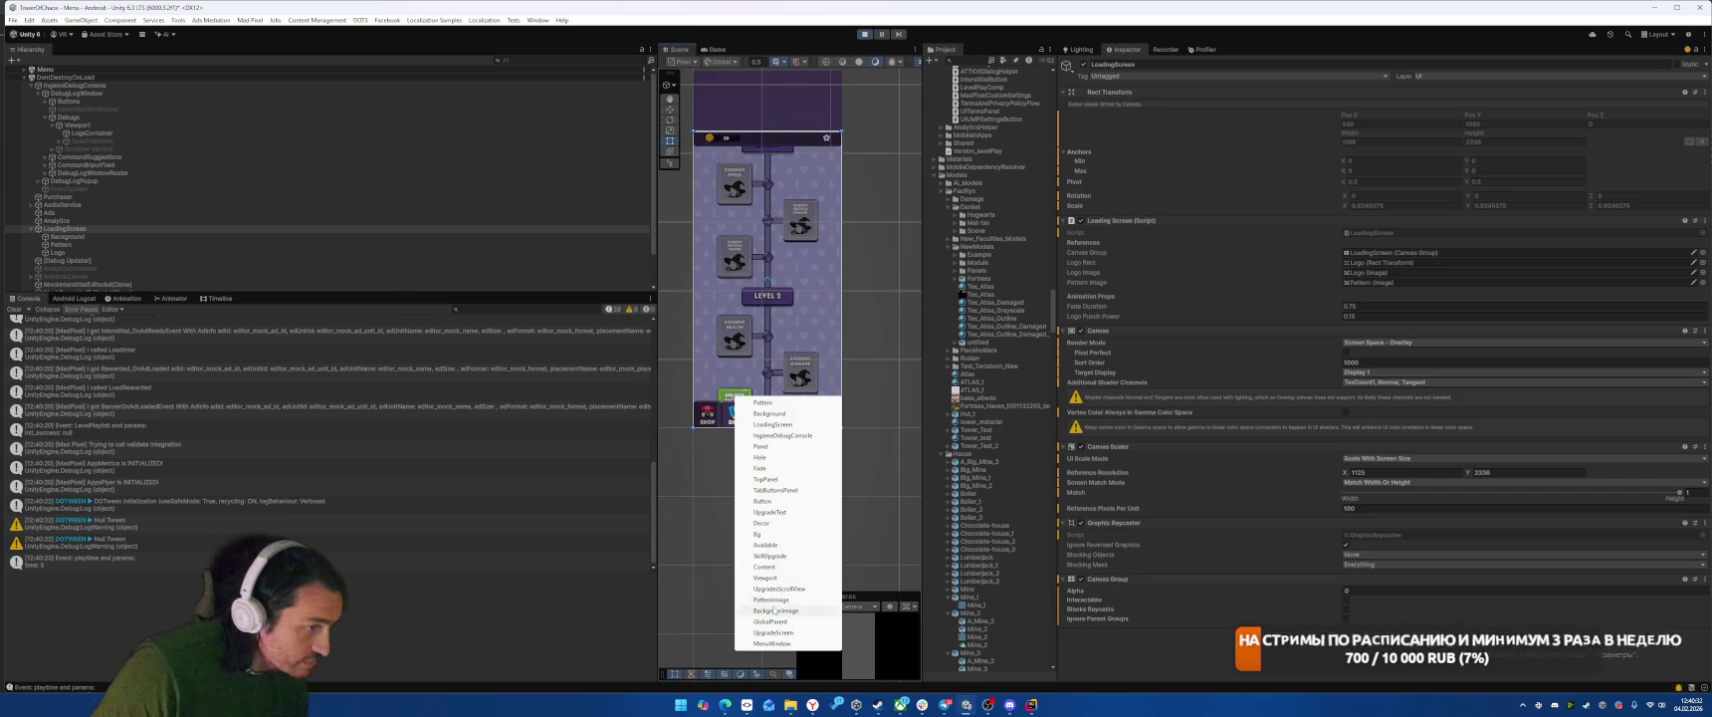
pyautogui.click(769, 555)
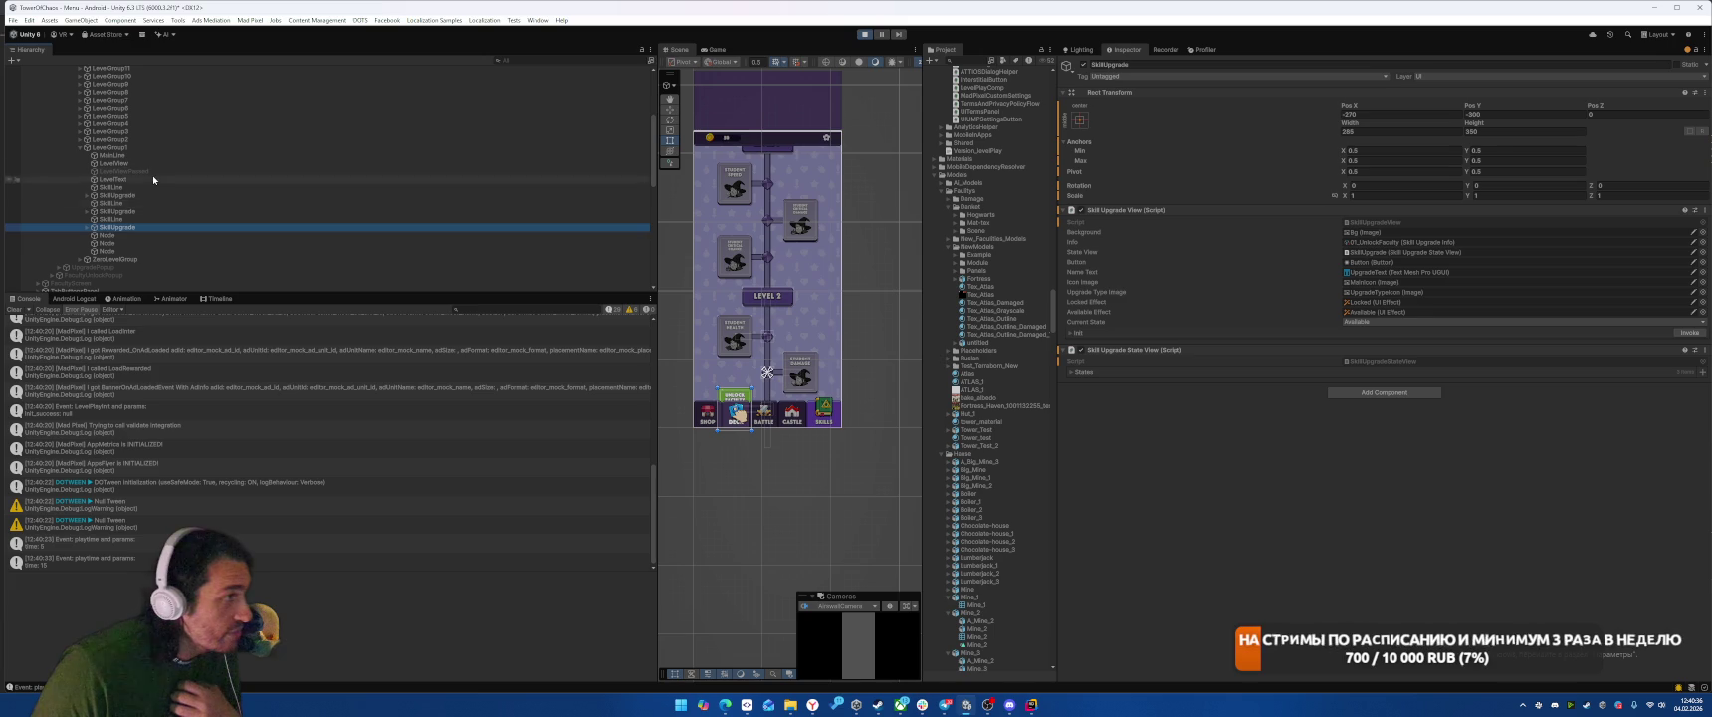
pyautogui.click(148, 150)
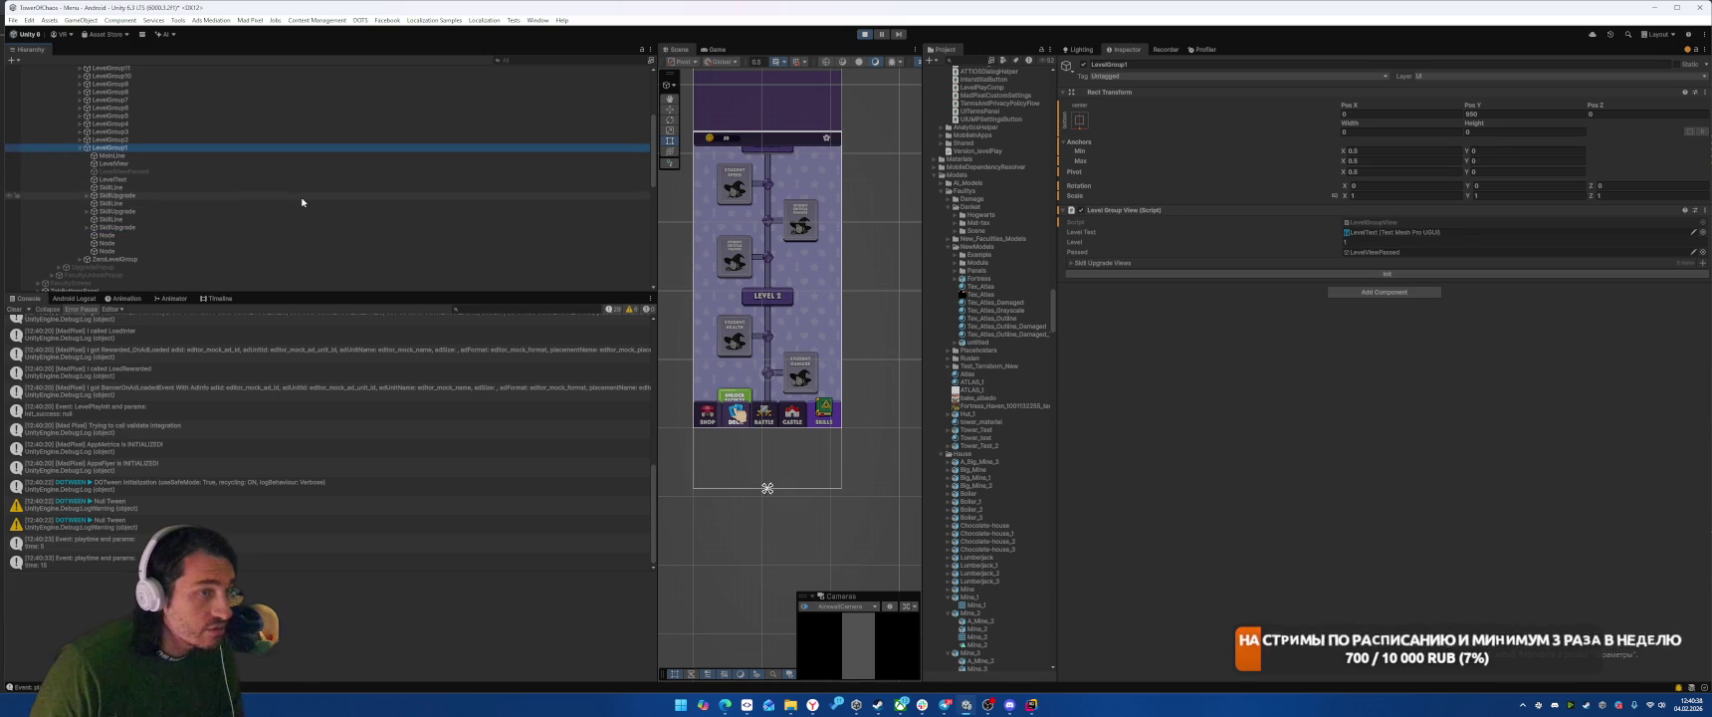
pyautogui.click(144, 228)
pyautogui.scroll(3, 144, 180)
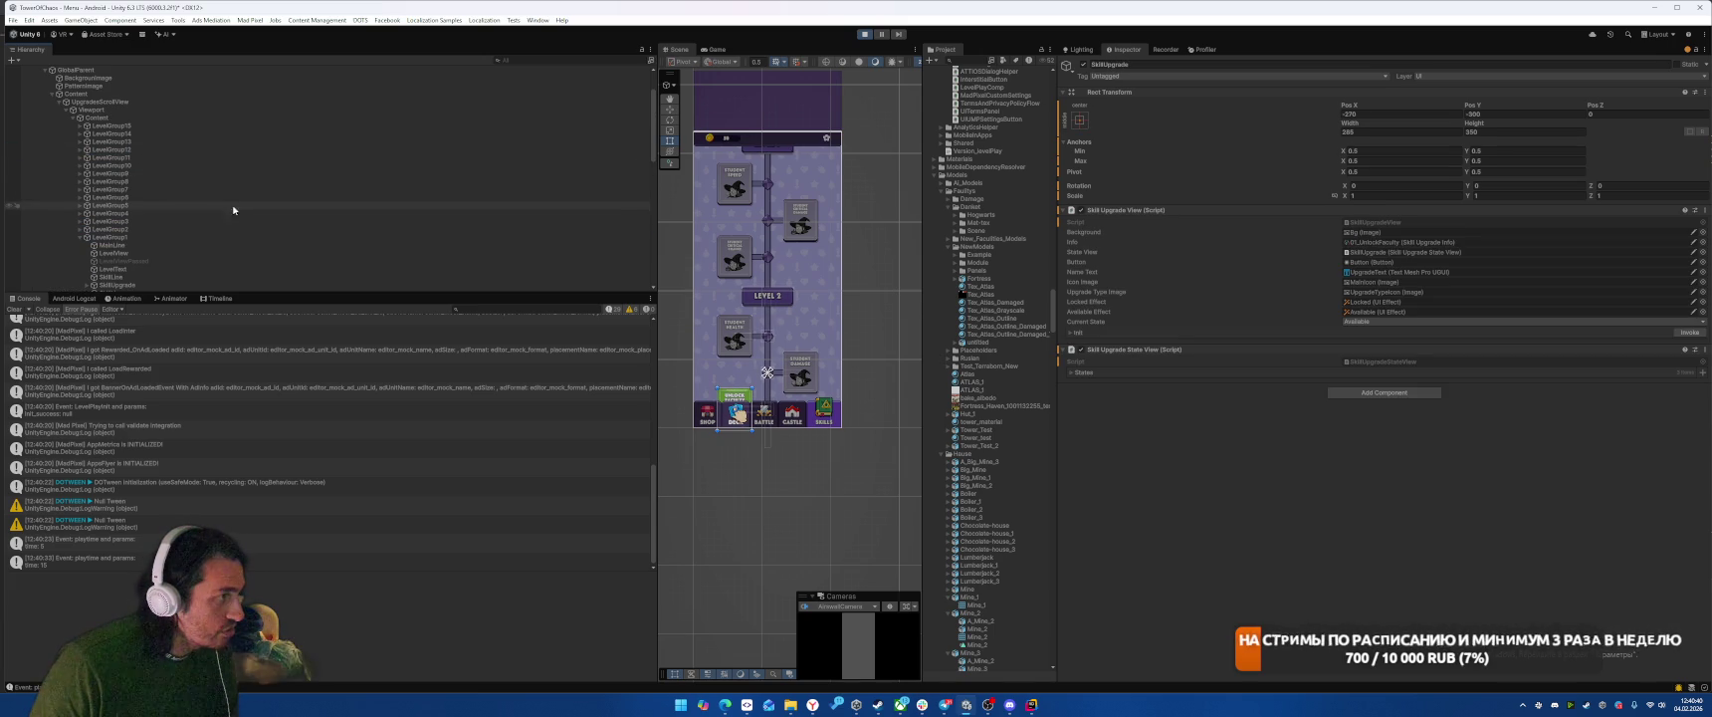
# Step: Raise UpgradesScrollView's Bottom inset to about 188 and inspect Content's position
pyautogui.click(158, 103)
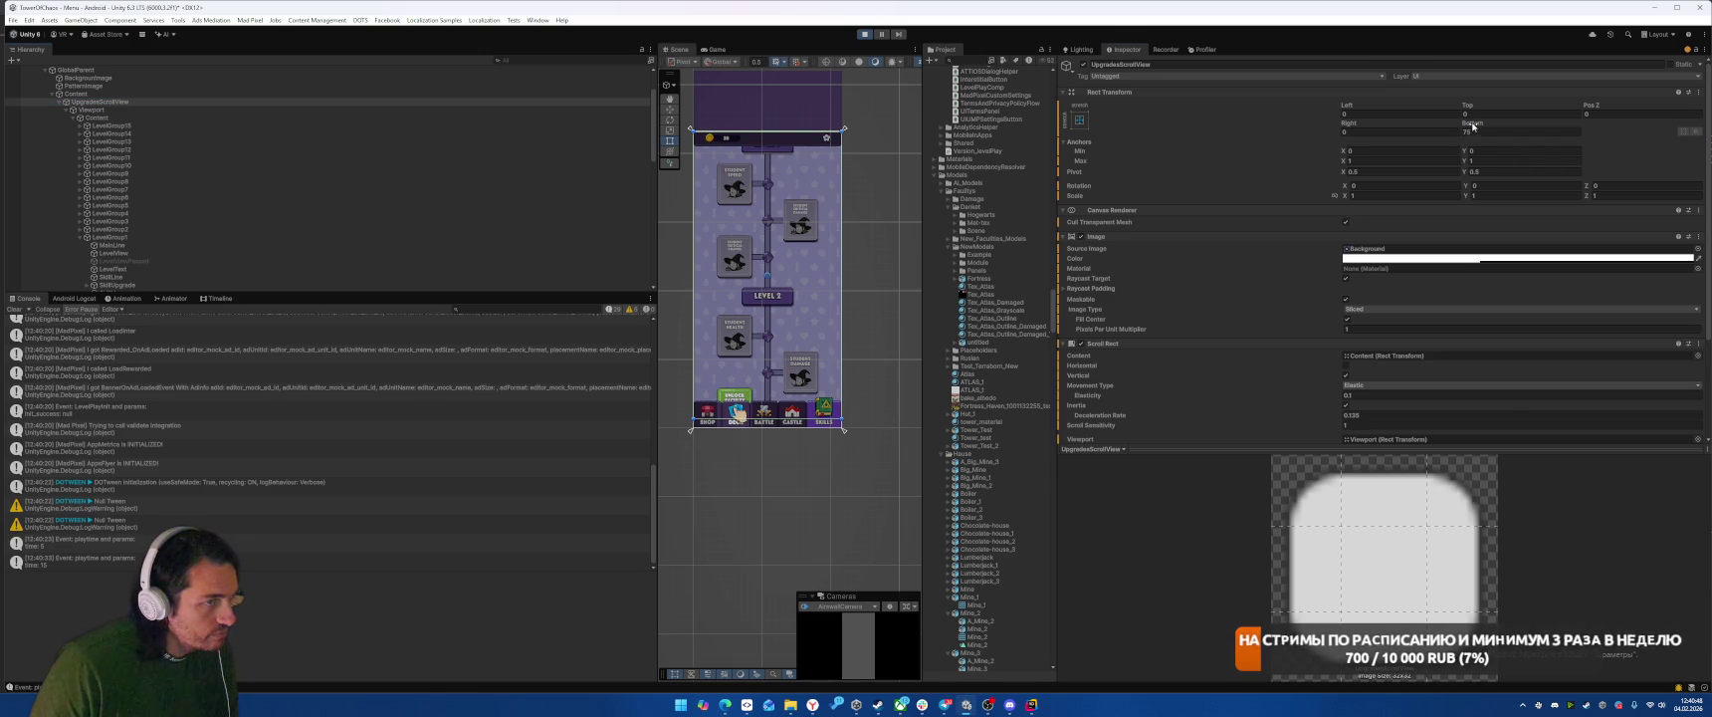
pyautogui.moveTo(1473, 123)
pyautogui.mouseDown()
pyautogui.moveTo(610, 117)
pyautogui.moveTo(606, 133)
pyautogui.mouseUp()
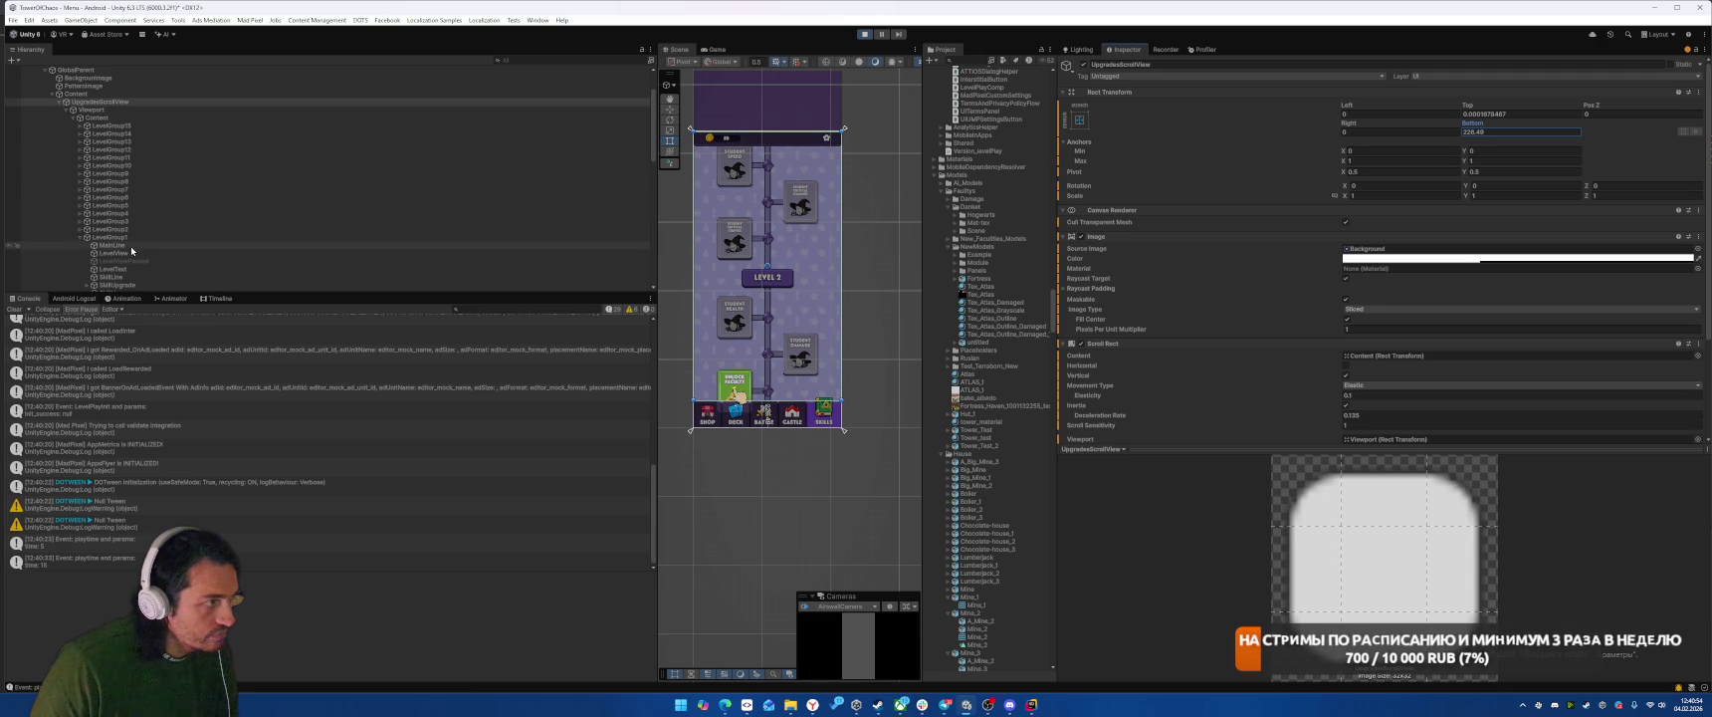
pyautogui.click(116, 118)
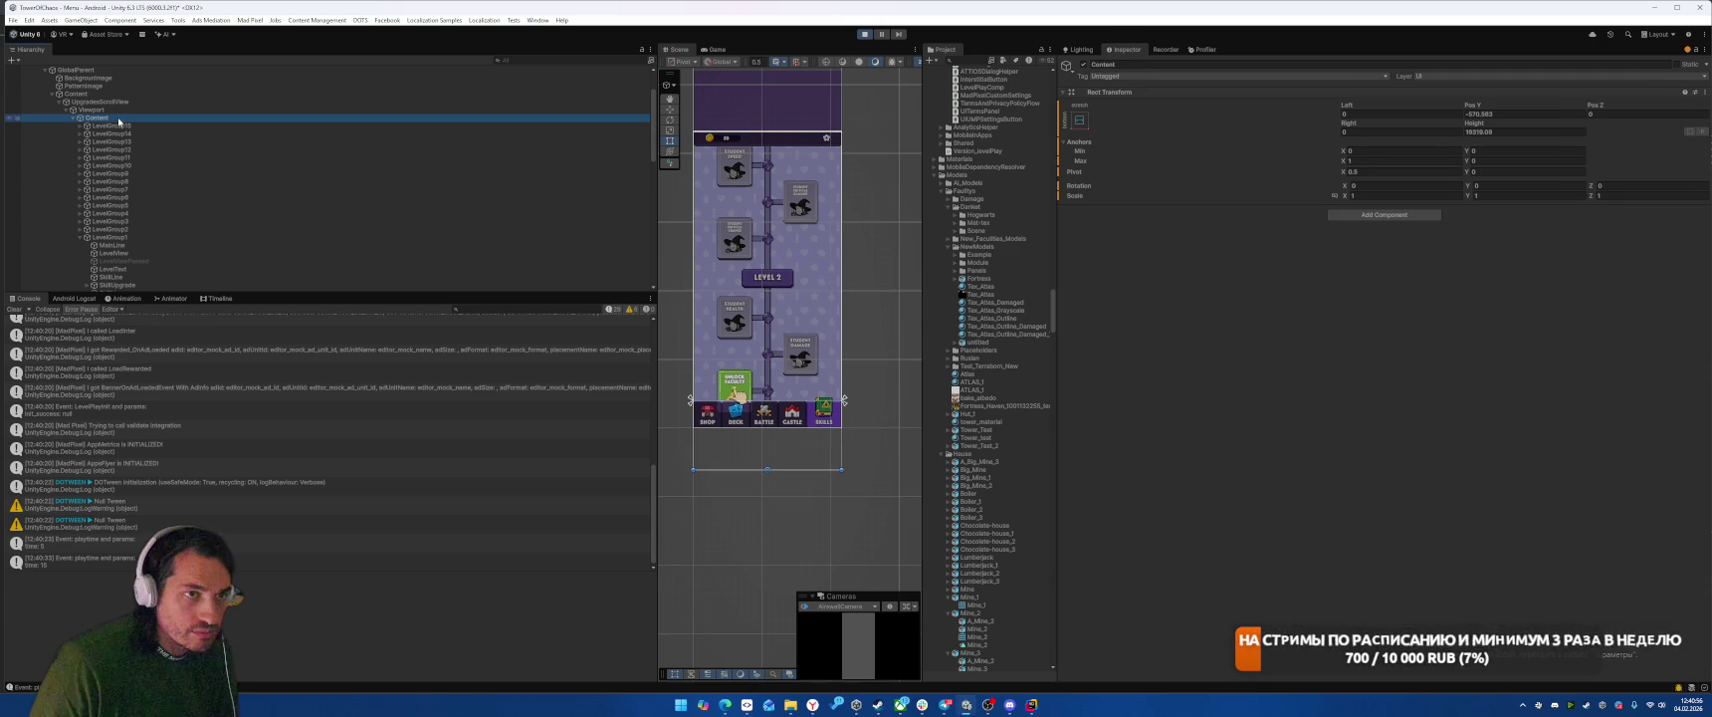
pyautogui.click(120, 103)
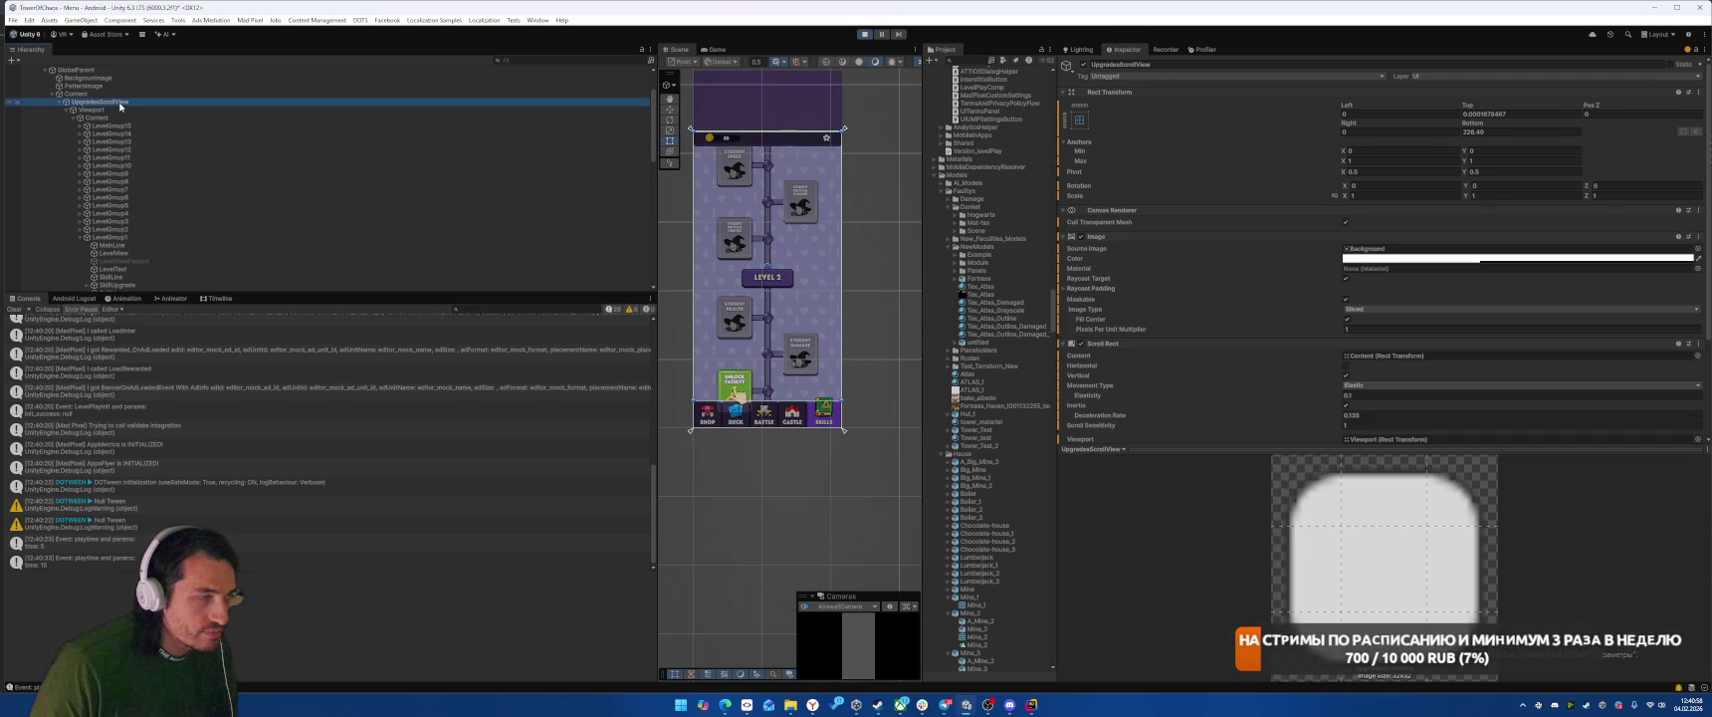
pyautogui.click(115, 118)
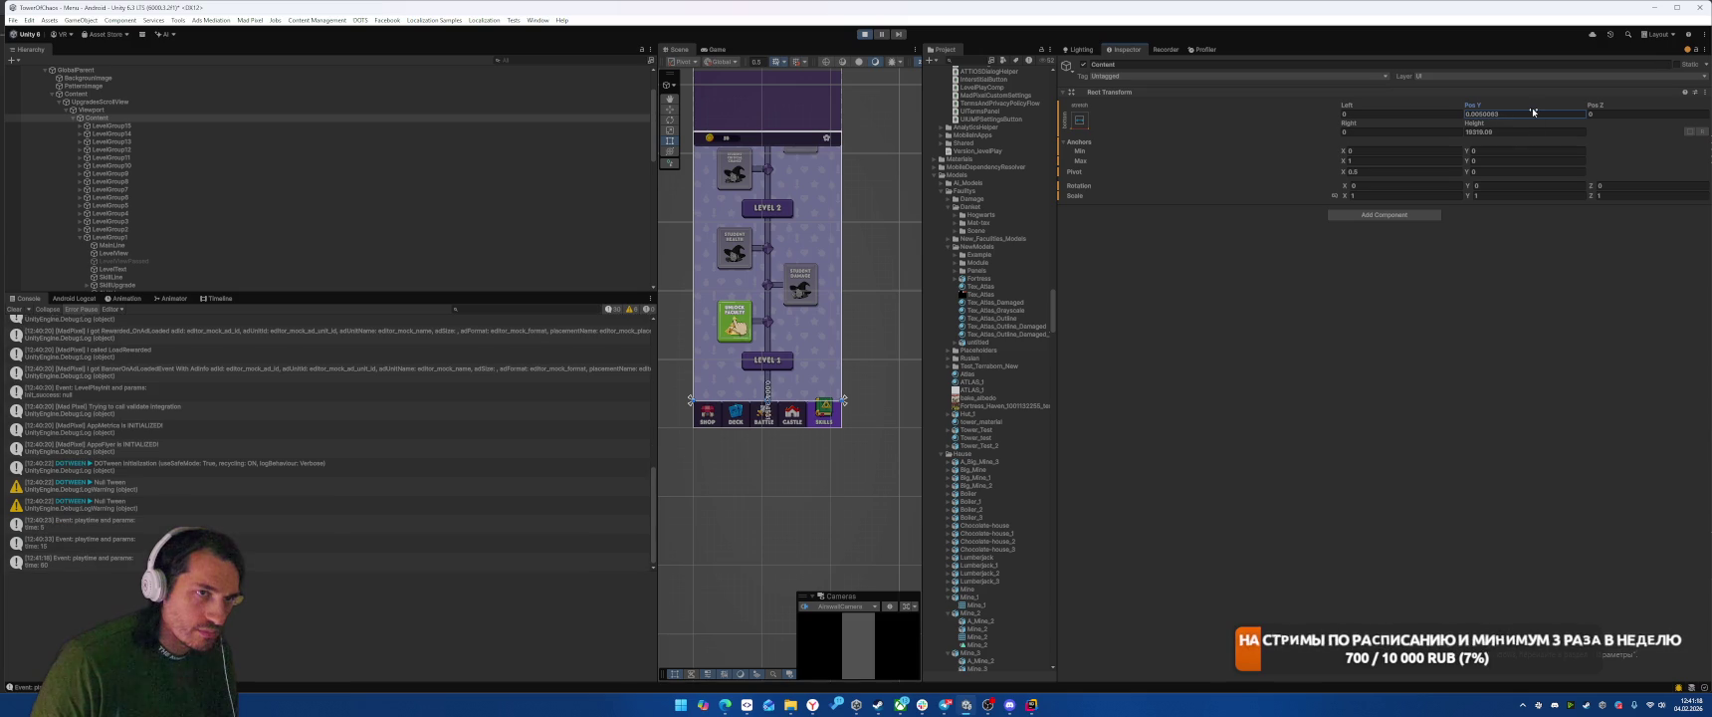
# Step: Try Content Pos Y values of 0 and -570, then inspect LevelGroup1 and SkillUpgrade
pyautogui.write('0')
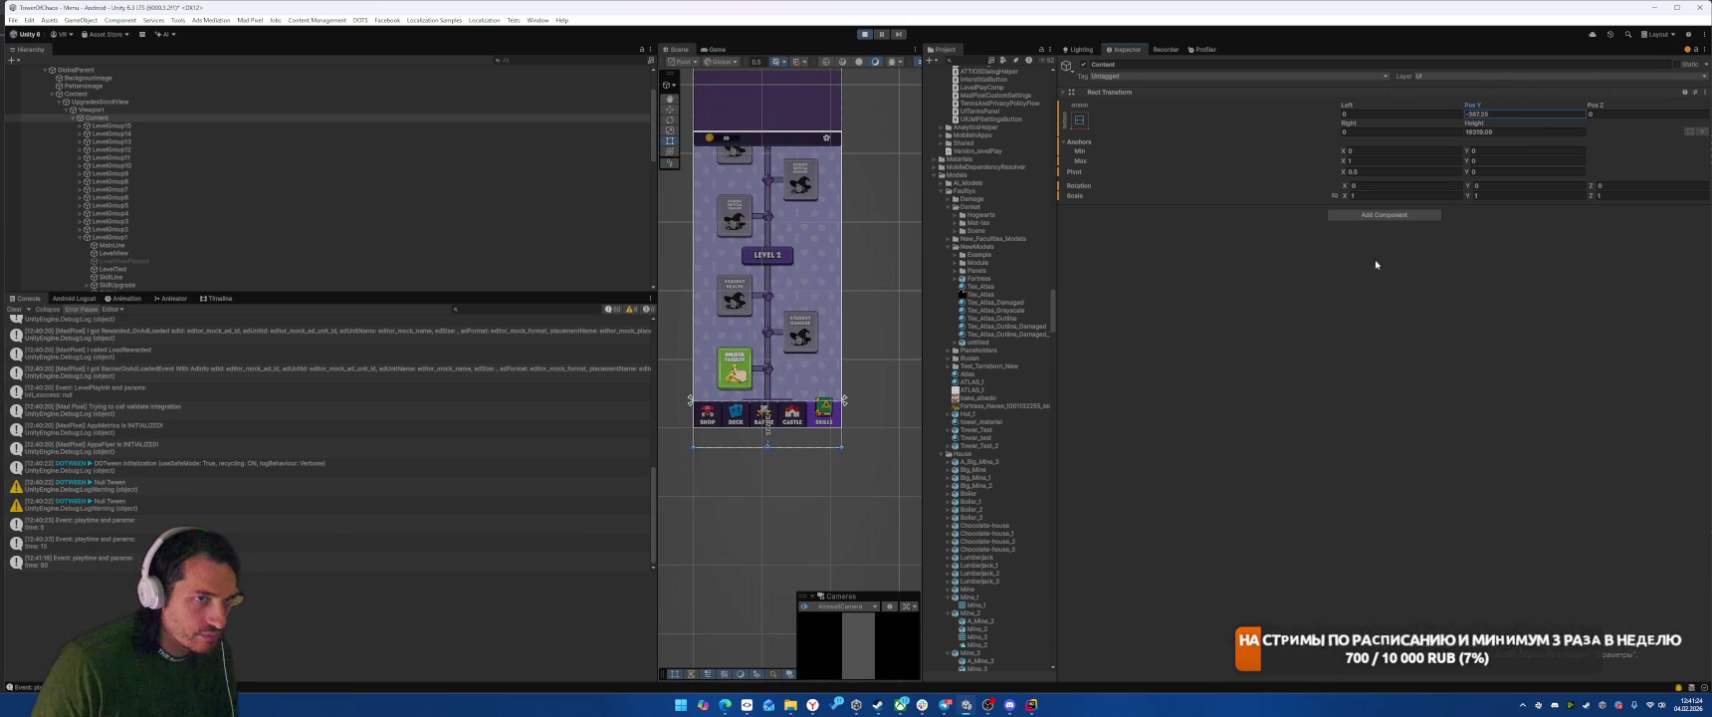
pyautogui.write('-570')
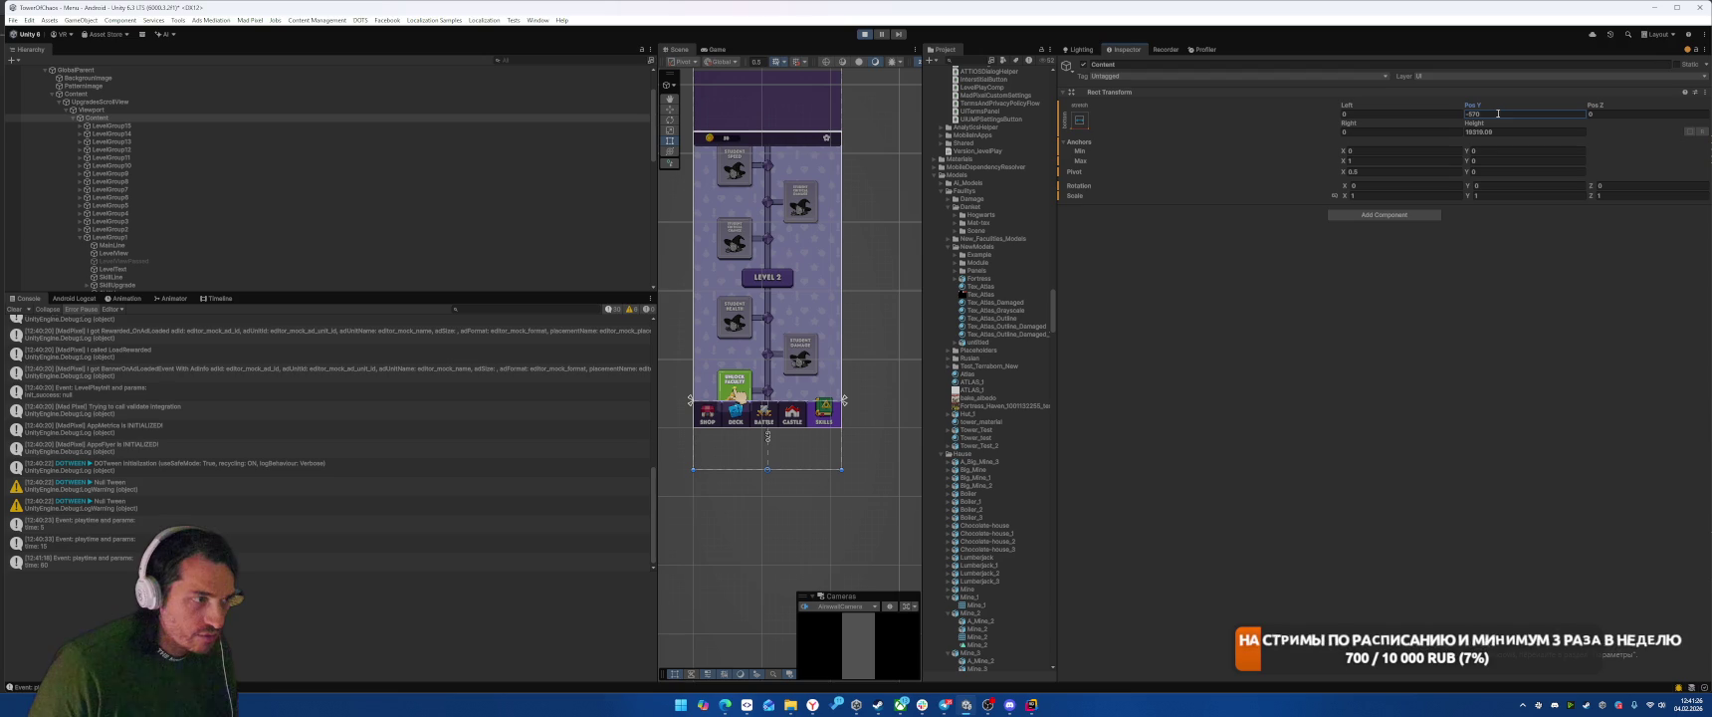
pyautogui.click(127, 238)
pyautogui.click(119, 285)
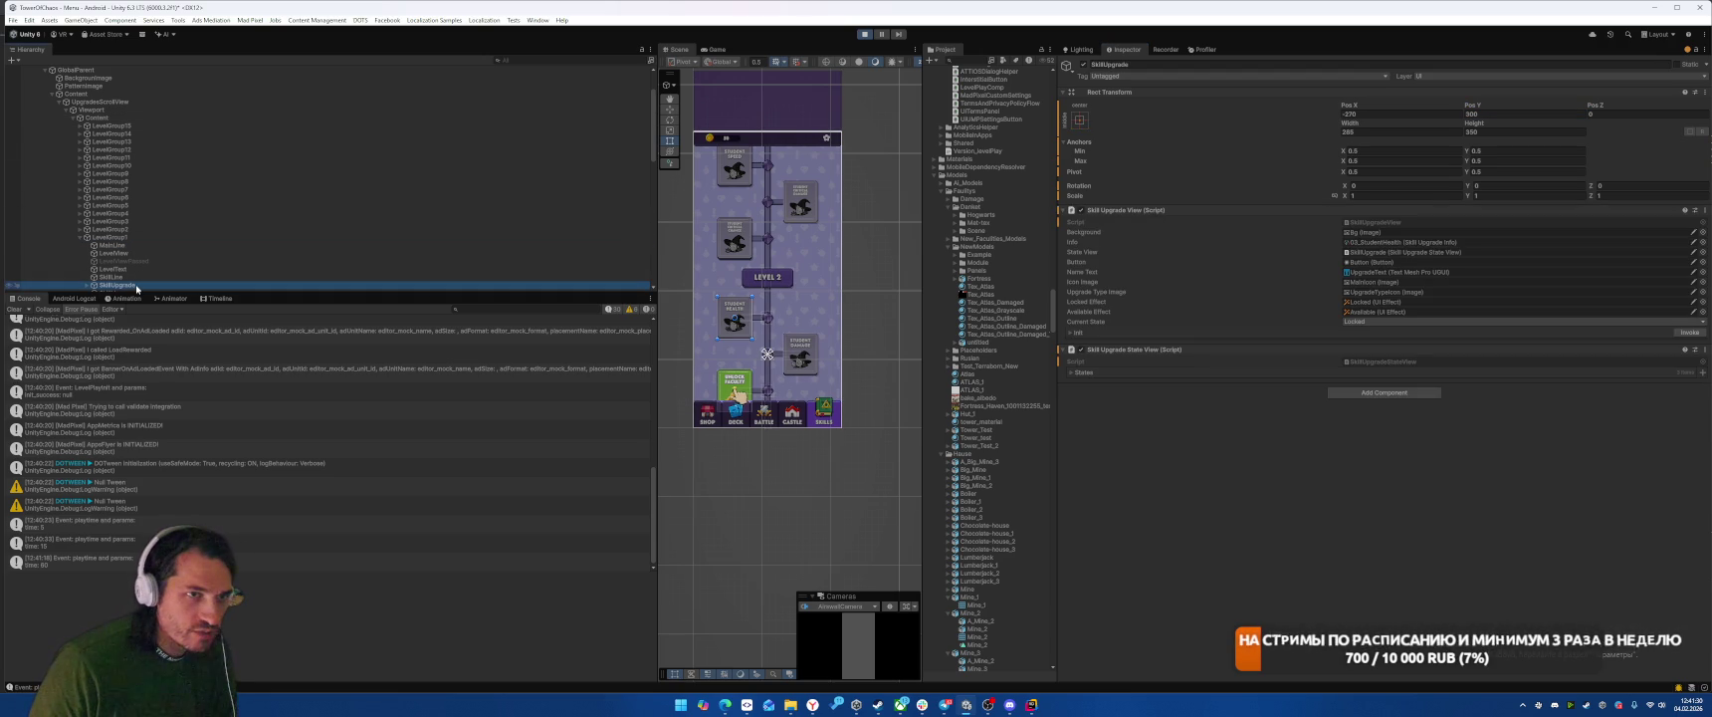
pyautogui.click(137, 238)
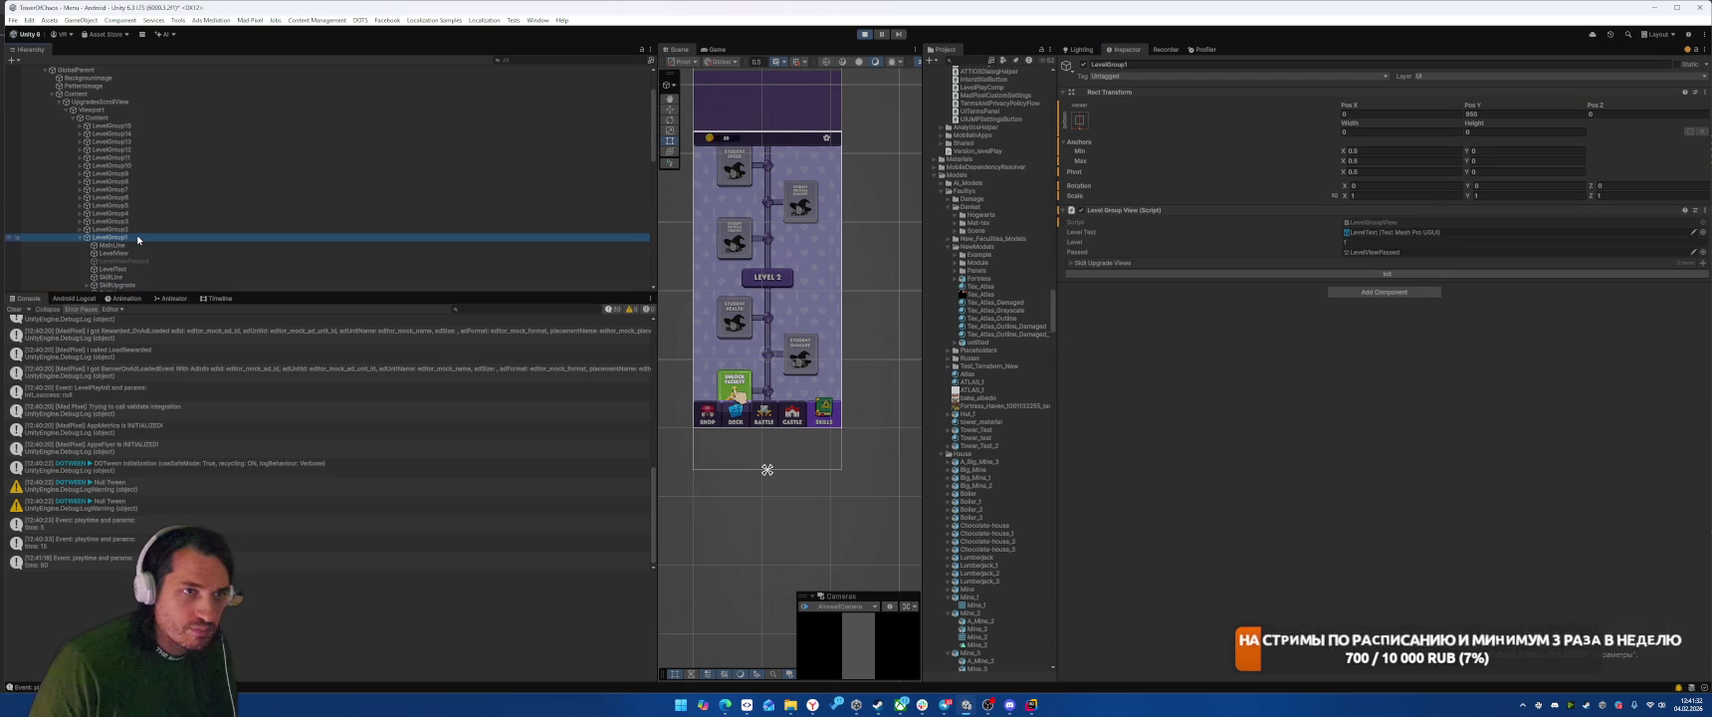
# Step: Set Content's Pos Y to -650 and play the game to test the scroll
pyautogui.click(103, 119)
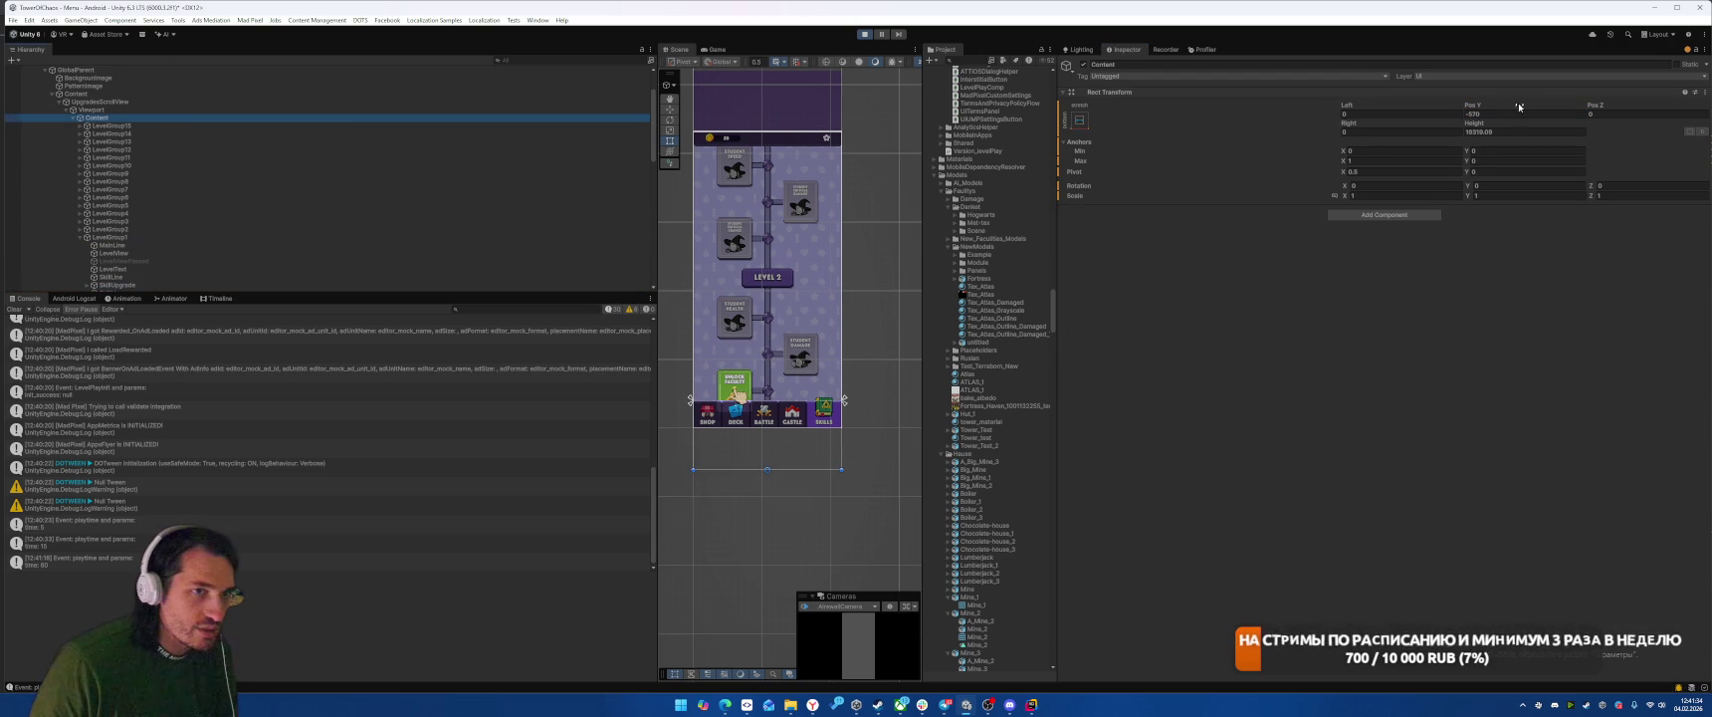
pyautogui.click(1507, 116)
pyautogui.write('60')
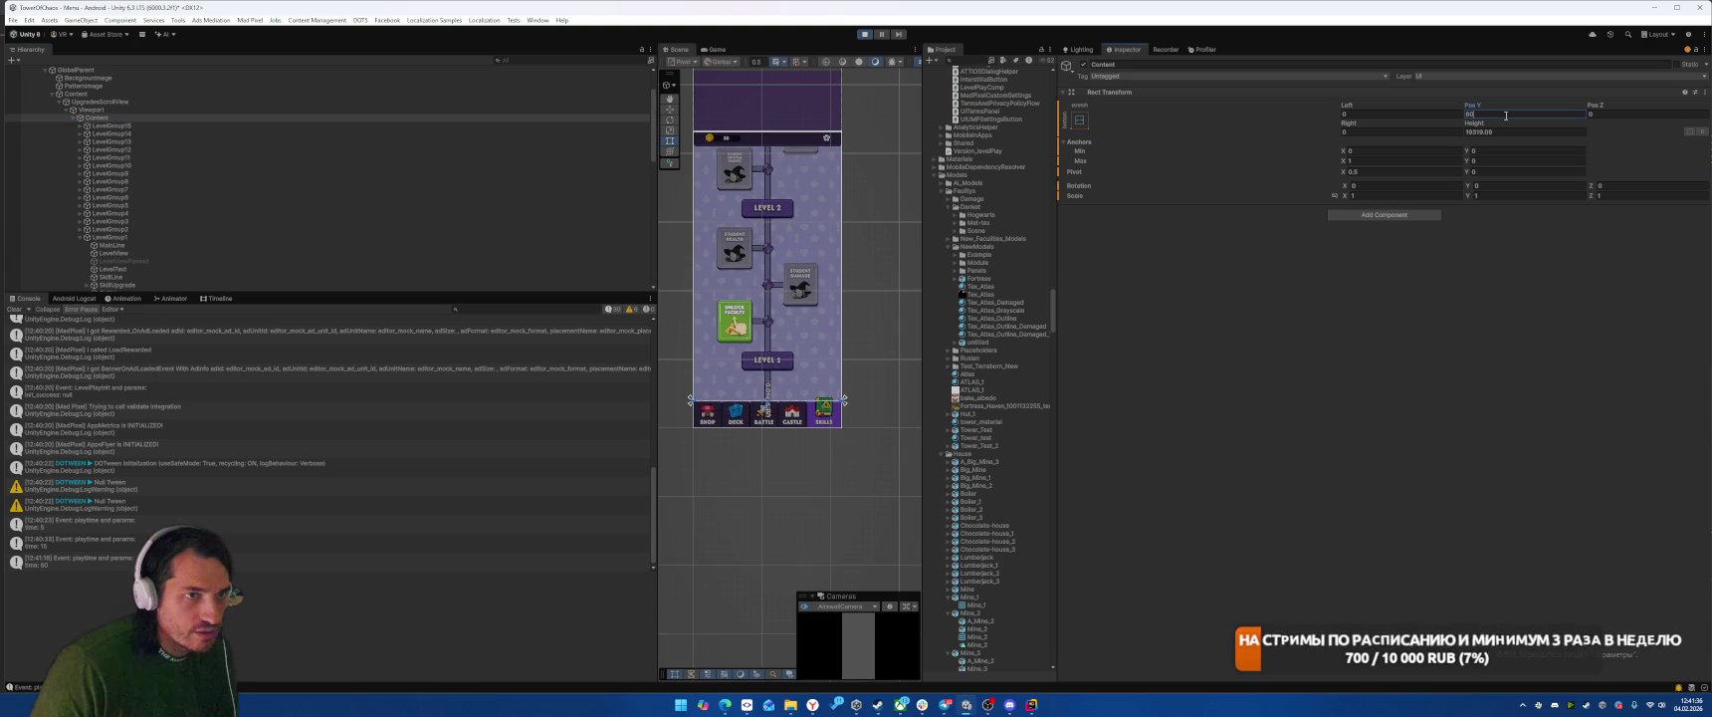
pyautogui.write('0')
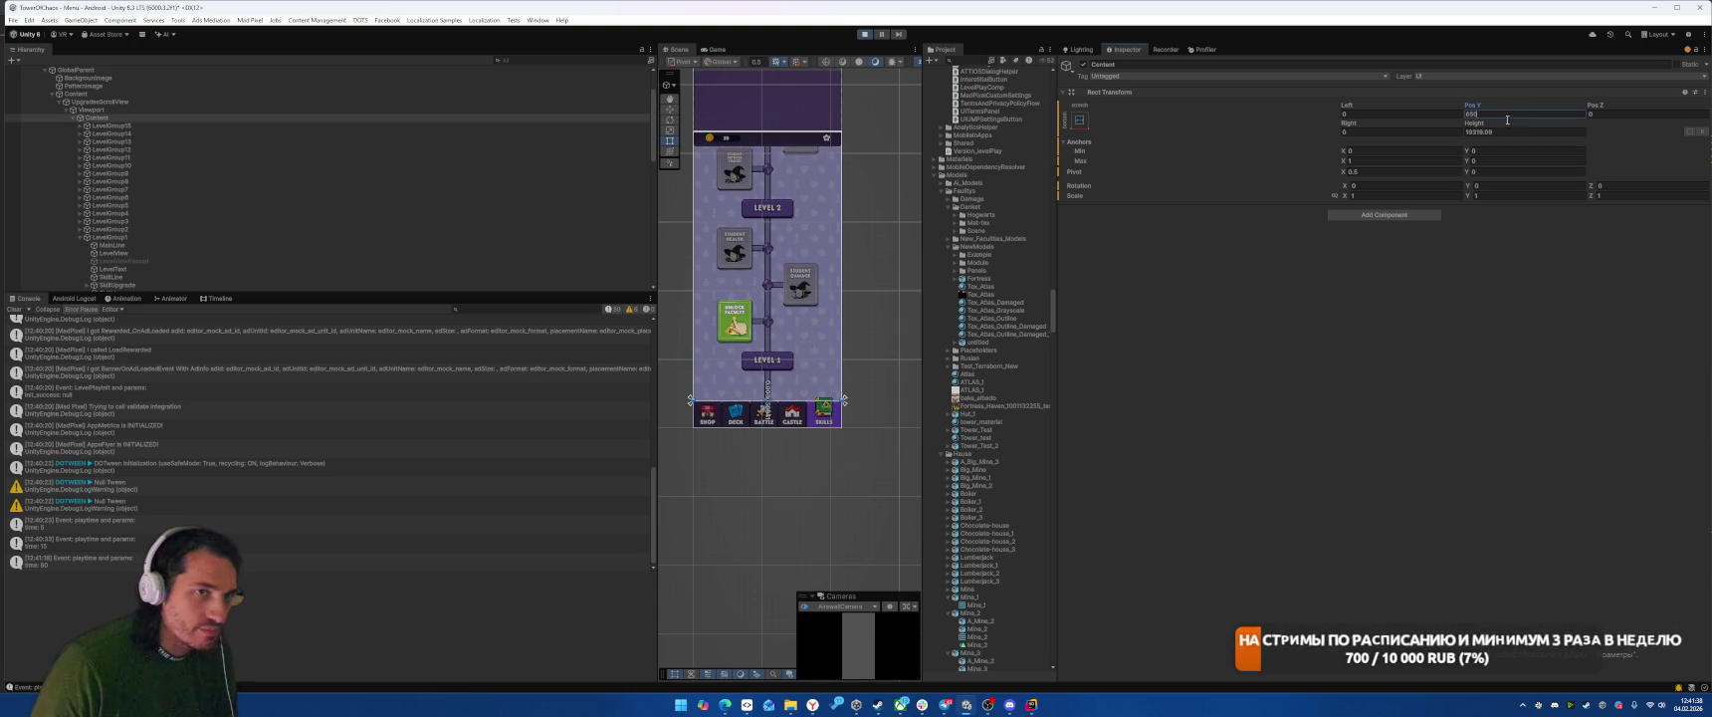
pyautogui.write('30')
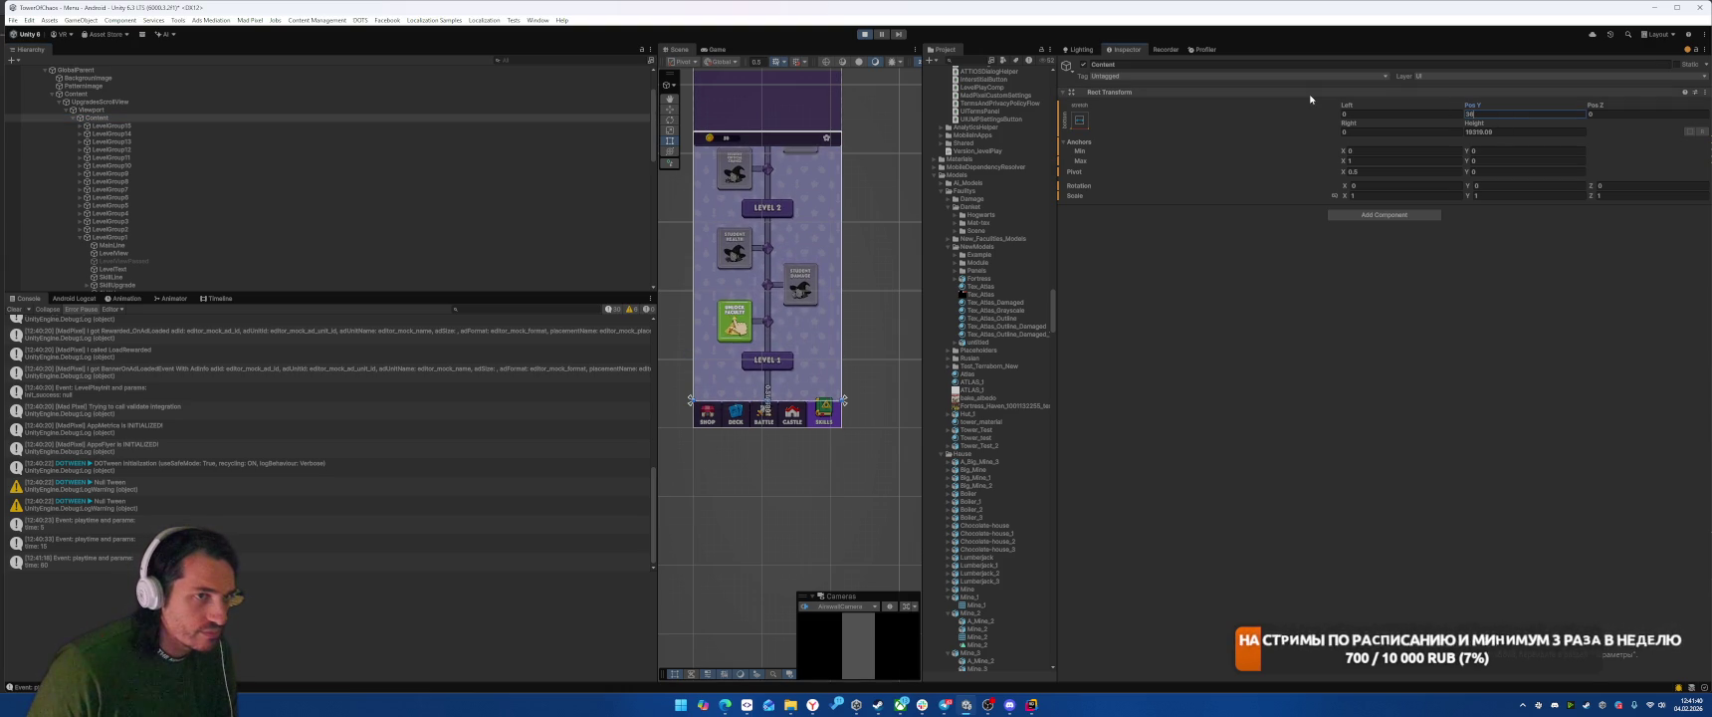
pyautogui.write('0')
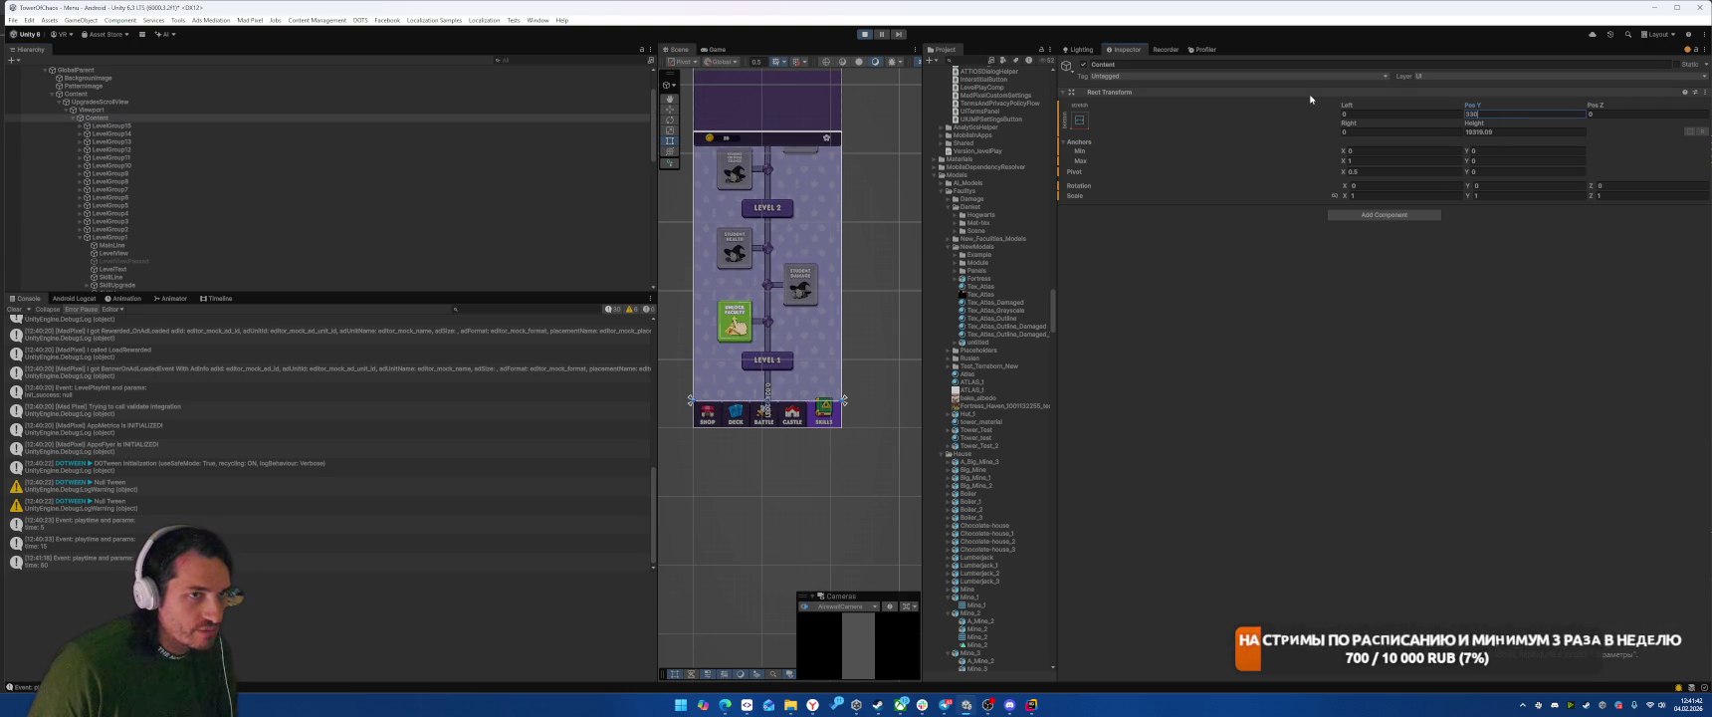
pyautogui.press('BackSpace')
pyautogui.press('BackSpace')
pyautogui.press('BackSpace')
pyautogui.write('650')
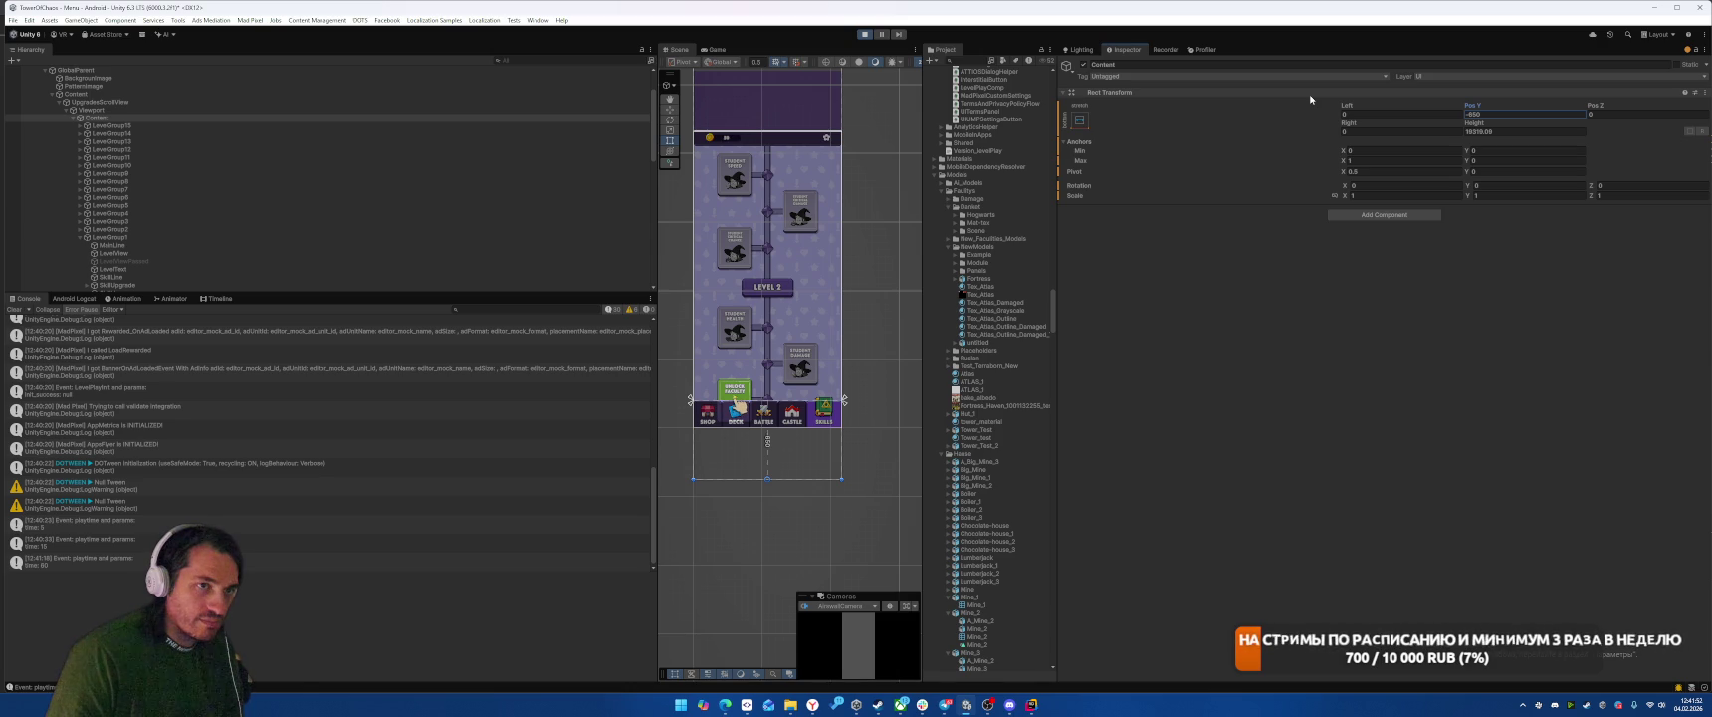
pyautogui.click(1527, 115)
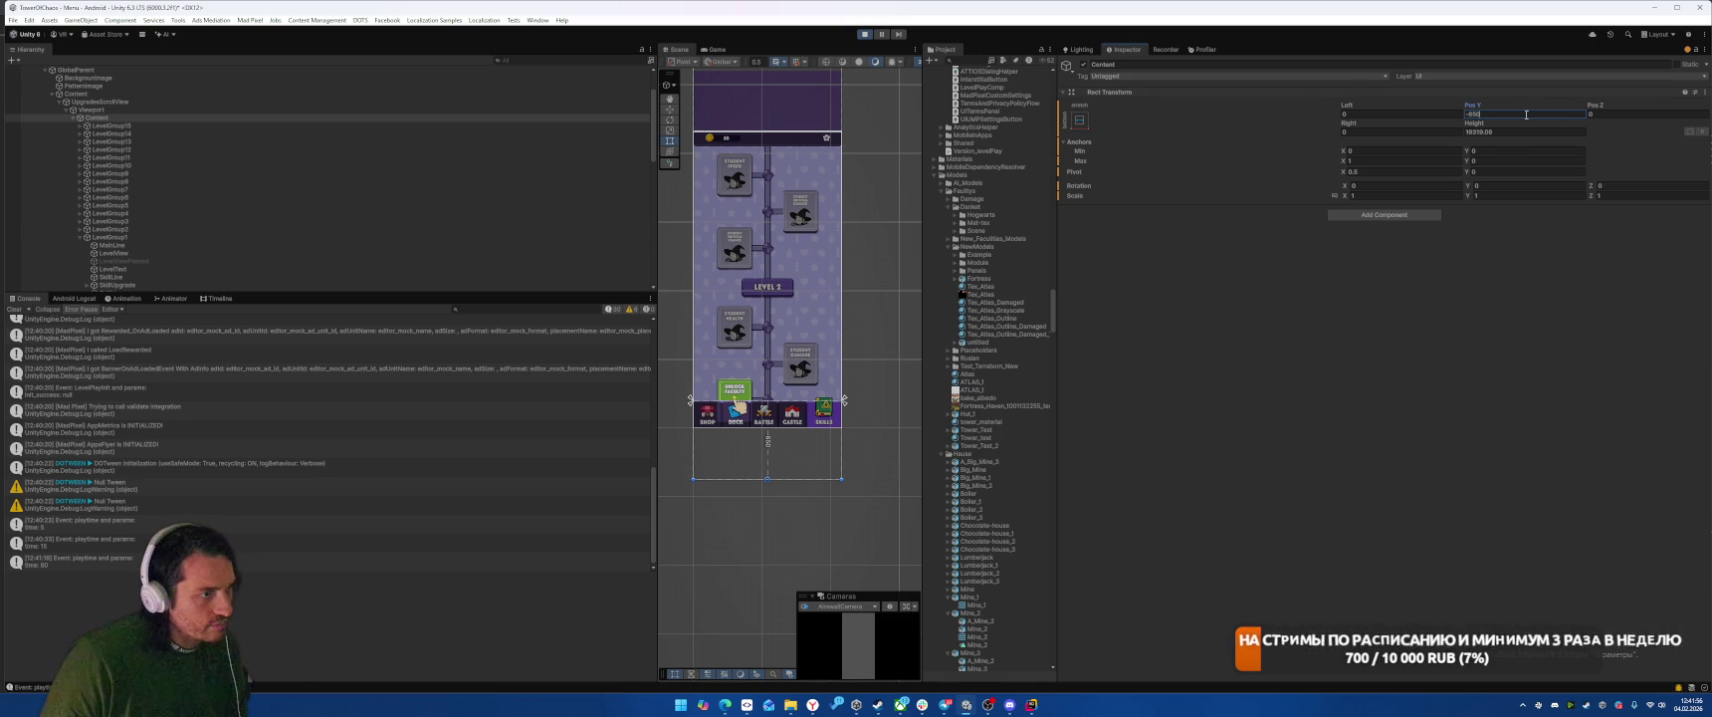
pyautogui.click(864, 33)
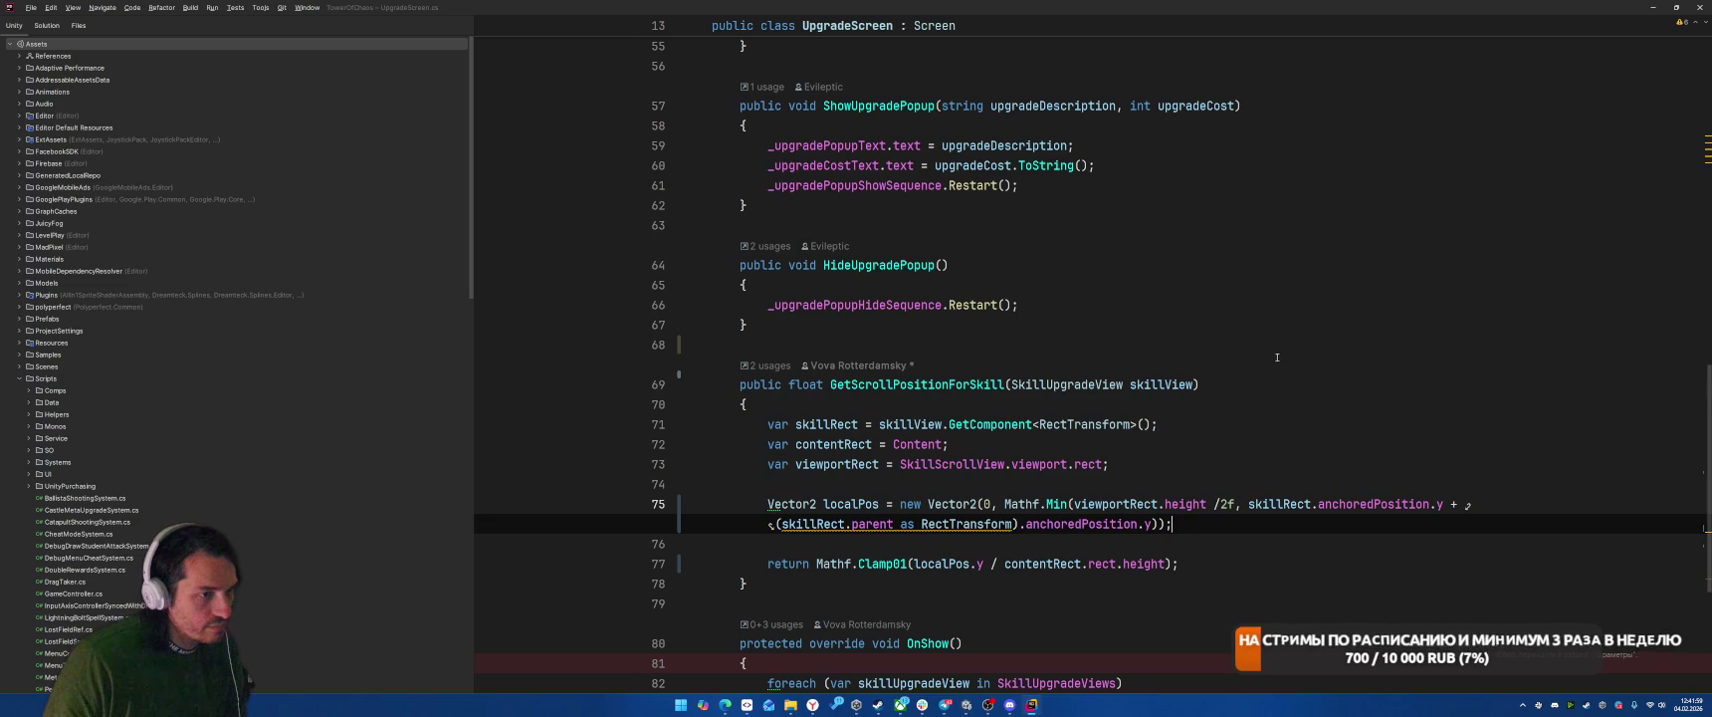
pyautogui.click(1277, 349)
# Step: Append '+ viewportRect.height/2f' to the skill offset in localPos's Min call
pyautogui.scroll(-2, 1024, 425)
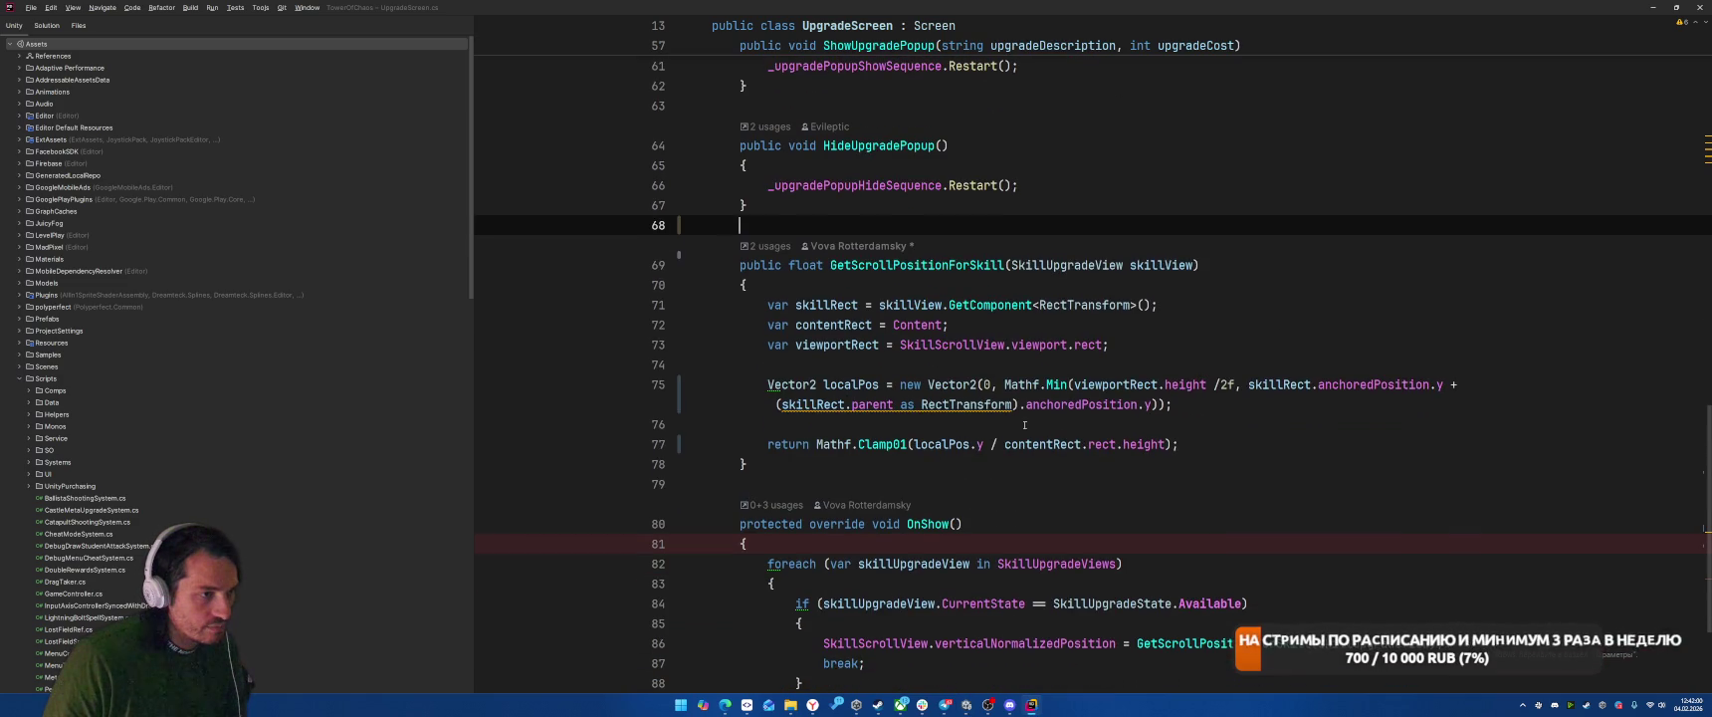
pyautogui.click(1158, 405)
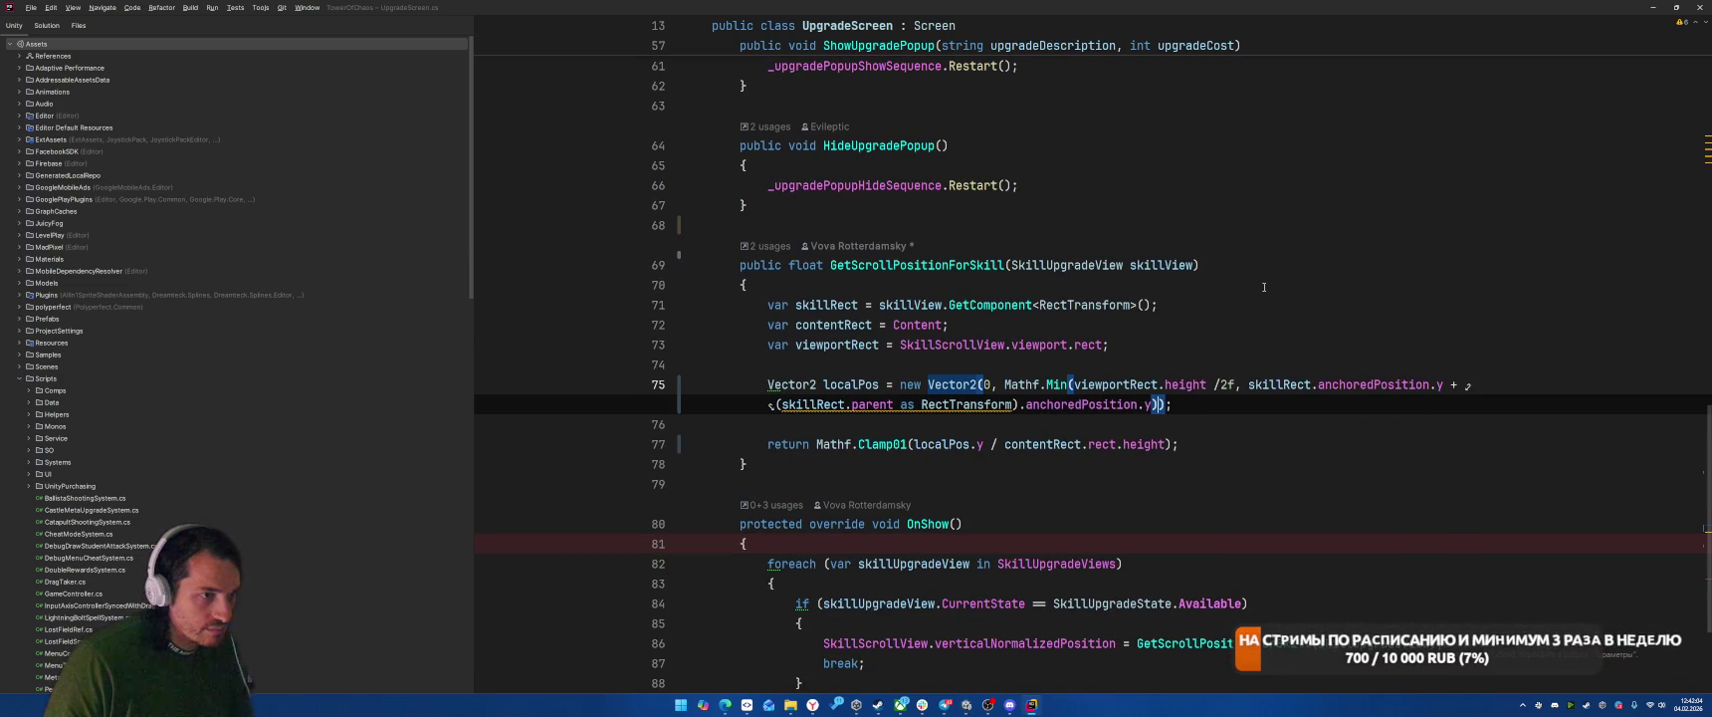
pyautogui.write('+ viewportRect.')
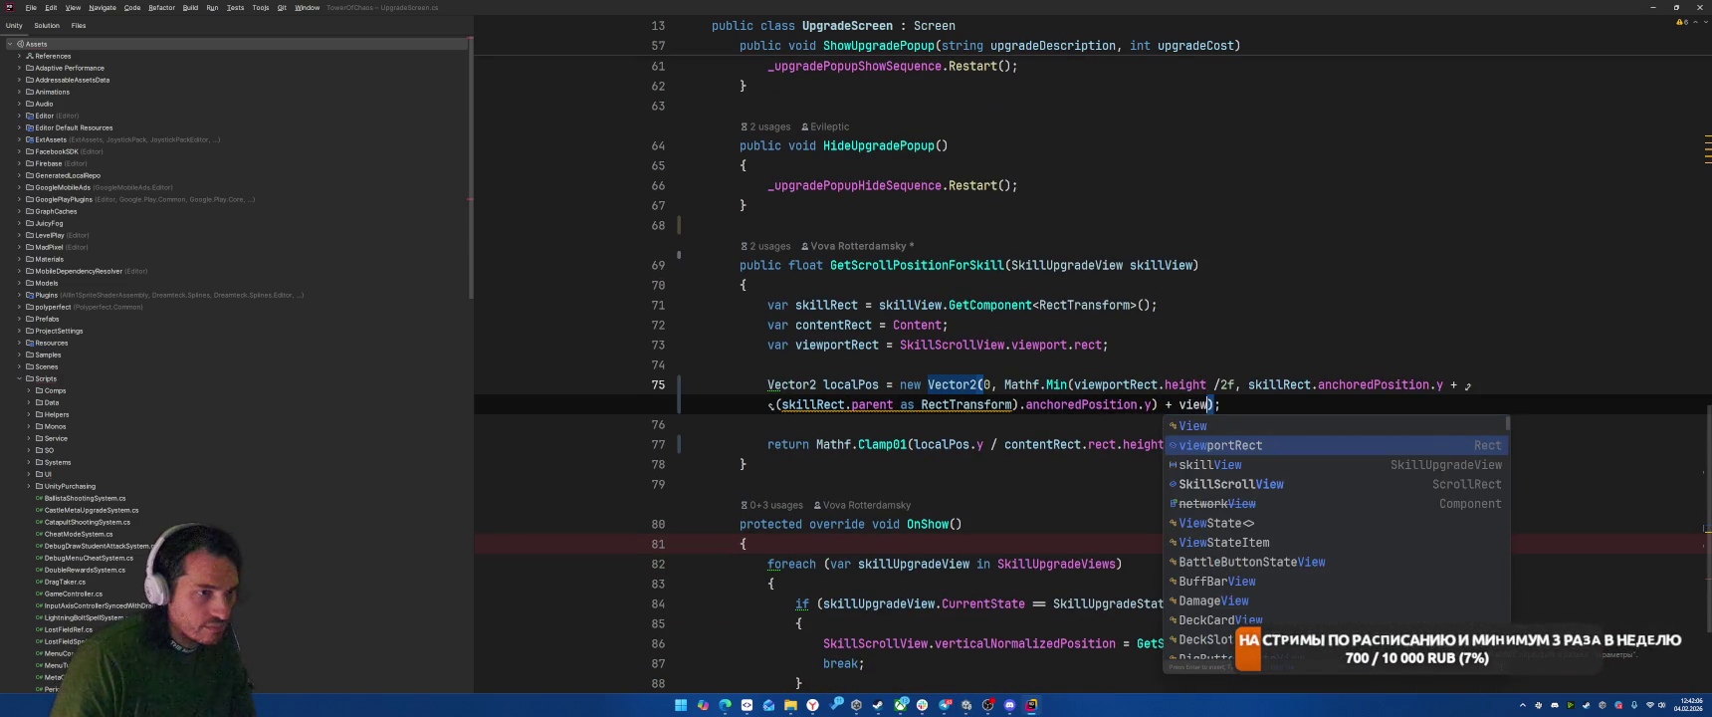
pyautogui.press('Escape')
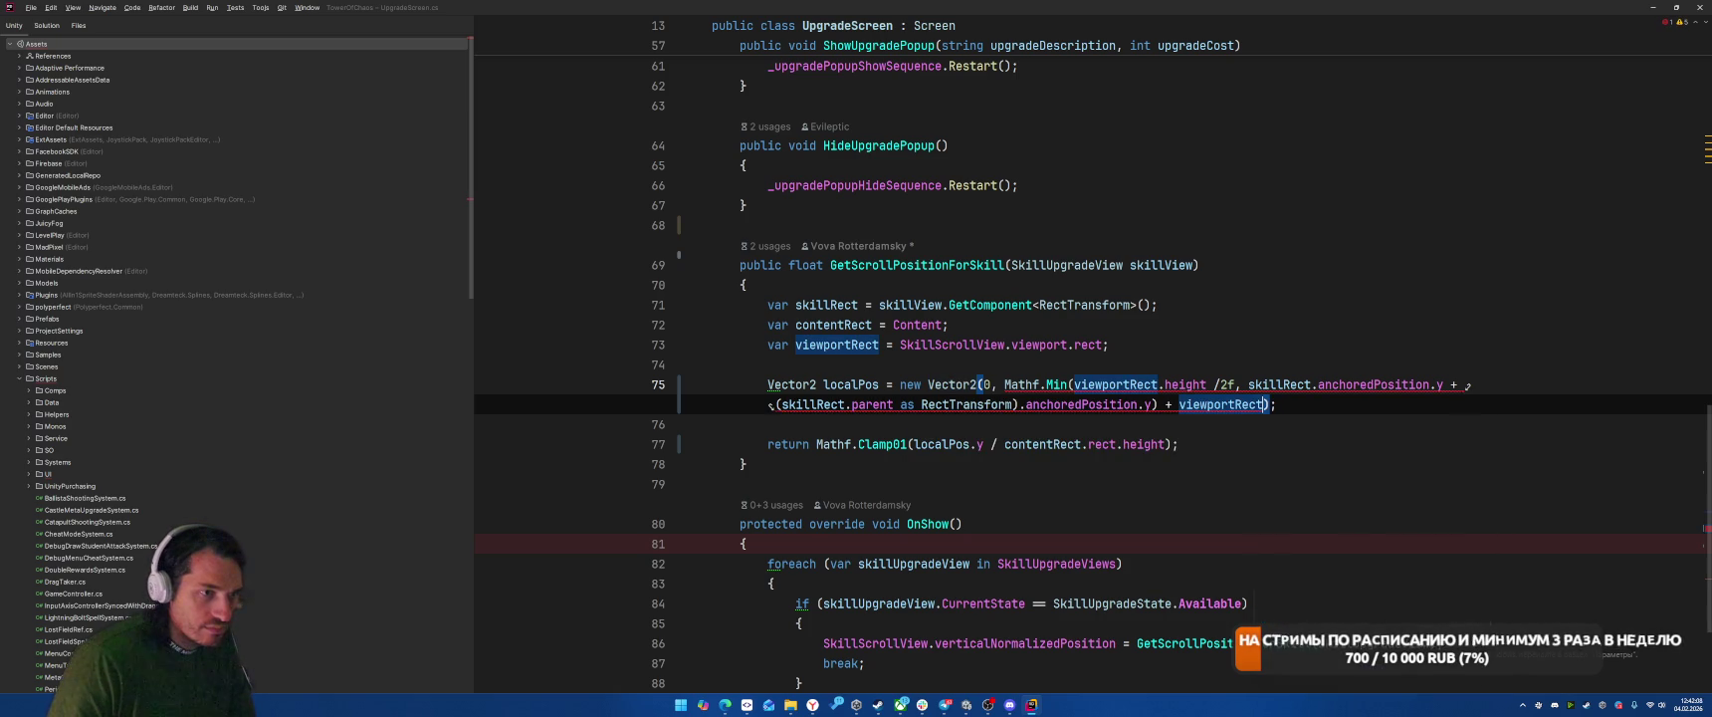
pyautogui.write('h')
pyautogui.press('Return')
pyautogui.write('/2f')
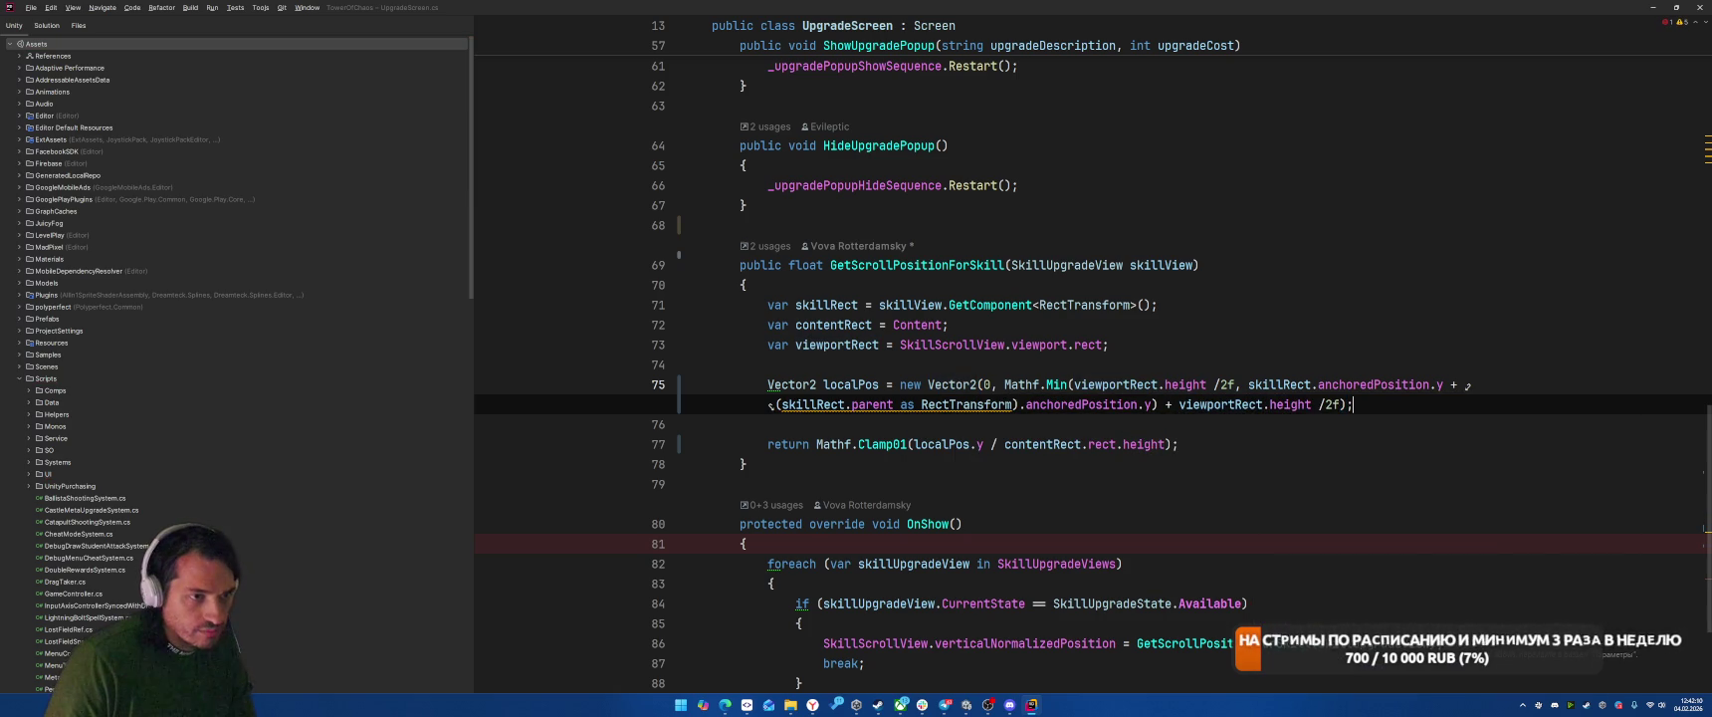
# Step: Negate the first Min argument, wrap the skill offset in -( ), and return to Unity
pyautogui.click(1076, 384)
pyautogui.write('-')
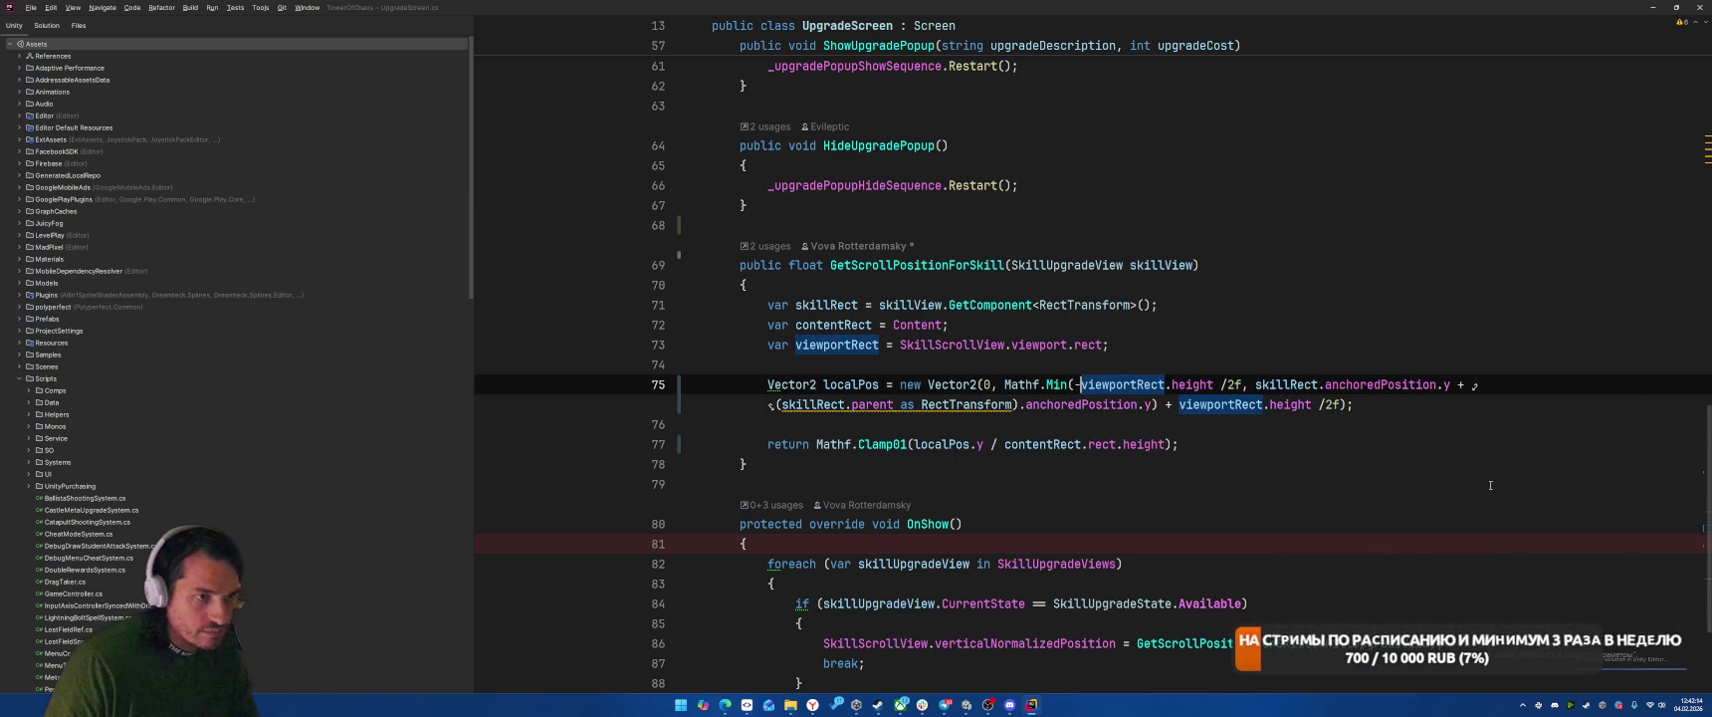
pyautogui.click(1384, 425)
pyautogui.click(1251, 384)
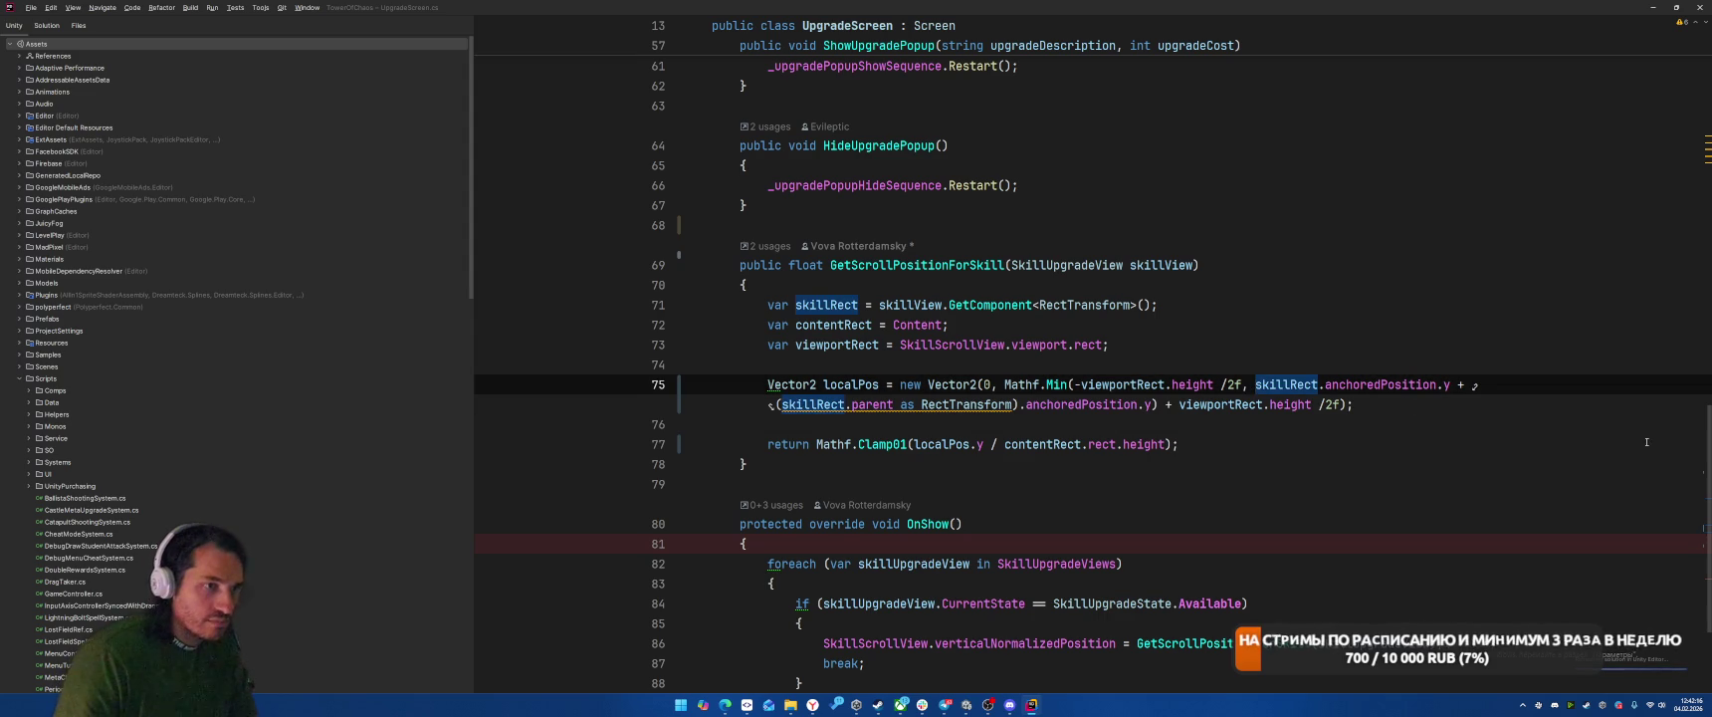
pyautogui.write('-(')
pyautogui.click(1343, 405)
pyautogui.write(')')
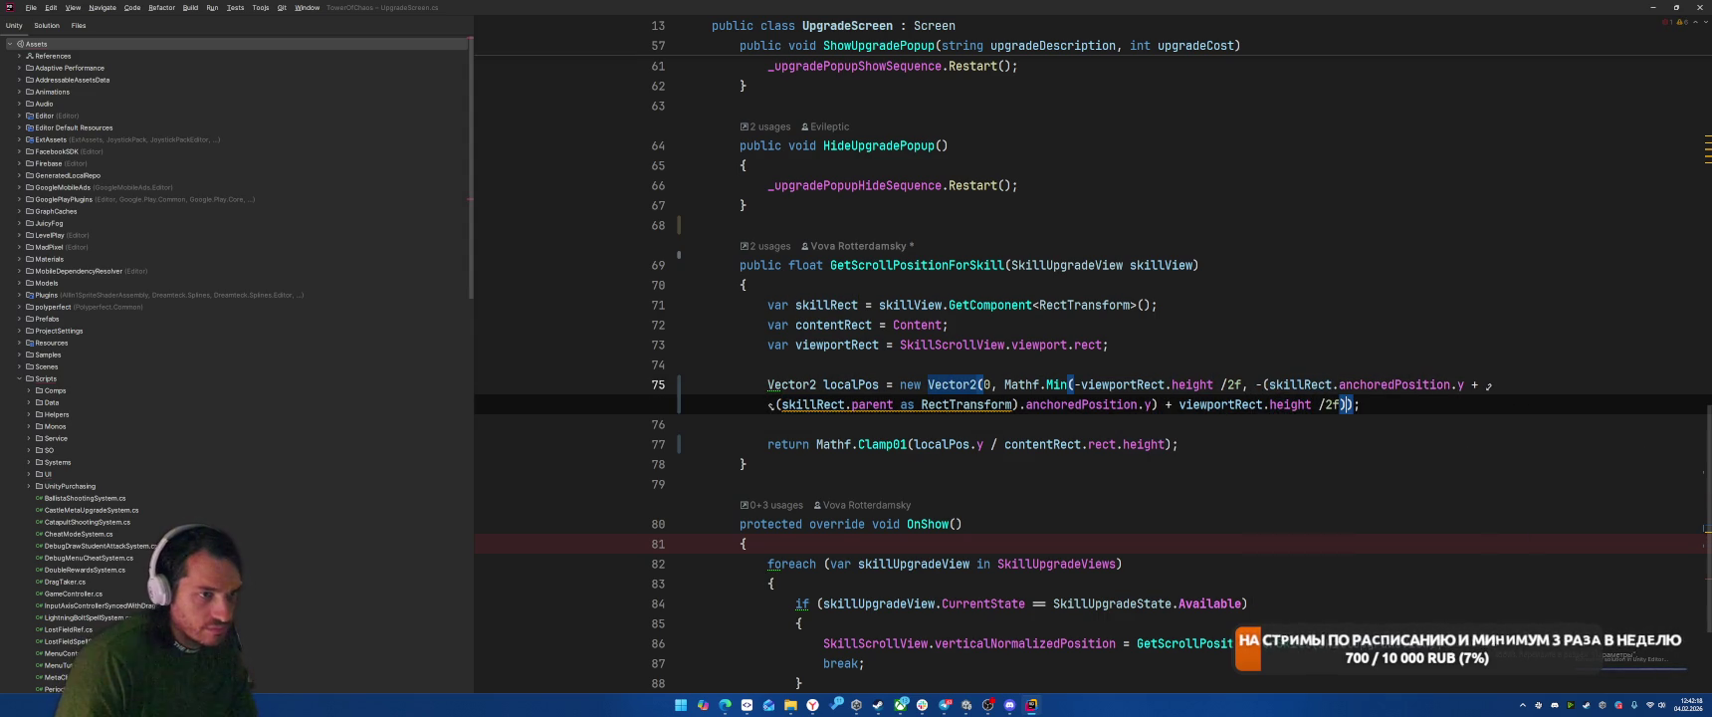
pyautogui.hotkey('alt', 'Tab')
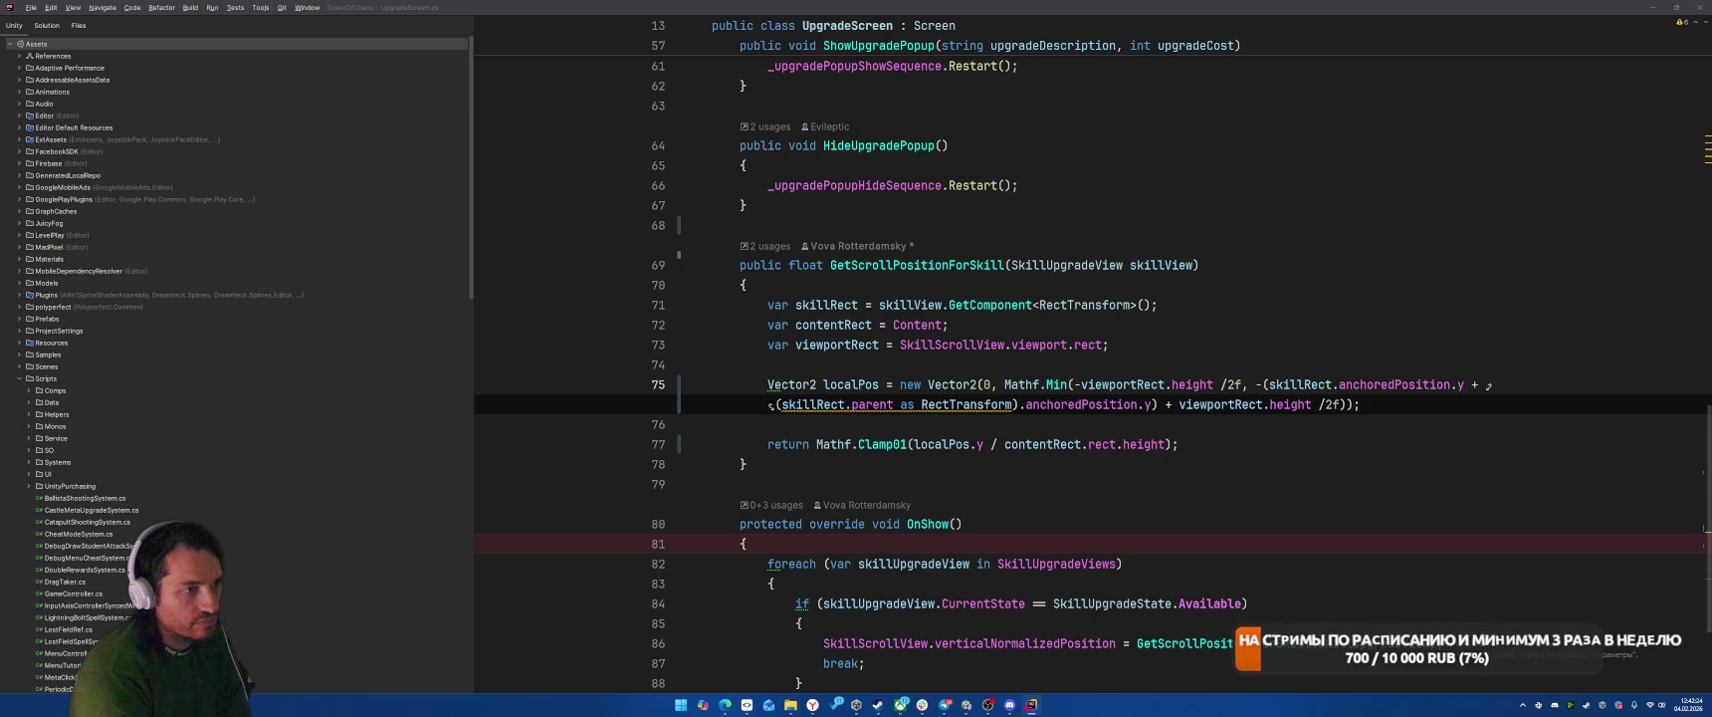
pyautogui.hotkey('alt', 'Tab')
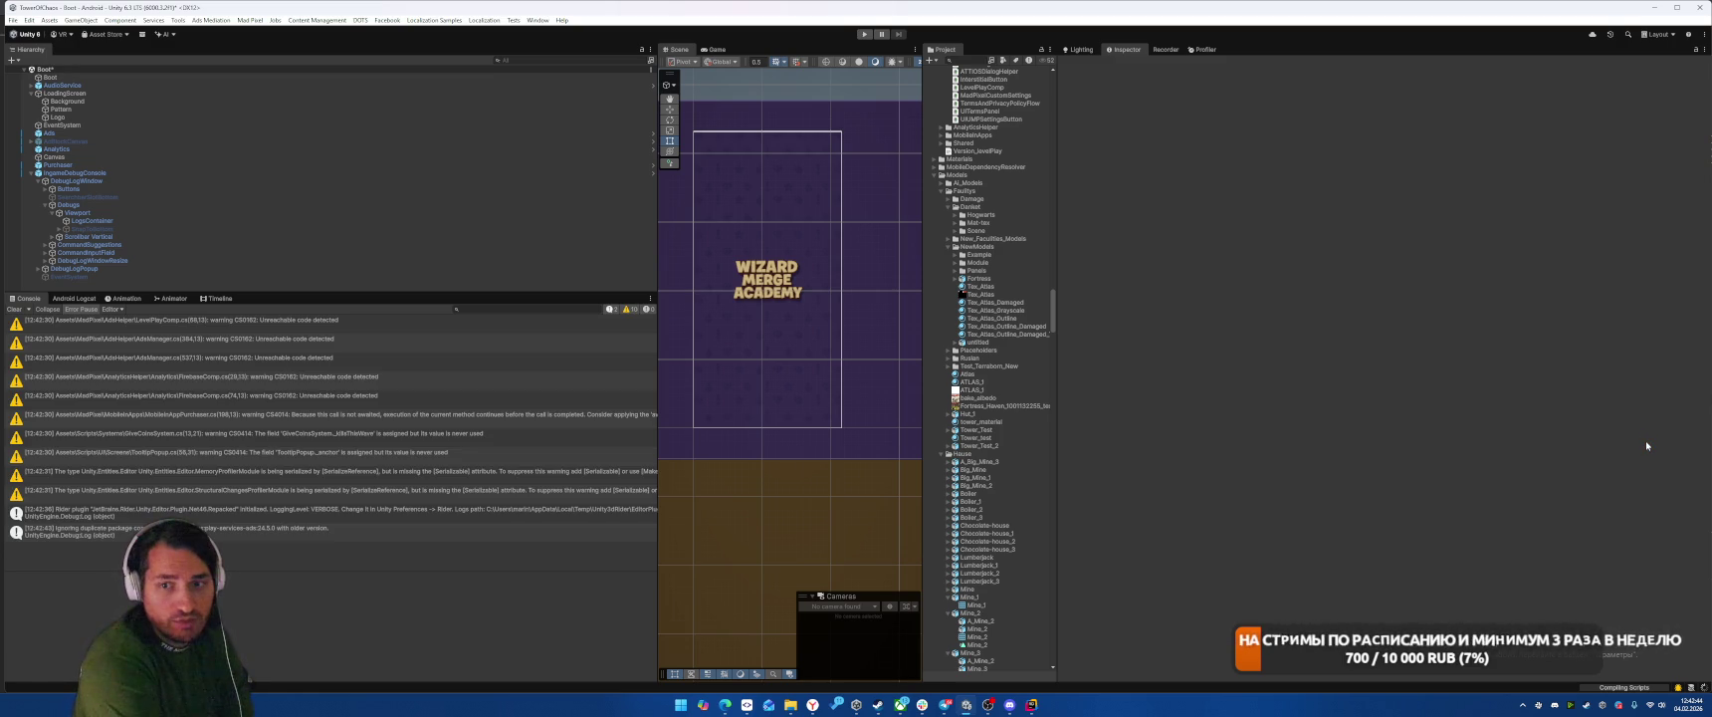
# Step: Start the game, unlock and equip the Solarion faculty, and launch level 1-1
pyautogui.click(864, 34)
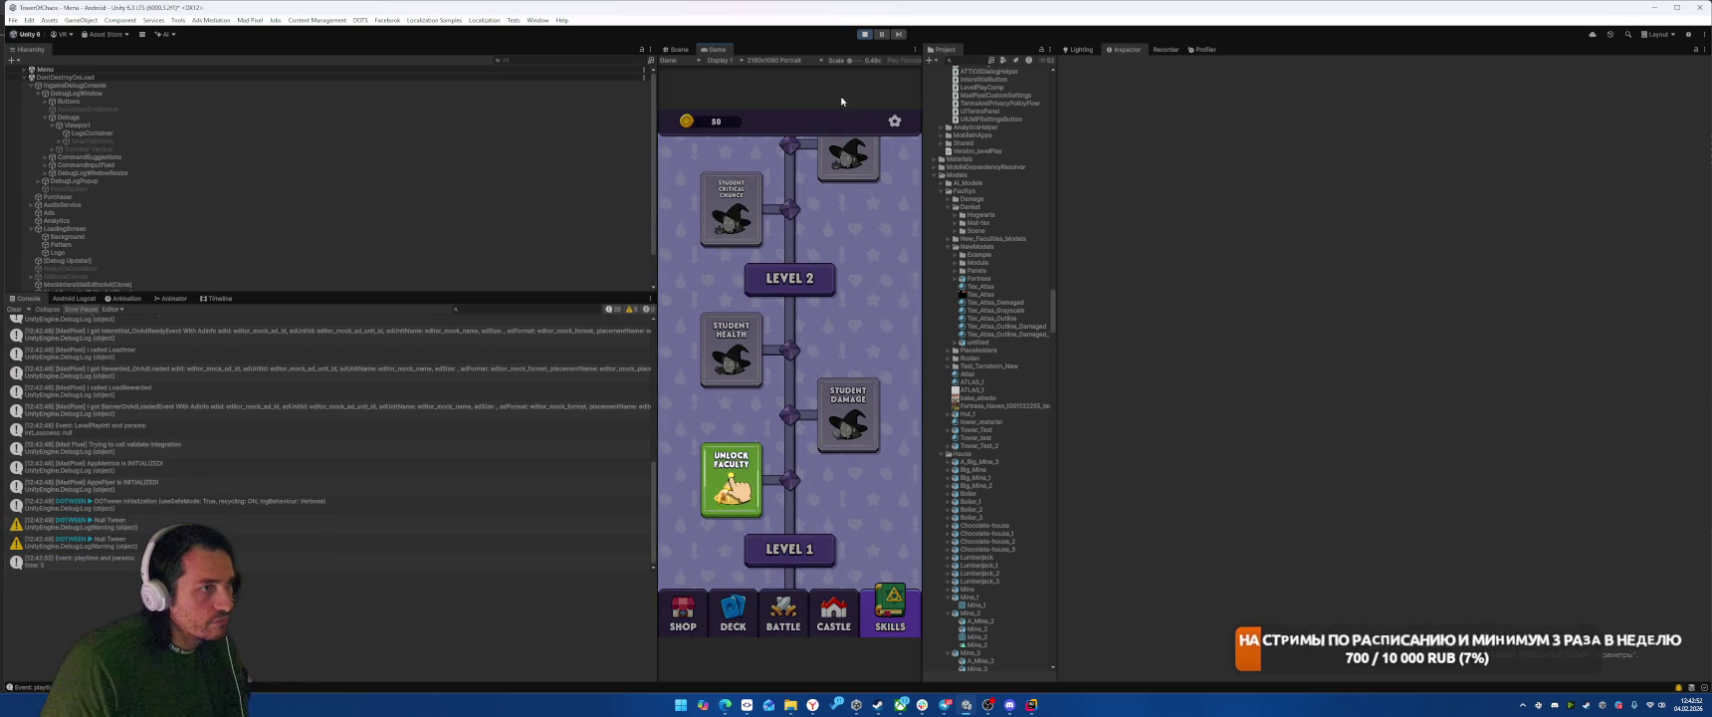
pyautogui.click(732, 481)
pyautogui.click(795, 527)
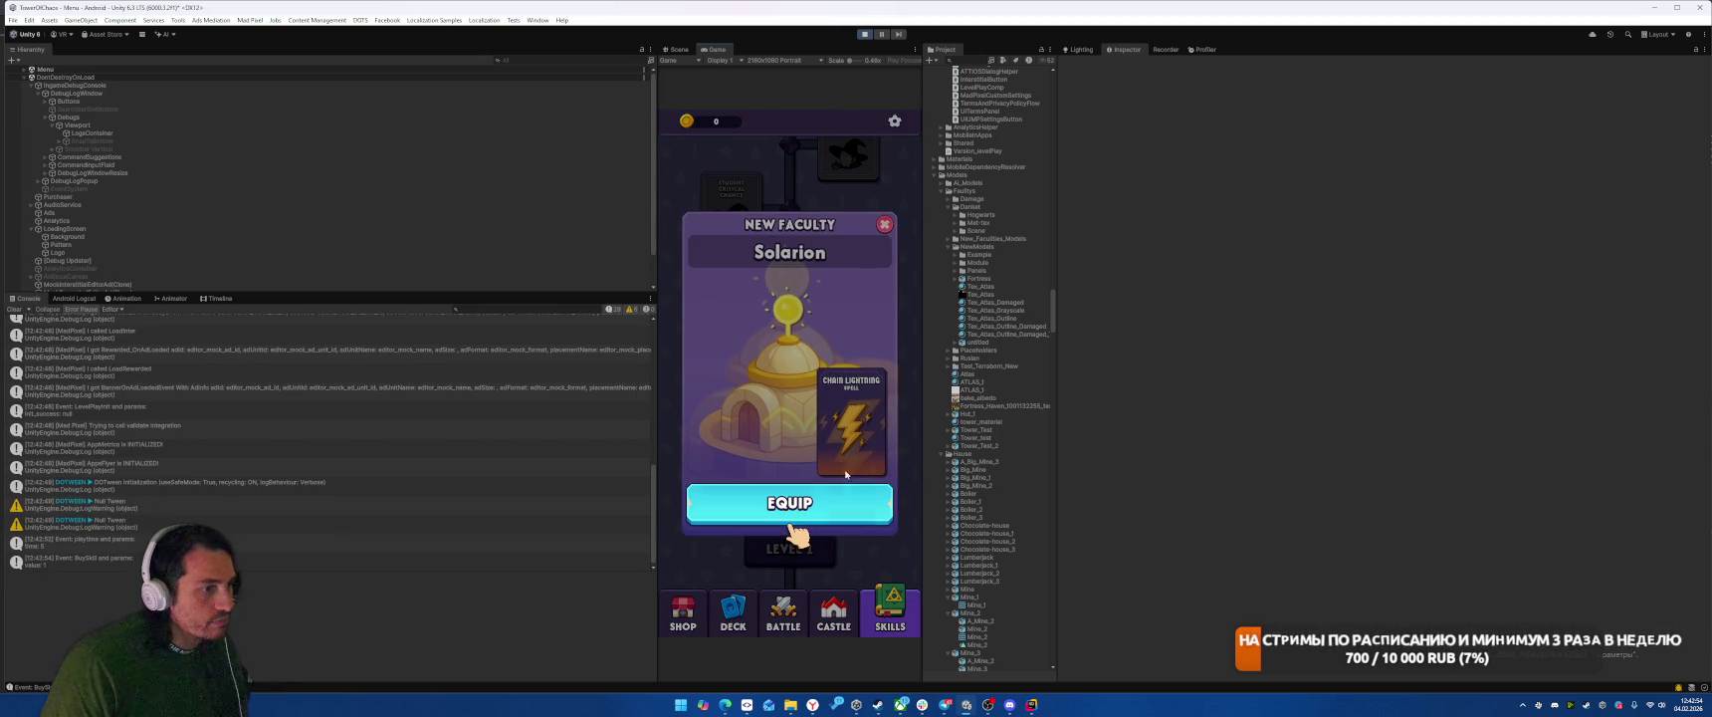
pyautogui.click(699, 361)
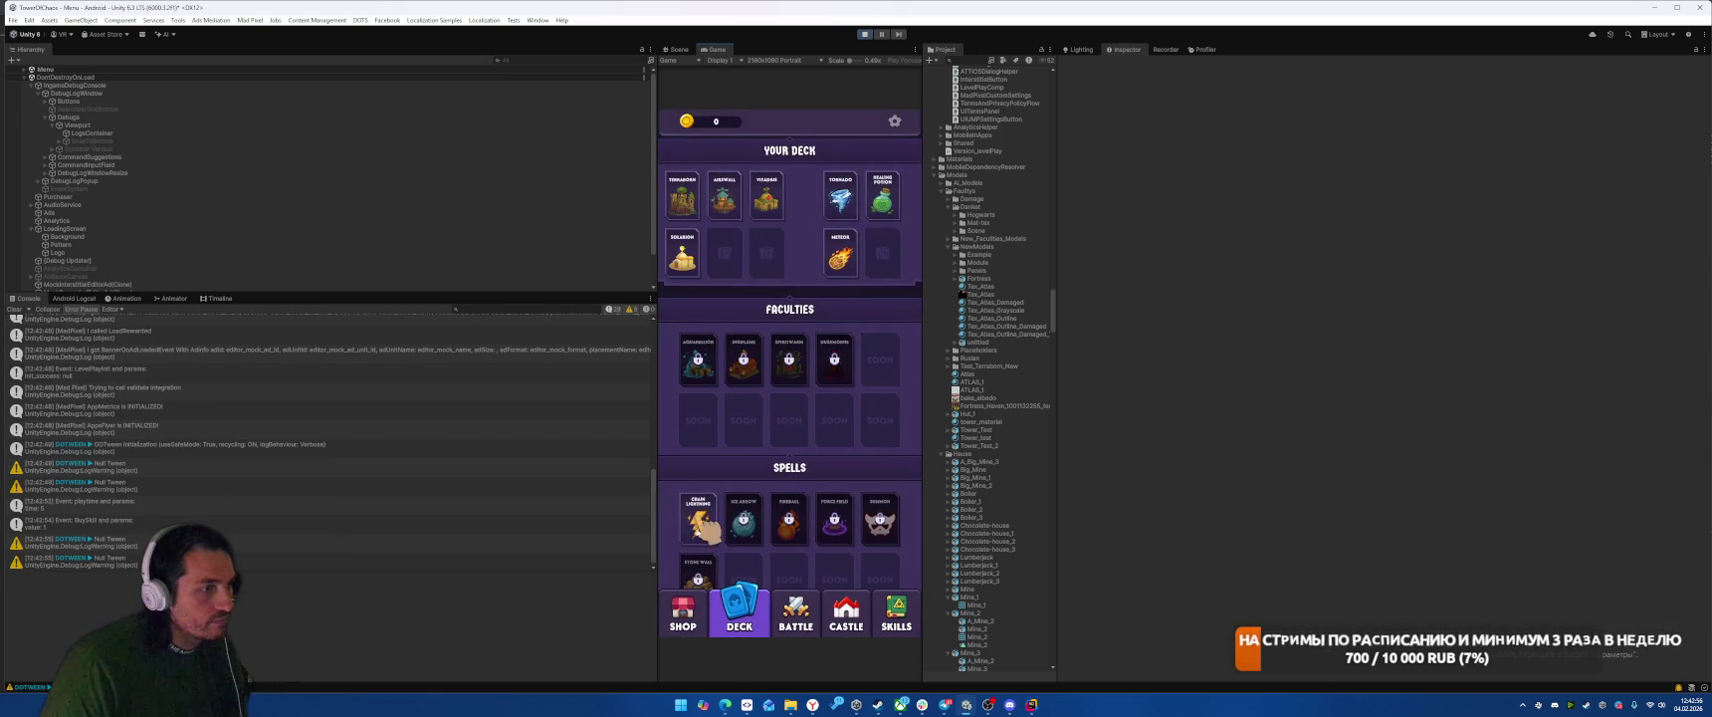
pyautogui.click(698, 518)
pyautogui.click(795, 609)
pyautogui.click(883, 497)
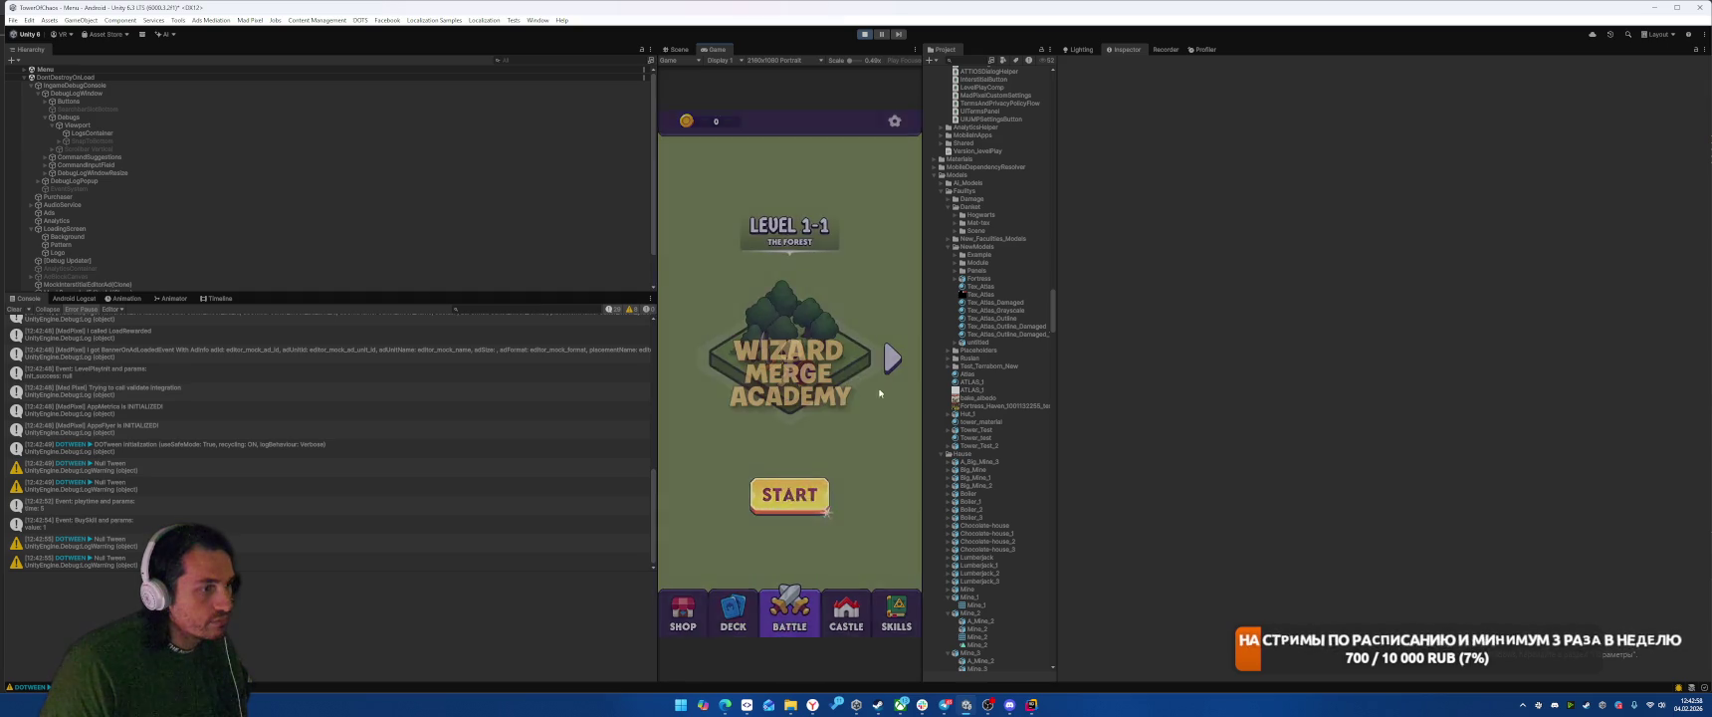
# Step: Restart the game and open the skills tree, viewing the 10% damage skill
pyautogui.click(863, 35)
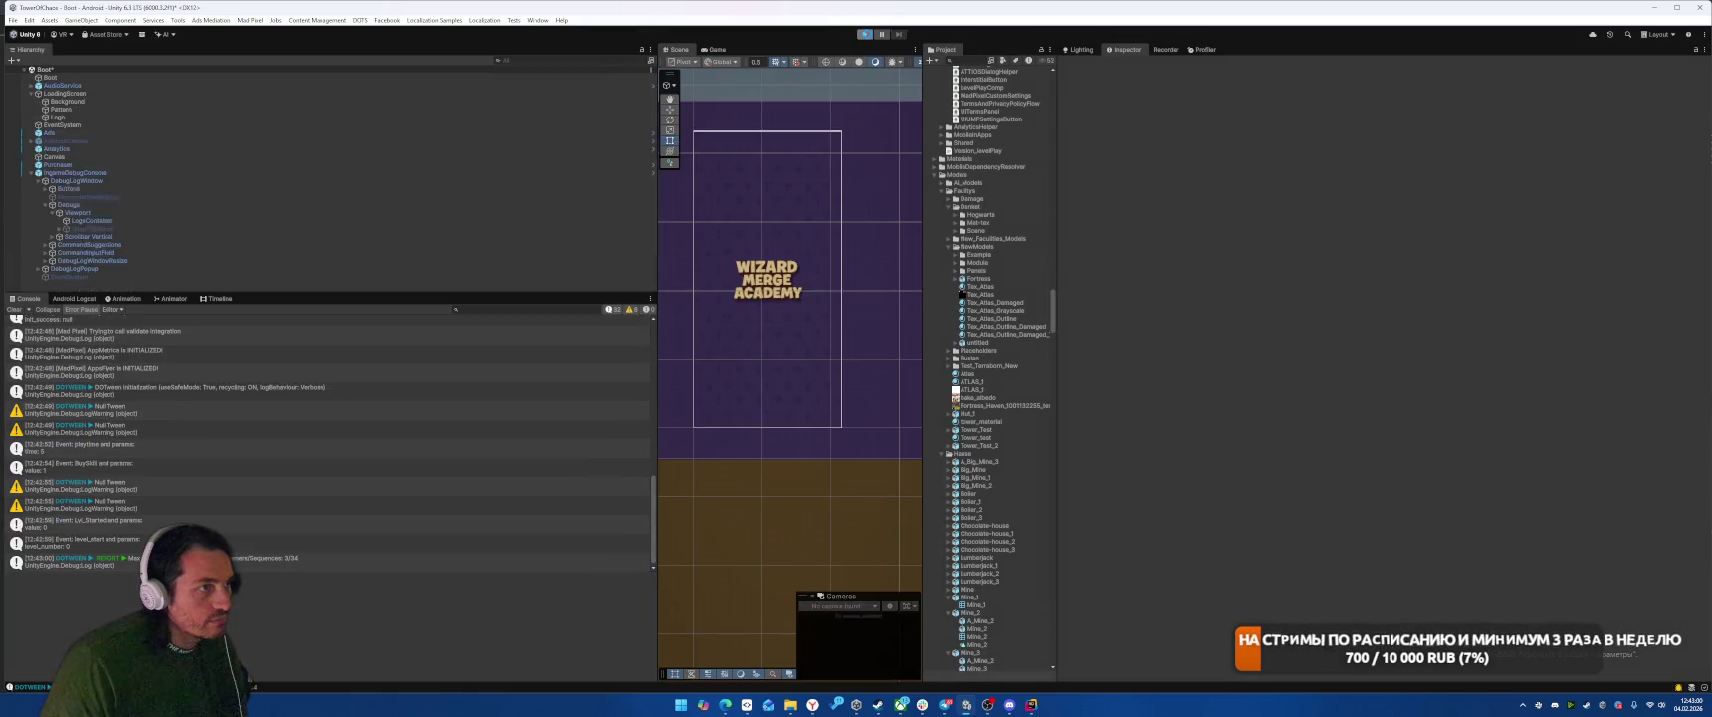
pyautogui.click(863, 35)
pyautogui.click(890, 609)
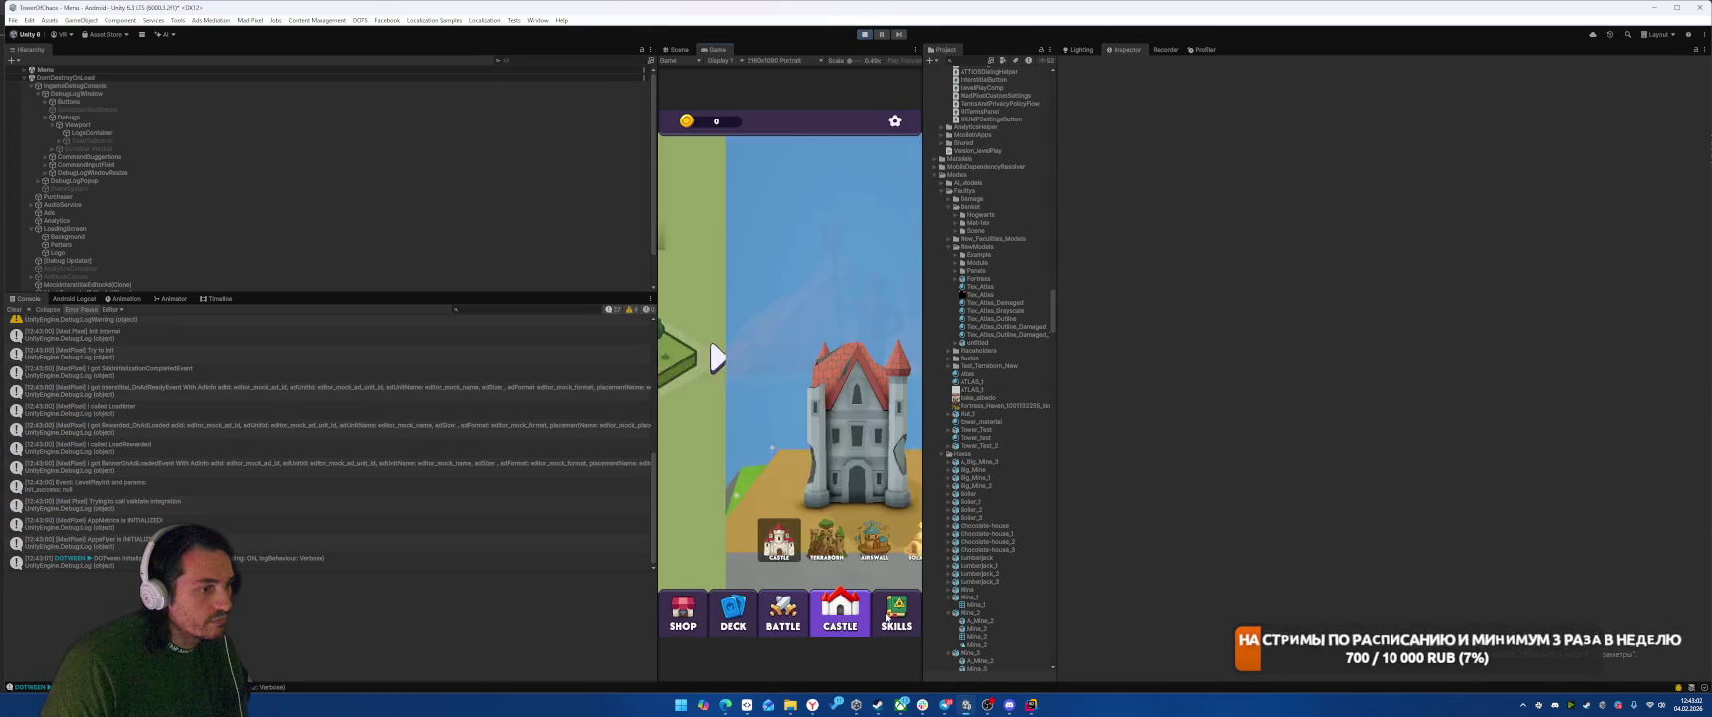
pyautogui.click(874, 409)
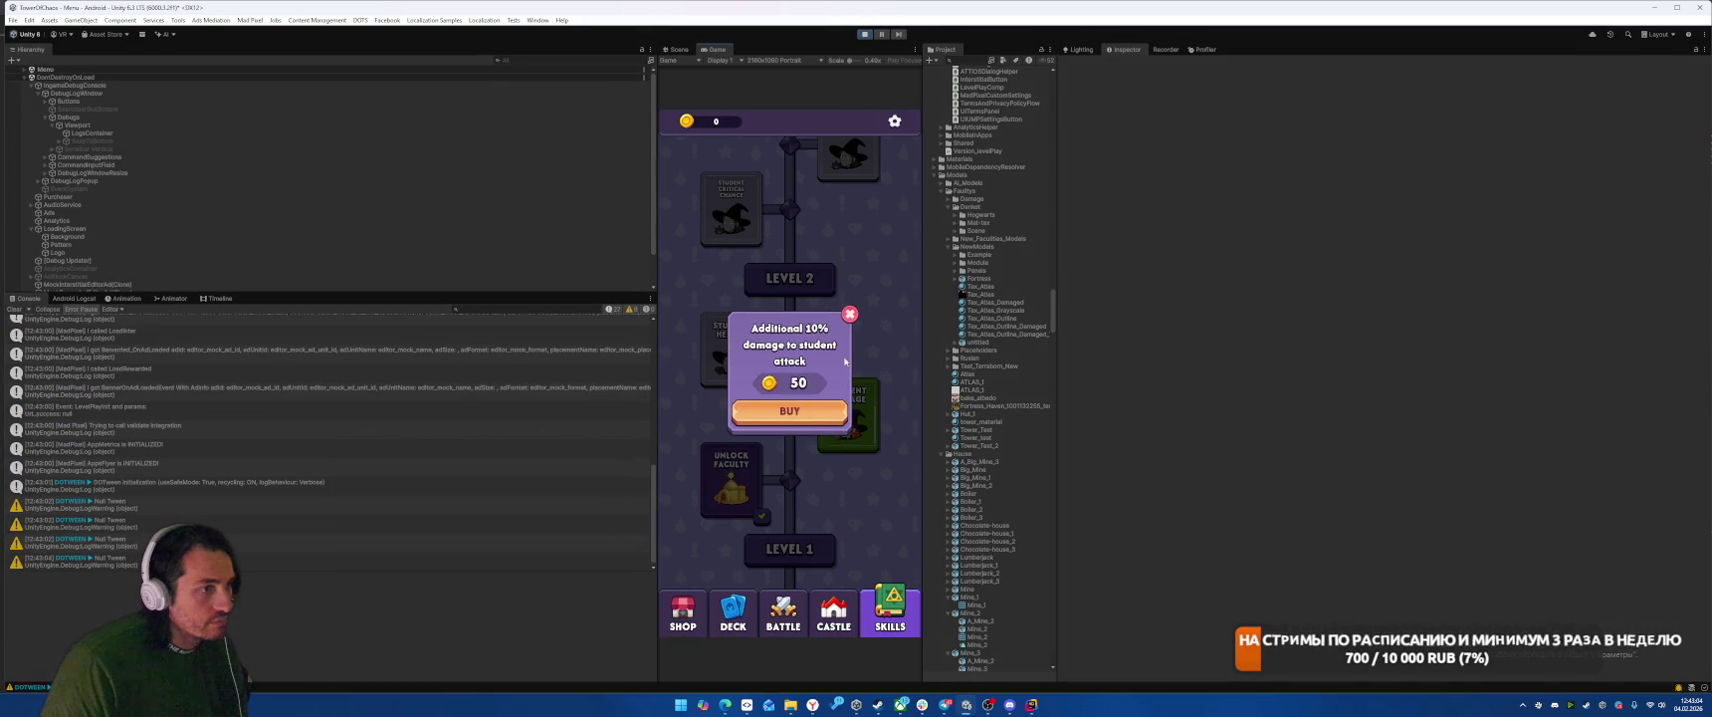
pyautogui.click(713, 122)
pyautogui.click(874, 621)
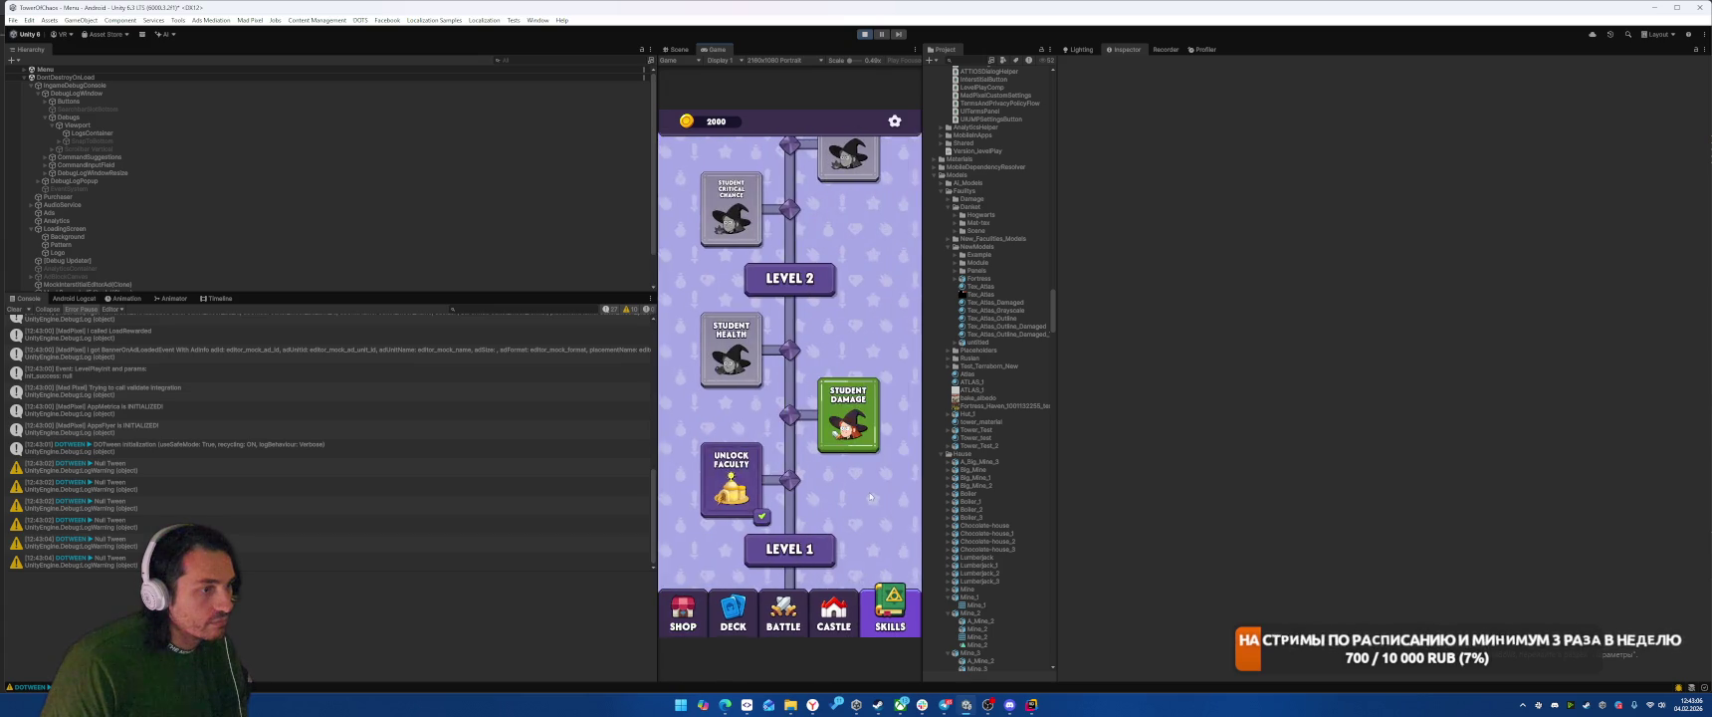
# Step: Buy Student Damage, Student Health, critical chance and top wizard skills, then stop the game
pyautogui.click(842, 428)
pyautogui.click(790, 414)
pyautogui.click(733, 361)
pyautogui.click(789, 414)
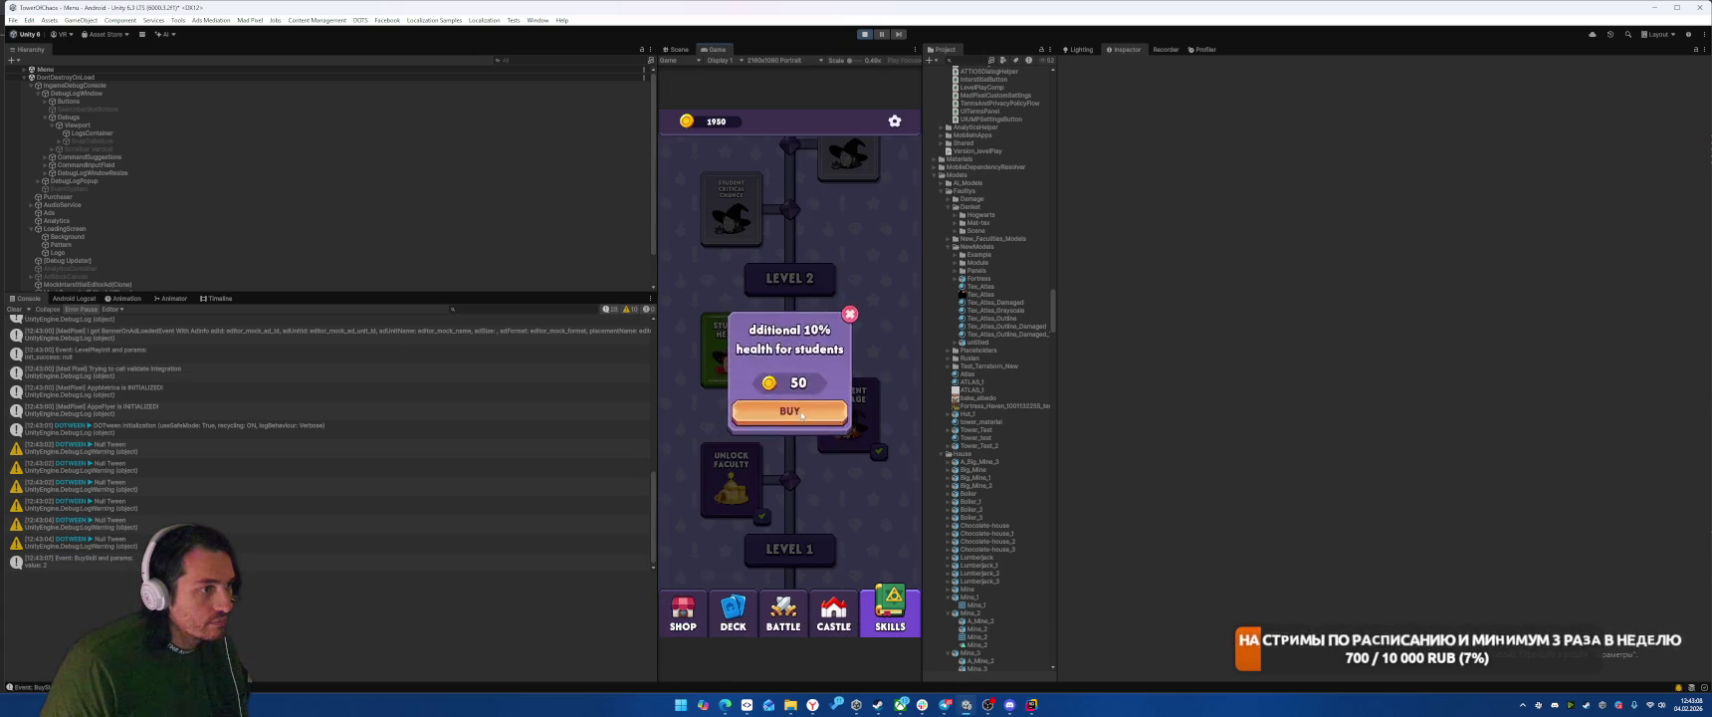
pyautogui.click(725, 227)
pyautogui.click(790, 410)
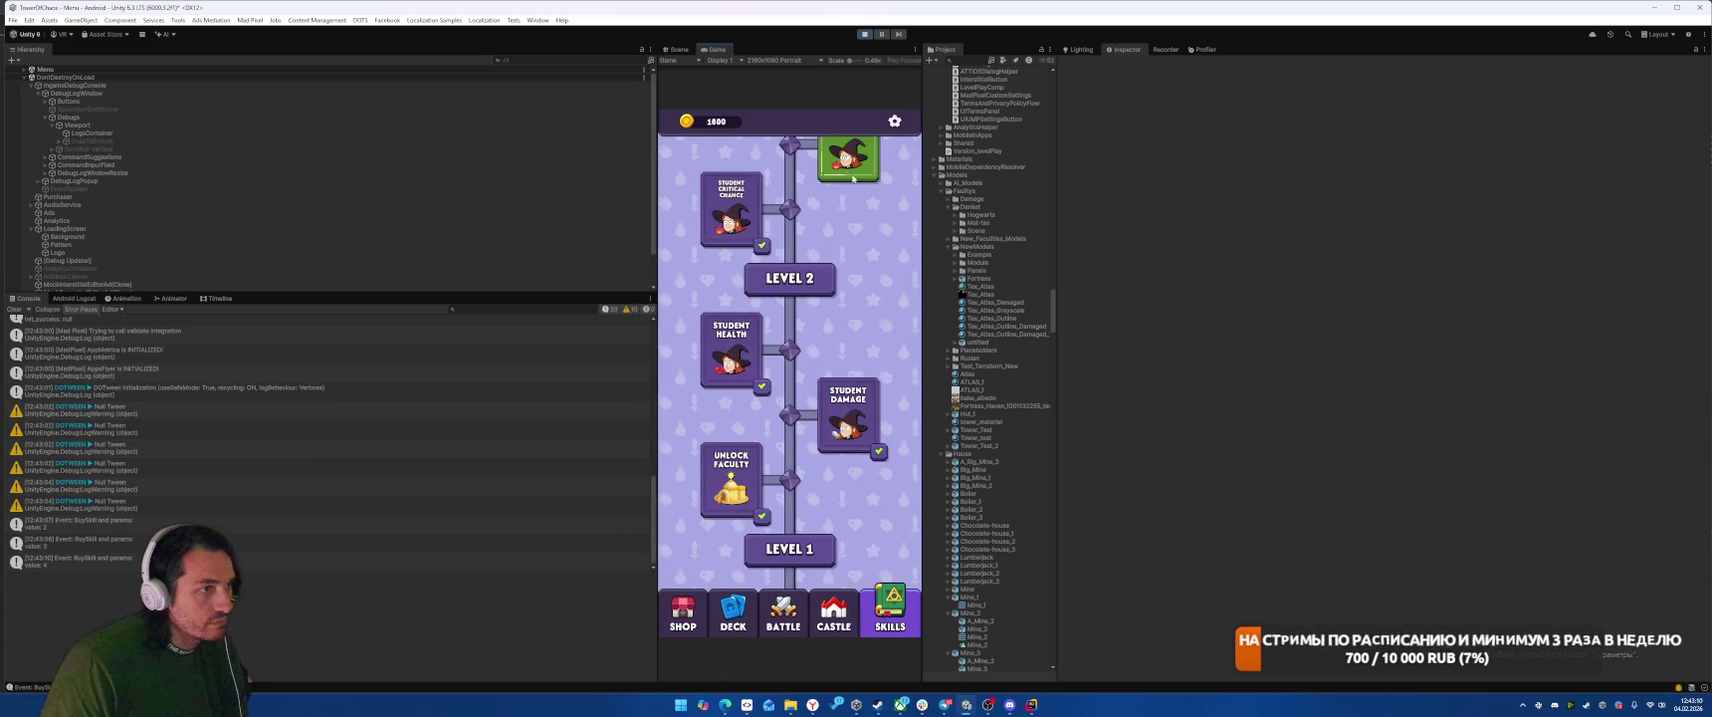
pyautogui.click(848, 157)
pyautogui.click(789, 410)
pyautogui.click(864, 34)
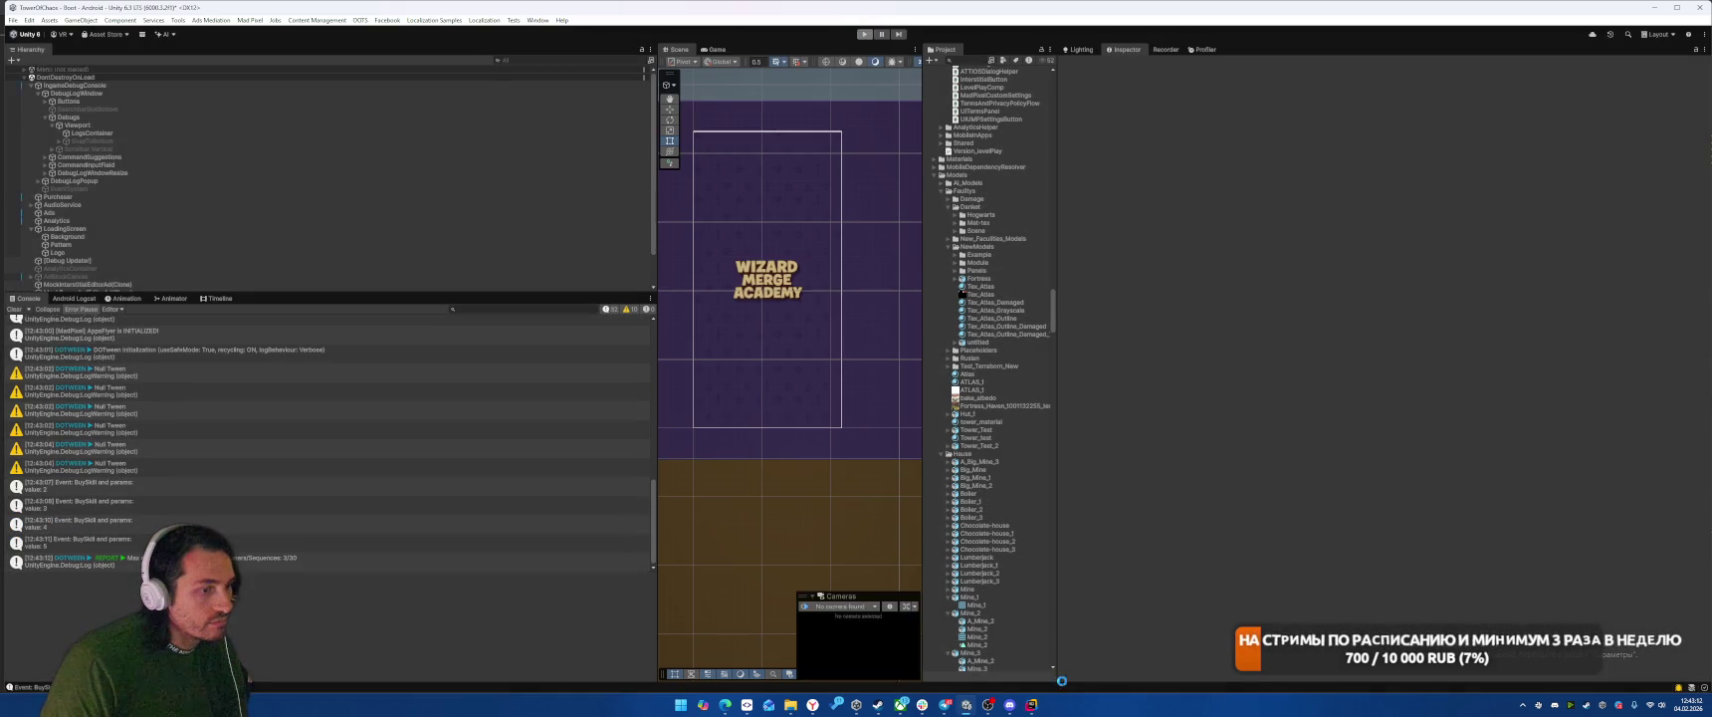
pyautogui.click(1032, 704)
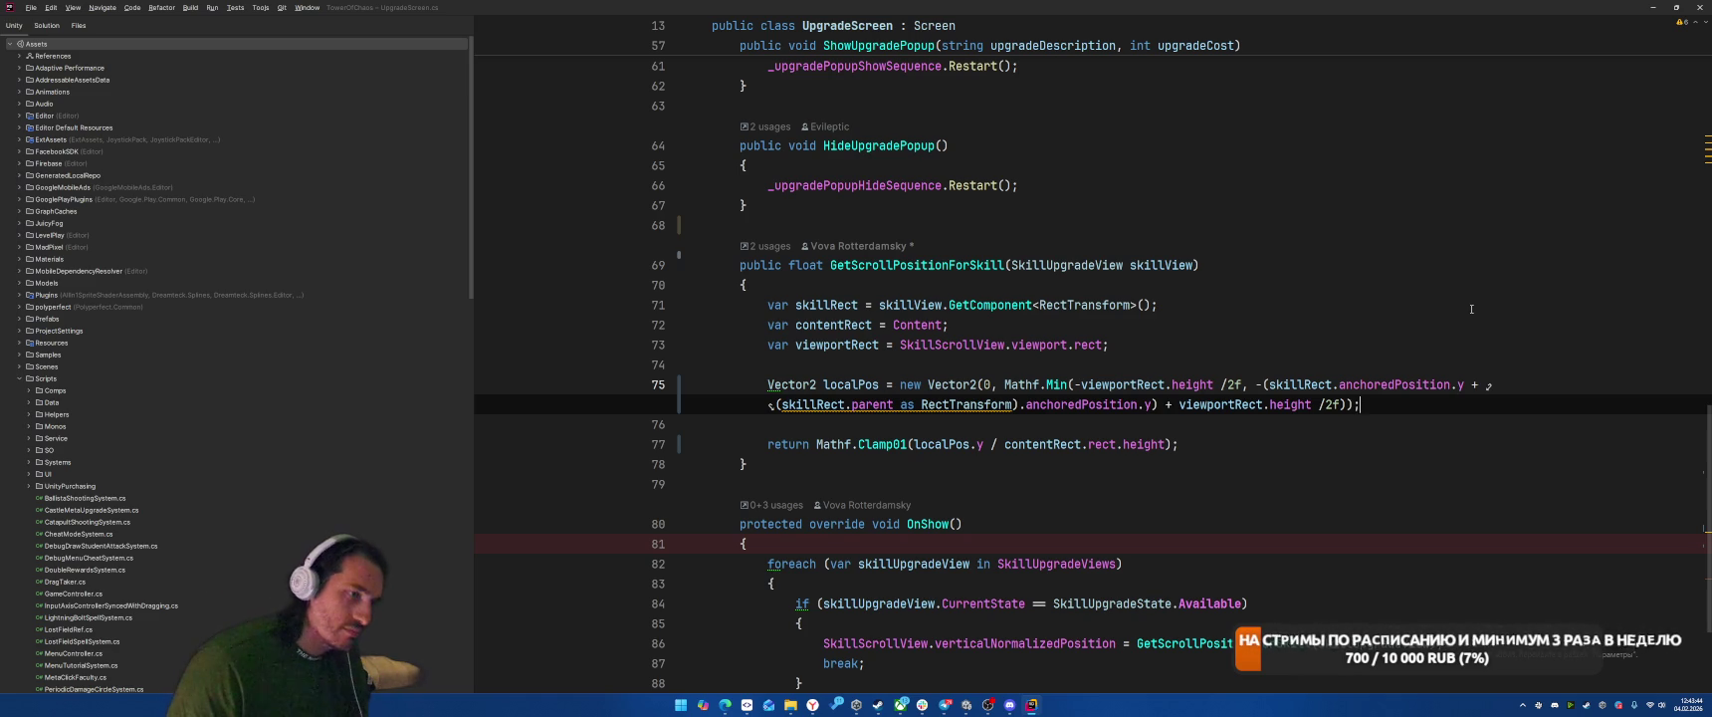
# Step: Check the Mathf.Min call on the localPos line, then switch back to Unity
pyautogui.press('End')
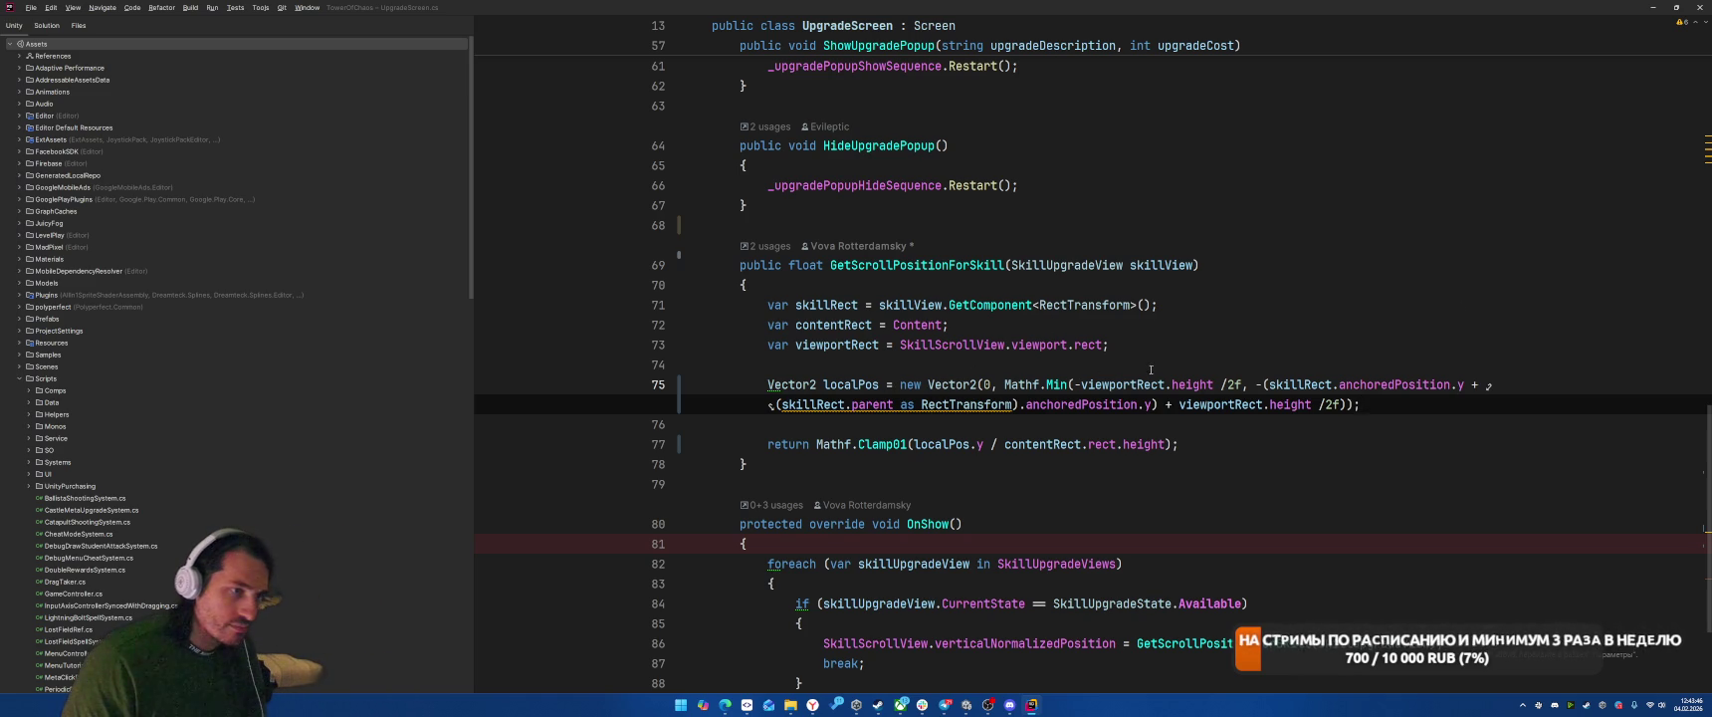
pyautogui.click(1004, 385)
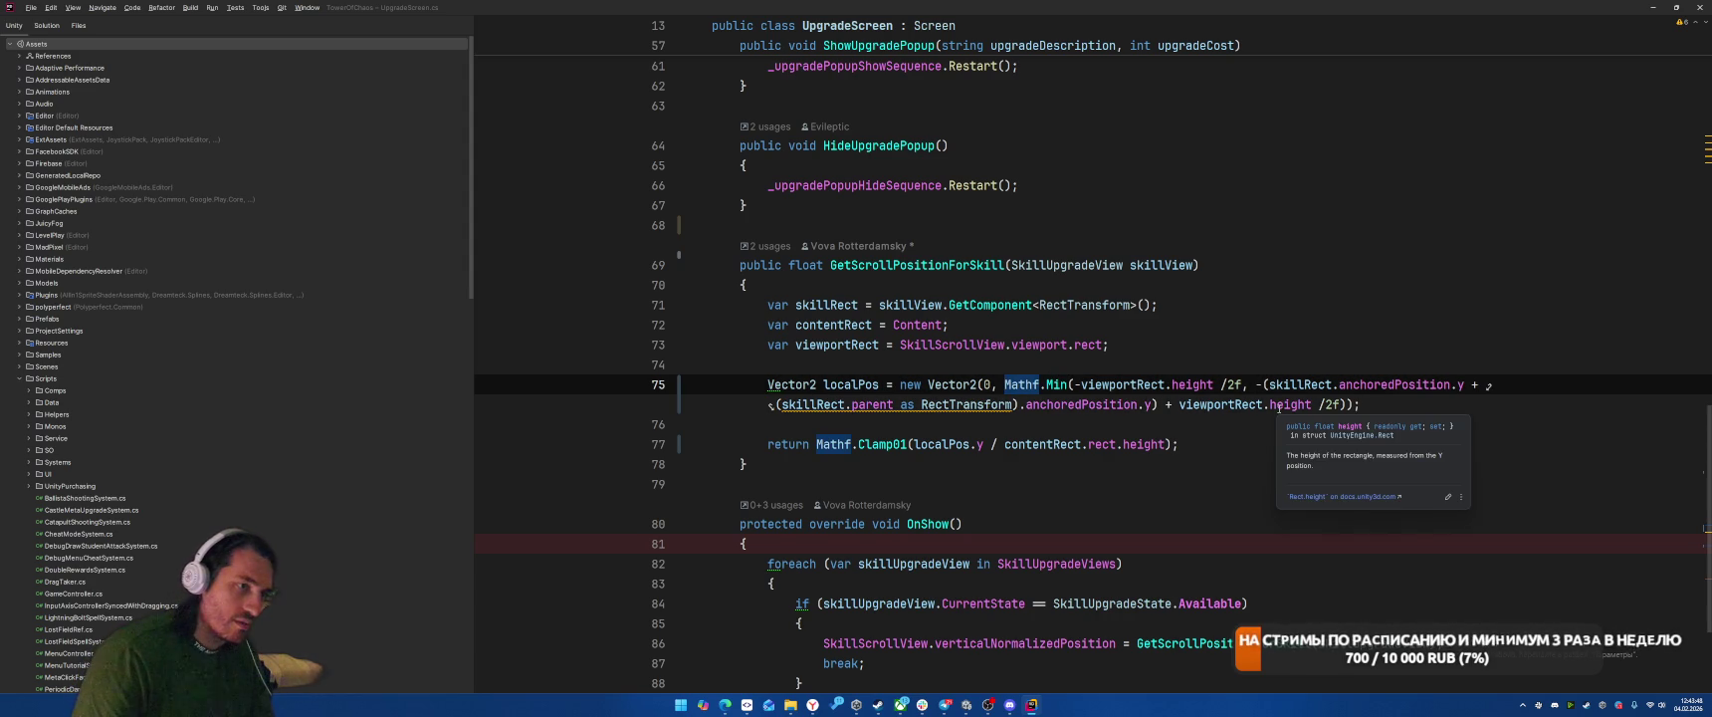
pyautogui.write('-')
pyautogui.hotkey('alt', 'Tab')
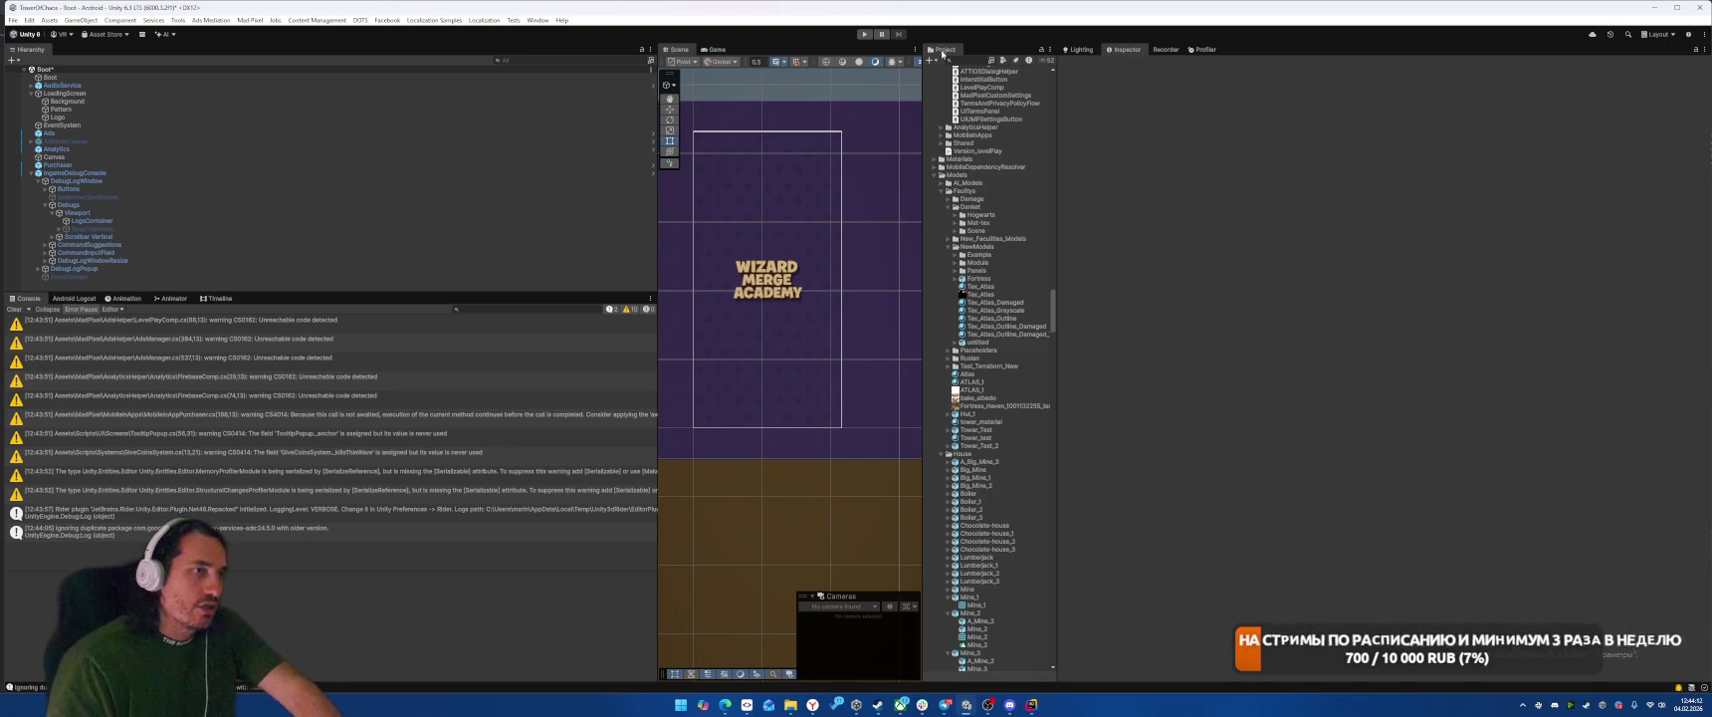
# Step: Run the game, open the skill tree, and buy the Student Speed upgrade
pyautogui.click(864, 34)
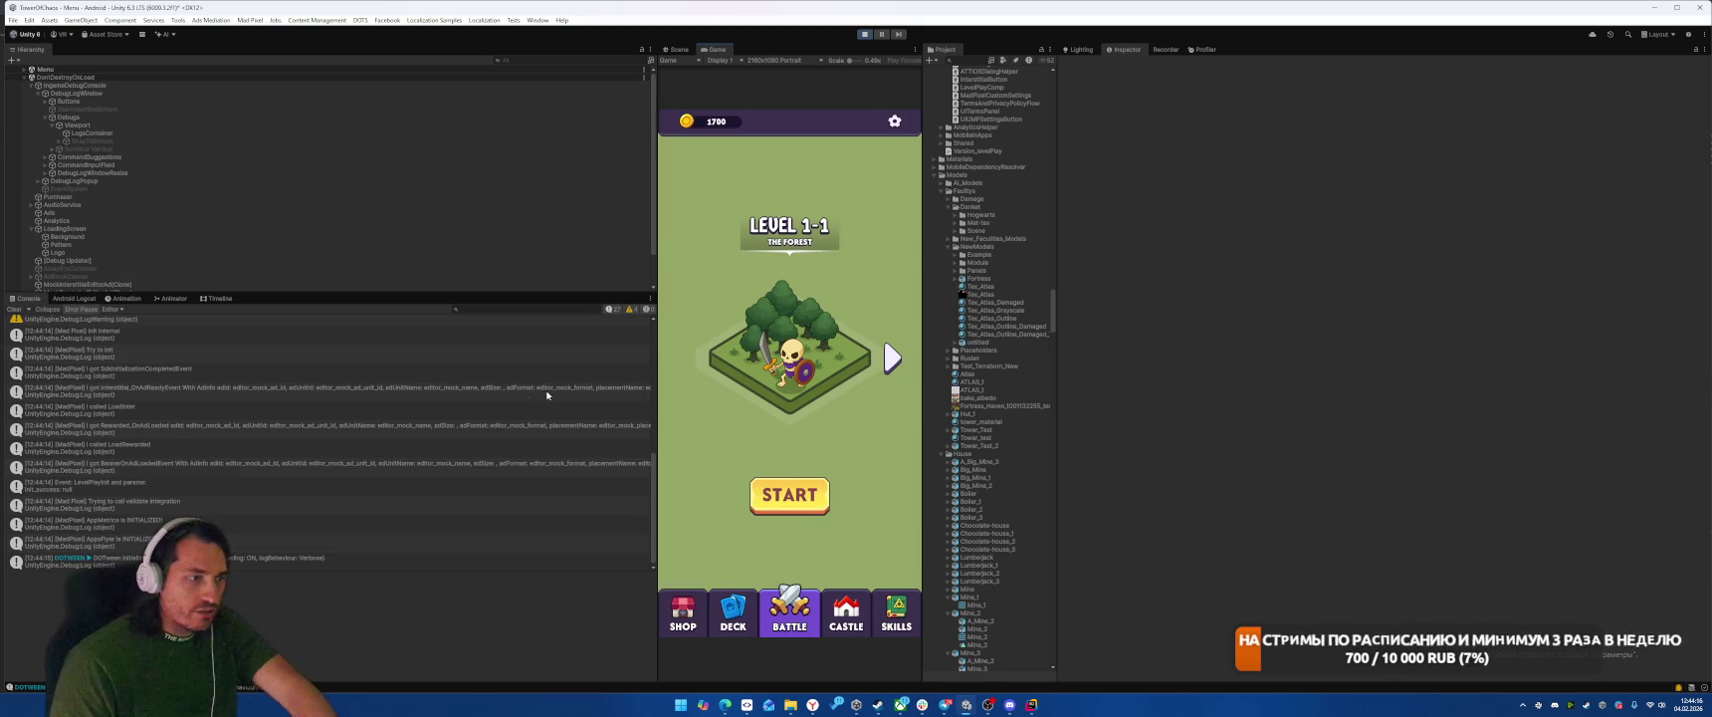
pyautogui.click(906, 625)
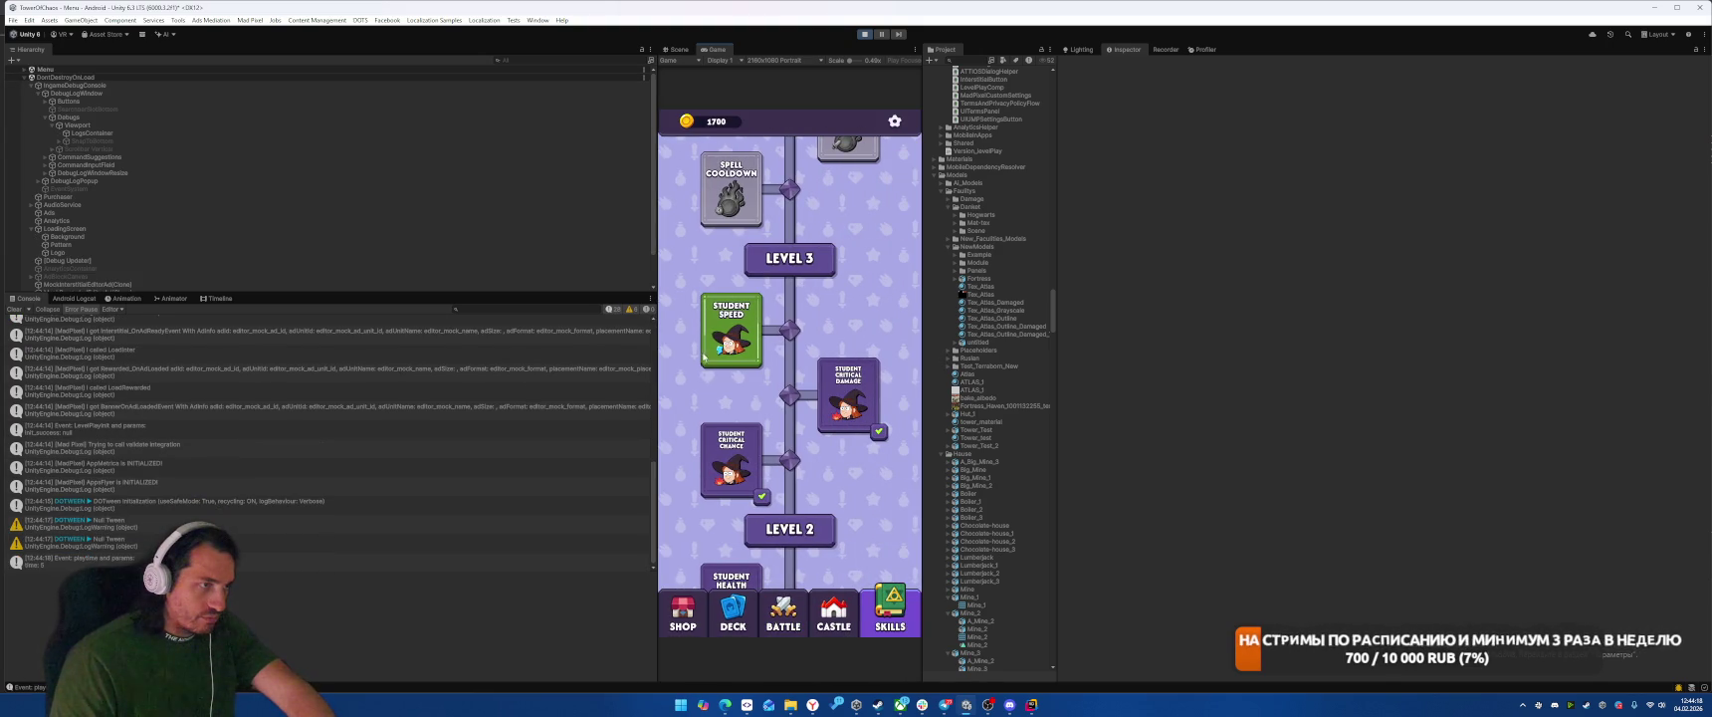
pyautogui.click(734, 335)
pyautogui.click(807, 407)
pyautogui.scroll(3, 807, 408)
# Step: Buy the Spell Cooldown, Spell Damage and Spell Radius upgrades
pyautogui.click(732, 333)
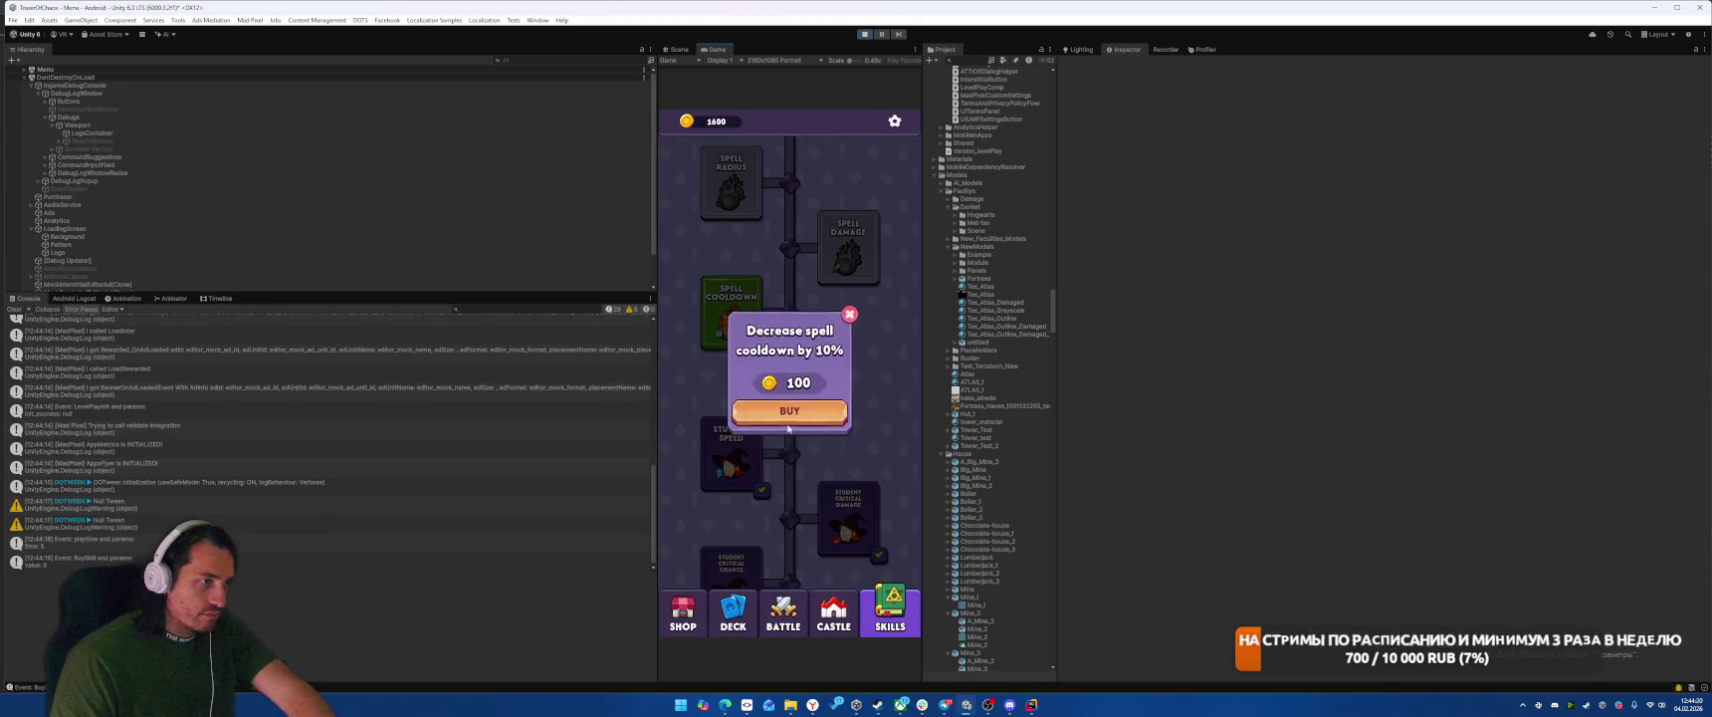
pyautogui.click(792, 410)
pyautogui.click(856, 304)
pyautogui.click(792, 409)
pyautogui.click(729, 284)
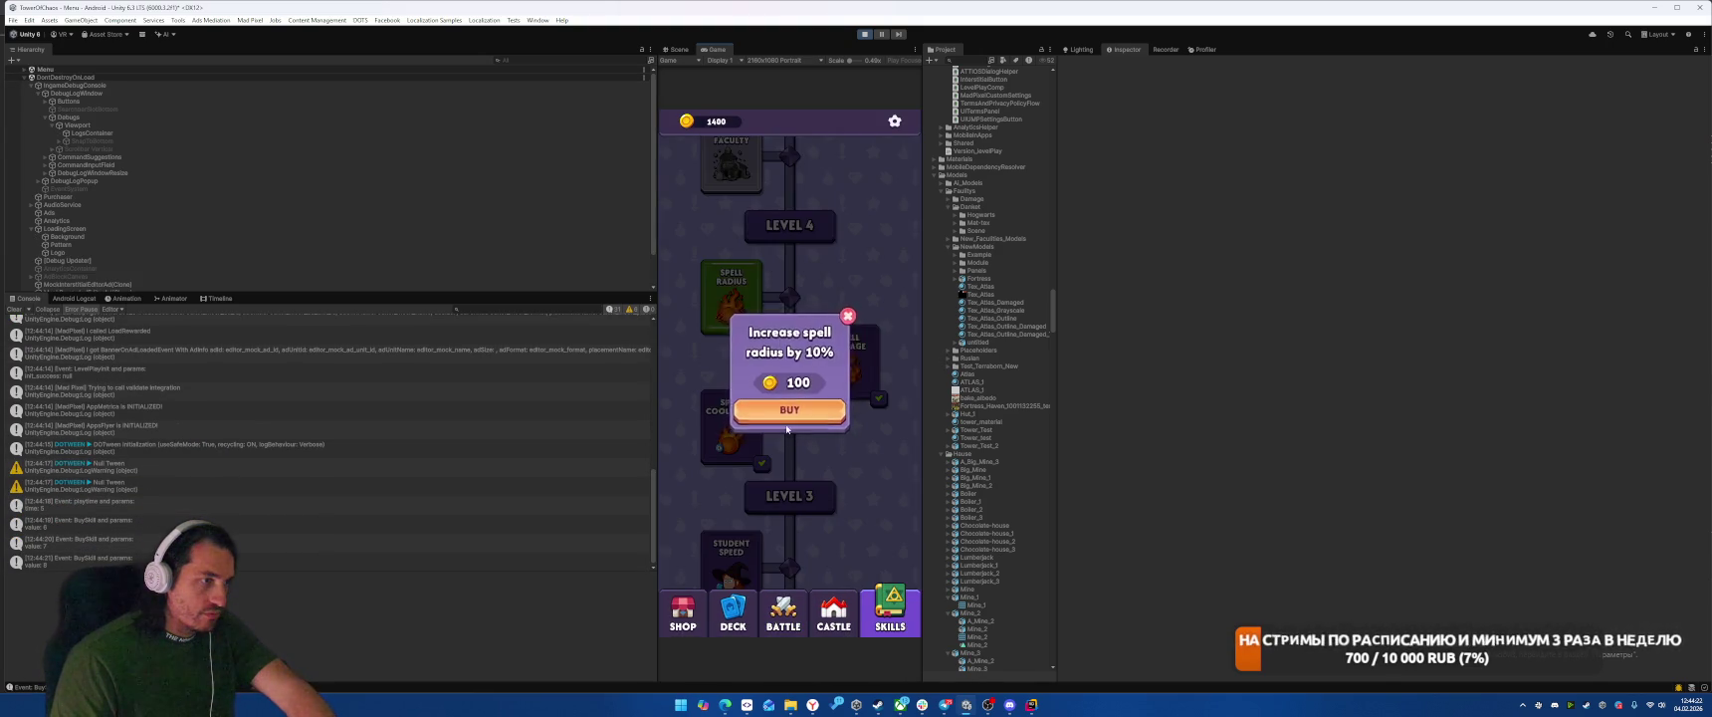
pyautogui.click(792, 409)
# Step: Unlock the Aquarellior faculty and dismiss its new-faculty announcement
pyautogui.click(731, 283)
pyautogui.click(821, 494)
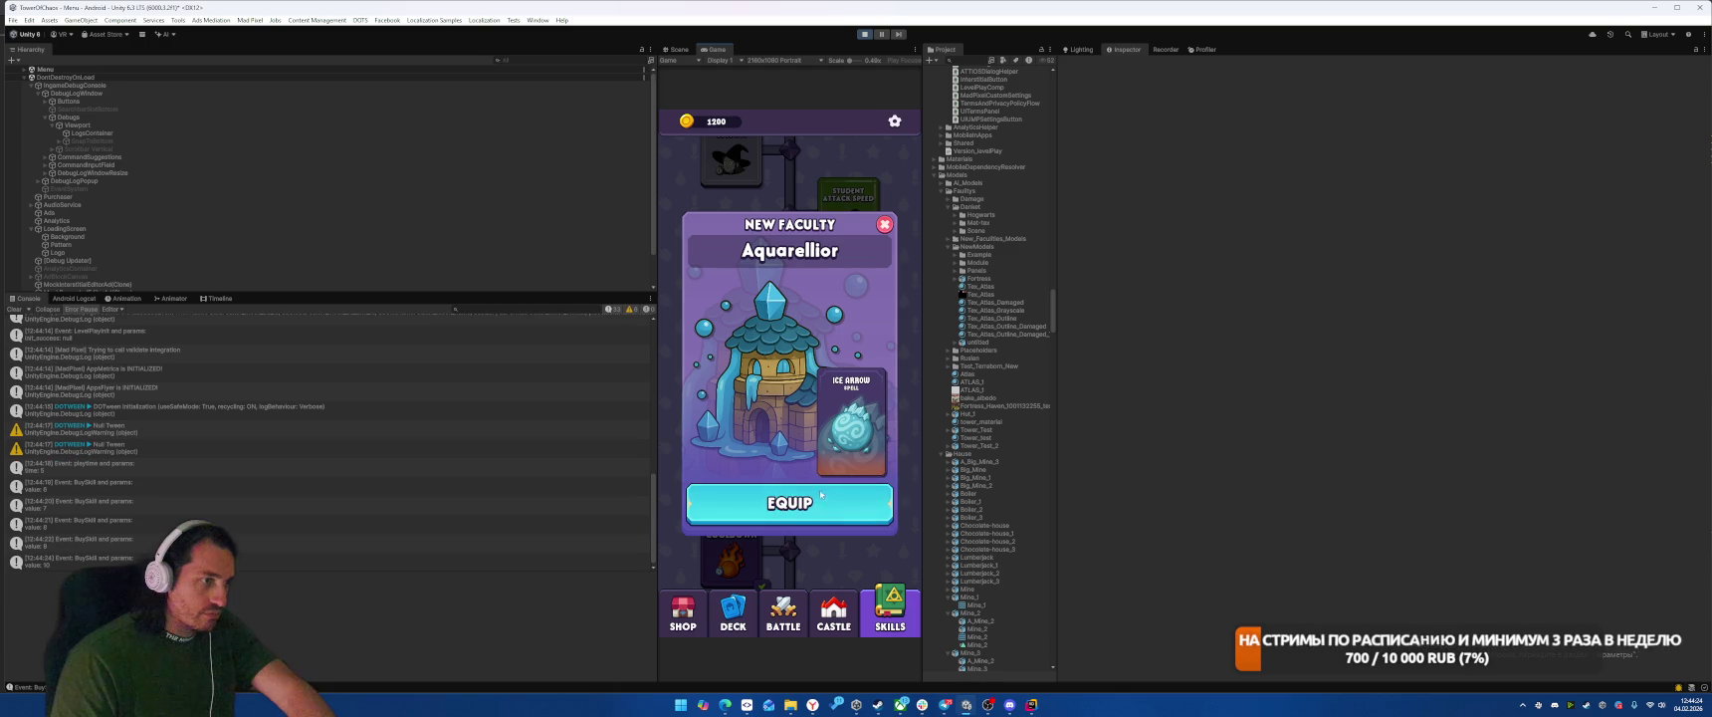
pyautogui.click(885, 224)
# Step: Buy the next skill, the student spawn upgrade, another skill, and Castle Health
pyautogui.click(731, 284)
pyautogui.click(789, 412)
pyautogui.scroll(1, 789, 412)
pyautogui.click(732, 264)
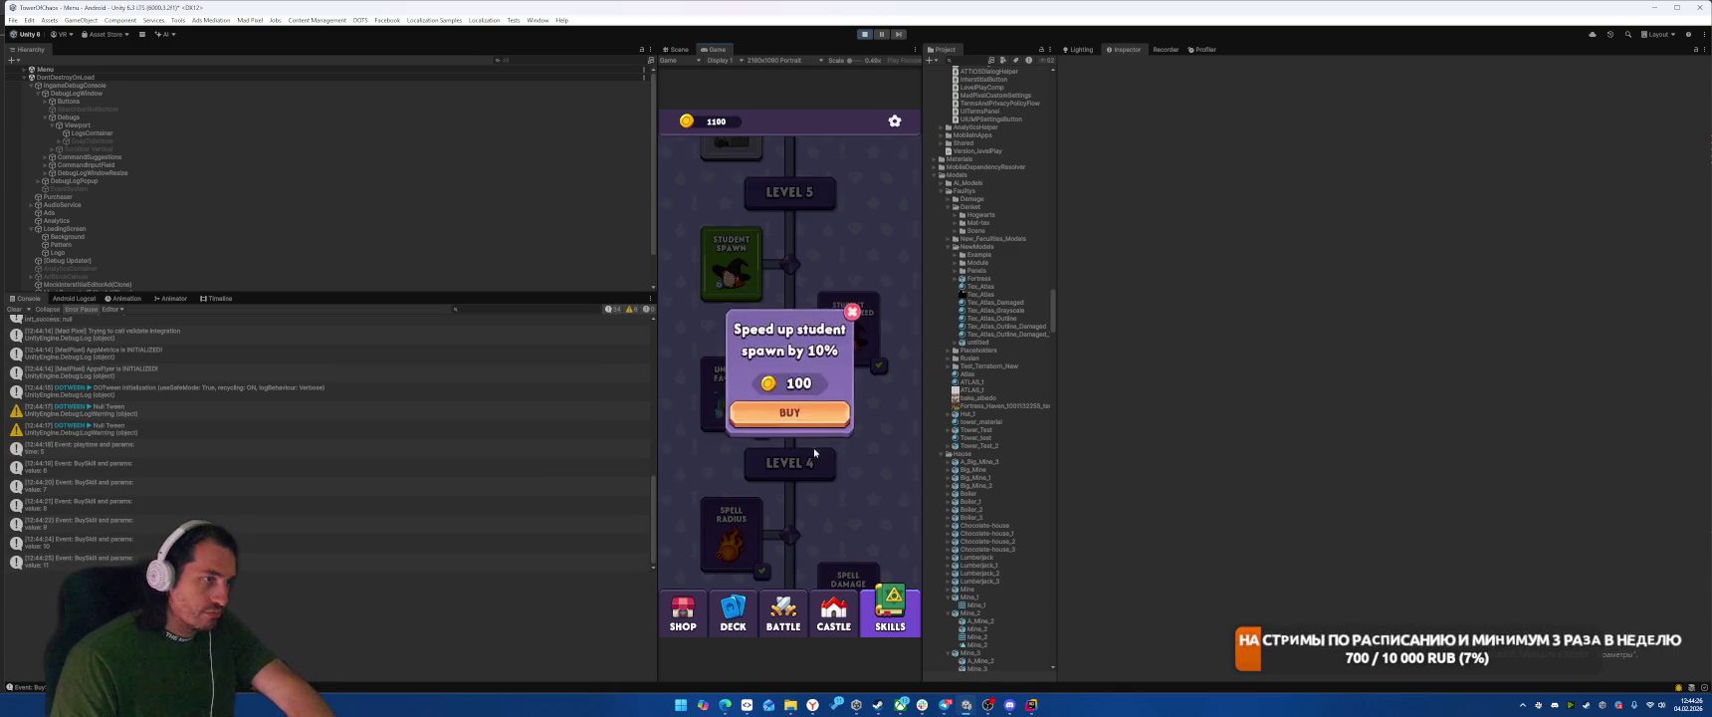
pyautogui.click(790, 412)
pyautogui.click(719, 256)
pyautogui.click(780, 409)
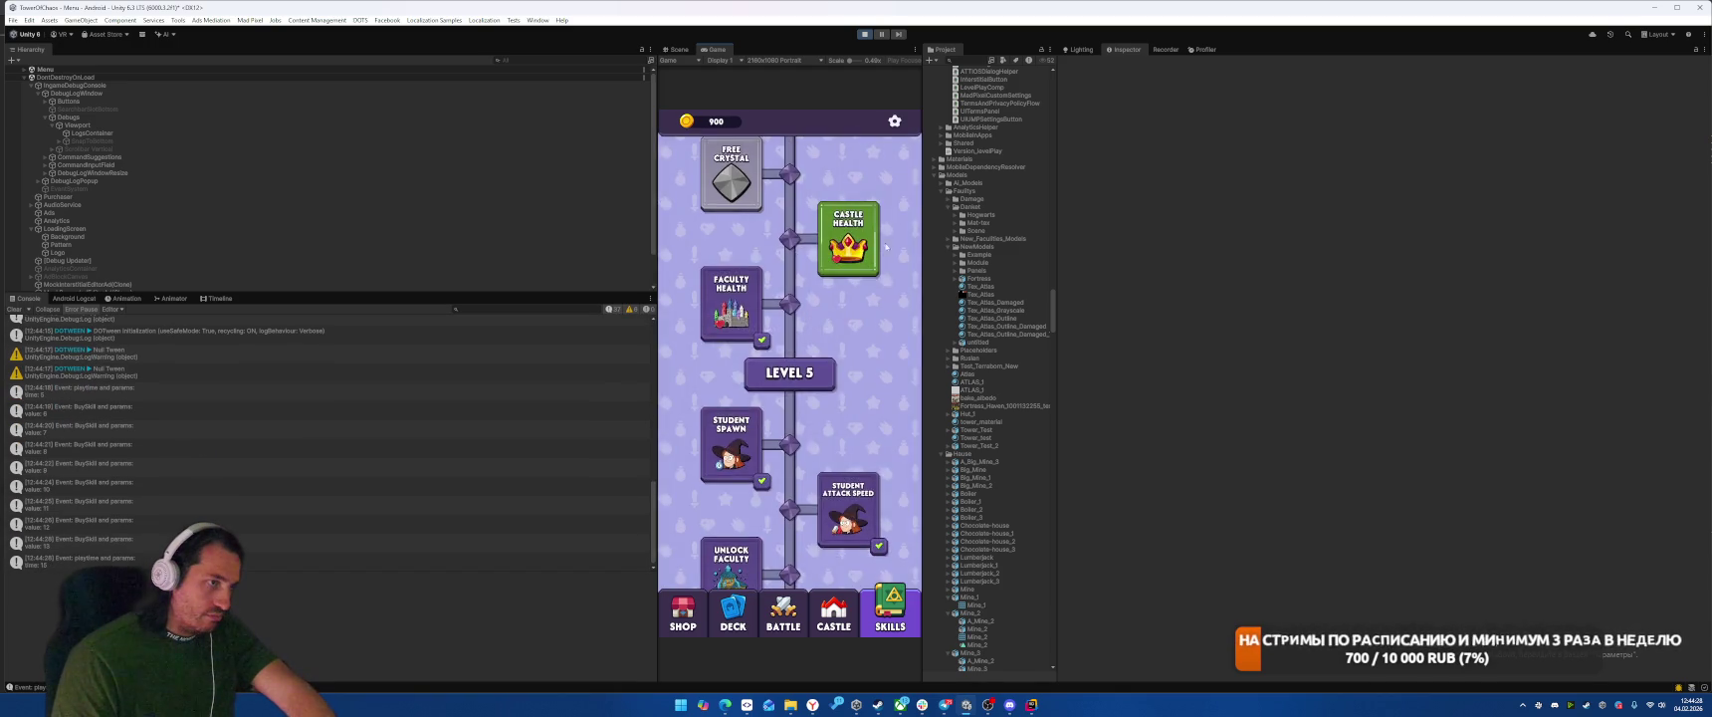
pyautogui.click(856, 244)
pyautogui.click(789, 408)
pyautogui.scroll(1, 790, 408)
# Step: Stop the game and mark the tutorial complete via Tools > Complete Tutorial
pyautogui.click(866, 35)
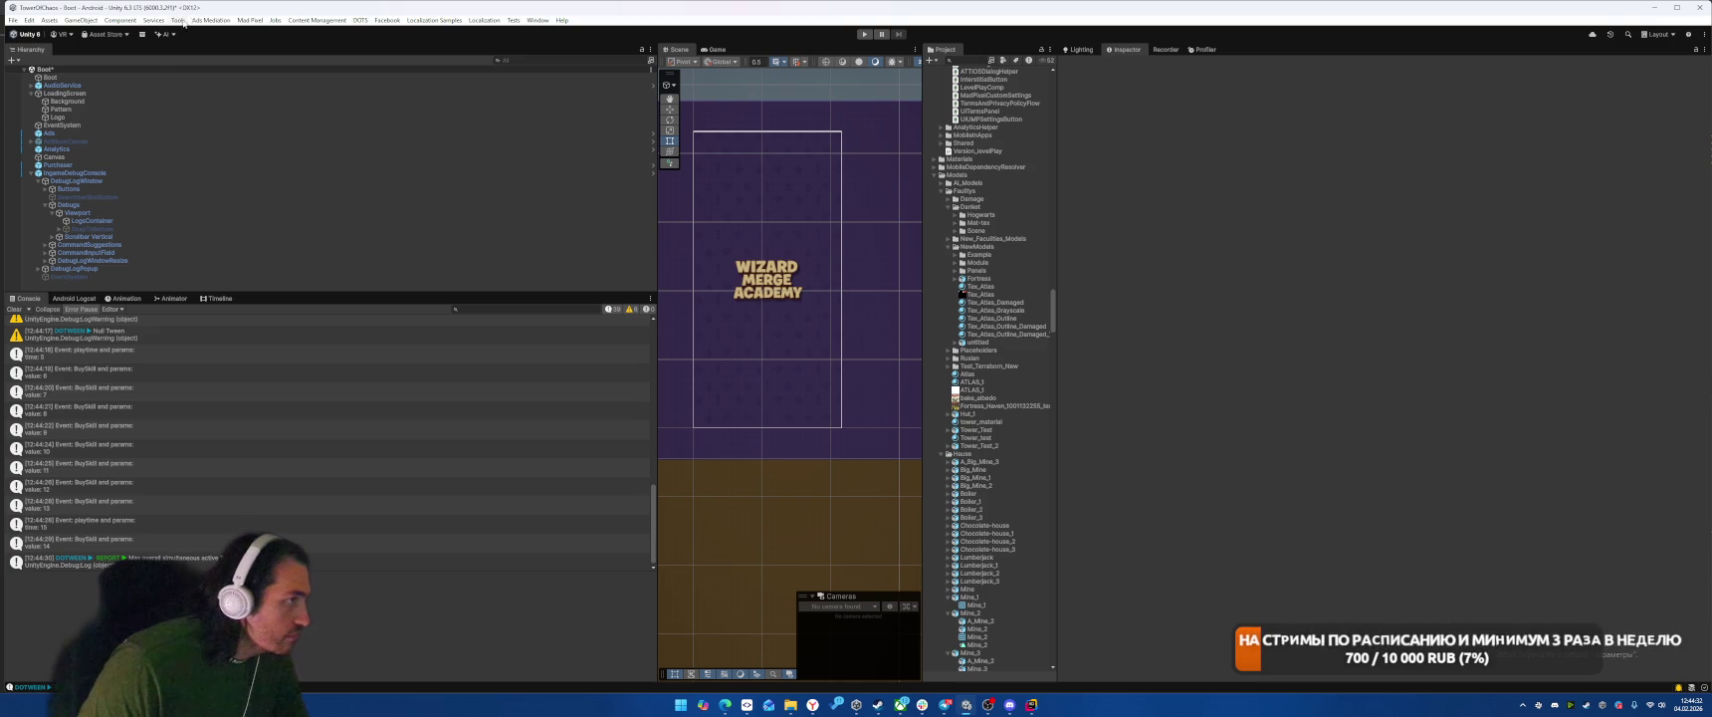
pyautogui.click(179, 20)
pyautogui.click(214, 150)
pyautogui.click(178, 20)
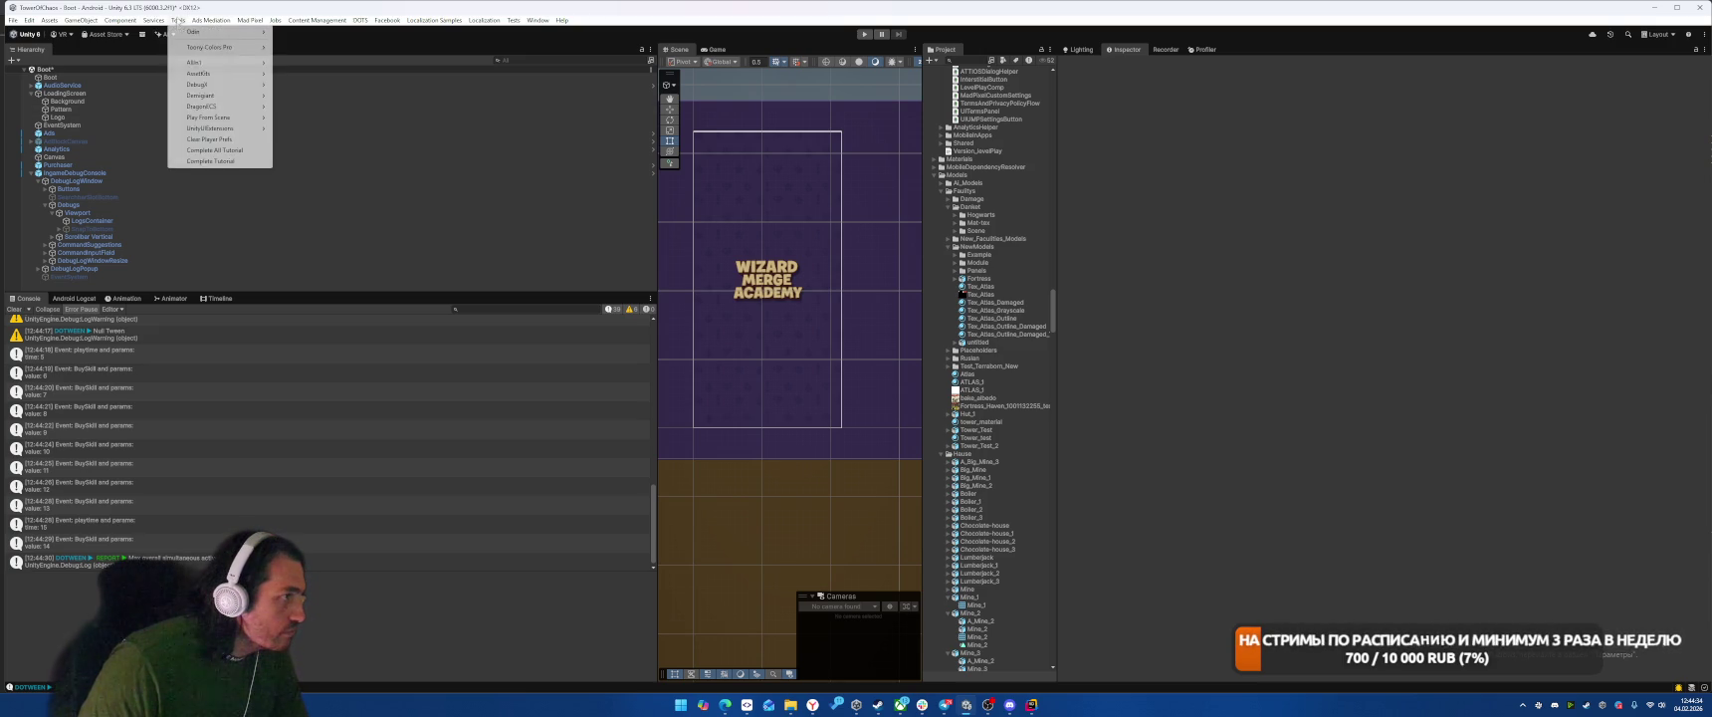
pyautogui.click(197, 161)
# Step: Start the game, accept the Terms and Privacy dialog, and show the Scene view
pyautogui.click(865, 34)
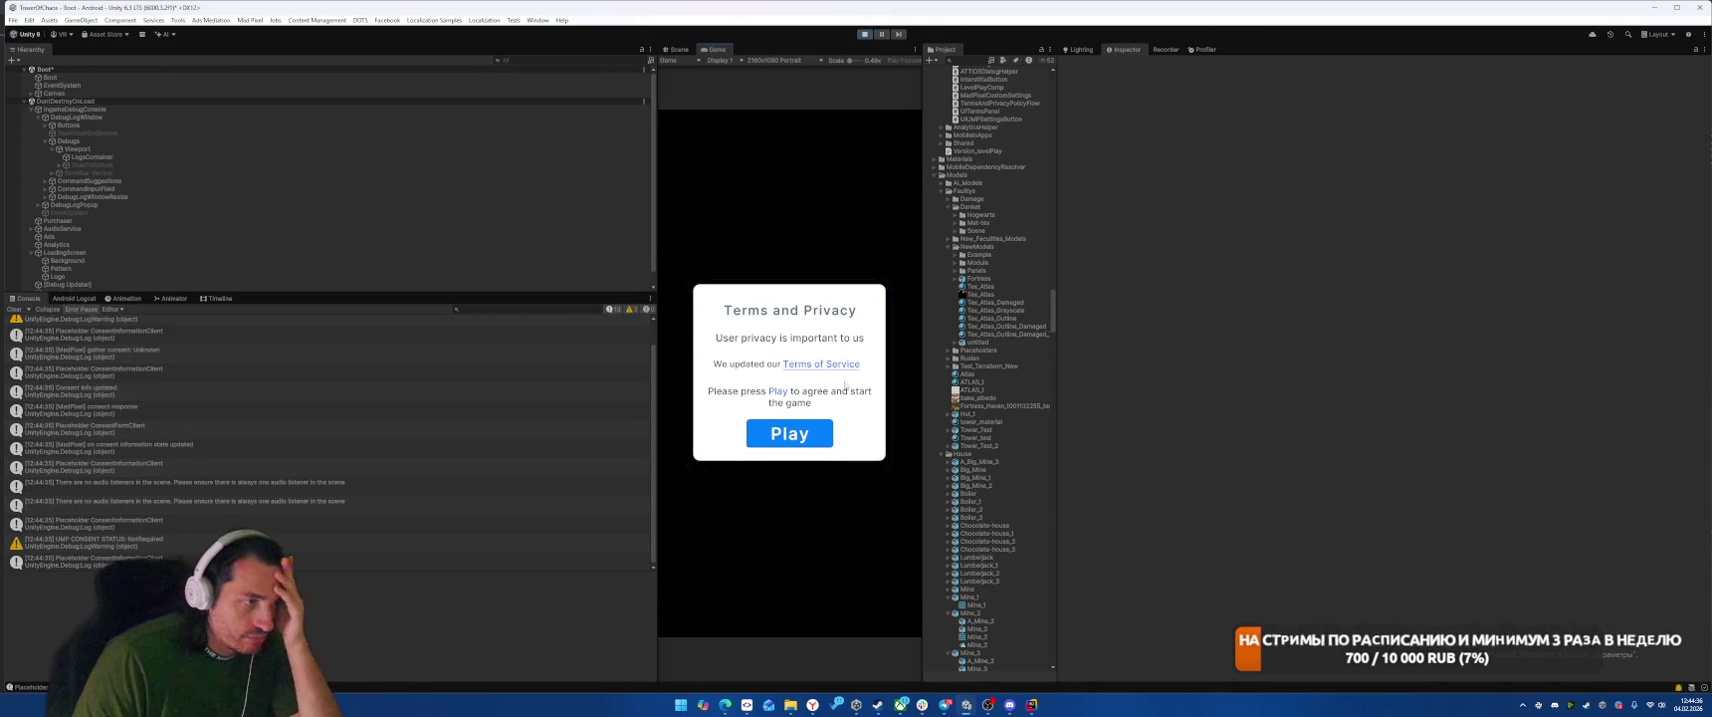
pyautogui.click(796, 434)
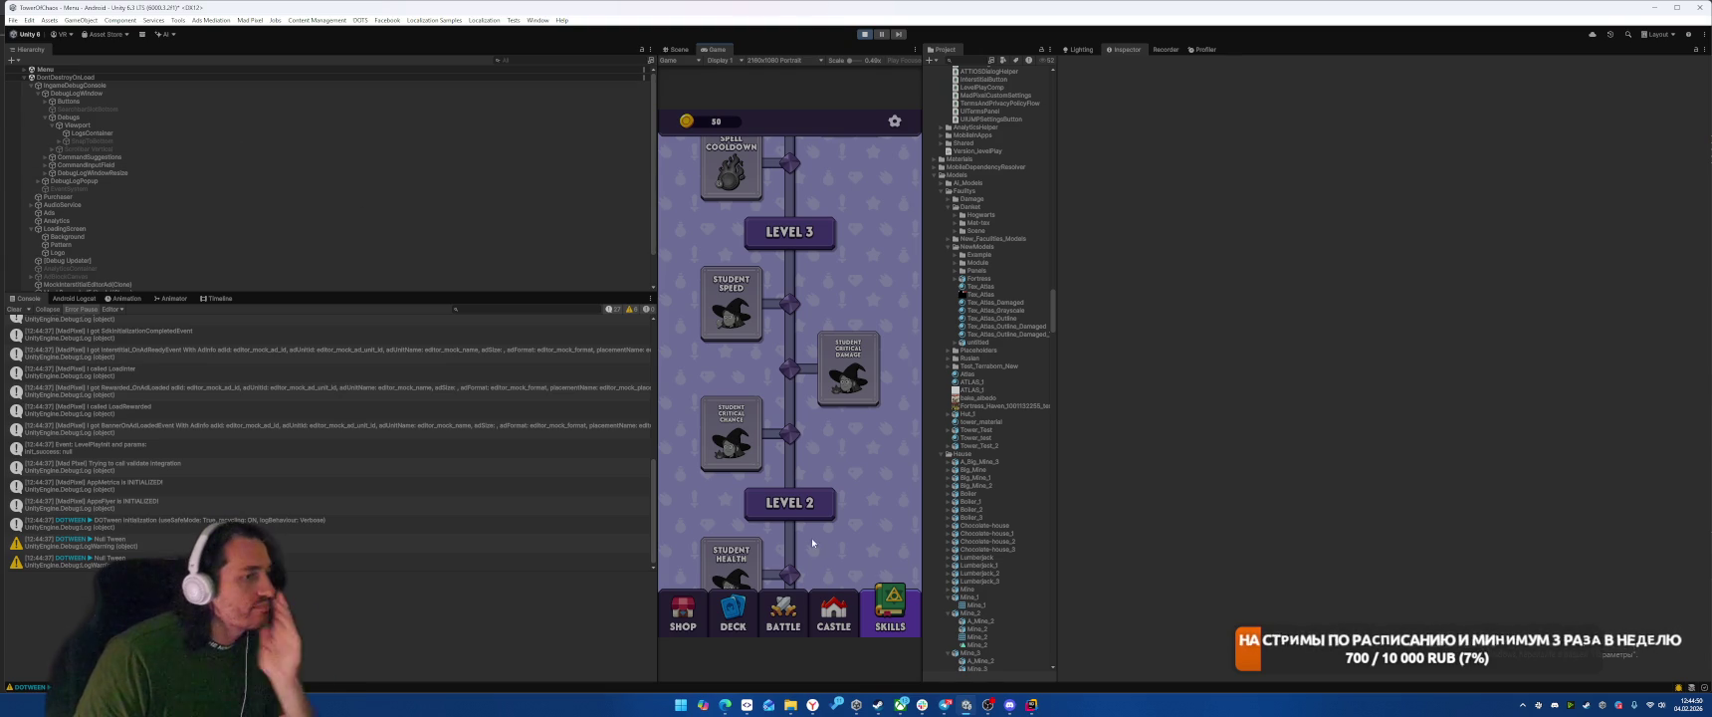
pyautogui.click(677, 50)
# Step: Select SkillUpgrade, then walk up the hierarchy to the UpgradesScrollView object
pyautogui.rightClick(739, 395)
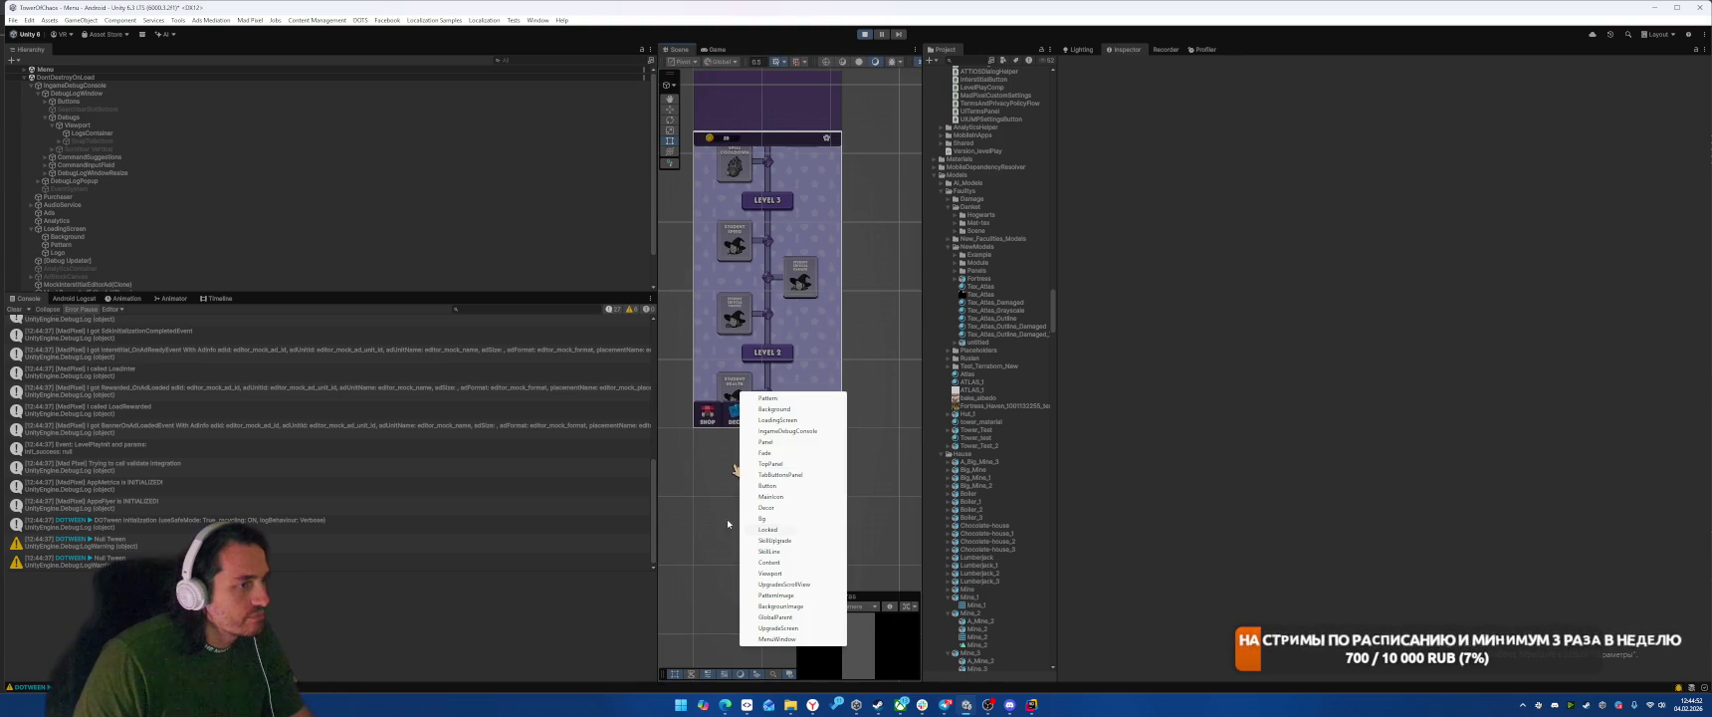
pyautogui.click(799, 546)
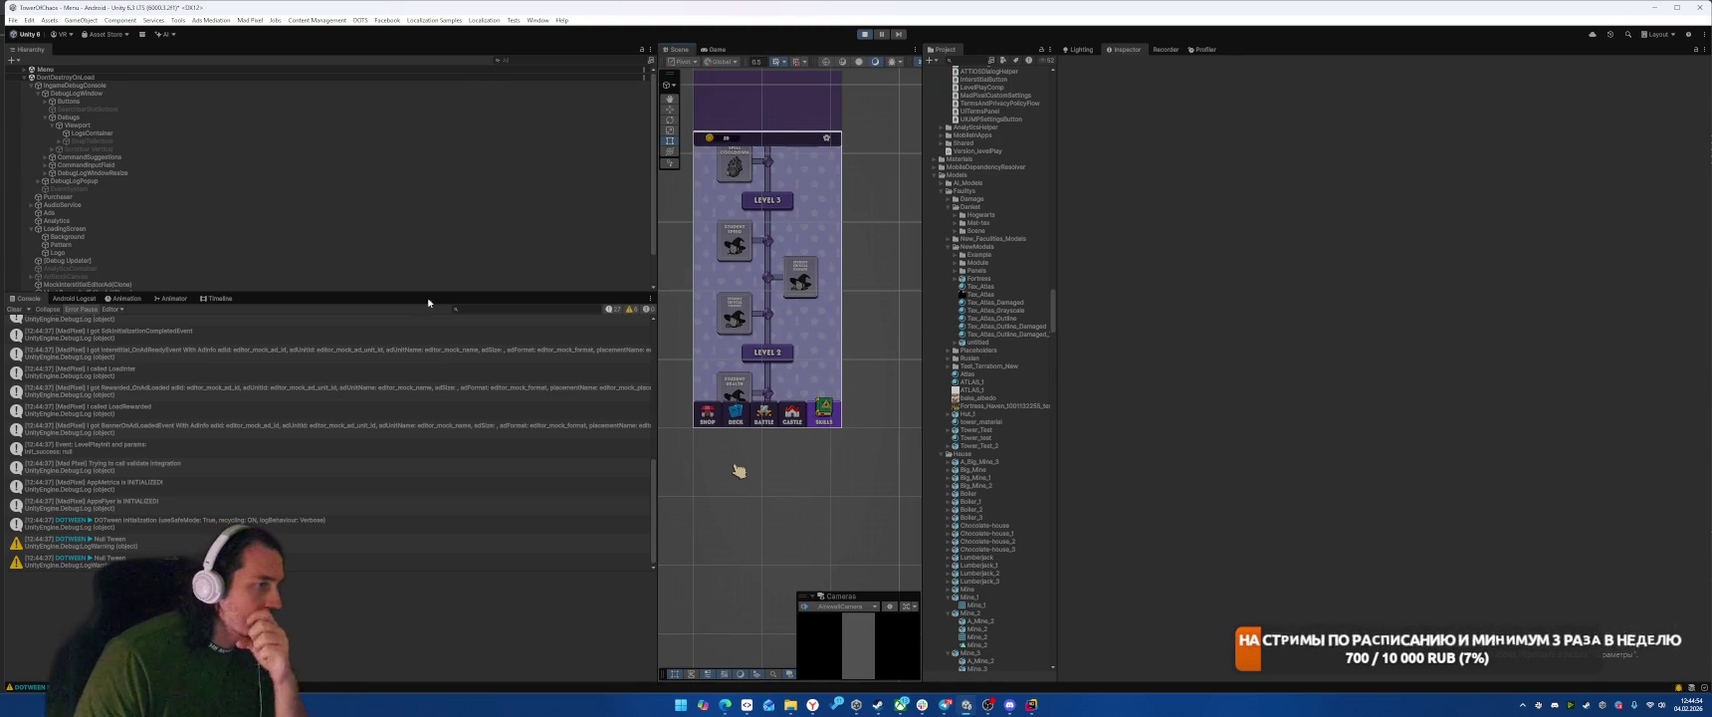
pyautogui.click(172, 243)
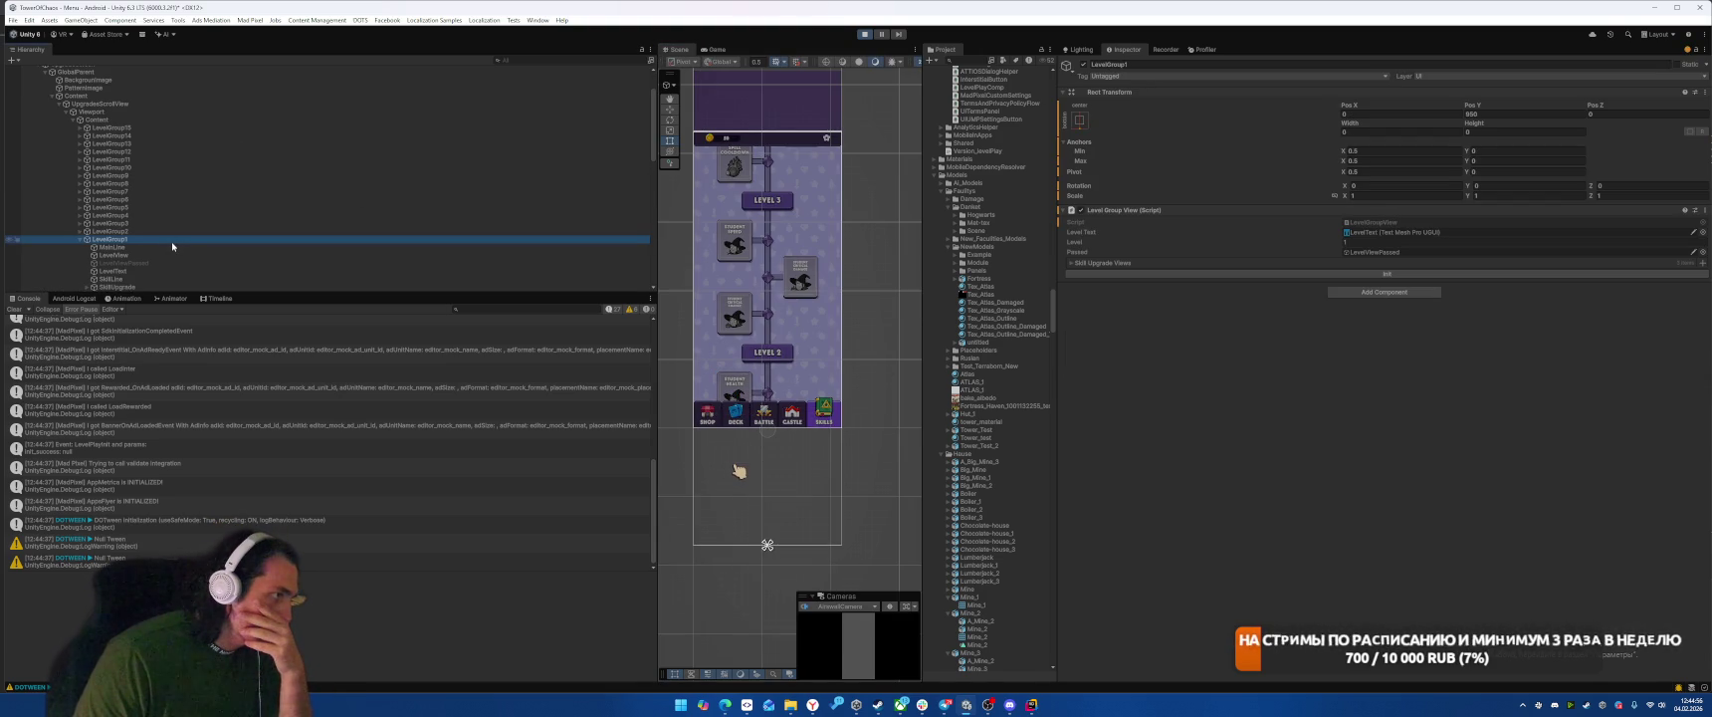
pyautogui.click(98, 119)
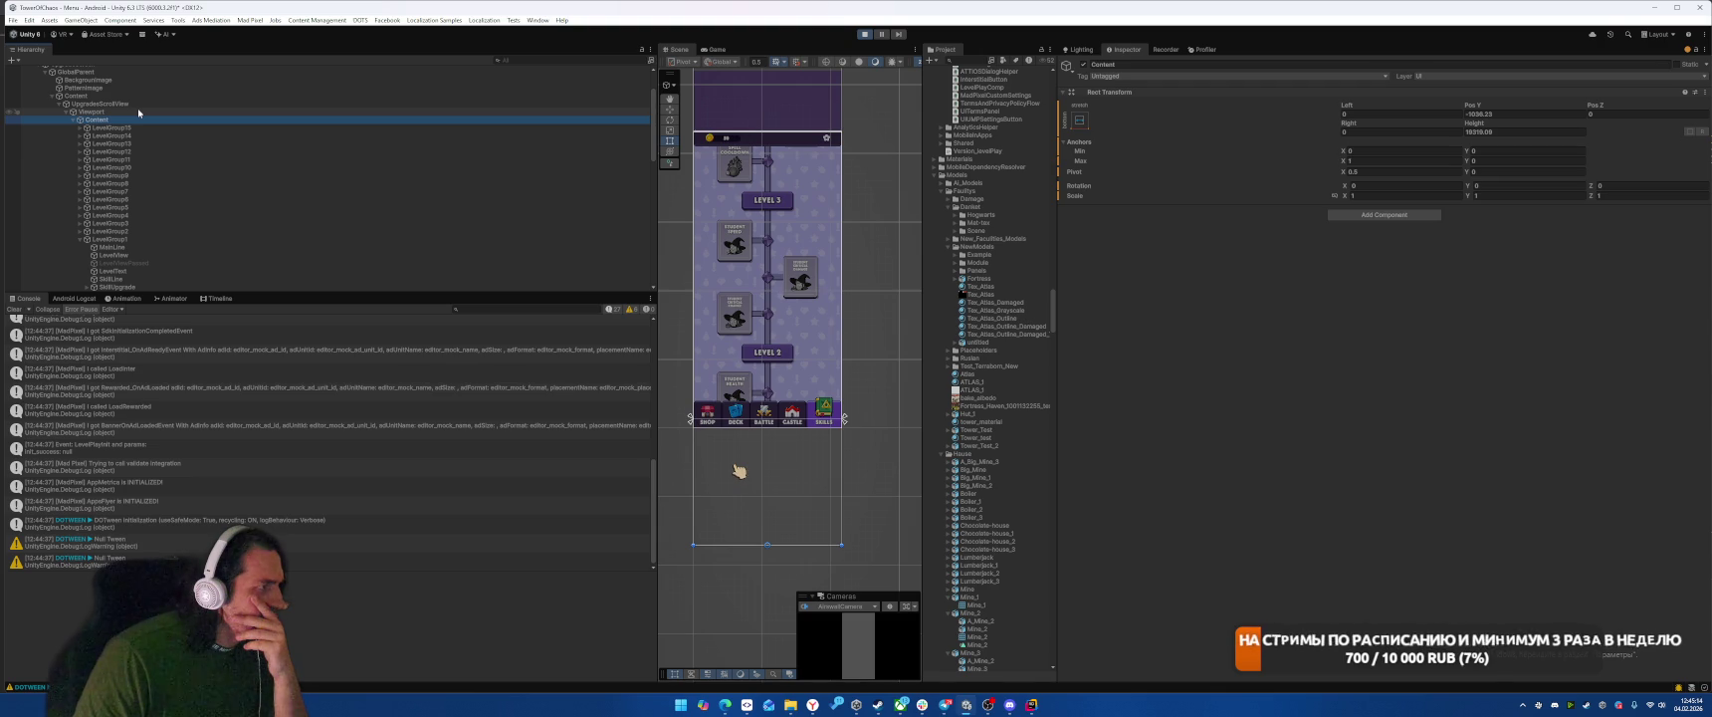
pyautogui.click(134, 111)
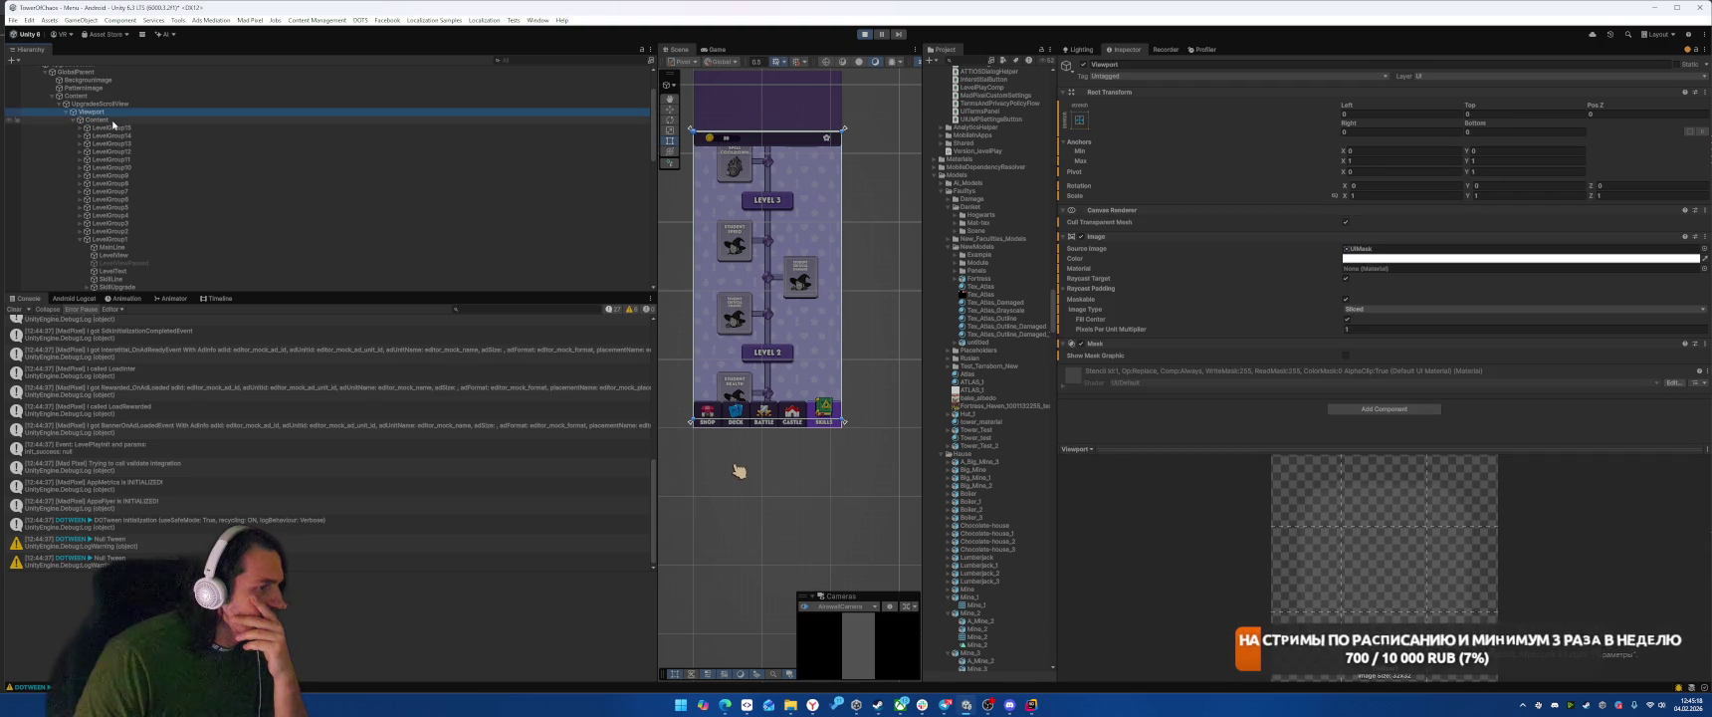
pyautogui.click(117, 105)
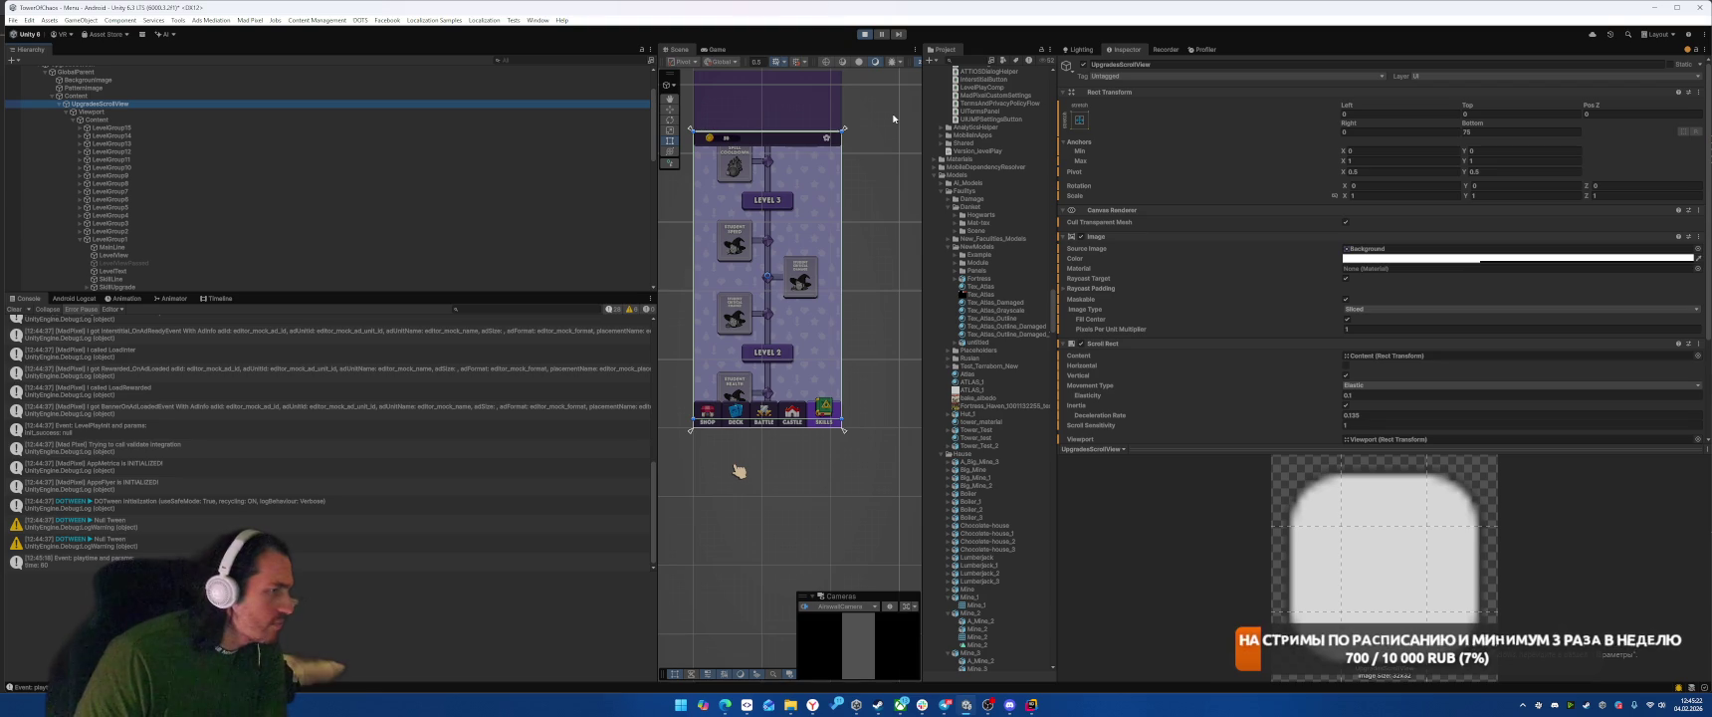
# Step: Set UpgradesScrollView's Rect Transform Bottom to 0 and run the game
pyautogui.click(1521, 131)
pyautogui.write('0')
pyautogui.press('Return')
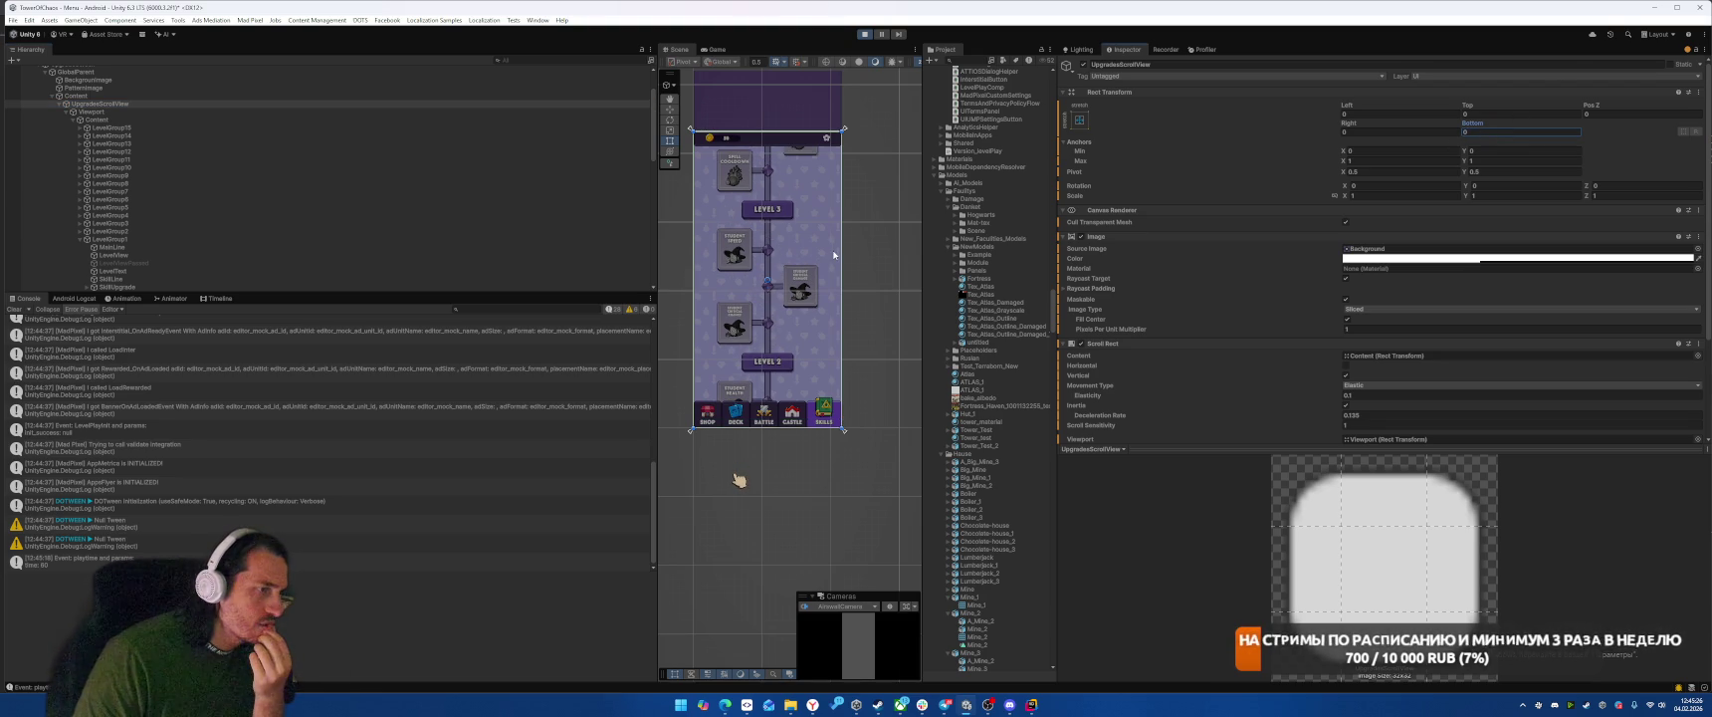
pyautogui.click(865, 35)
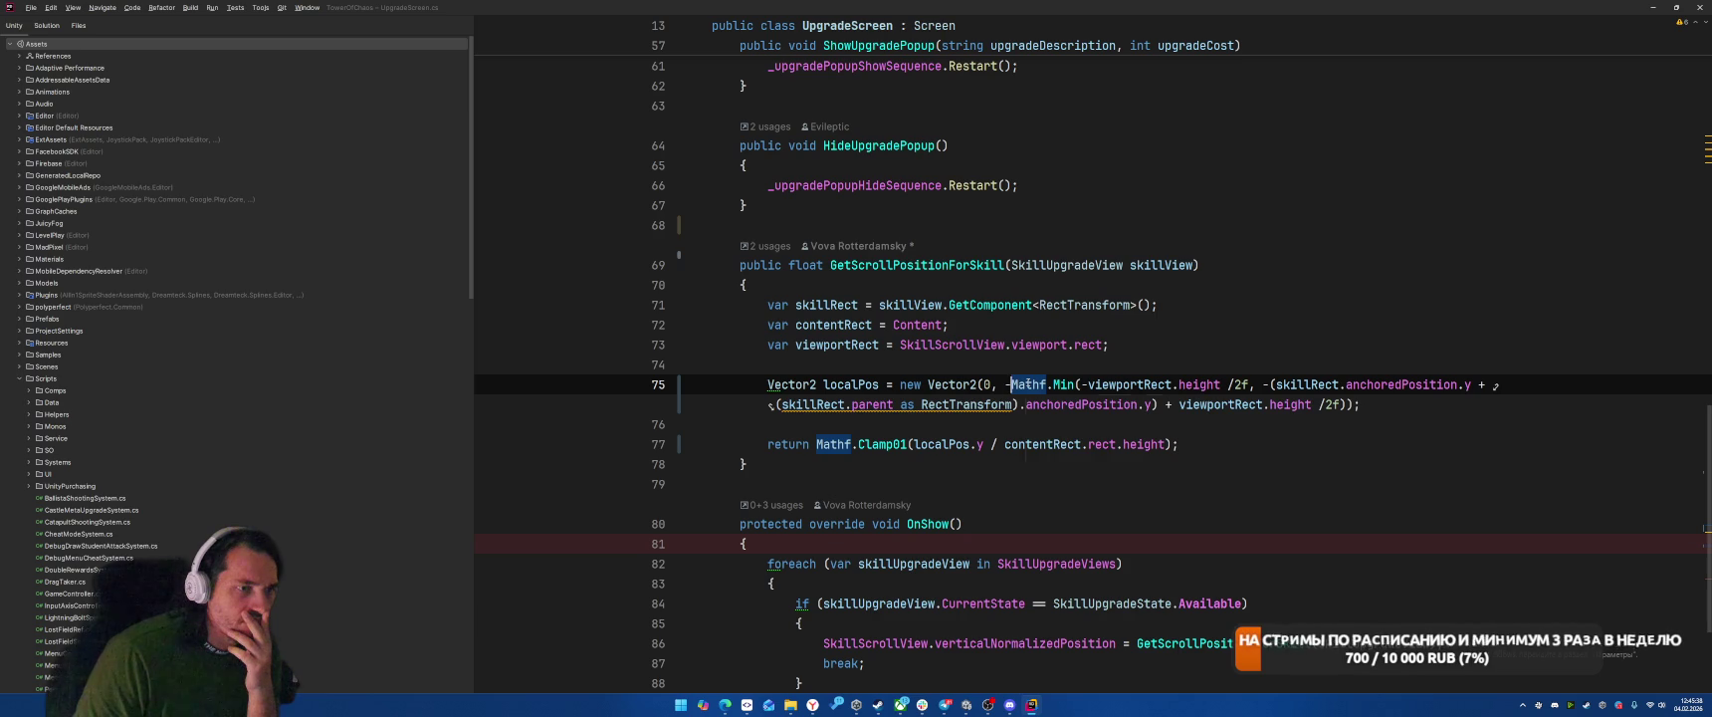
# Step: Replace the Mathf.Min expression with the position sum, dropping redundant parentheses and using var
pyautogui.moveTo(1003, 384)
pyautogui.mouseDown()
pyautogui.moveTo(1239, 385)
pyautogui.moveTo(1158, 405)
pyautogui.mouseUp()
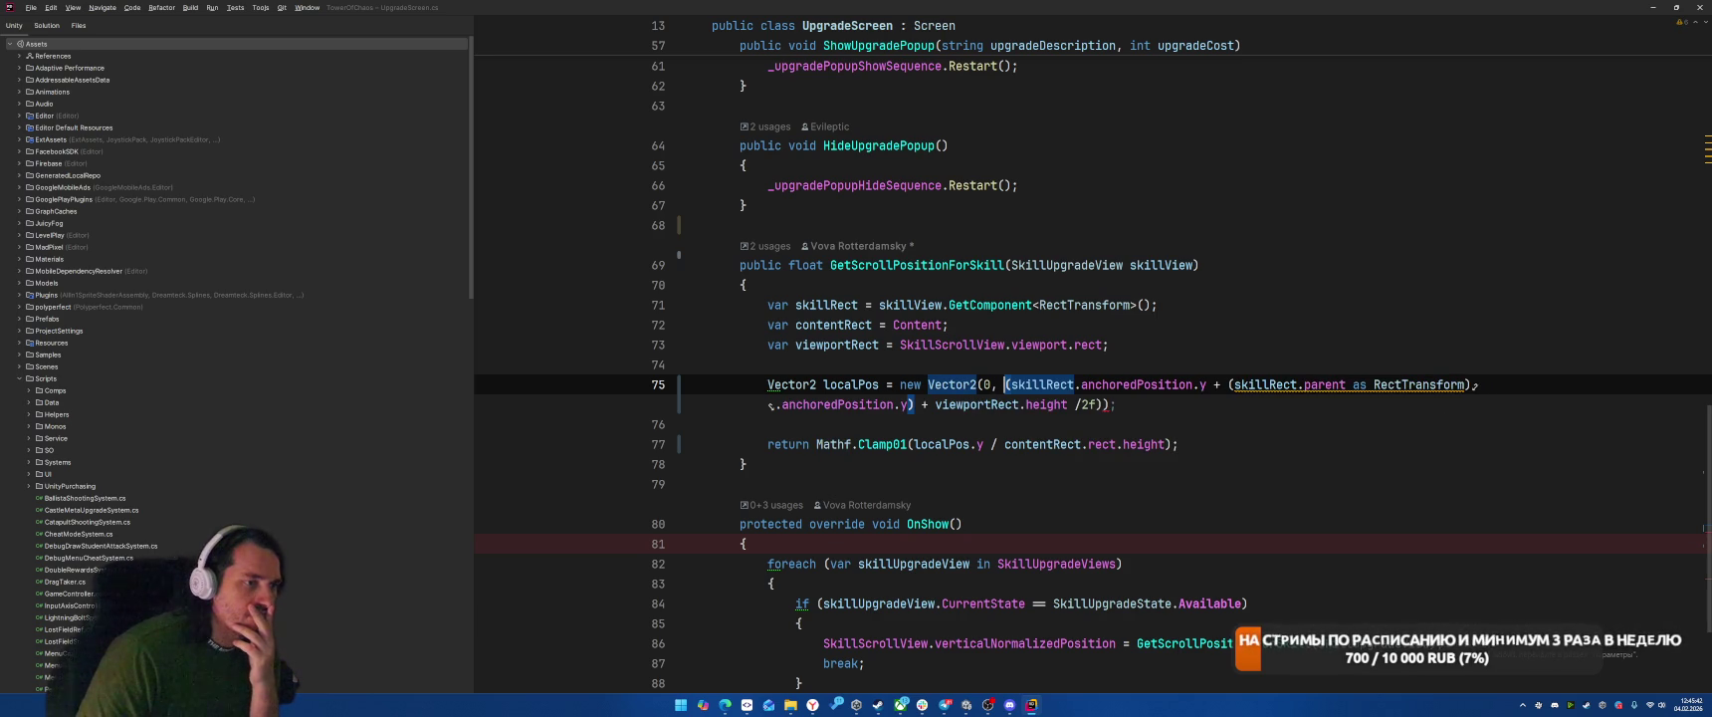
pyautogui.hotkey('ctrl', 'v')
pyautogui.press('BackSpace')
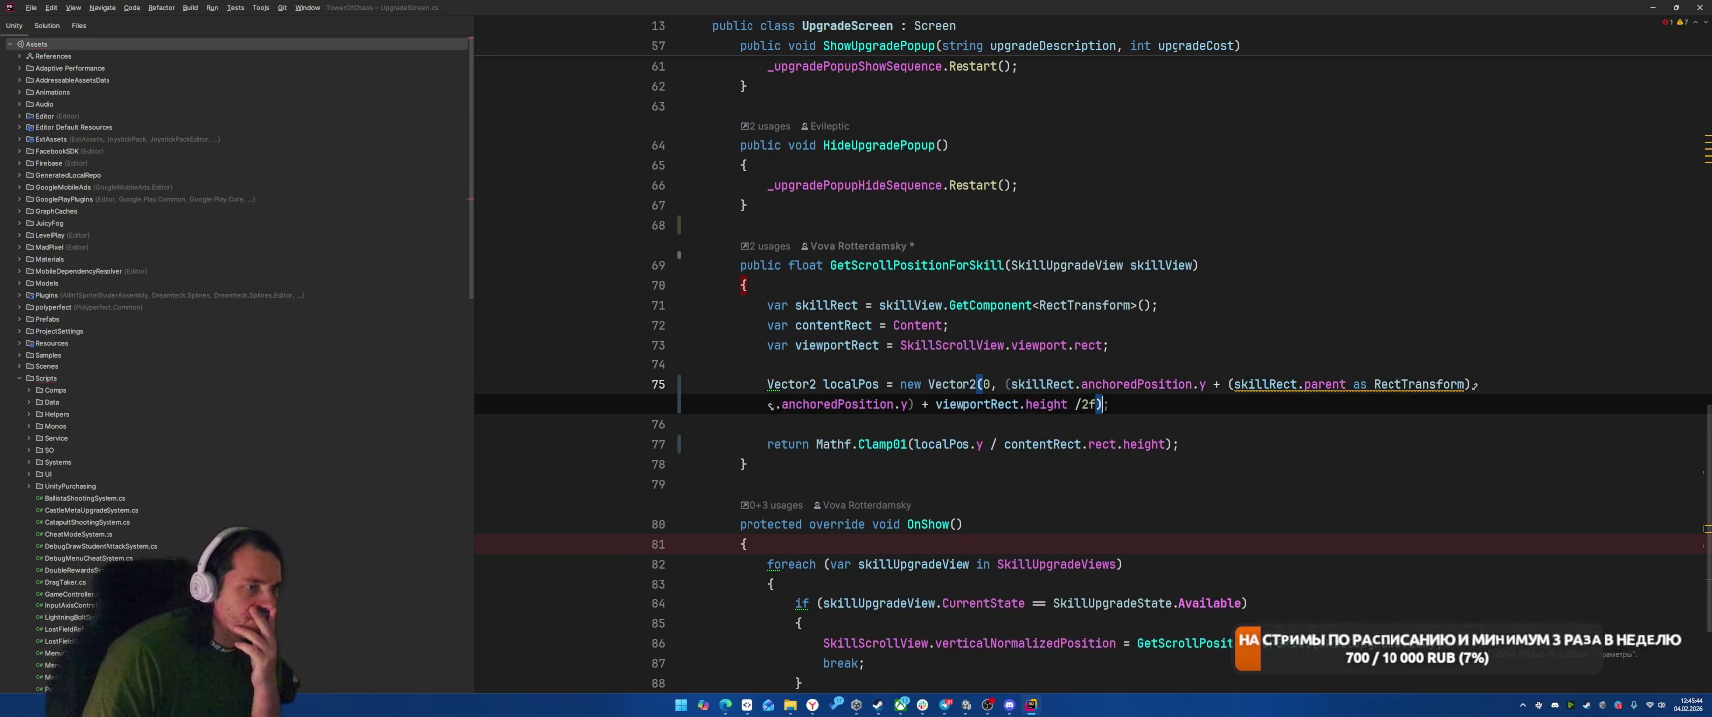
pyautogui.hotkey('ctrl', 'Left')
pyautogui.hotkey('ctrl', 'Left')
pyautogui.hotkey('ctrl', 'Left')
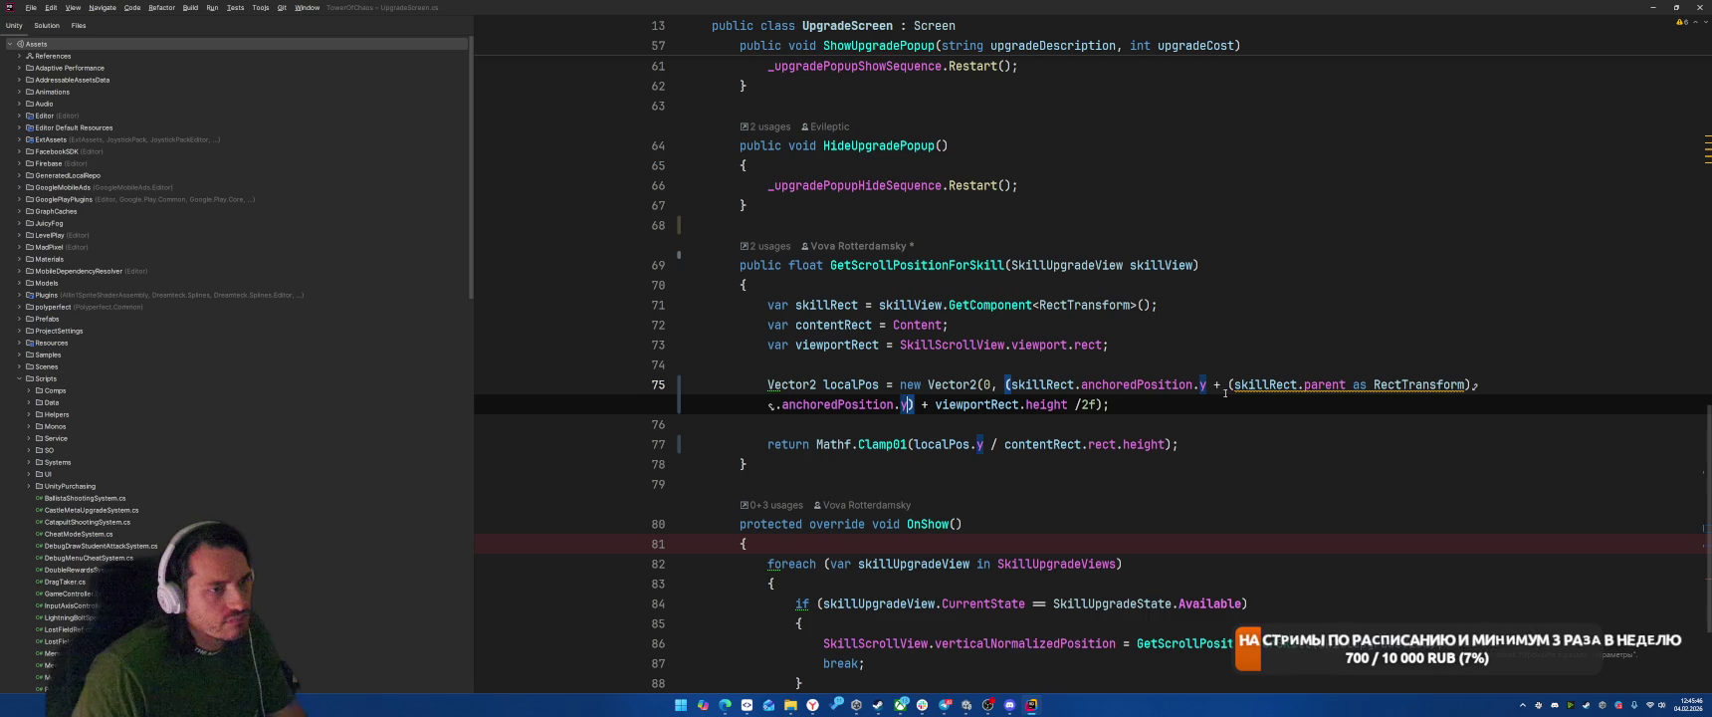
pyautogui.hotkey('alt', 'Return')
pyautogui.press('Return')
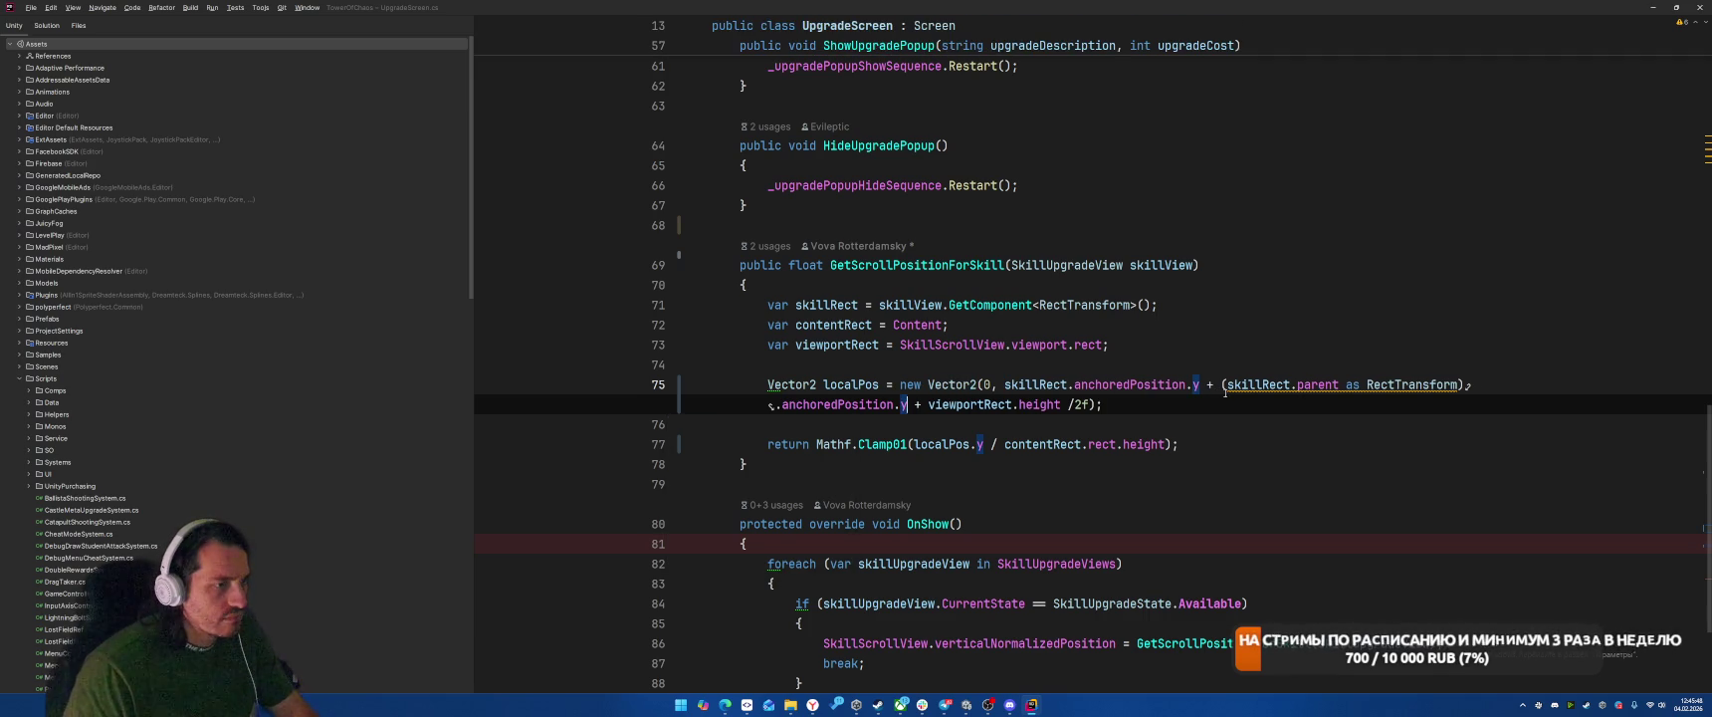
pyautogui.hotkey('alt', 'Return')
pyautogui.press('Return')
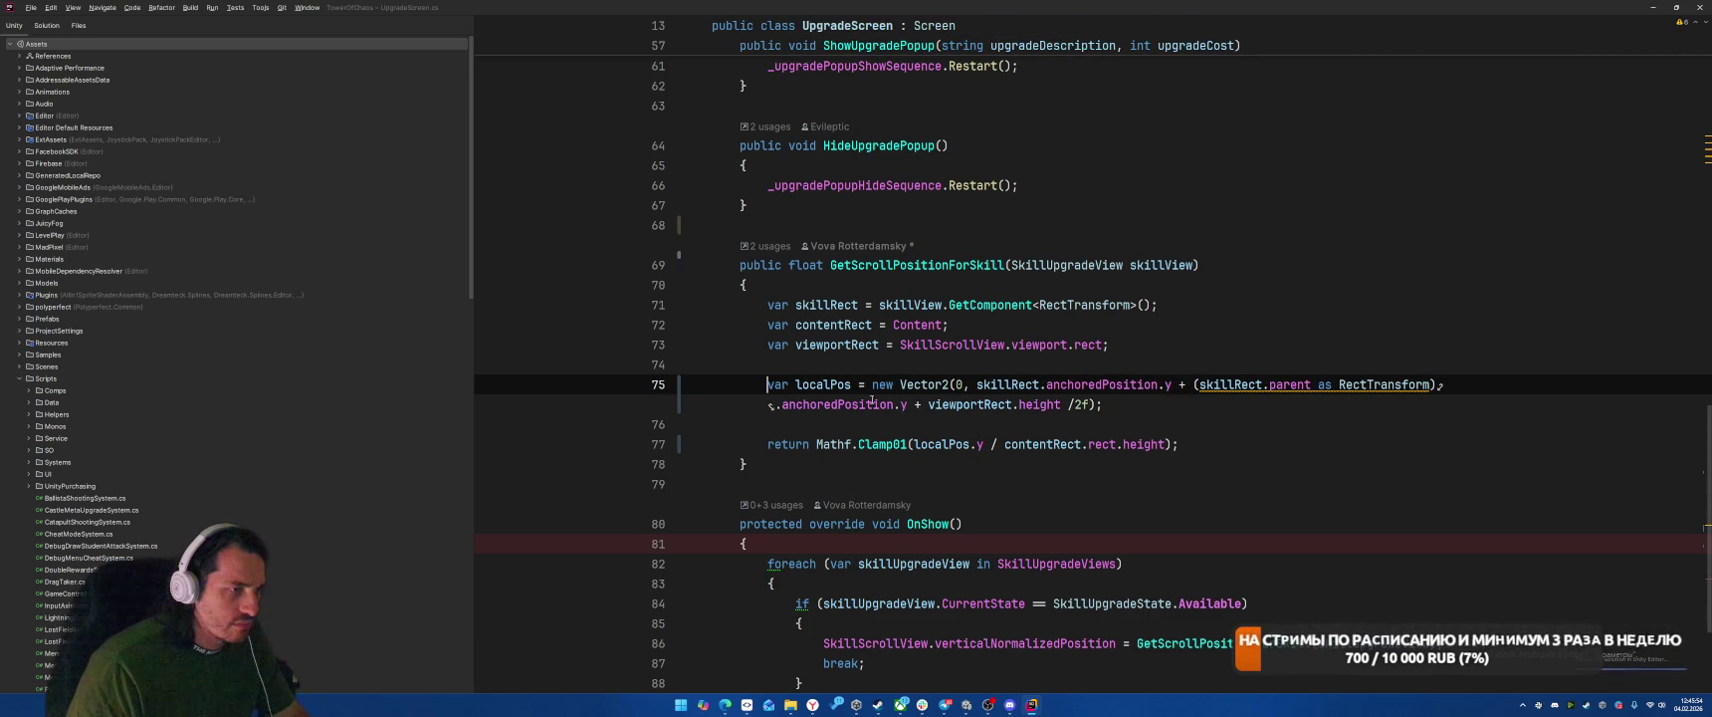
# Step: Rename localPos to y and remove the new Vector2(0, …) wrapper on line 75
pyautogui.doubleClick(821, 384)
pyautogui.write('y')
pyautogui.hotkey('ctrl', 'Right')
pyautogui.hotkey('ctrl', 'Right')
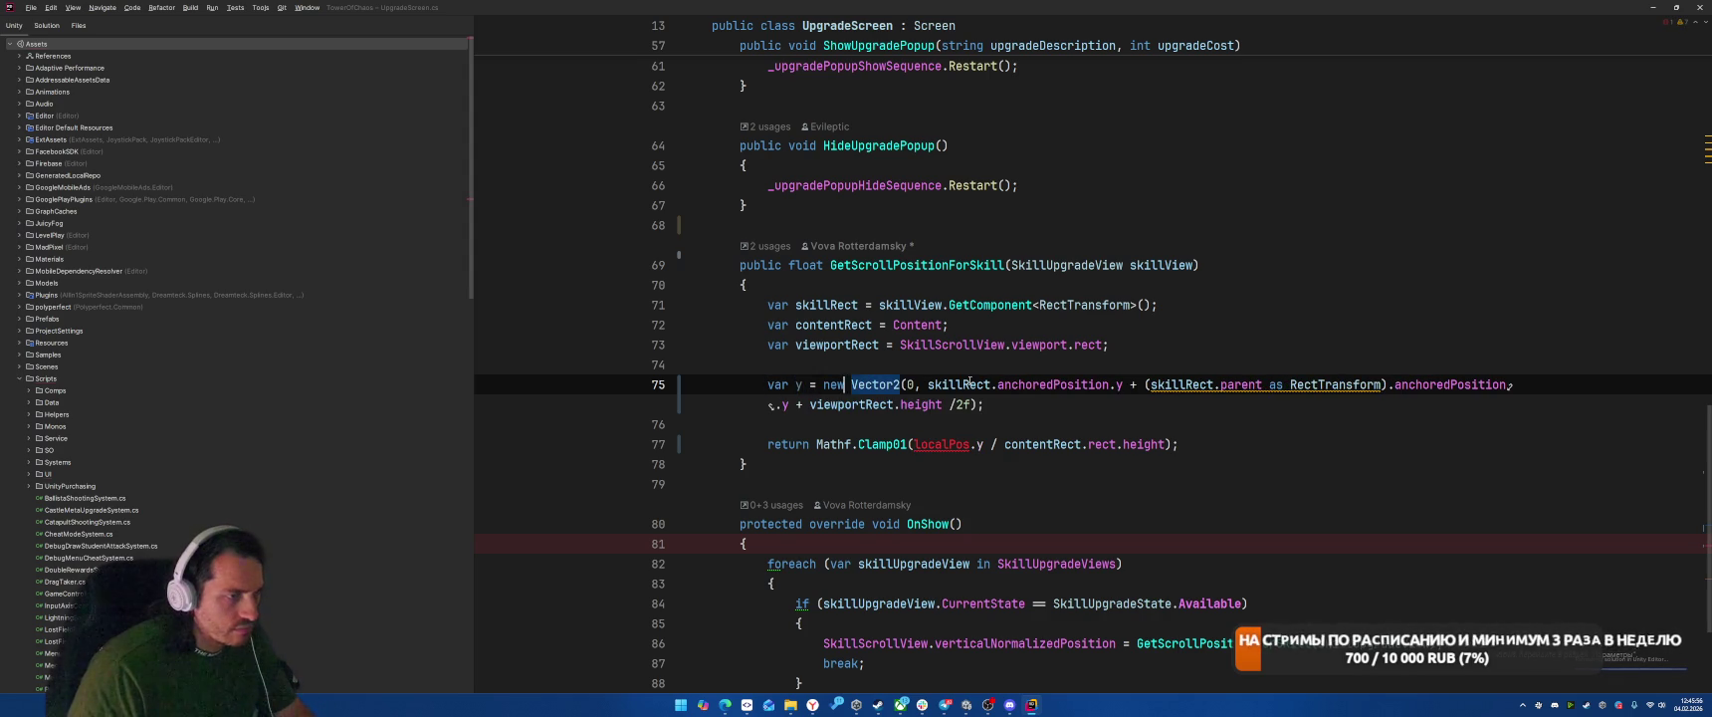
pyautogui.hotkey('ctrl', 'Left')
pyautogui.hotkey('ctrl', 'shift', 'Right')
pyautogui.hotkey('ctrl', 'shift', 'Right')
pyautogui.hotkey('ctrl', 'shift', 'Right')
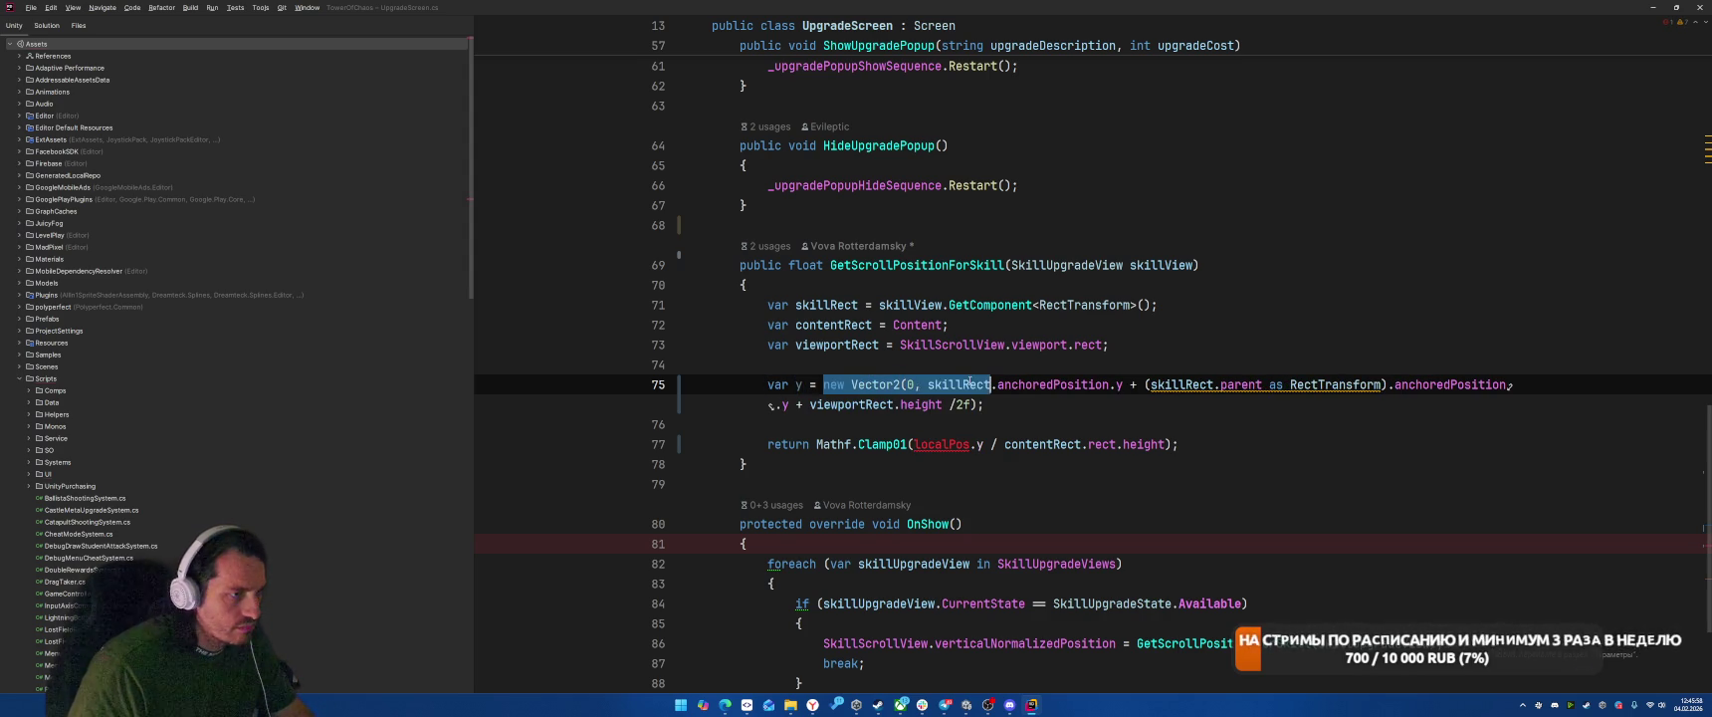
pyautogui.hotkey('ctrl', 'shift', 'Left')
pyautogui.press('Delete')
pyautogui.press('End')
pyautogui.press('Left')
pyautogui.press('BackSpace')
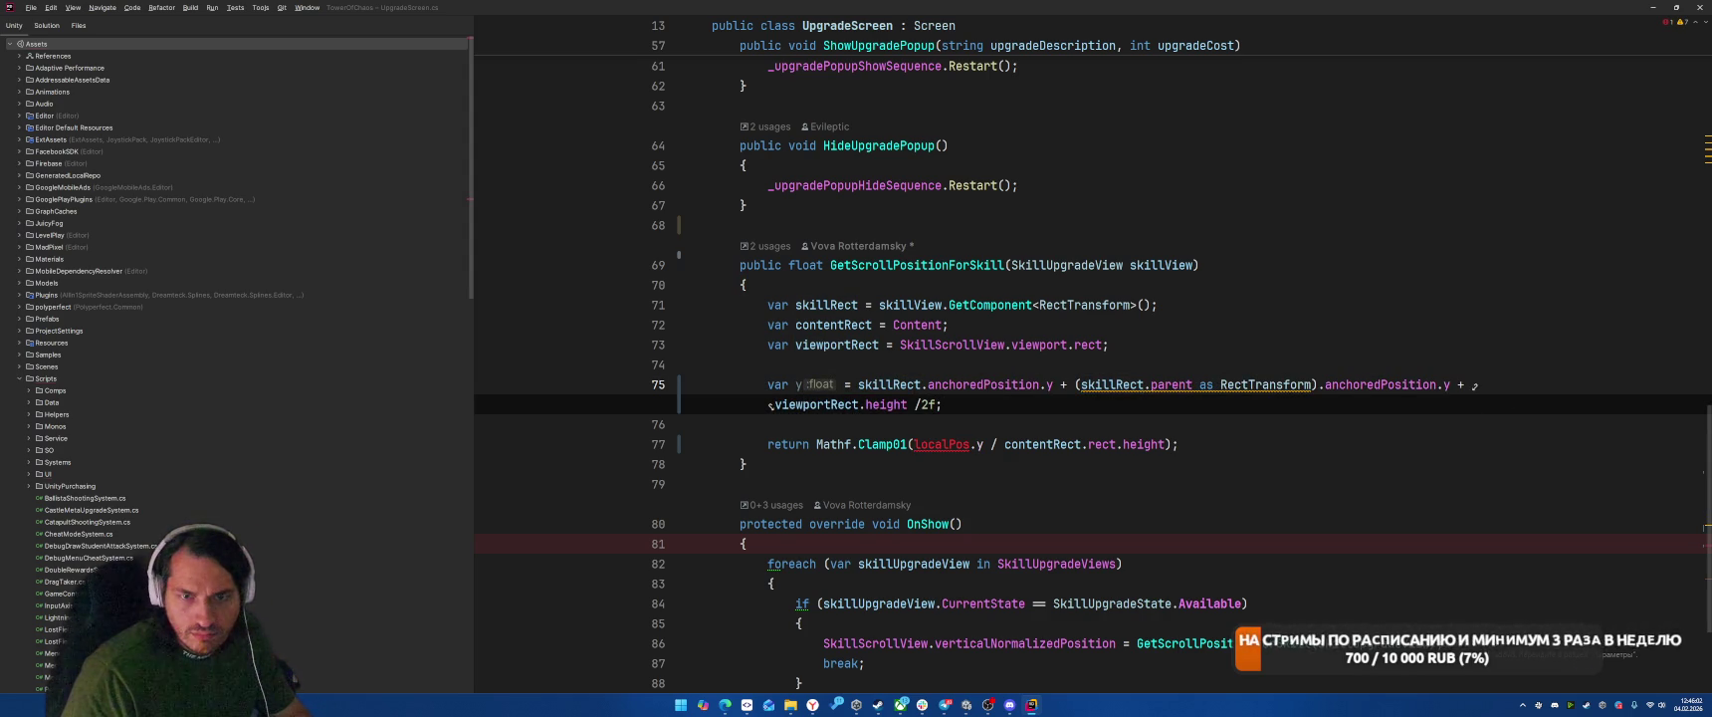
# Step: Select localPos in the return statement on line 77
pyautogui.press('Up')
pyautogui.hotkey('ctrl', 'Right')
pyautogui.hotkey('ctrl', 'Right')
pyautogui.hotkey('ctrl', 'Right')
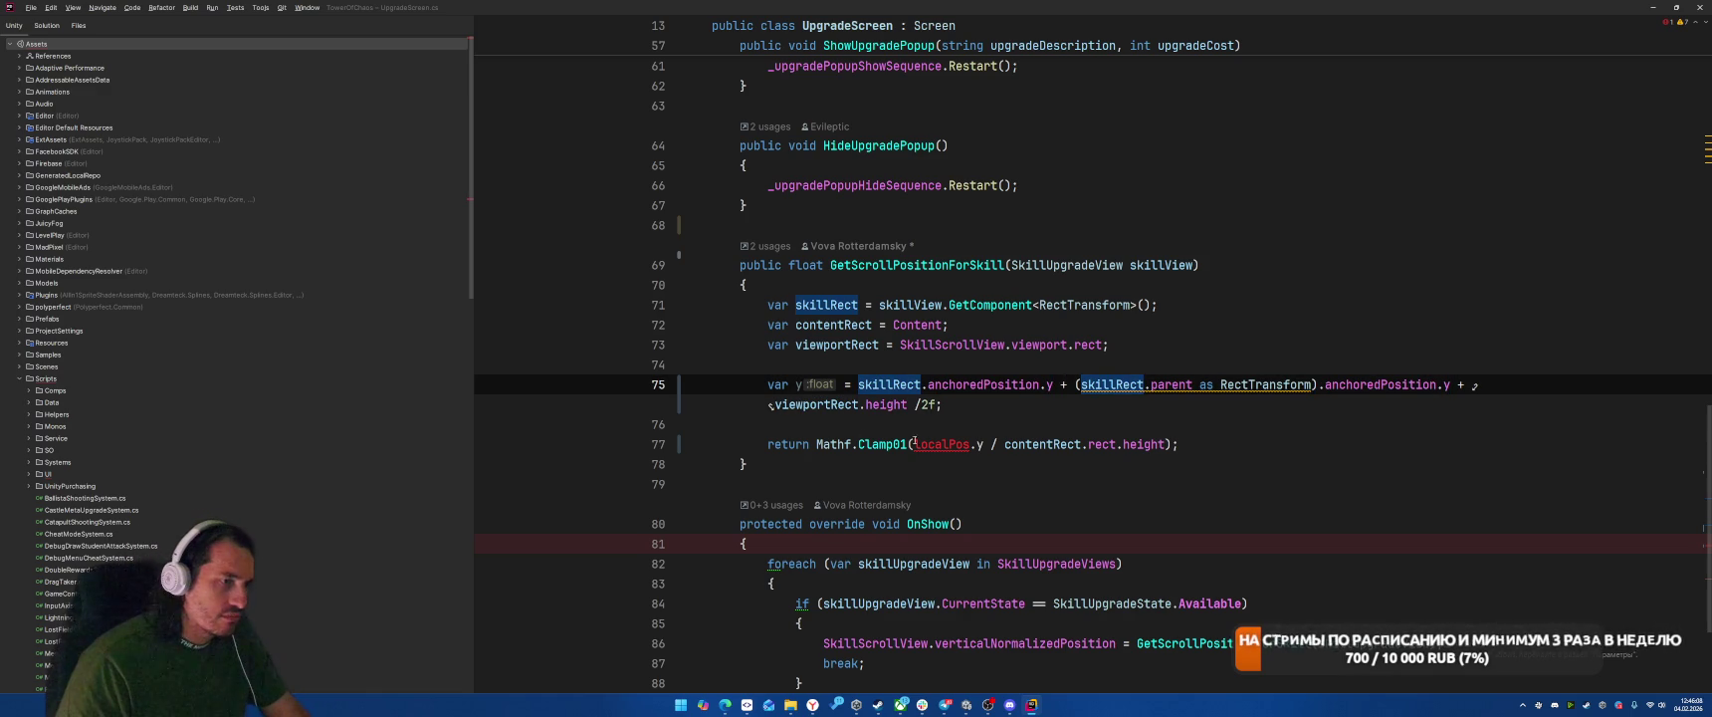
pyautogui.moveTo(914, 444); pyautogui.dragTo(971, 444)
# Step: Return y inside the Clamp01 call on line 77, then switch to Unity
pyautogui.press('BackSpace')
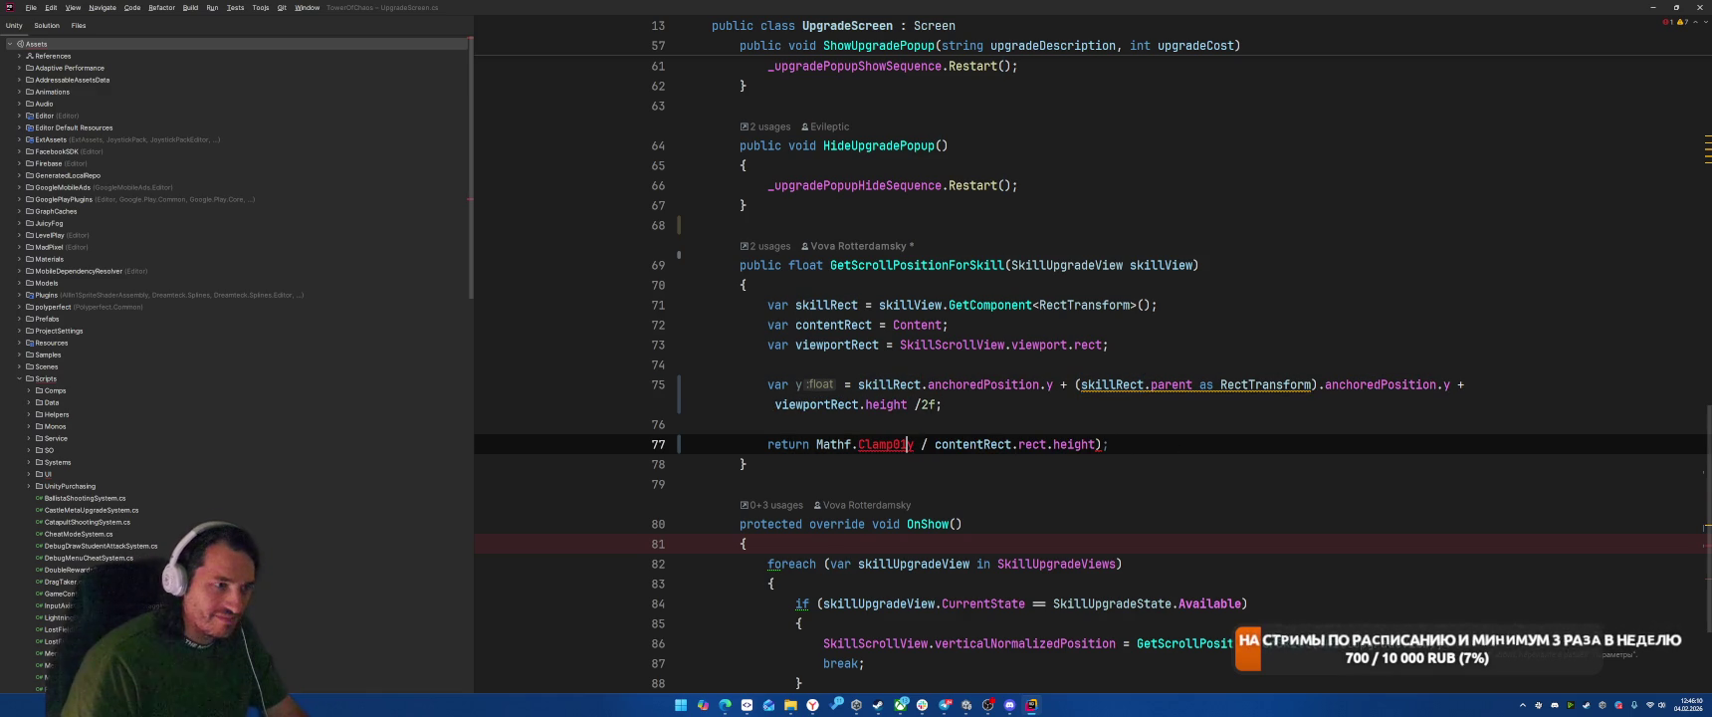
pyautogui.write('(')
pyautogui.press('End')
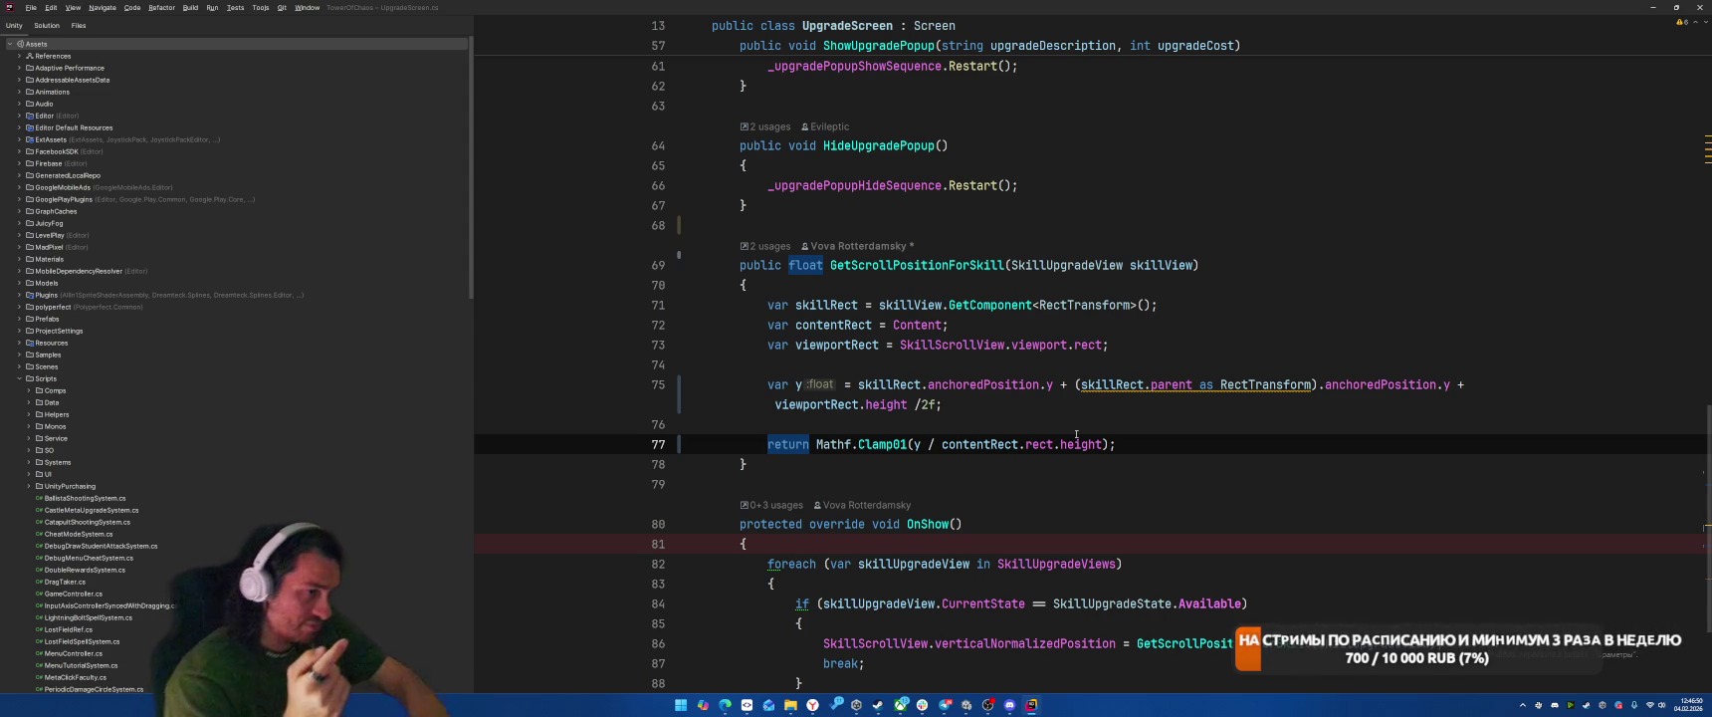
pyautogui.hotkey('alt', 'Tab')
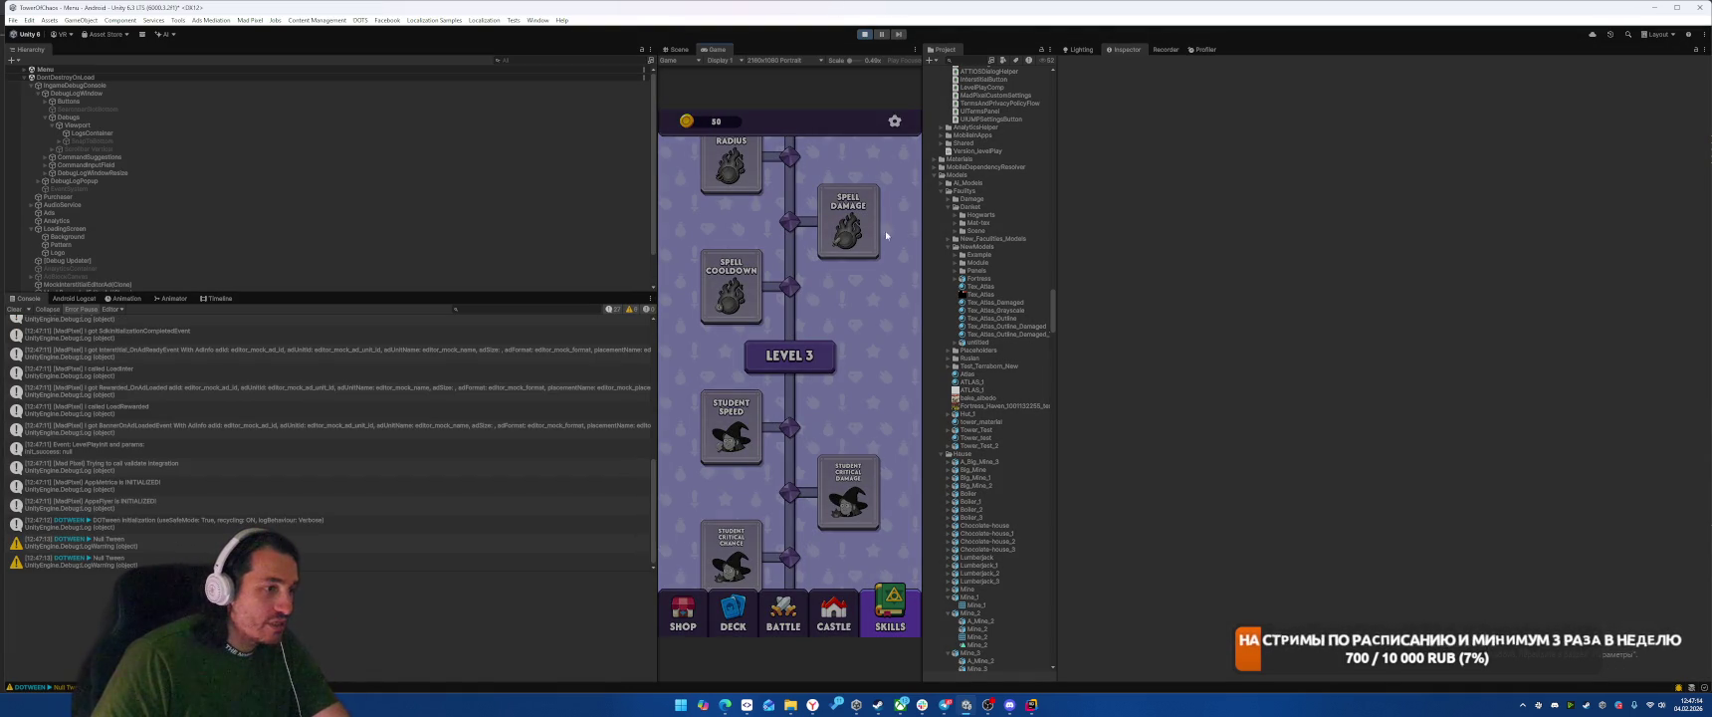
# Step: Stop Play mode, revise the y expression on line 75, and return to Unity to recompile
pyautogui.click(865, 34)
pyautogui.hotkey('alt', 'Tab')
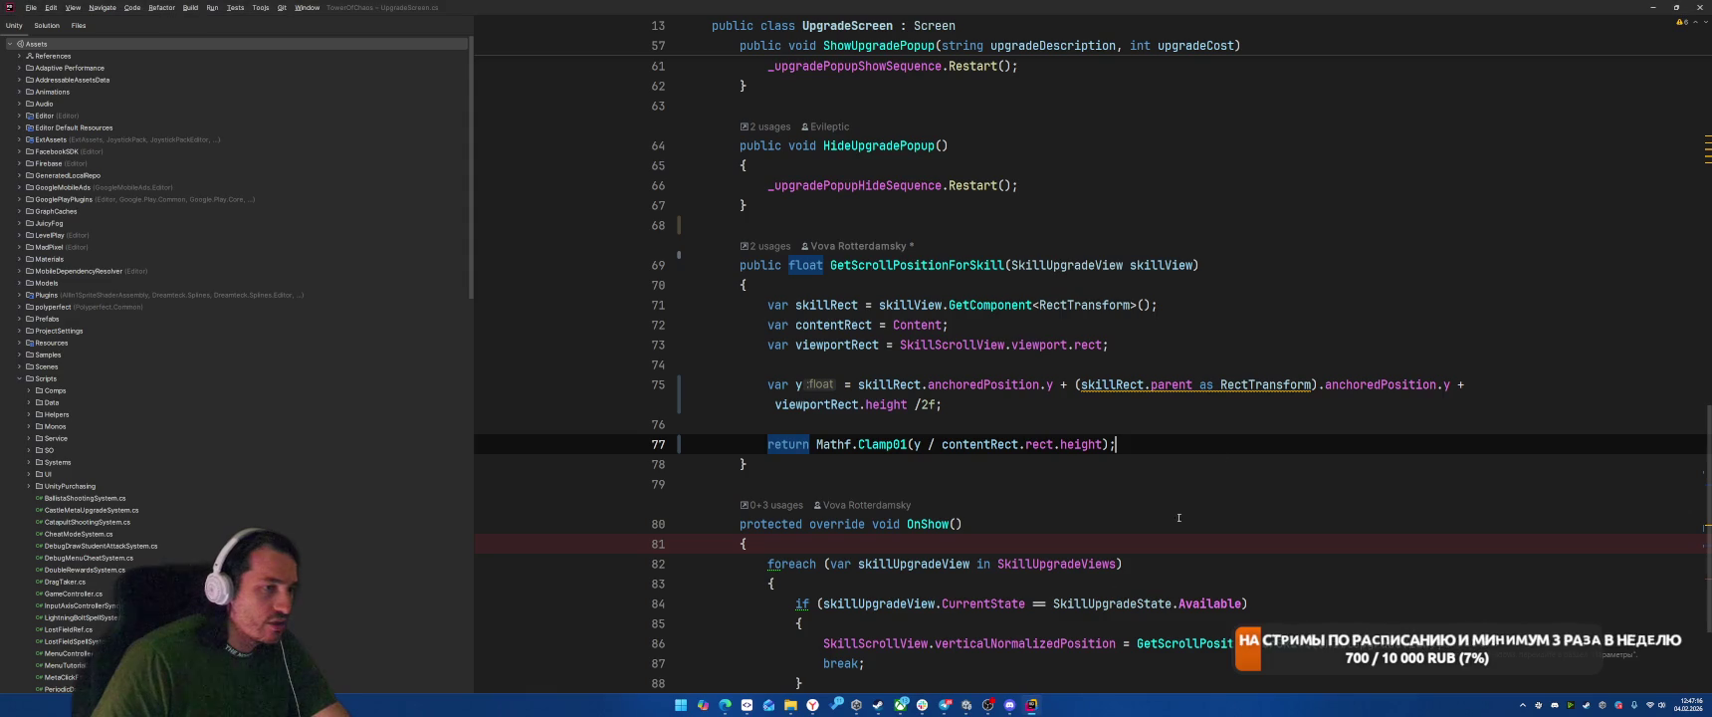
pyautogui.click(1279, 278)
pyautogui.click(1035, 425)
pyautogui.click(1034, 413)
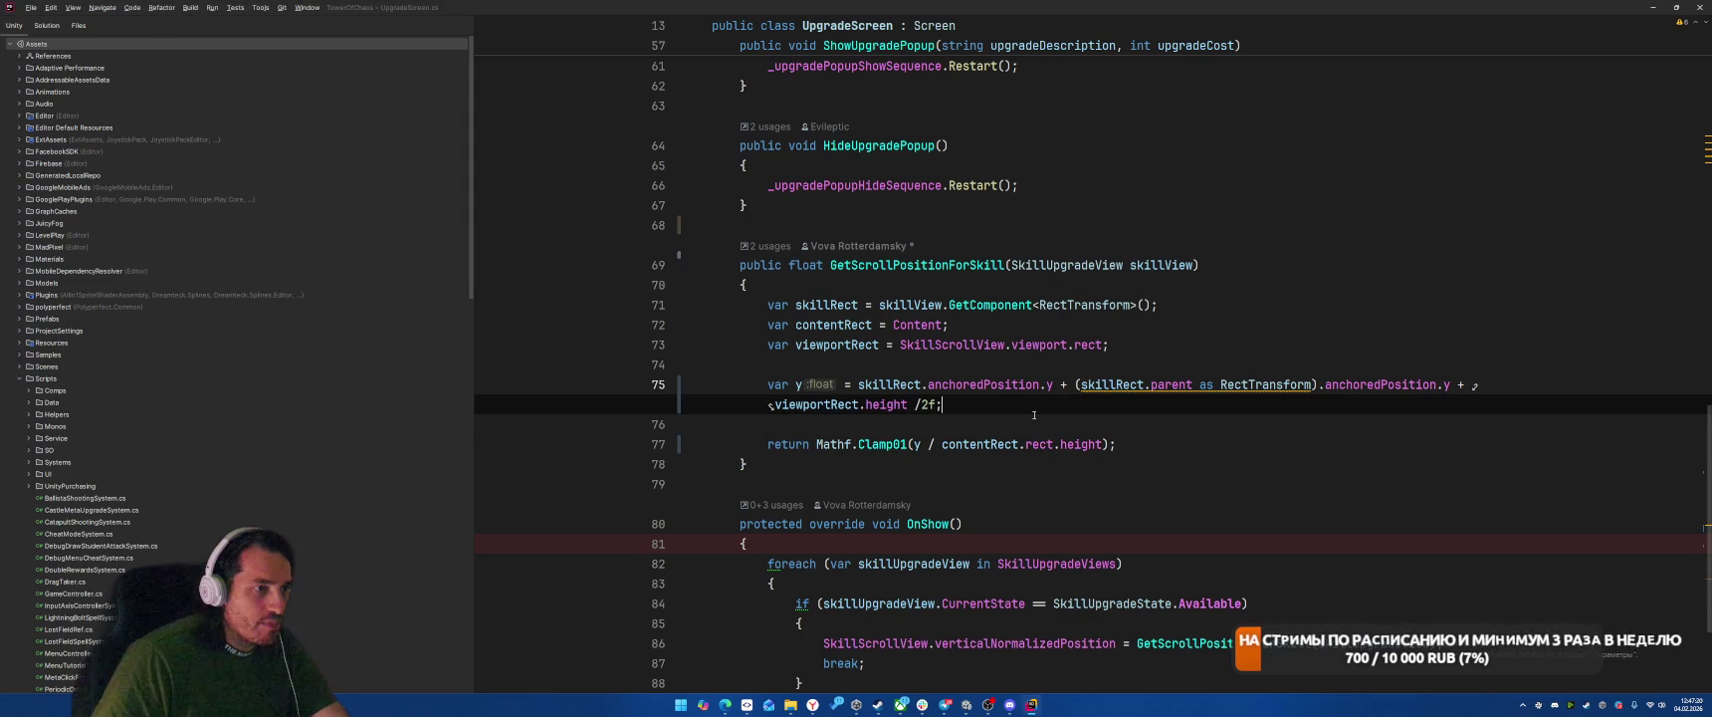
pyautogui.click(850, 385)
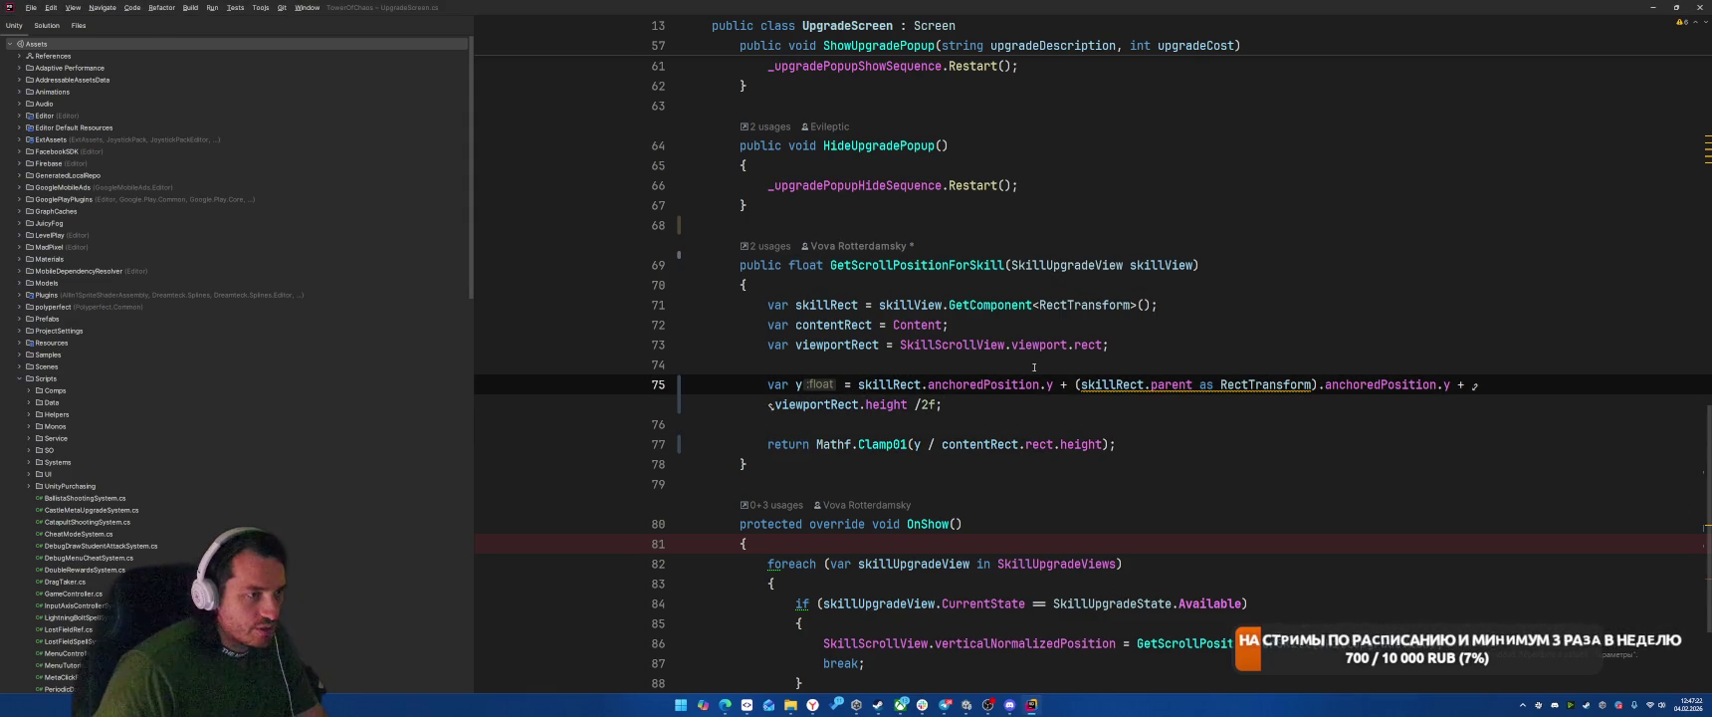
pyautogui.press('Right')
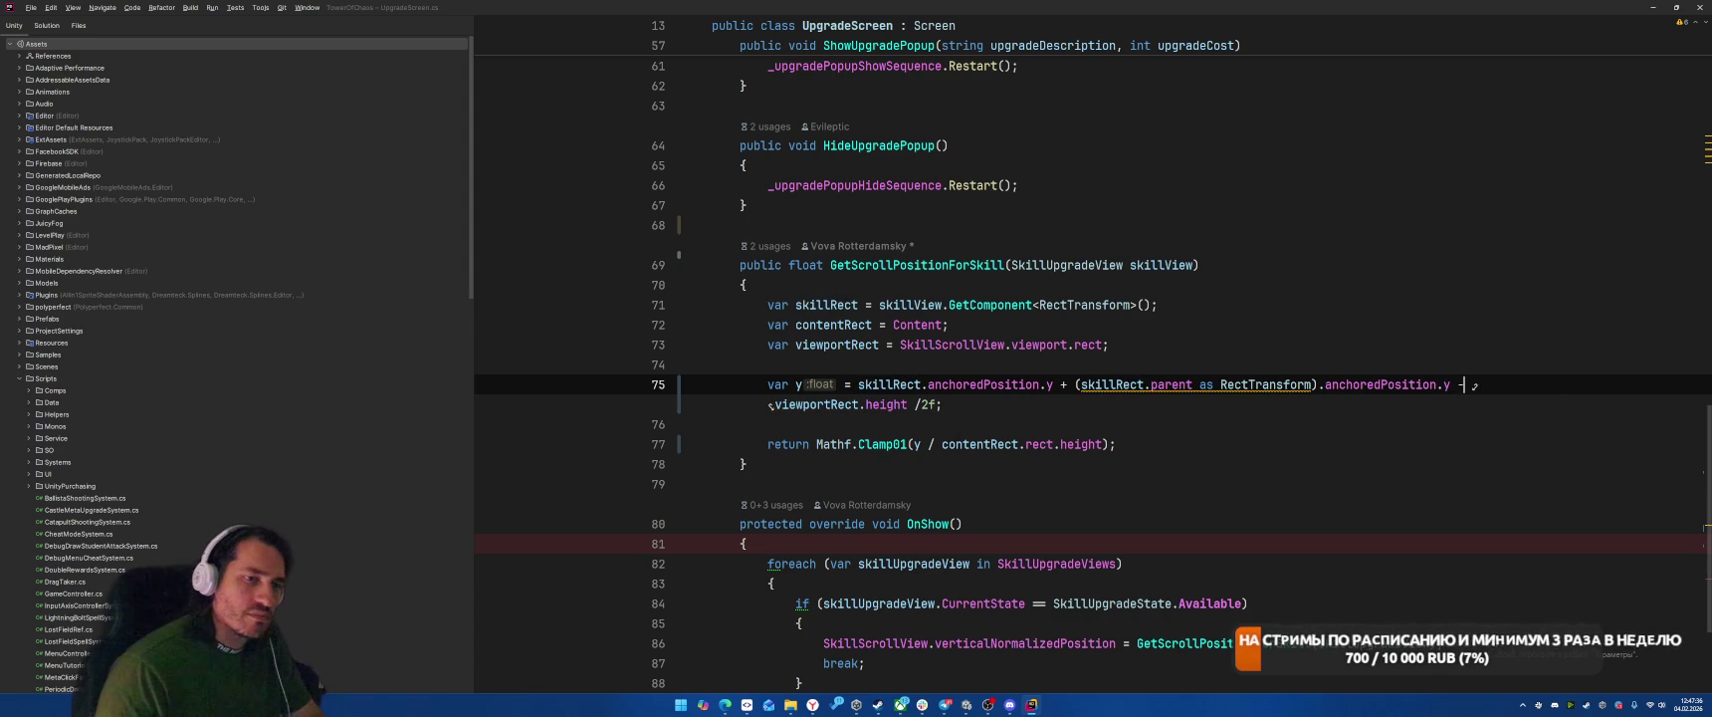
pyautogui.hotkey('alt', 'Tab')
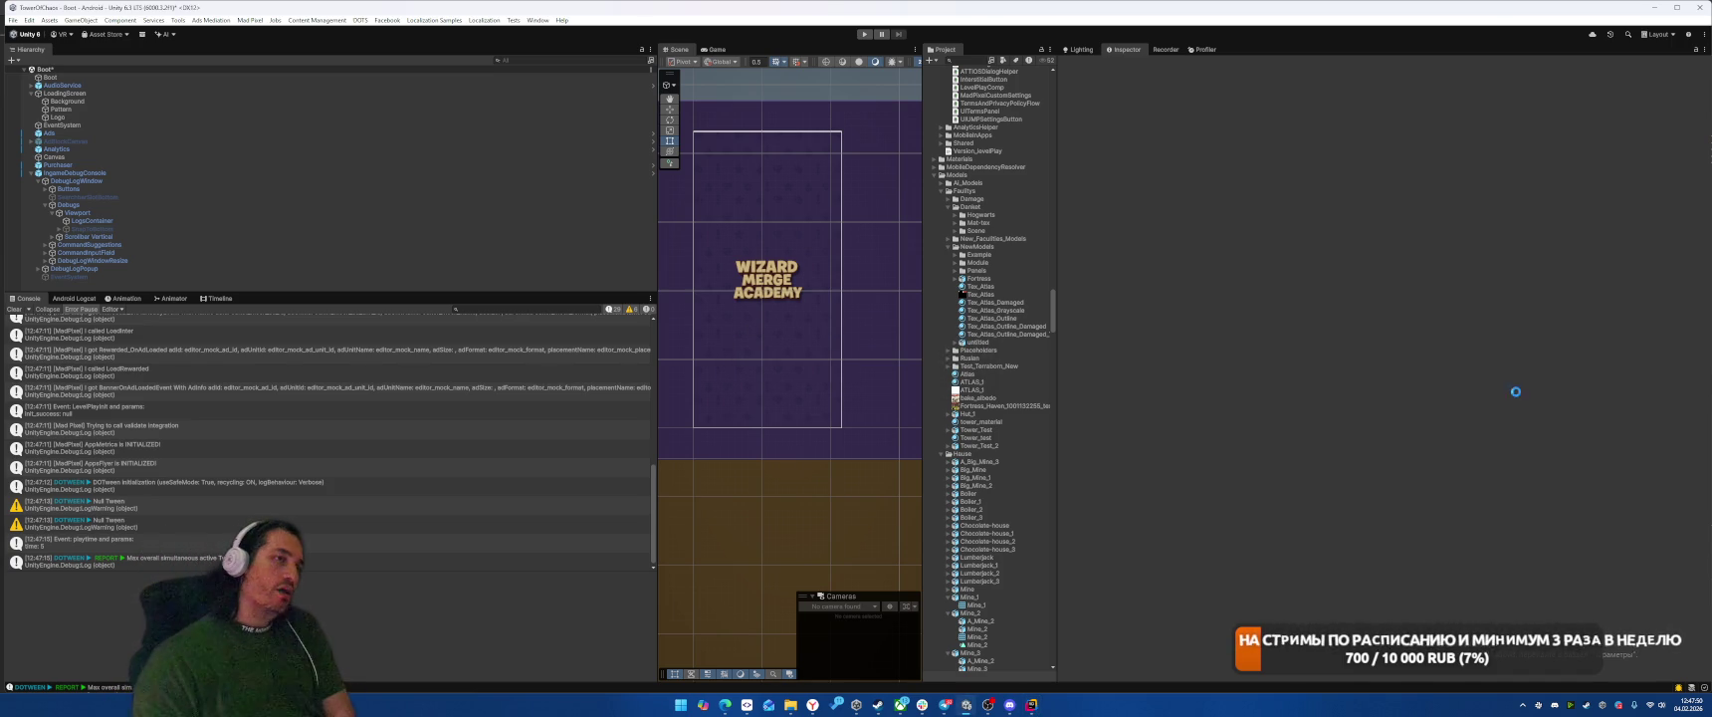
# Step: Run the game, equip the Solarion faculty, start Level 1-1, then restart Play mode
pyautogui.click(869, 40)
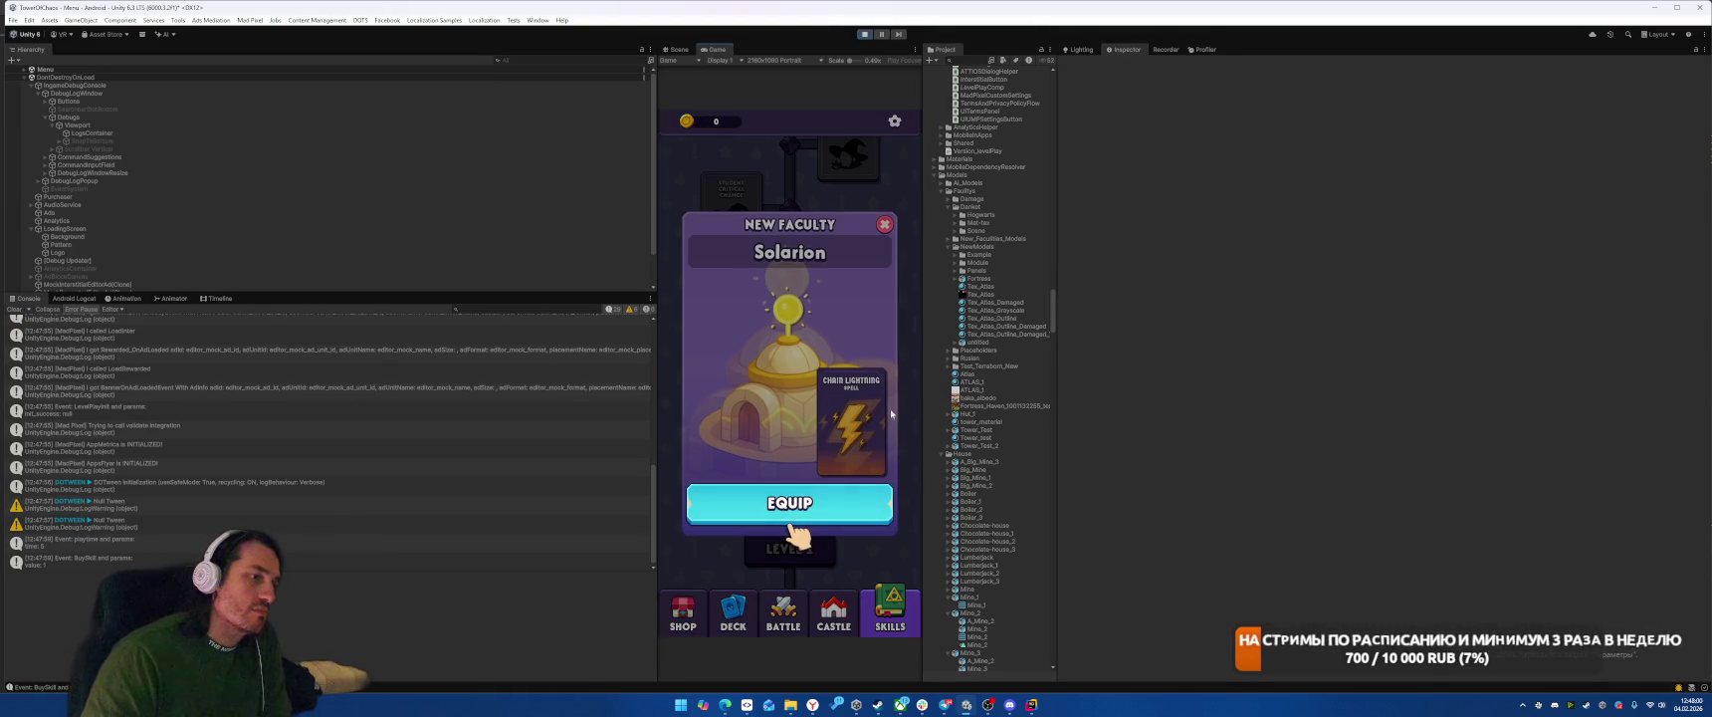
pyautogui.click(767, 508)
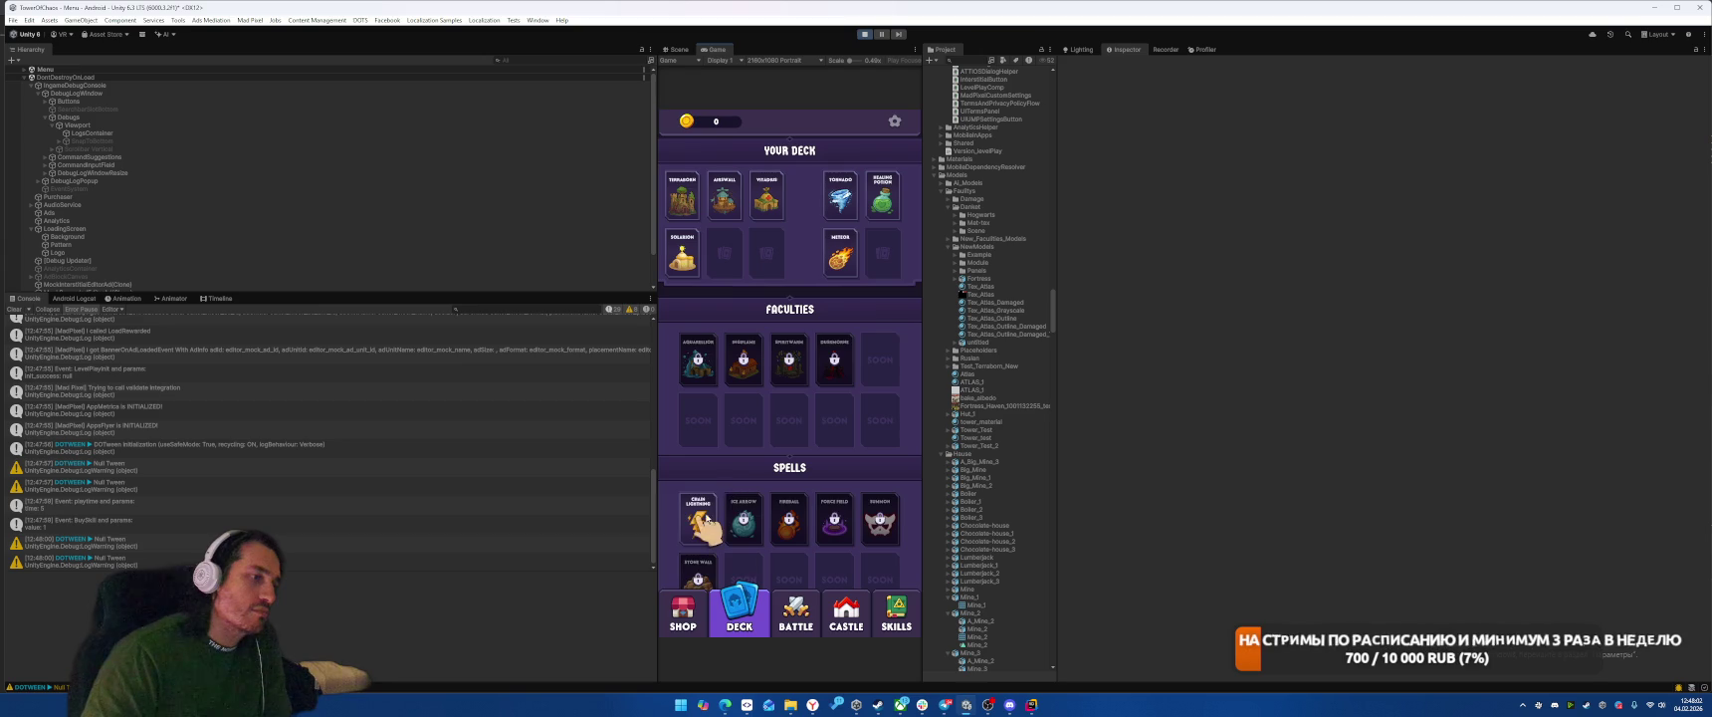
pyautogui.click(792, 613)
pyautogui.click(783, 488)
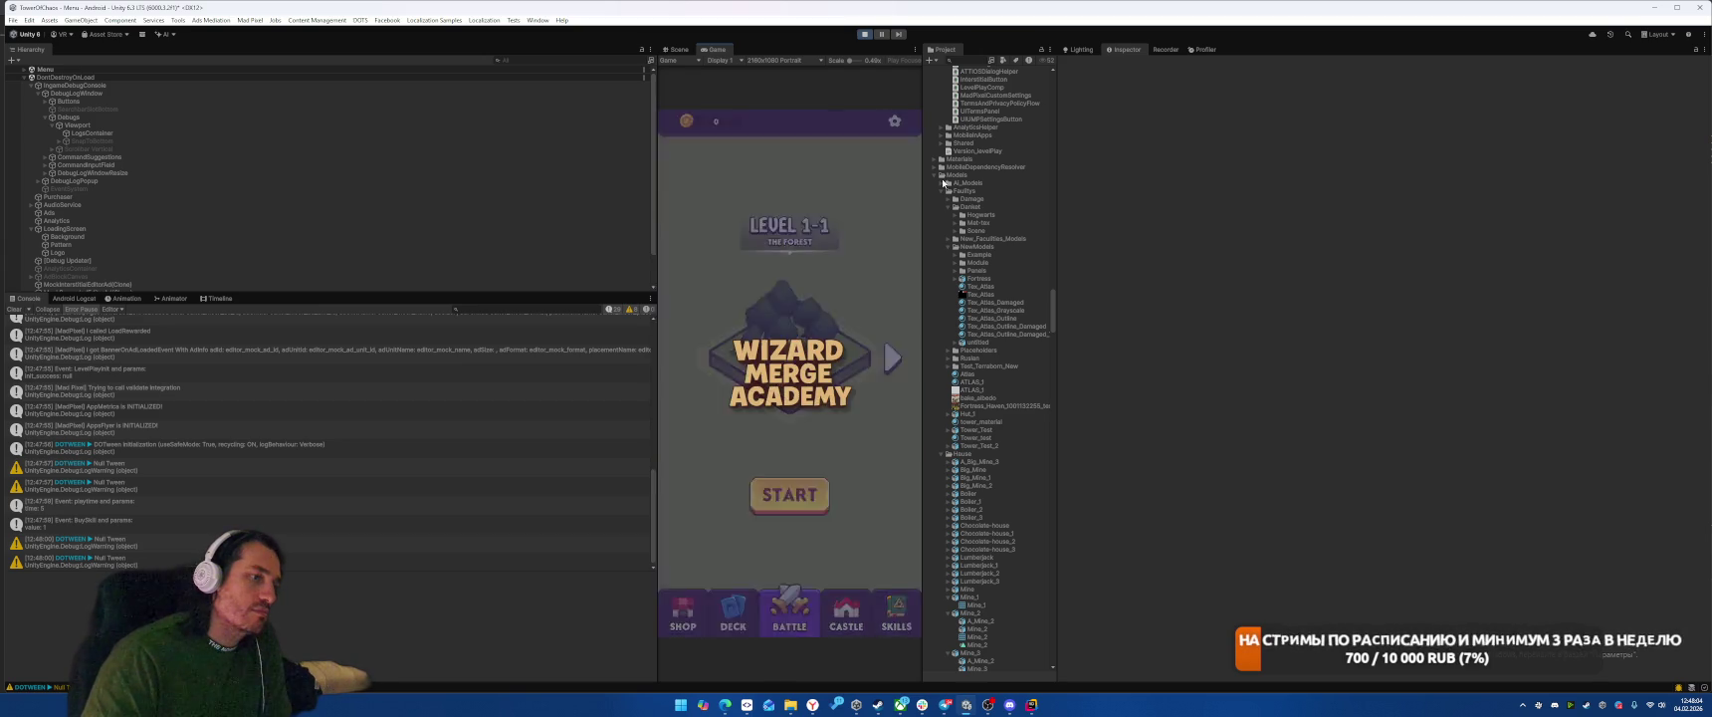
pyautogui.click(865, 34)
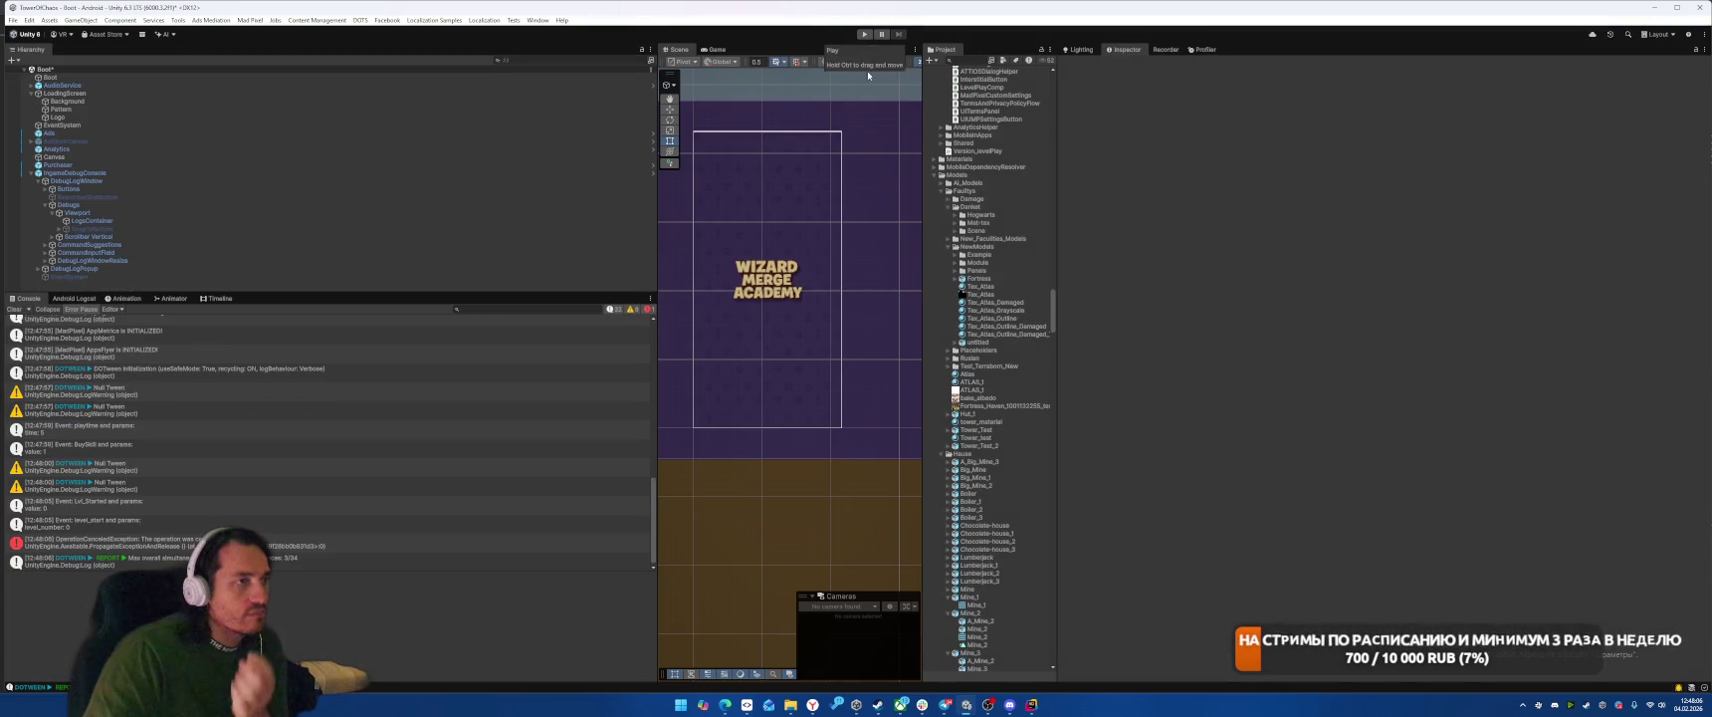
pyautogui.click(866, 34)
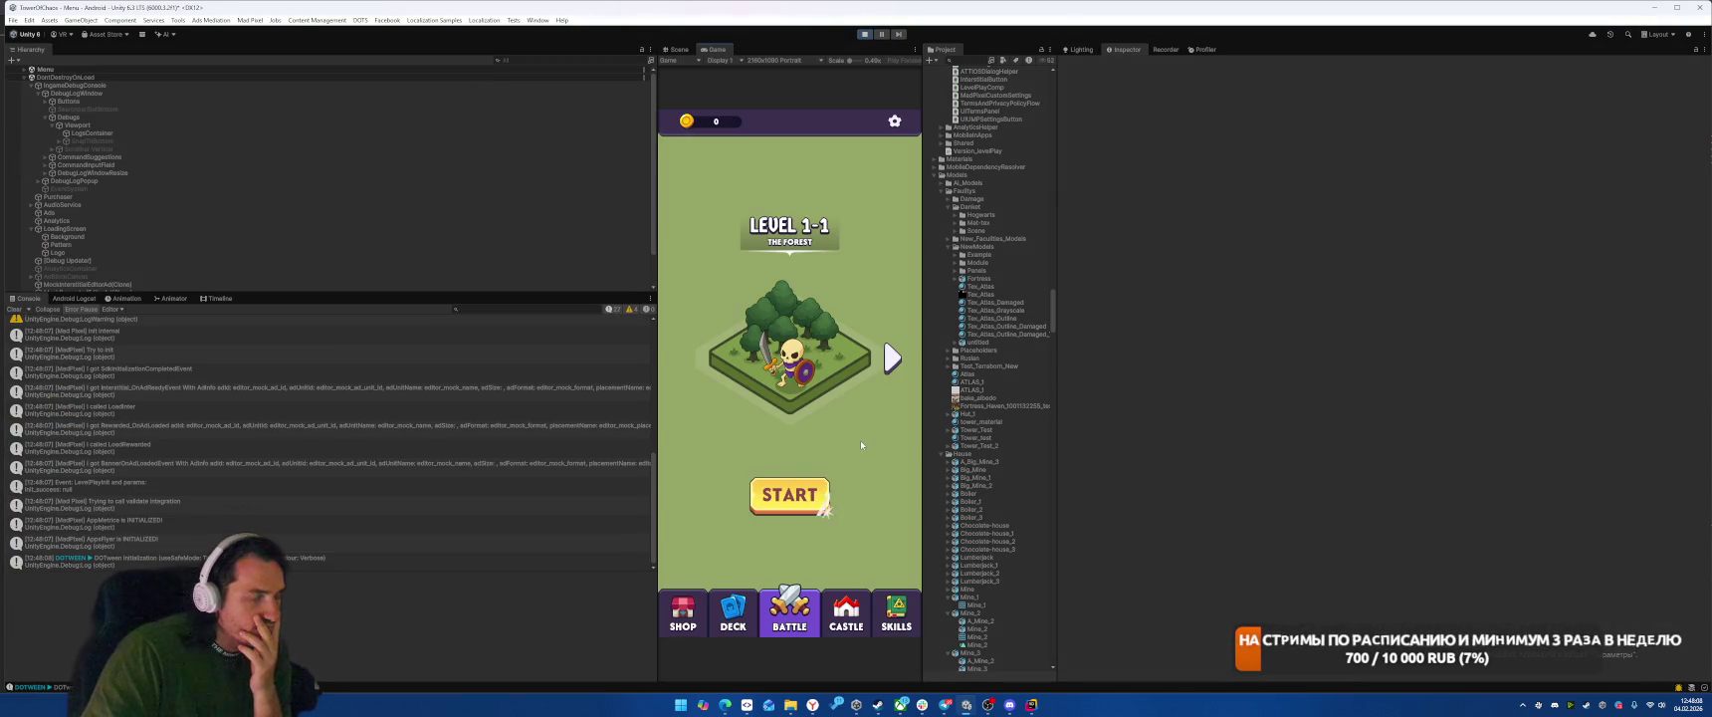
# Step: Visit the Castle and Skills screens, then open the shop with 3000 coins
pyautogui.click(860, 618)
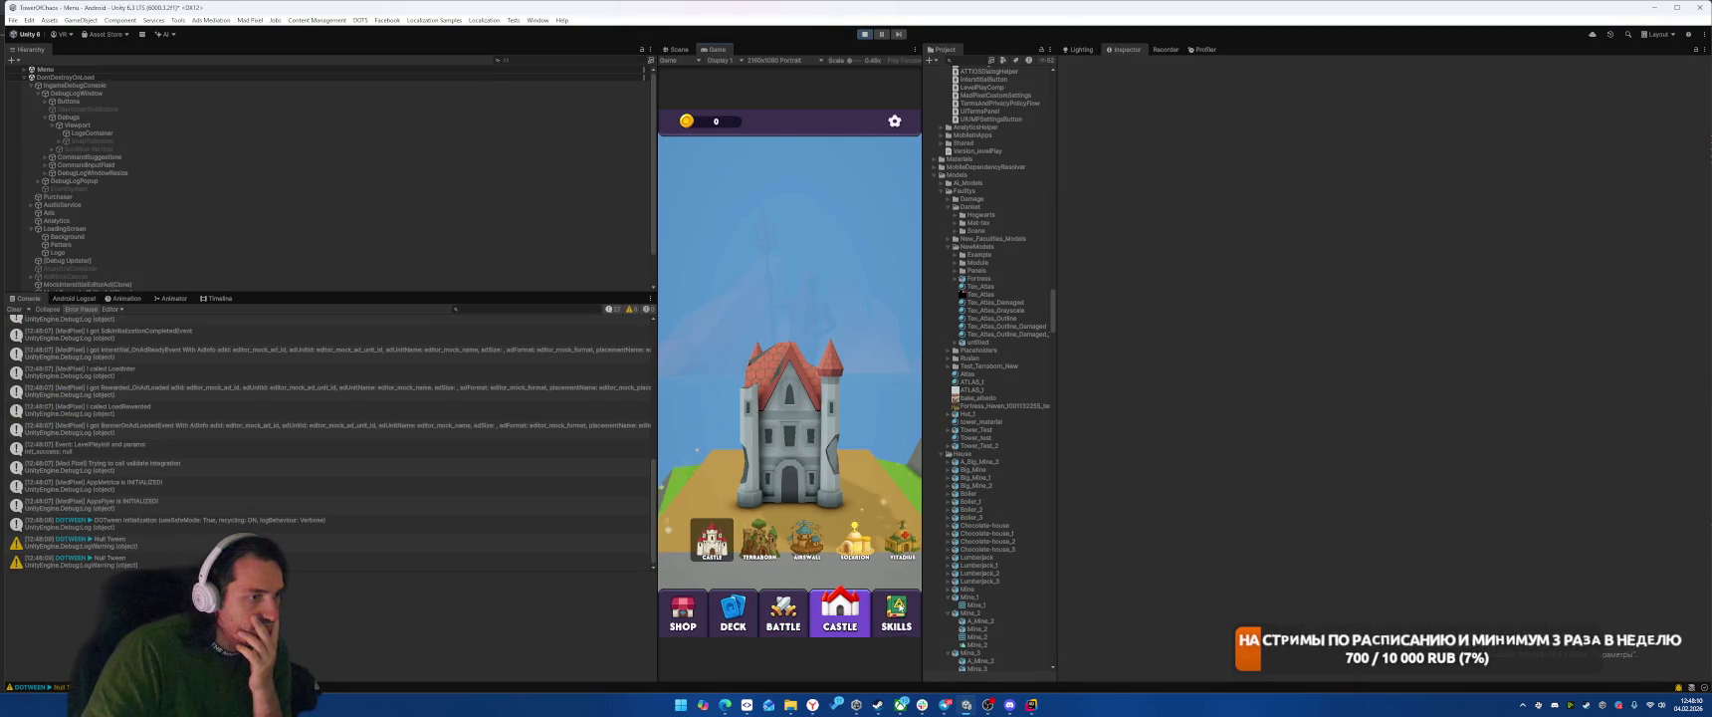
pyautogui.click(880, 617)
pyautogui.click(841, 413)
pyautogui.click(797, 412)
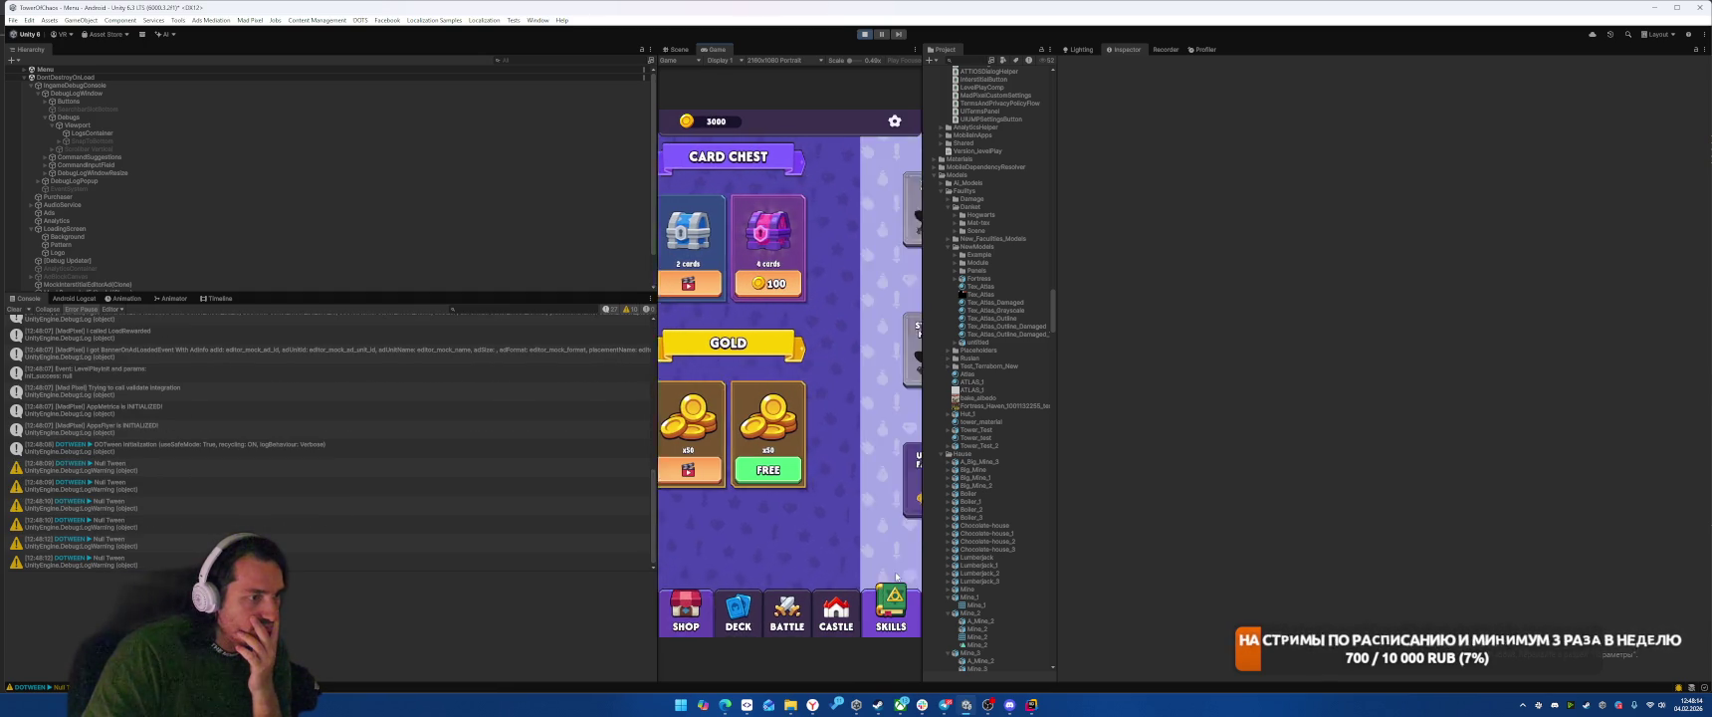
# Step: In the Skills tree, buy Student Health, Critical Chance, Critical Damage, Spell Cooldown and Spell Radius
pyautogui.click(896, 612)
pyautogui.click(731, 364)
pyautogui.click(796, 412)
pyautogui.click(732, 363)
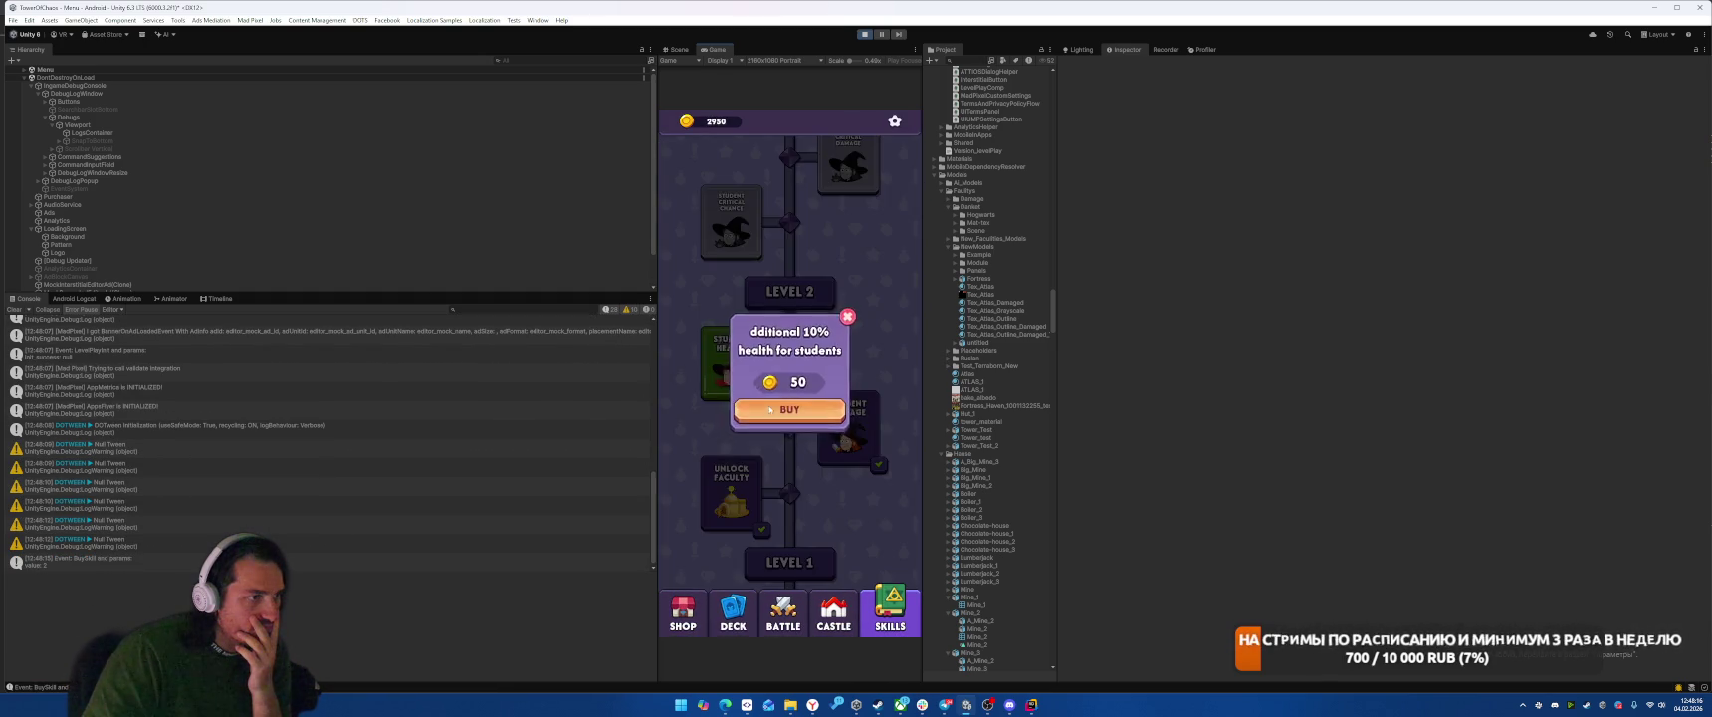
pyautogui.click(797, 412)
pyautogui.click(732, 334)
pyautogui.click(796, 412)
pyautogui.click(849, 343)
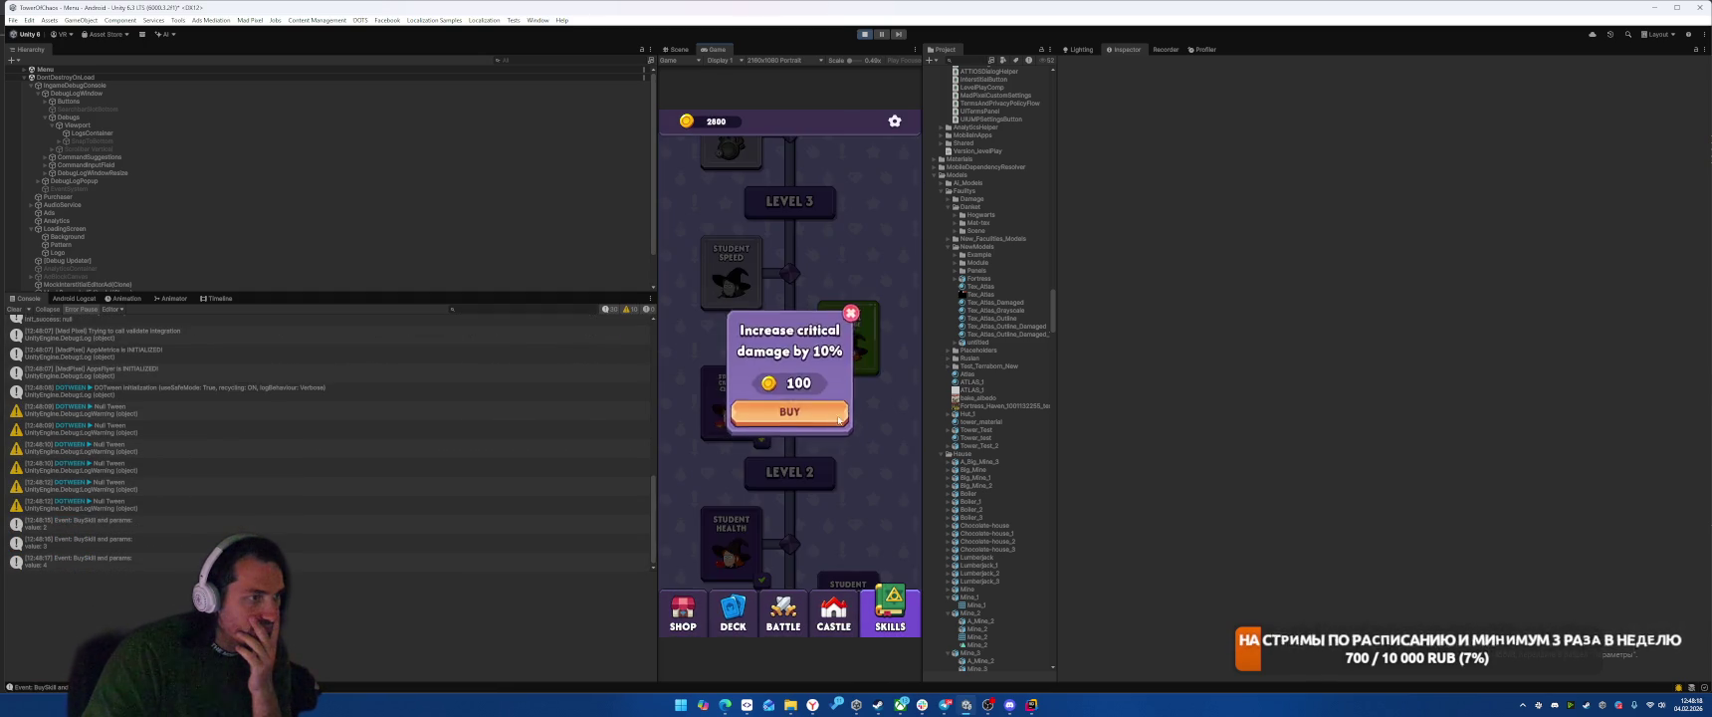
pyautogui.click(826, 412)
pyautogui.click(732, 299)
pyautogui.click(801, 412)
pyautogui.click(737, 296)
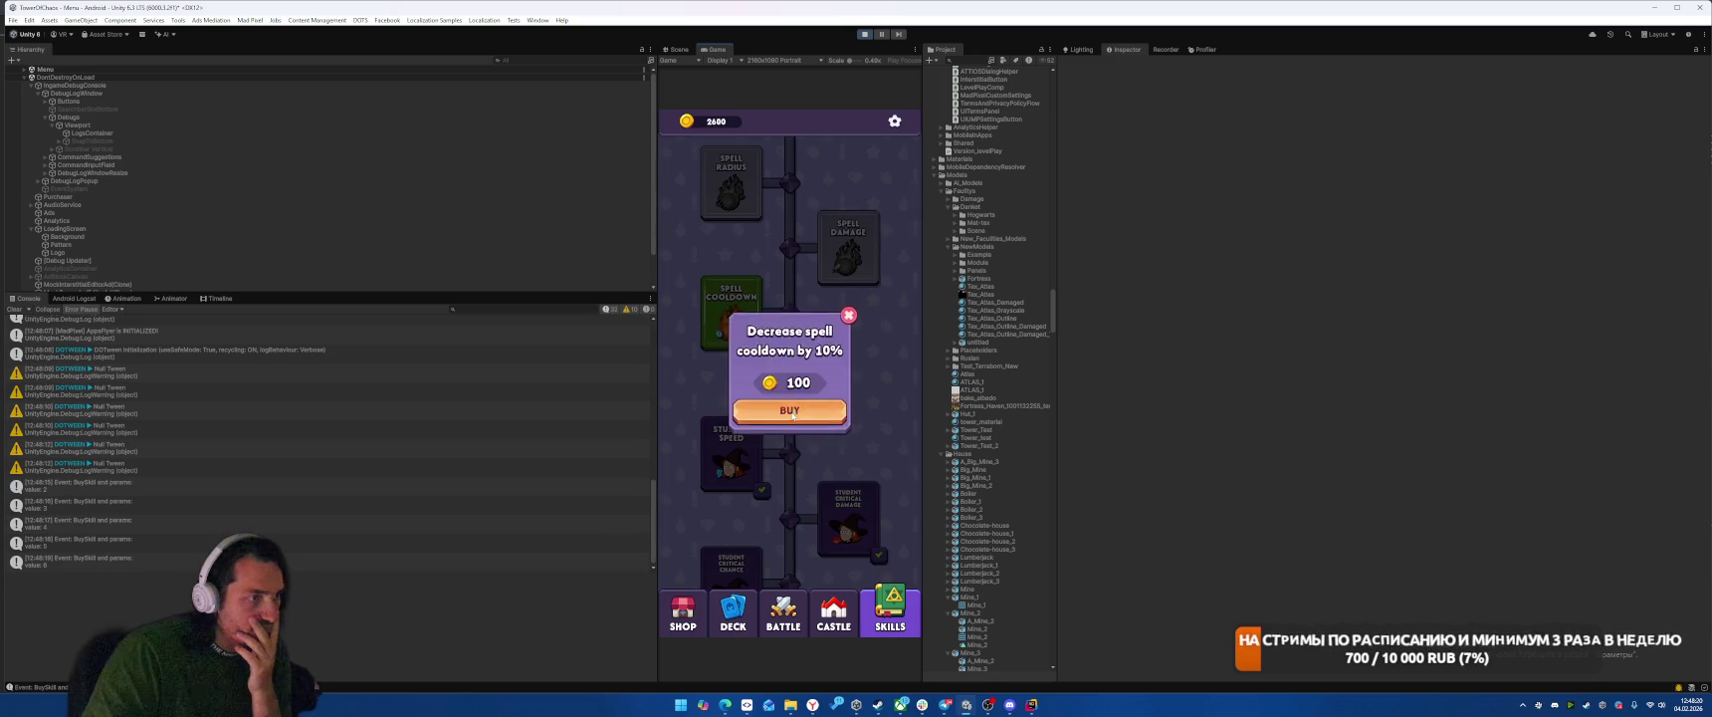
pyautogui.click(790, 411)
pyautogui.click(849, 299)
pyautogui.click(790, 411)
pyautogui.click(731, 294)
pyautogui.click(789, 411)
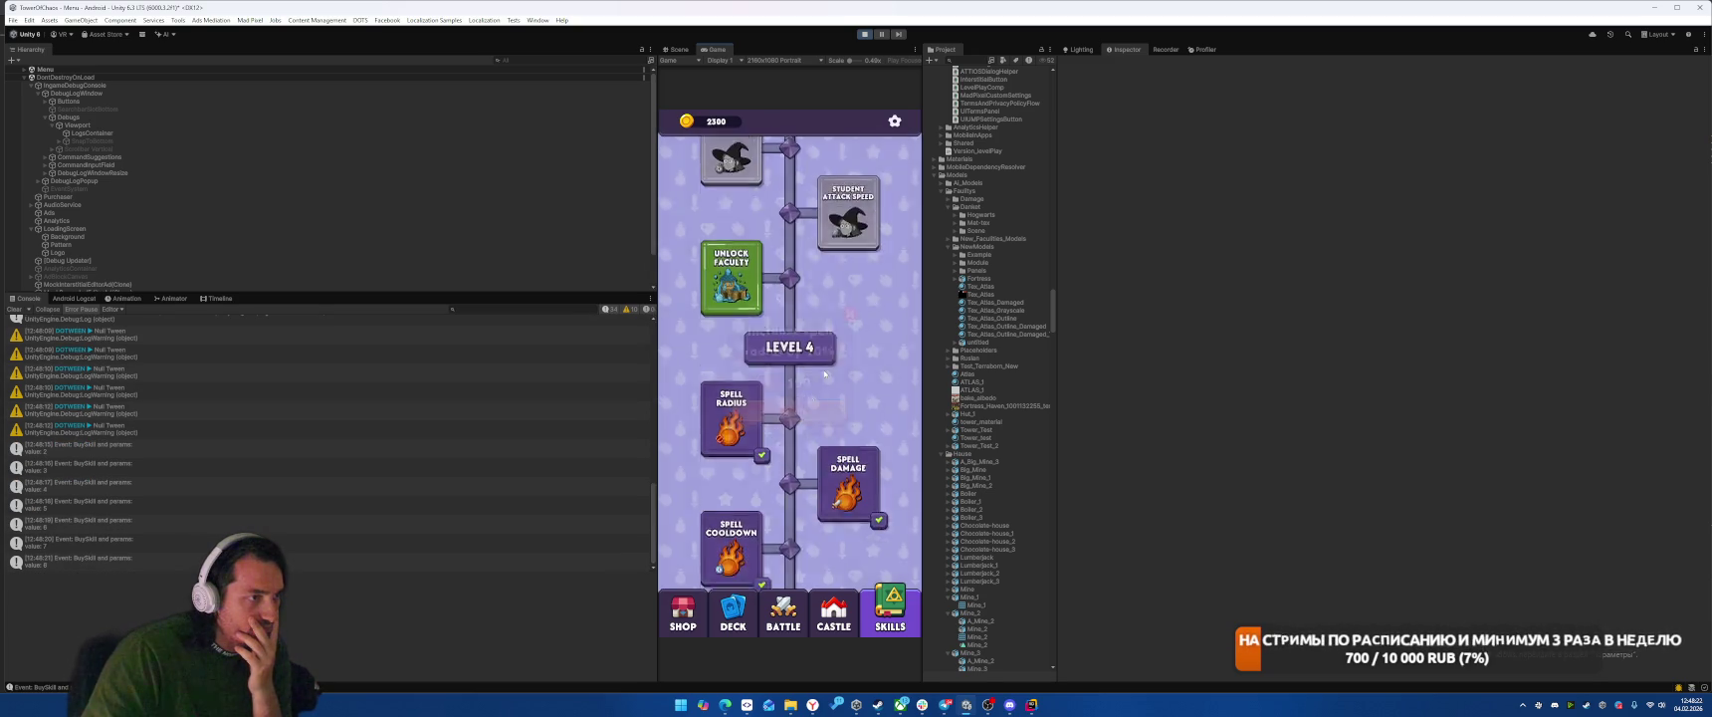
# Step: Buy the faculty unlock, equip the new Aquarellior faculty, and return to the Skills tree
pyautogui.click(732, 275)
pyautogui.click(789, 412)
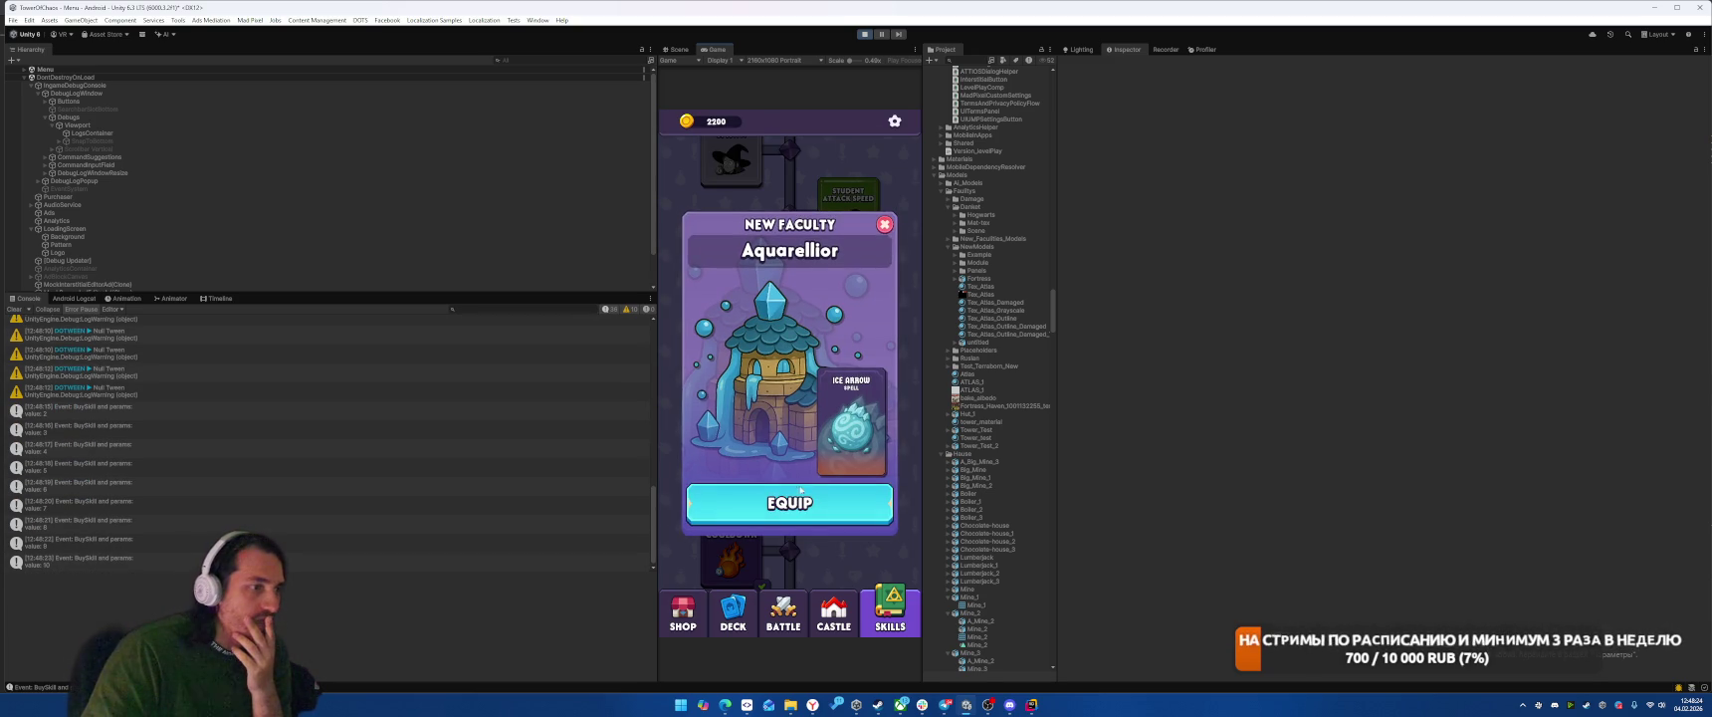
pyautogui.click(801, 491)
pyautogui.click(899, 634)
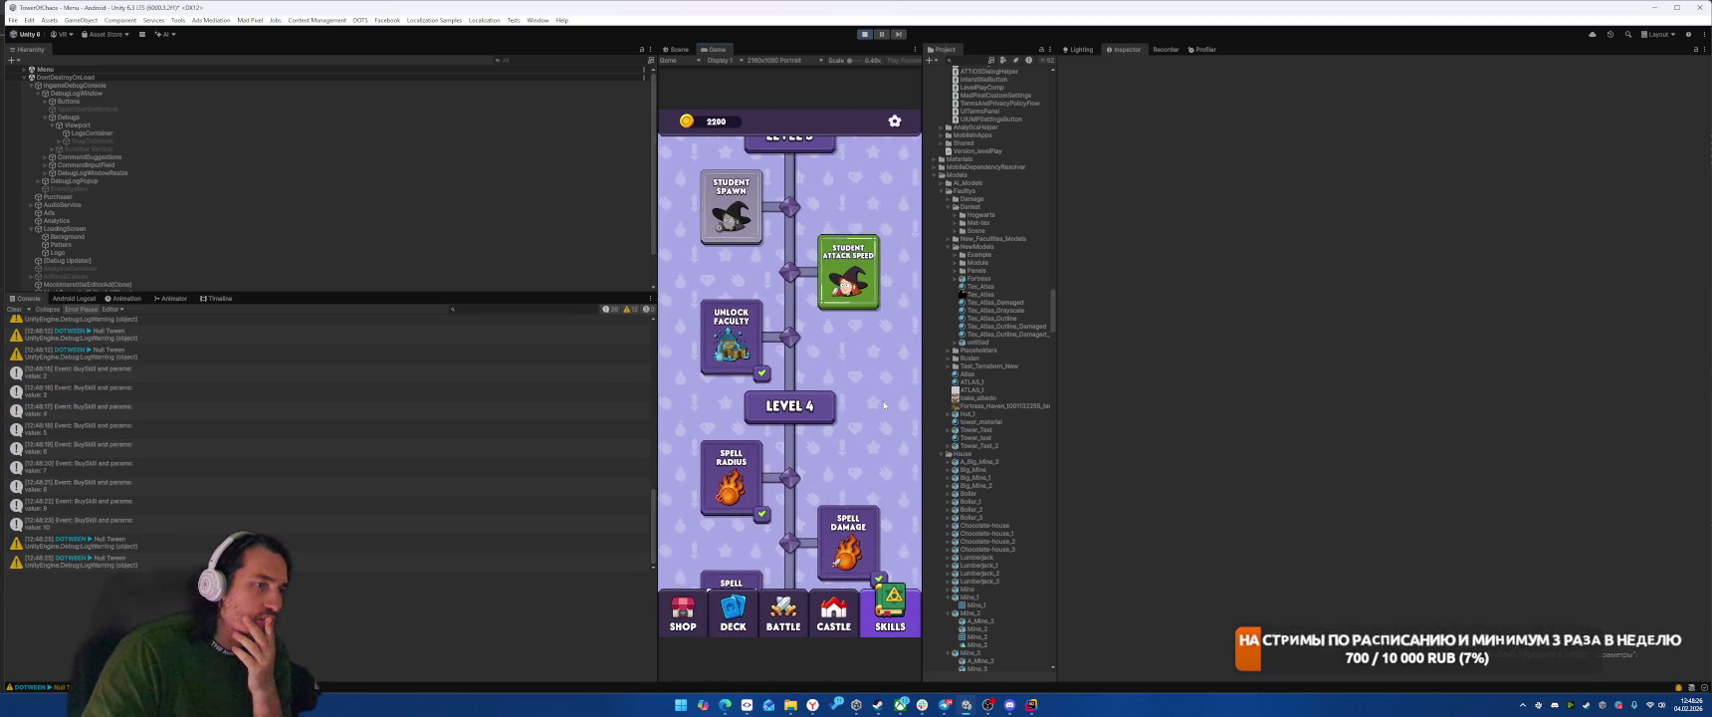
# Step: Buy Student Spawn, Faculty Health, Castle Health and Free Crystal, then unlock the Ingiflame faculty
pyautogui.click(849, 299)
pyautogui.click(789, 411)
pyautogui.click(732, 264)
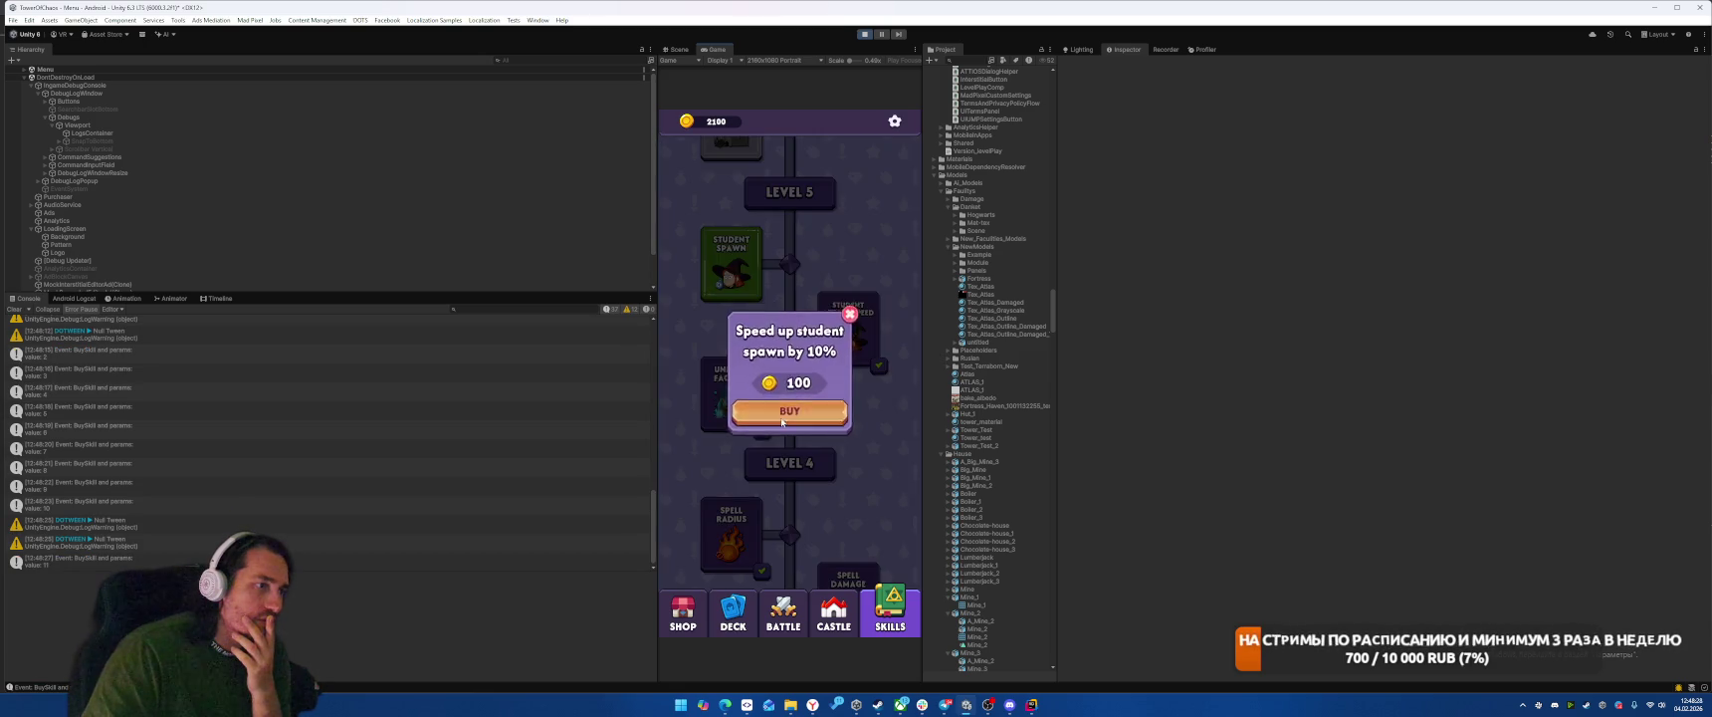
pyautogui.click(789, 412)
pyautogui.click(732, 289)
pyautogui.click(789, 411)
pyautogui.click(848, 237)
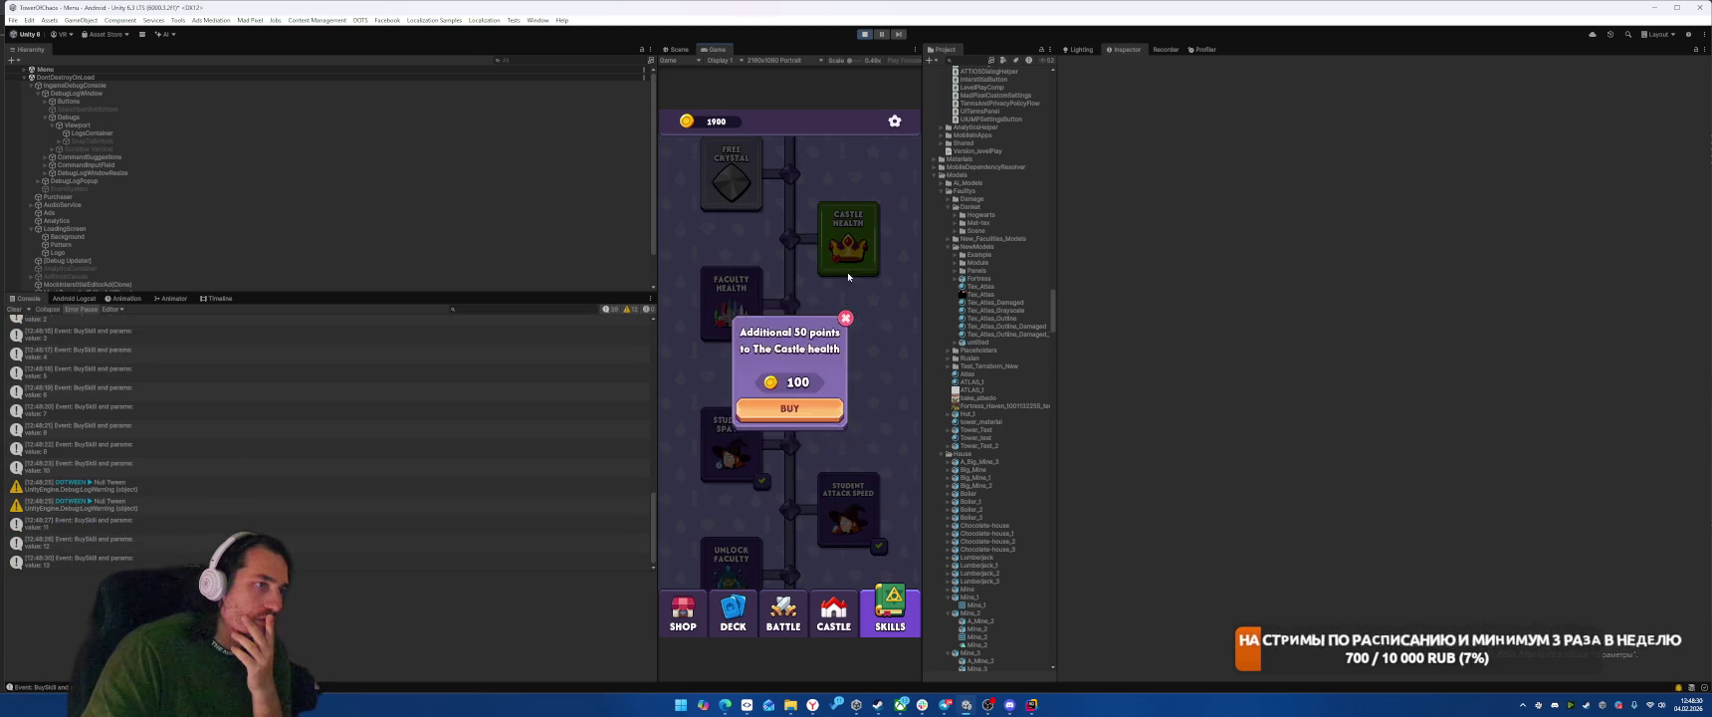
pyautogui.click(789, 411)
pyautogui.click(731, 231)
pyautogui.click(790, 411)
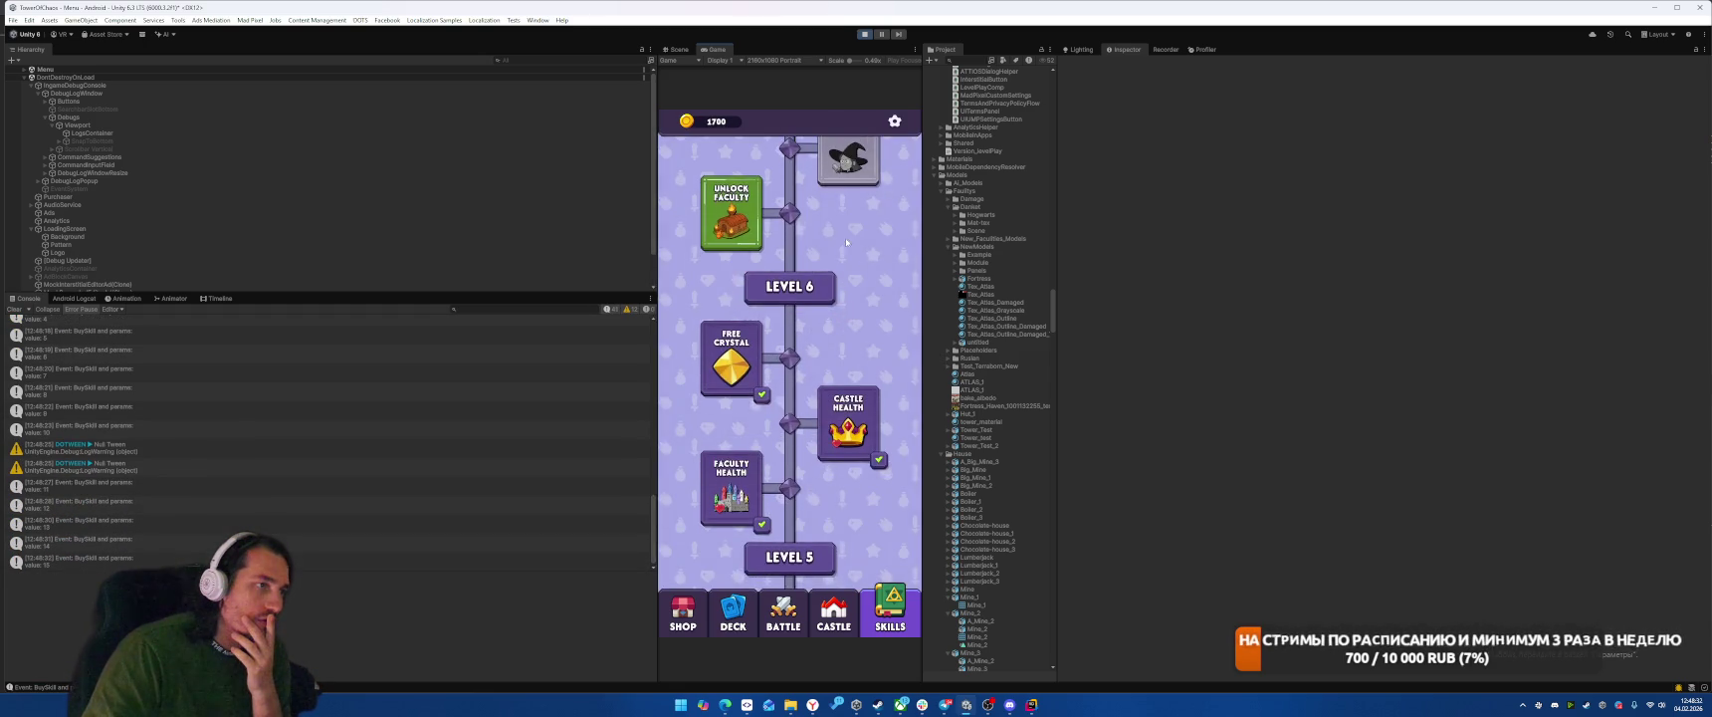
pyautogui.click(806, 498)
pyautogui.click(884, 224)
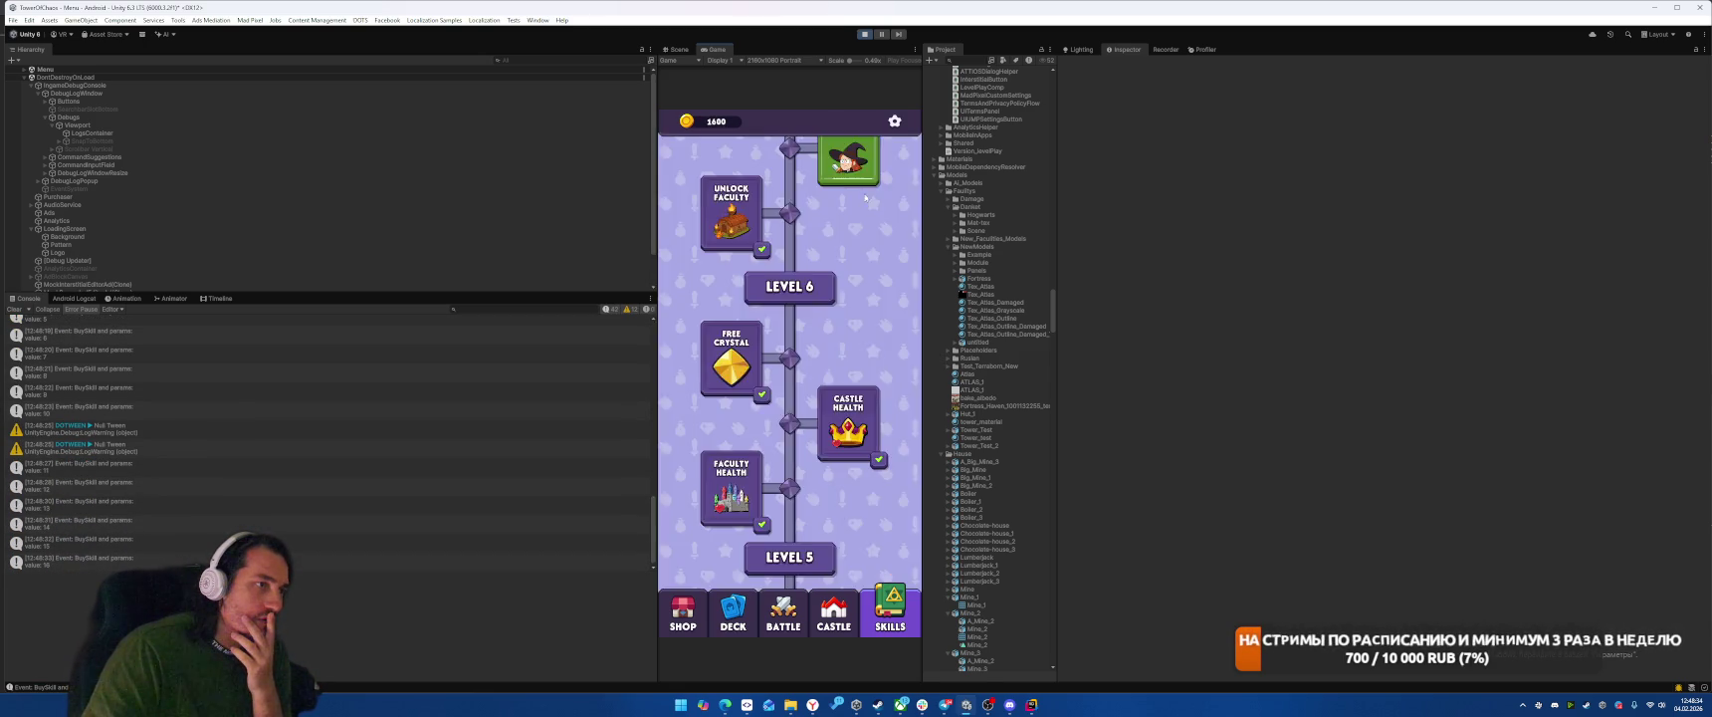
# Step: Buy Student Health, Critical Chance and Critical Damage, then unlock the Spiritwarm faculty
pyautogui.click(760, 231)
pyautogui.click(759, 231)
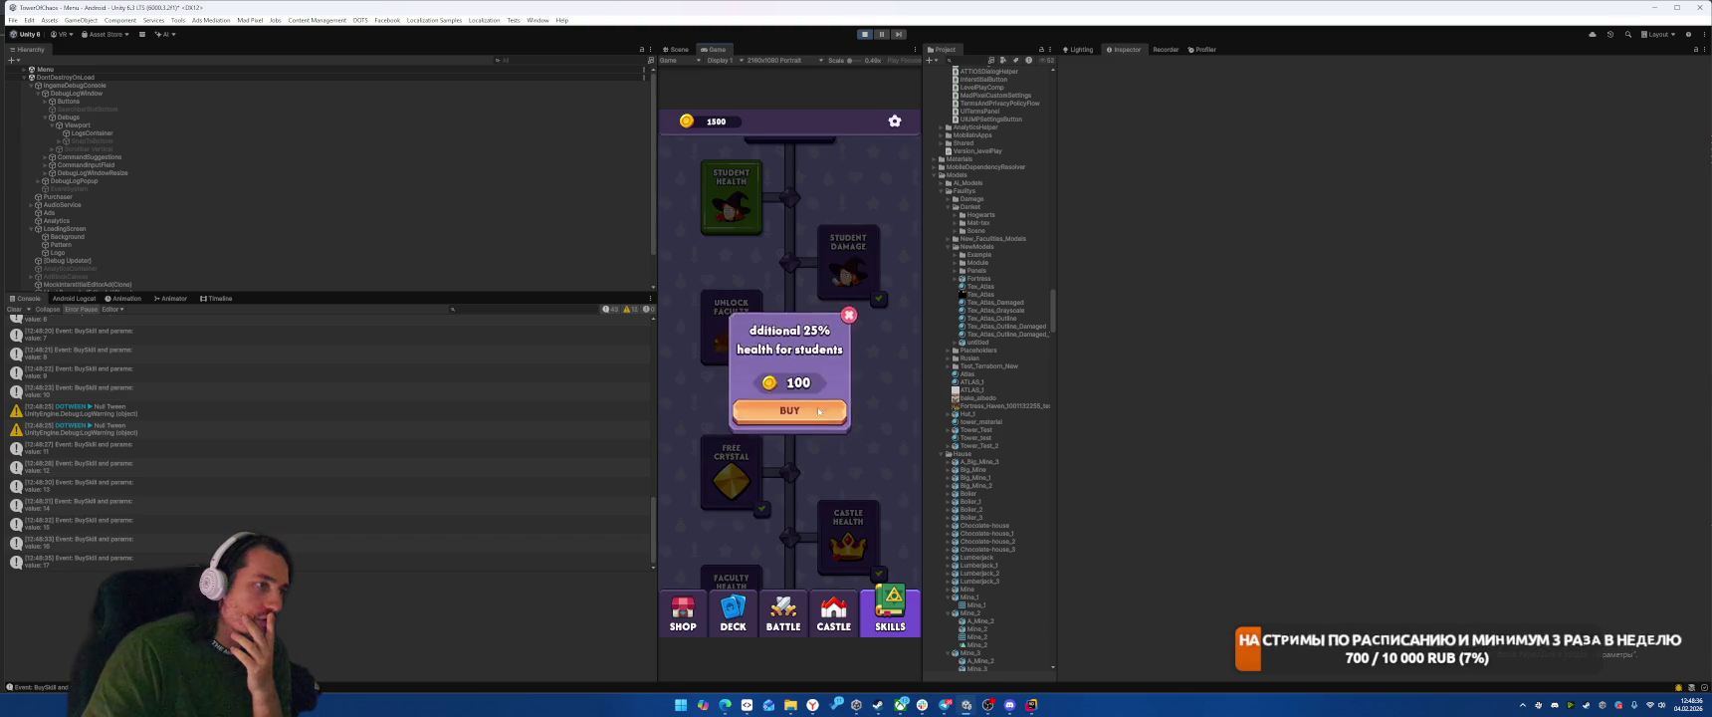
pyautogui.click(797, 409)
pyautogui.click(732, 177)
pyautogui.click(823, 409)
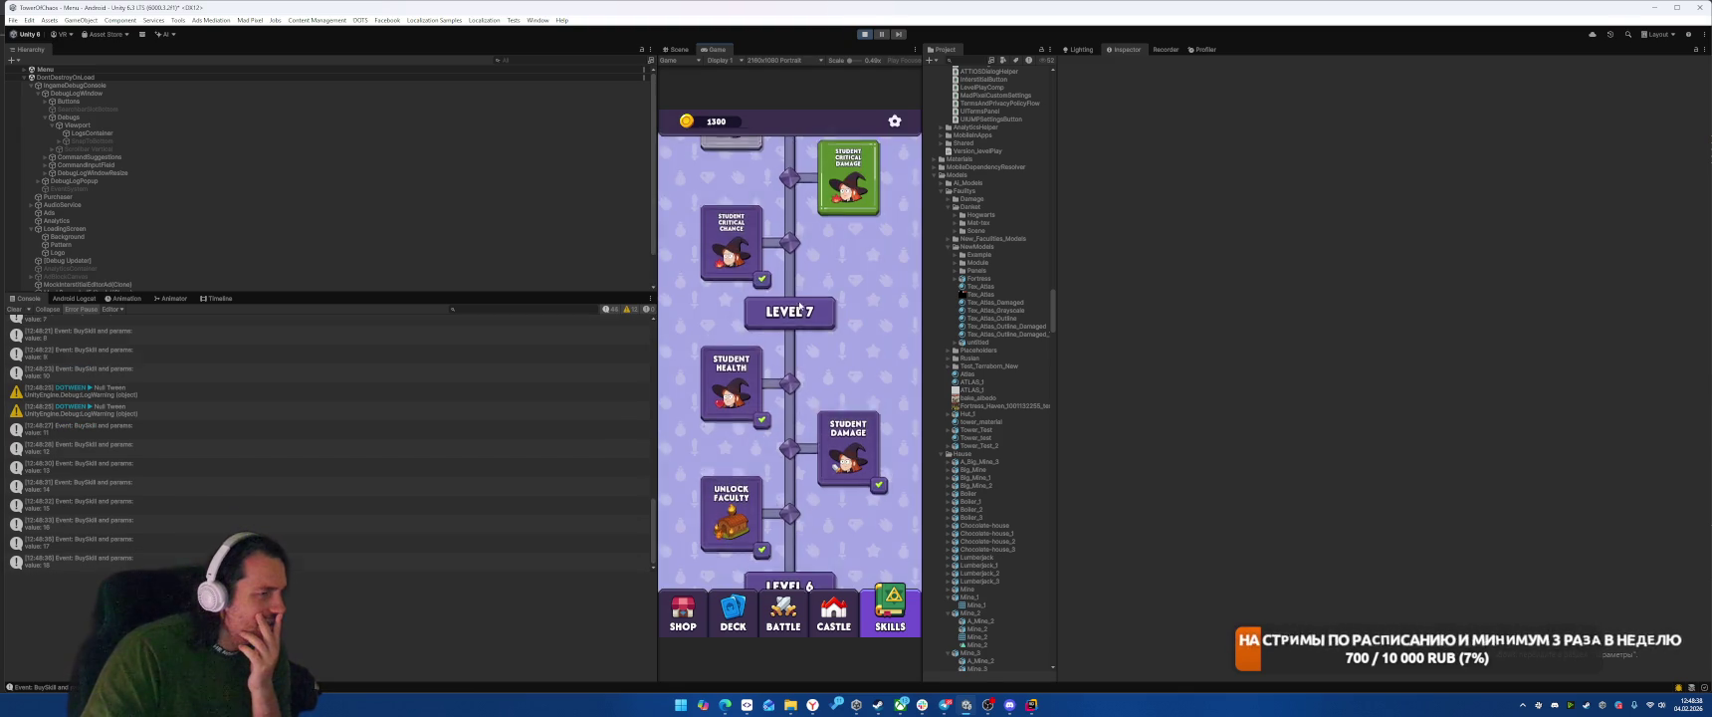
pyautogui.click(848, 174)
pyautogui.click(822, 410)
pyautogui.click(732, 169)
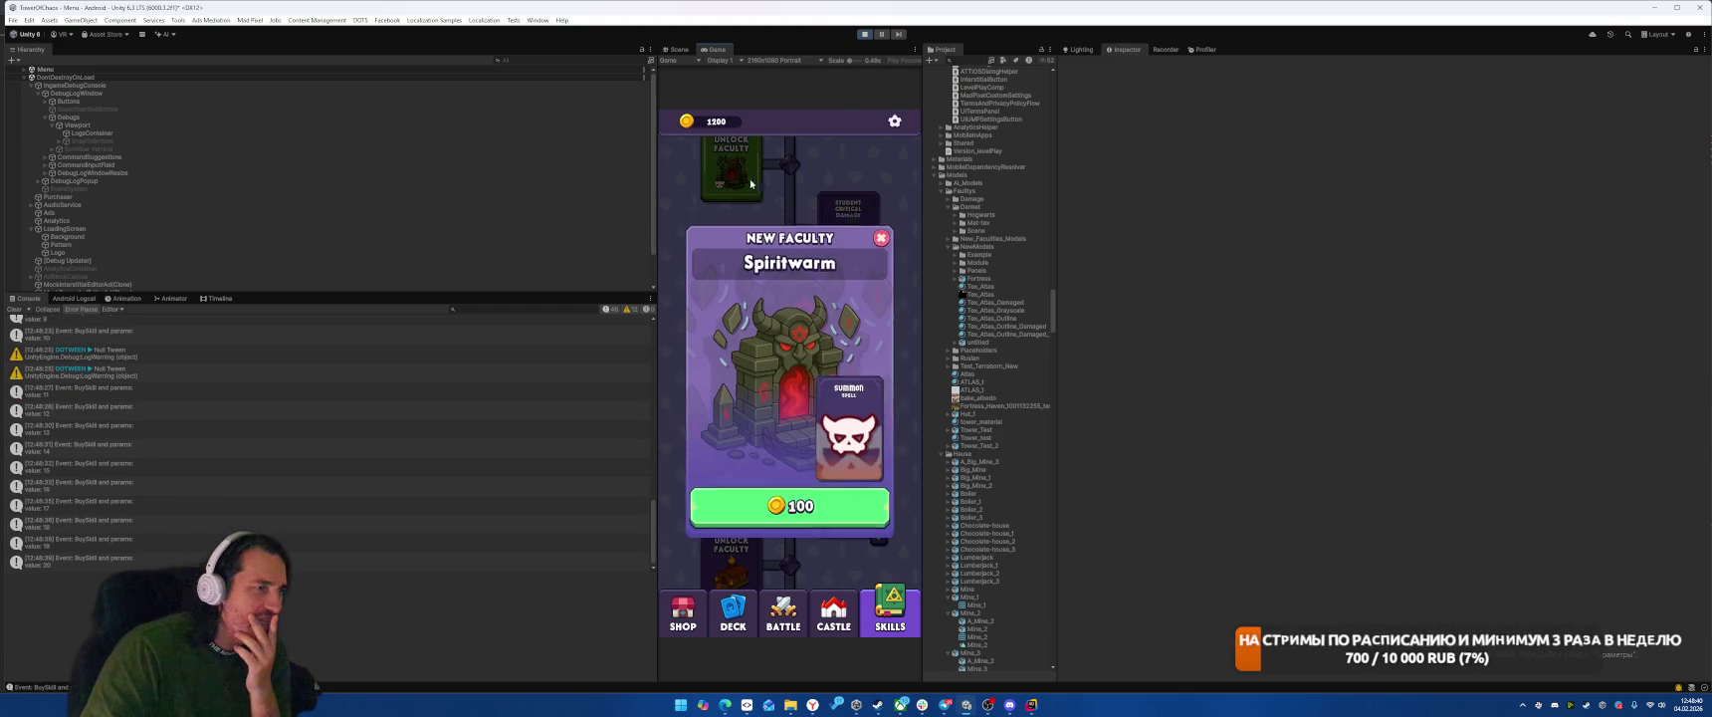
pyautogui.click(789, 503)
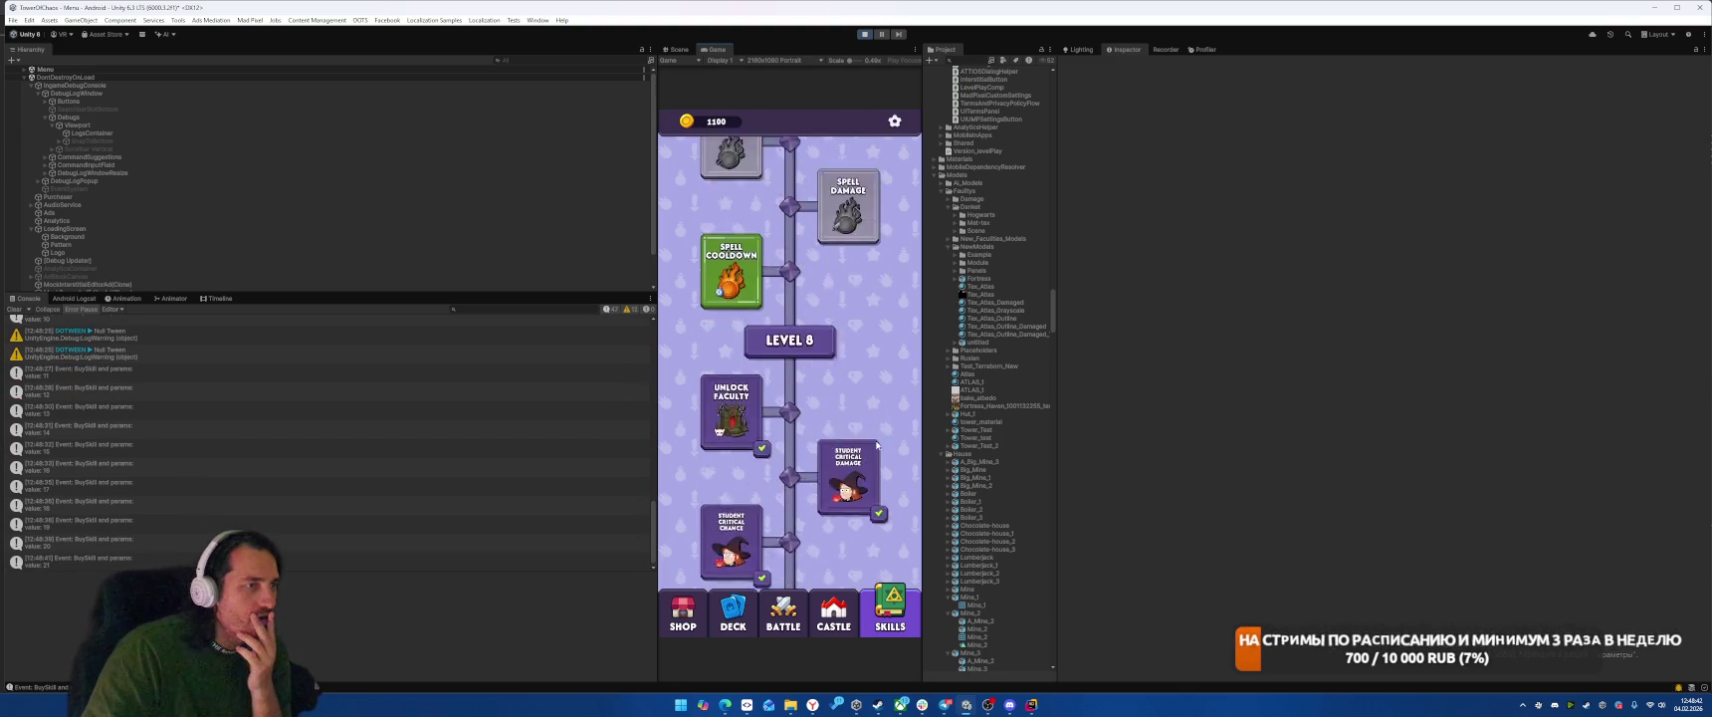
# Step: Buy Spell Cooldown, Spell Damage, Spell Radius, Student Attack Range and Student Attack Speed
pyautogui.click(732, 199)
pyautogui.click(790, 414)
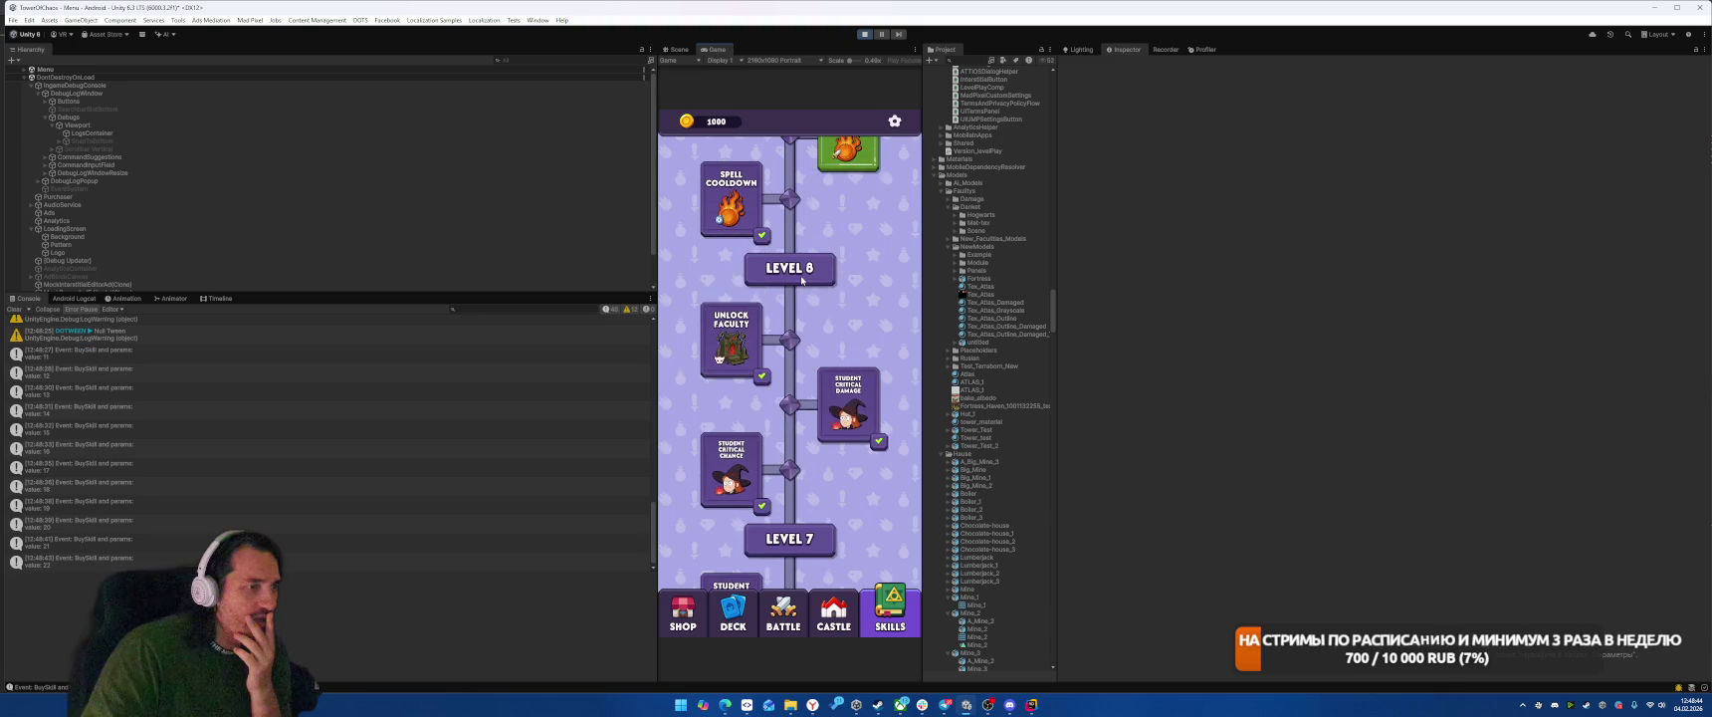
pyautogui.click(848, 151)
pyautogui.click(790, 414)
pyautogui.click(725, 149)
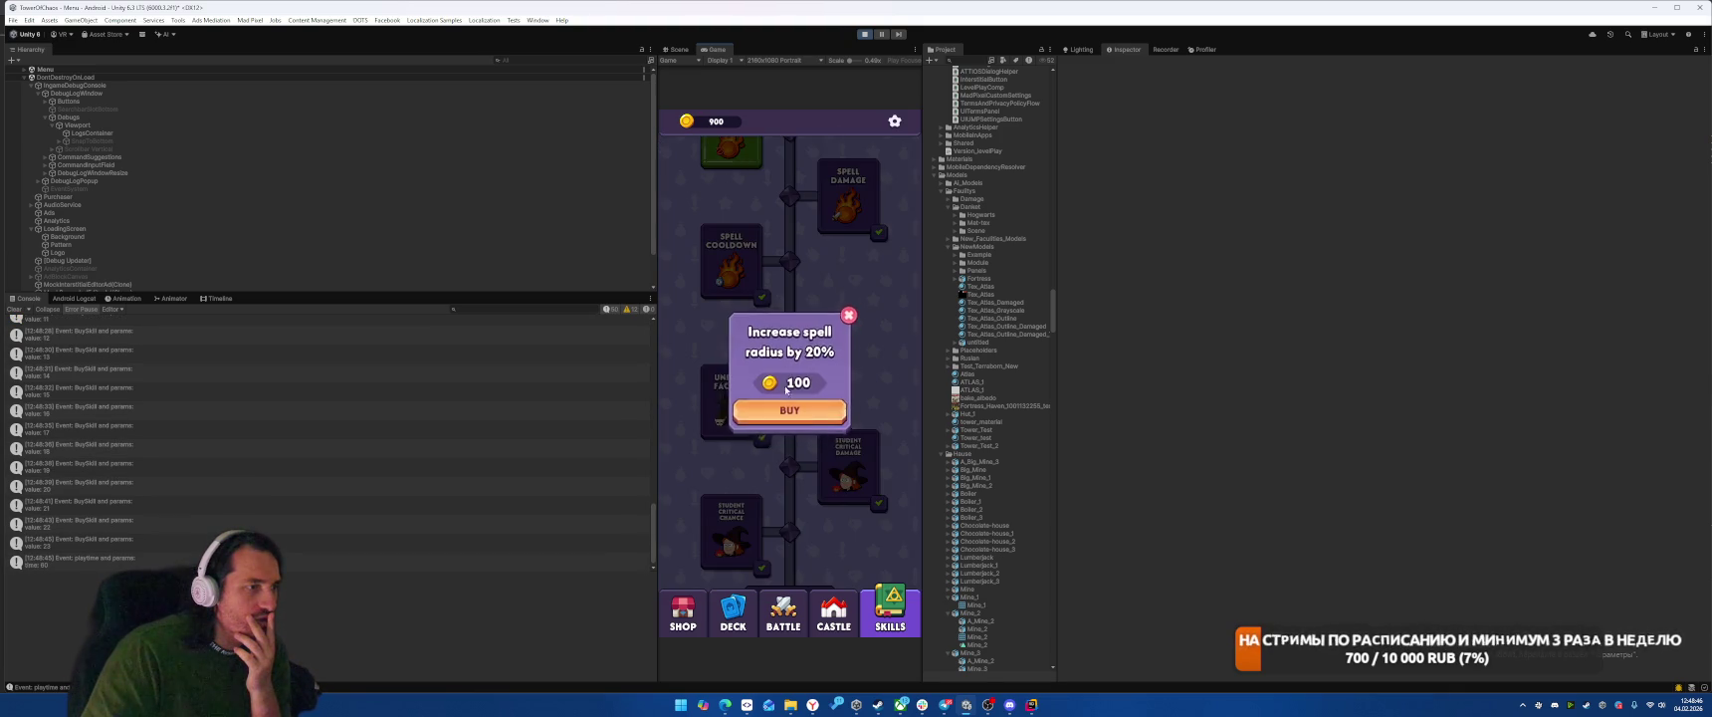
pyautogui.click(790, 414)
pyautogui.click(732, 146)
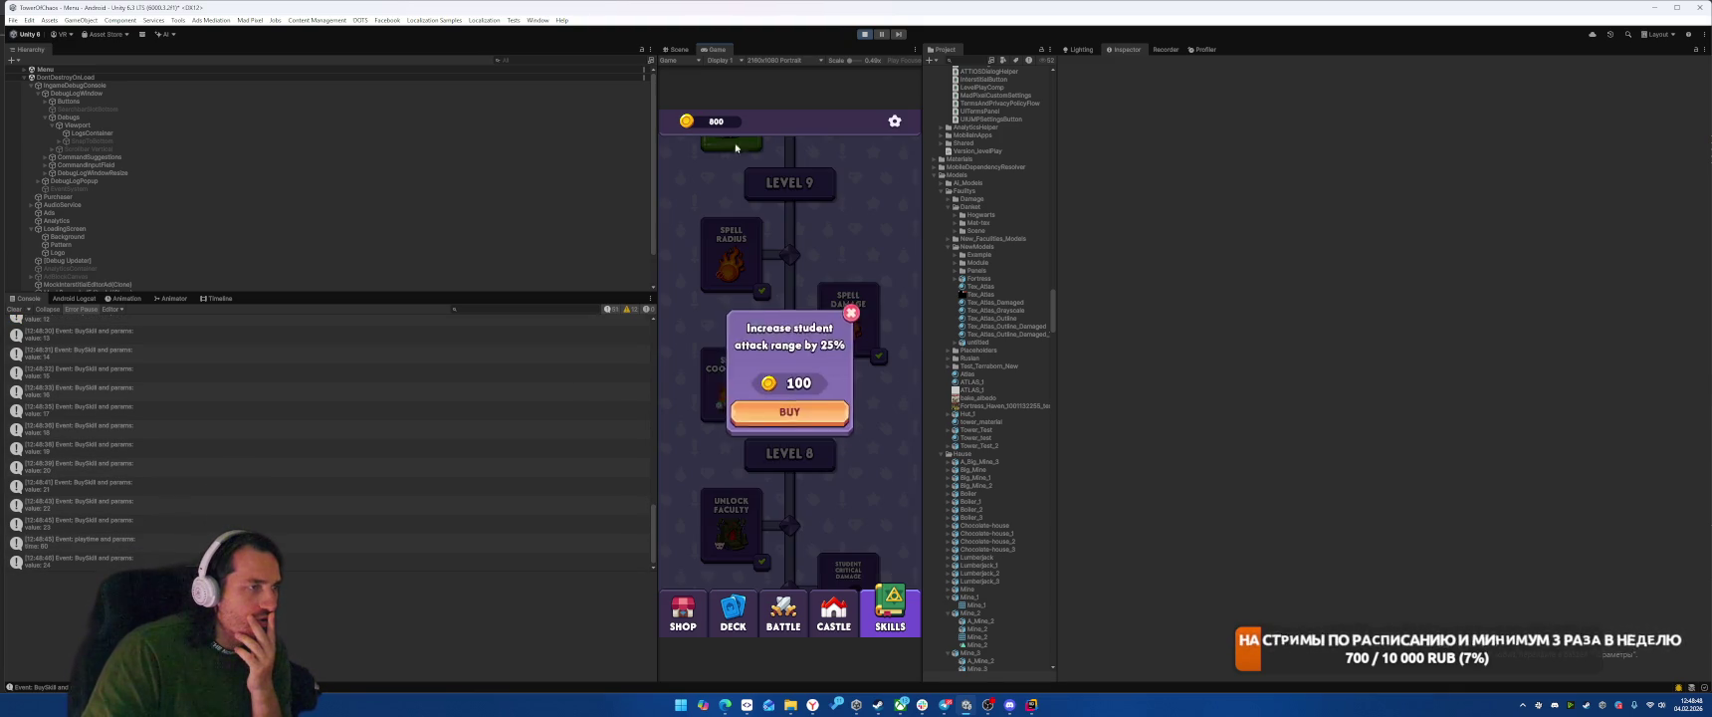
pyautogui.click(790, 414)
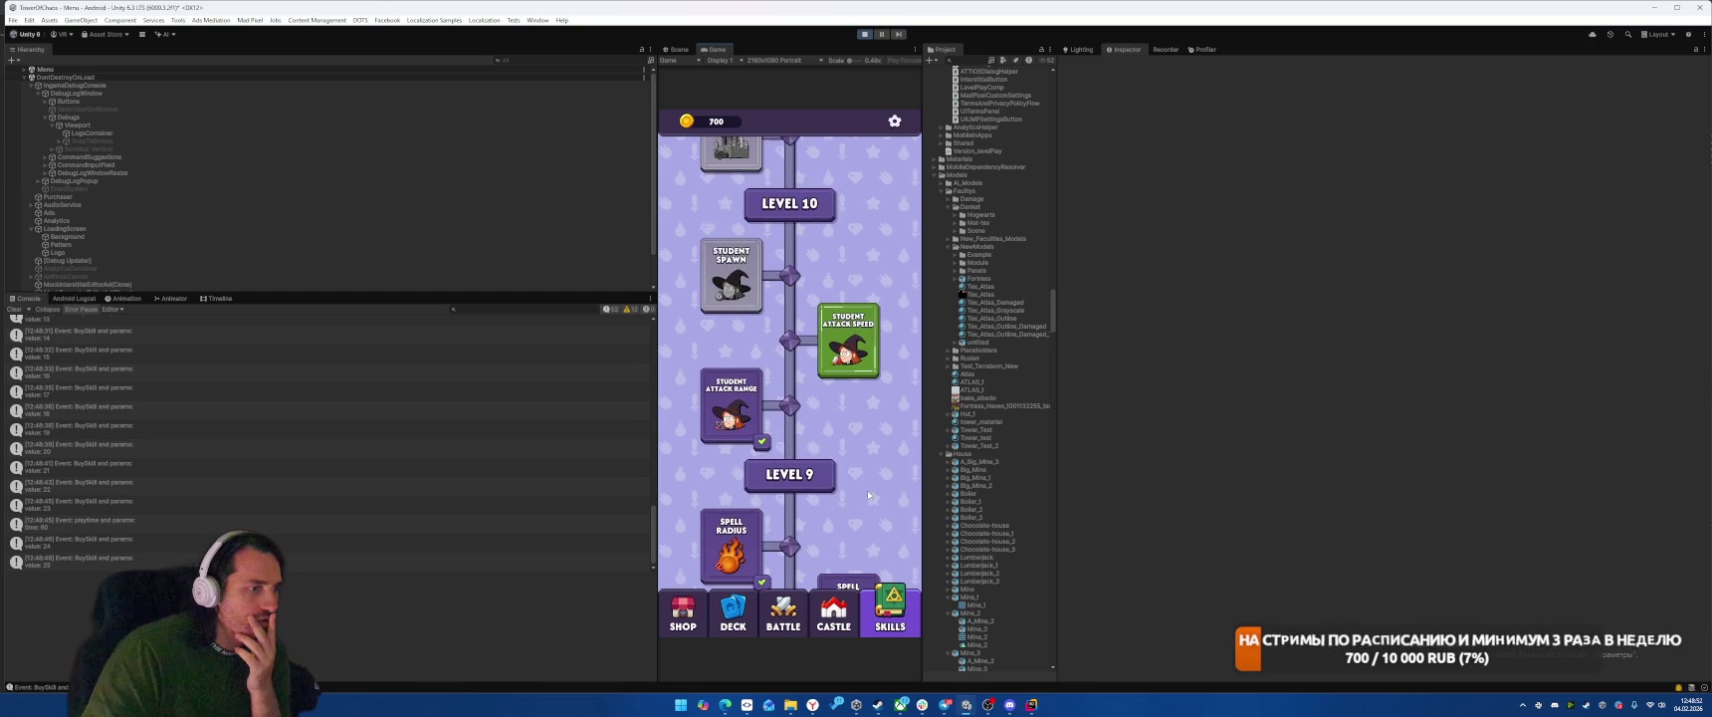
pyautogui.click(854, 359)
pyautogui.click(859, 415)
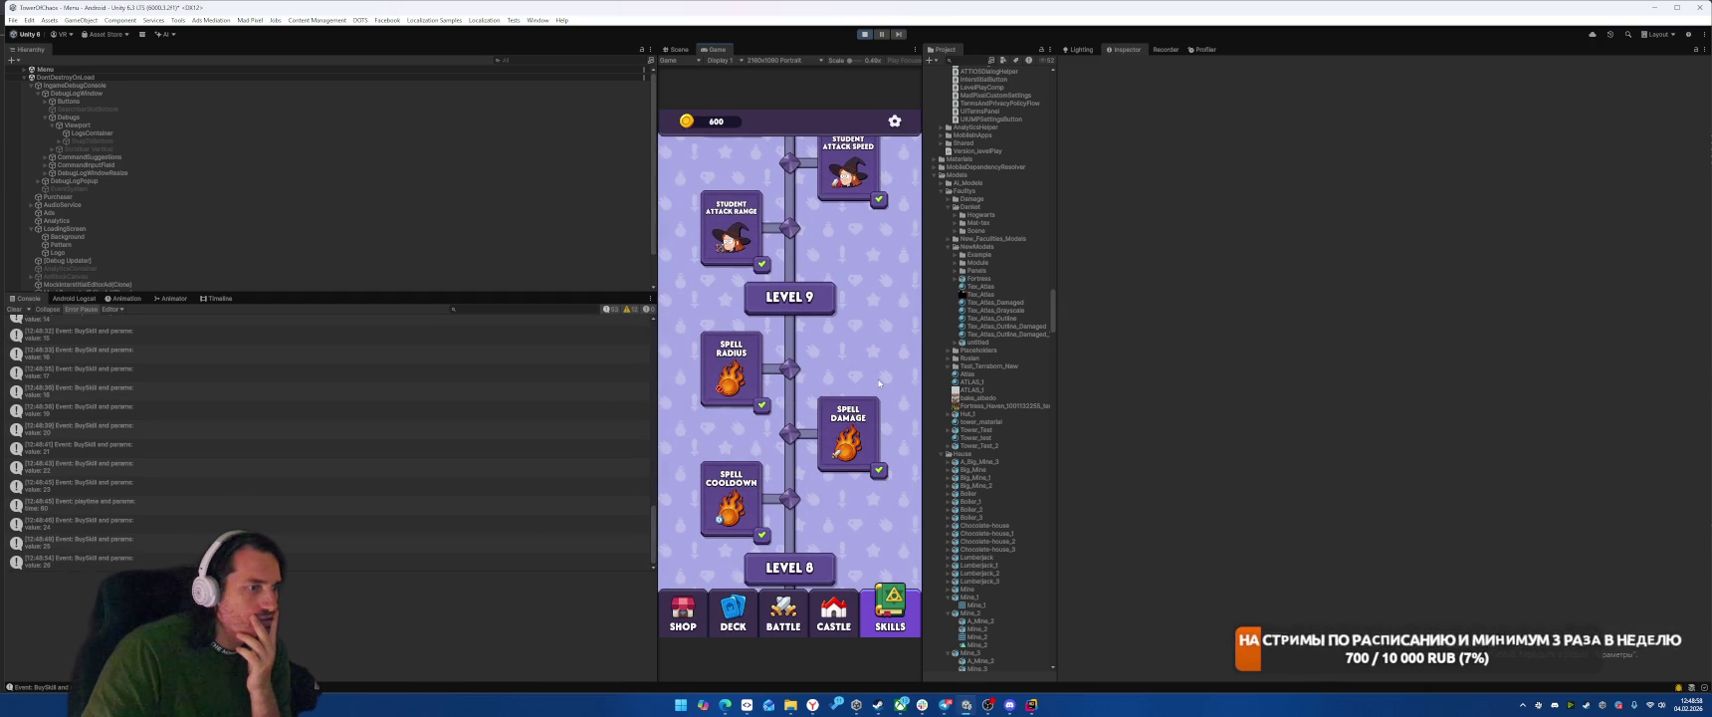
# Step: Buy Student Spawn and Faculty Health down to 400 coins, then reopen the Skills screen
pyautogui.scroll(5, 879, 382)
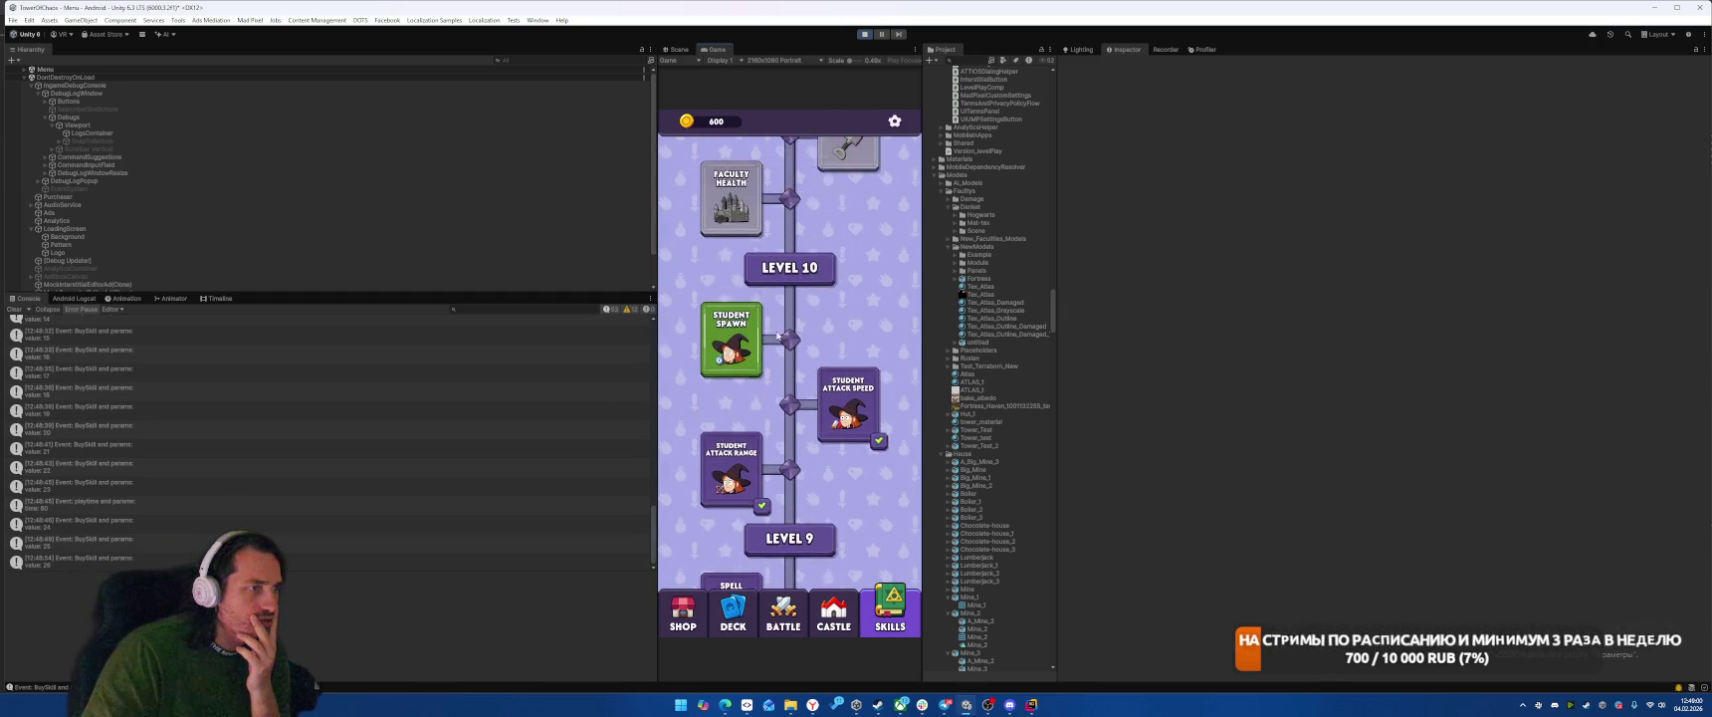
pyautogui.click(711, 389)
pyautogui.click(789, 410)
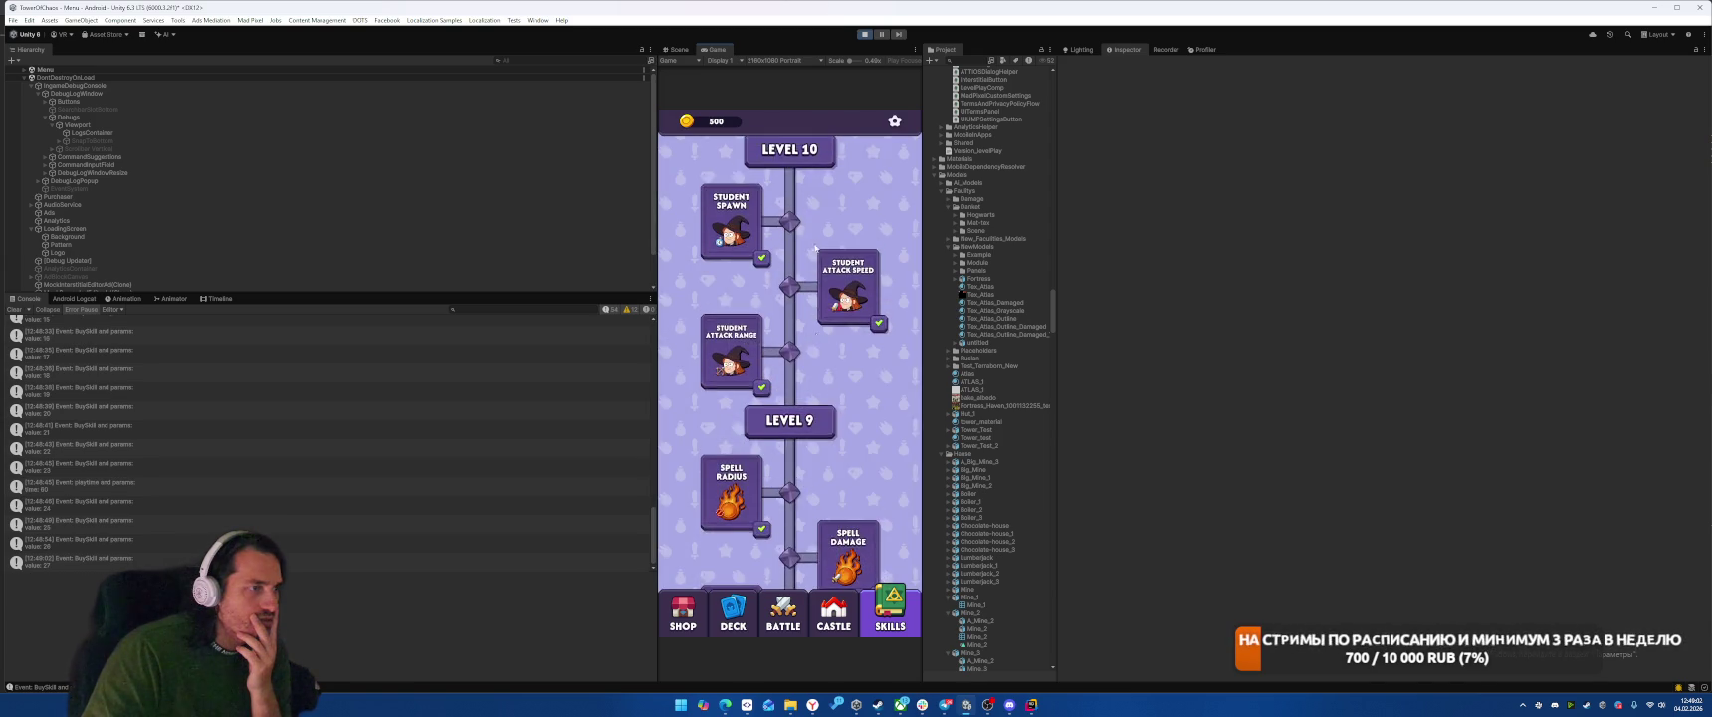
pyautogui.scroll(3, 757, 369)
pyautogui.click(728, 317)
pyautogui.click(789, 409)
pyautogui.scroll(10, 830, 317)
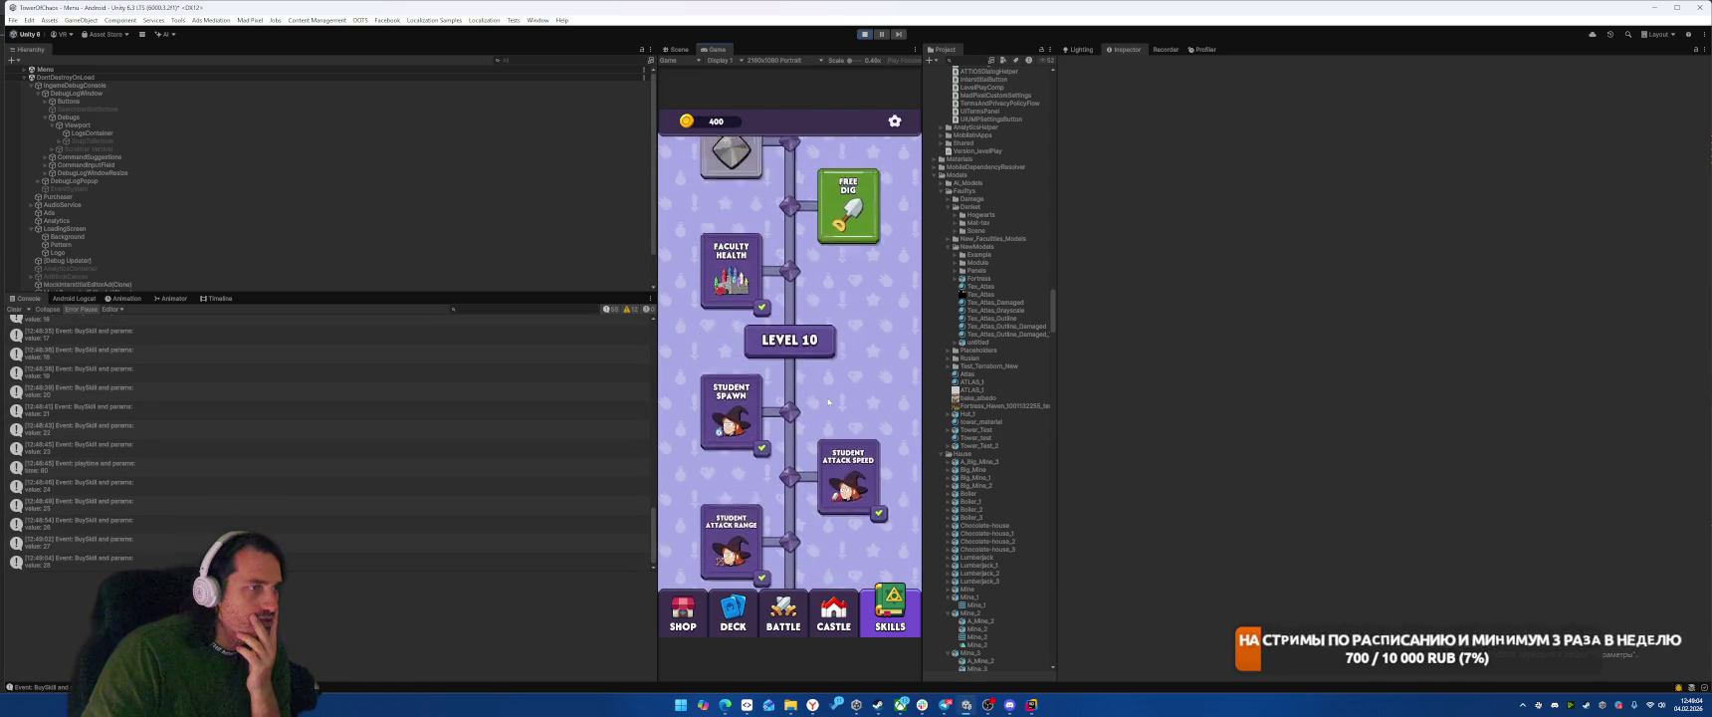
pyautogui.scroll(5, 829, 318)
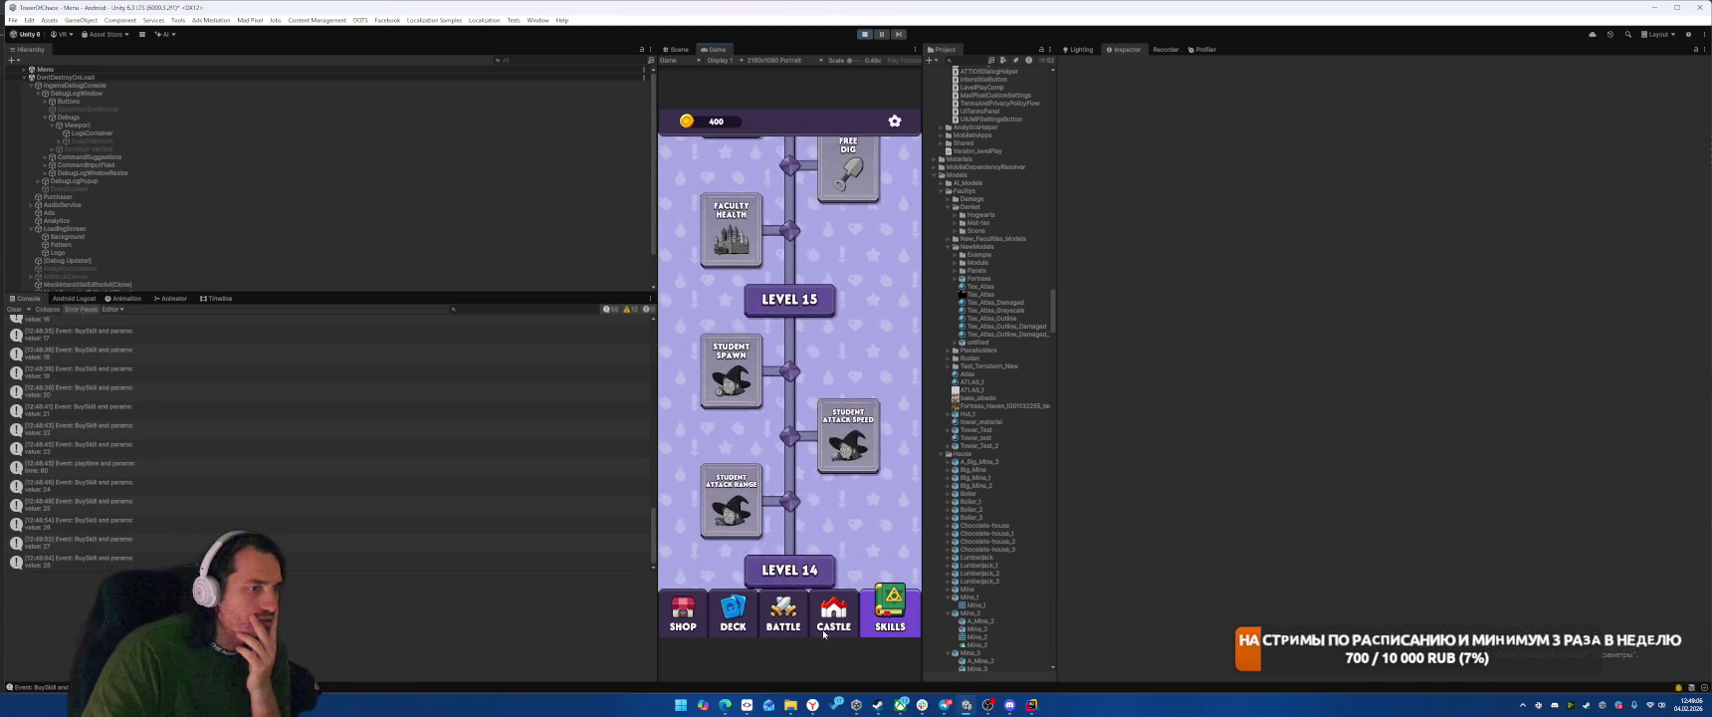
pyautogui.click(891, 610)
pyautogui.scroll(3, 846, 413)
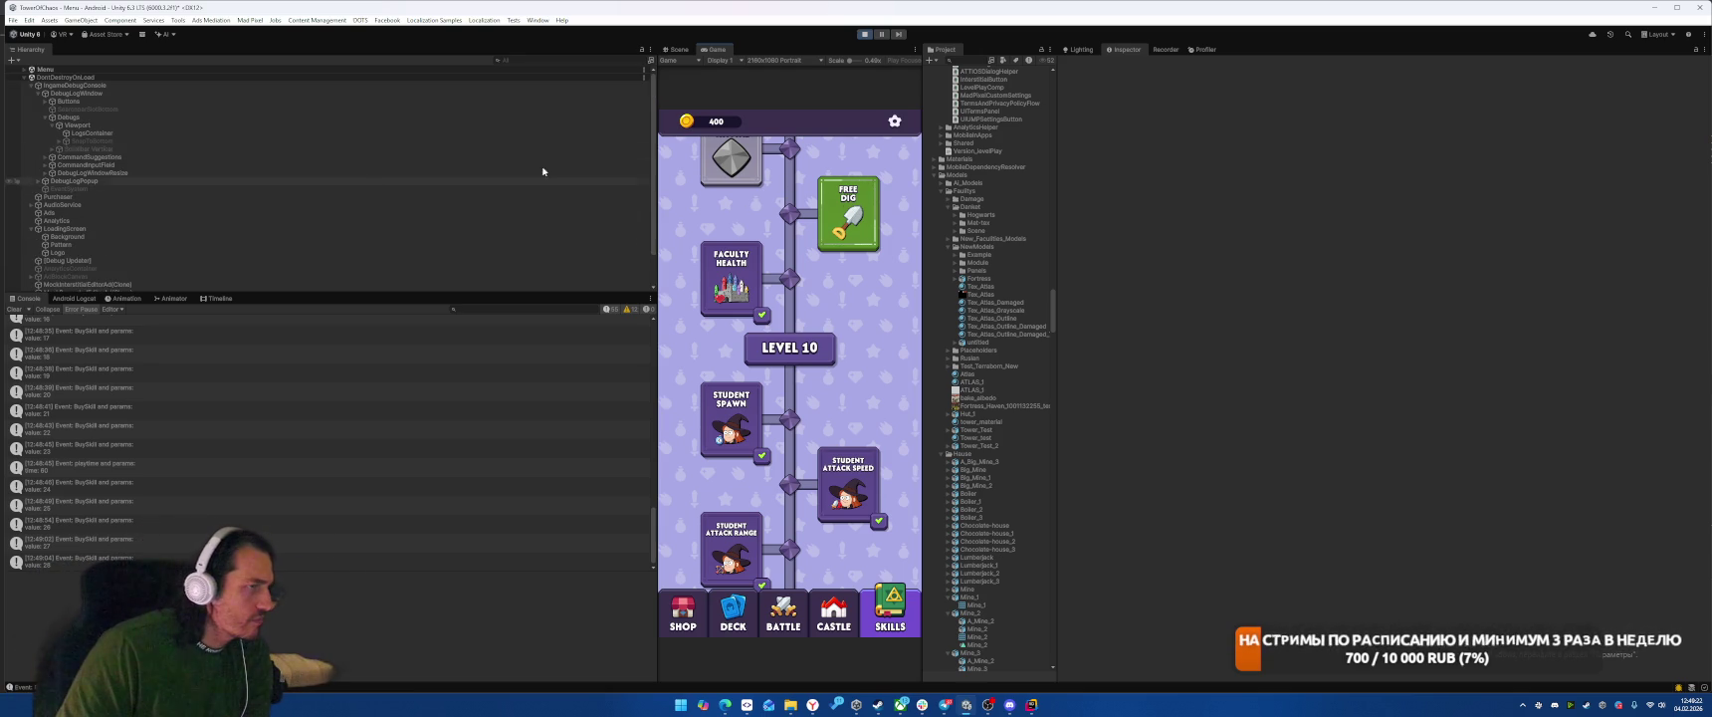
# Step: In the Scene view, select the SkillUpgrade object and inspect LevelGroup10's settings
pyautogui.click(677, 49)
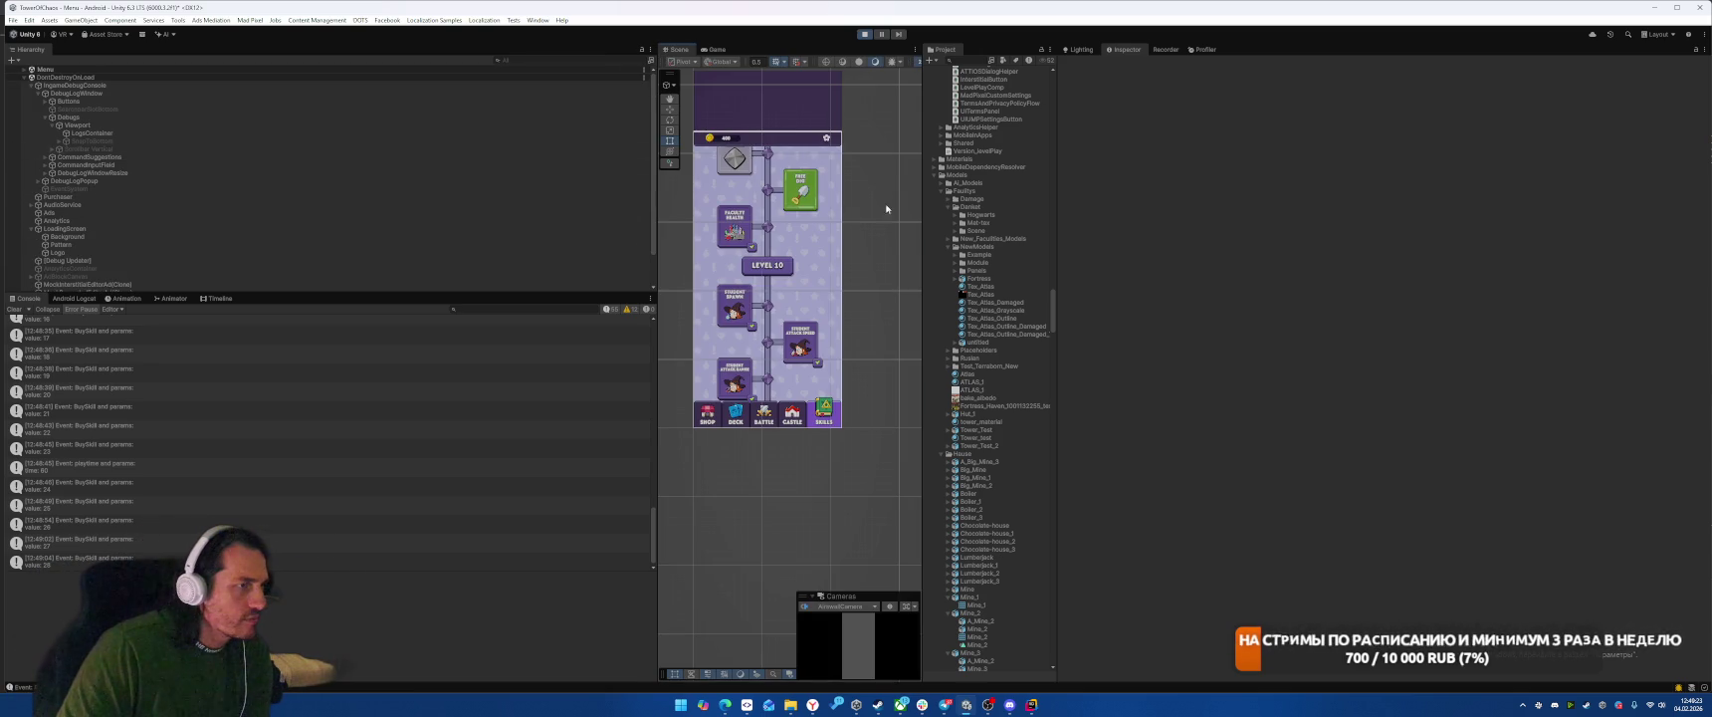
pyautogui.click(806, 200)
pyautogui.click(805, 193)
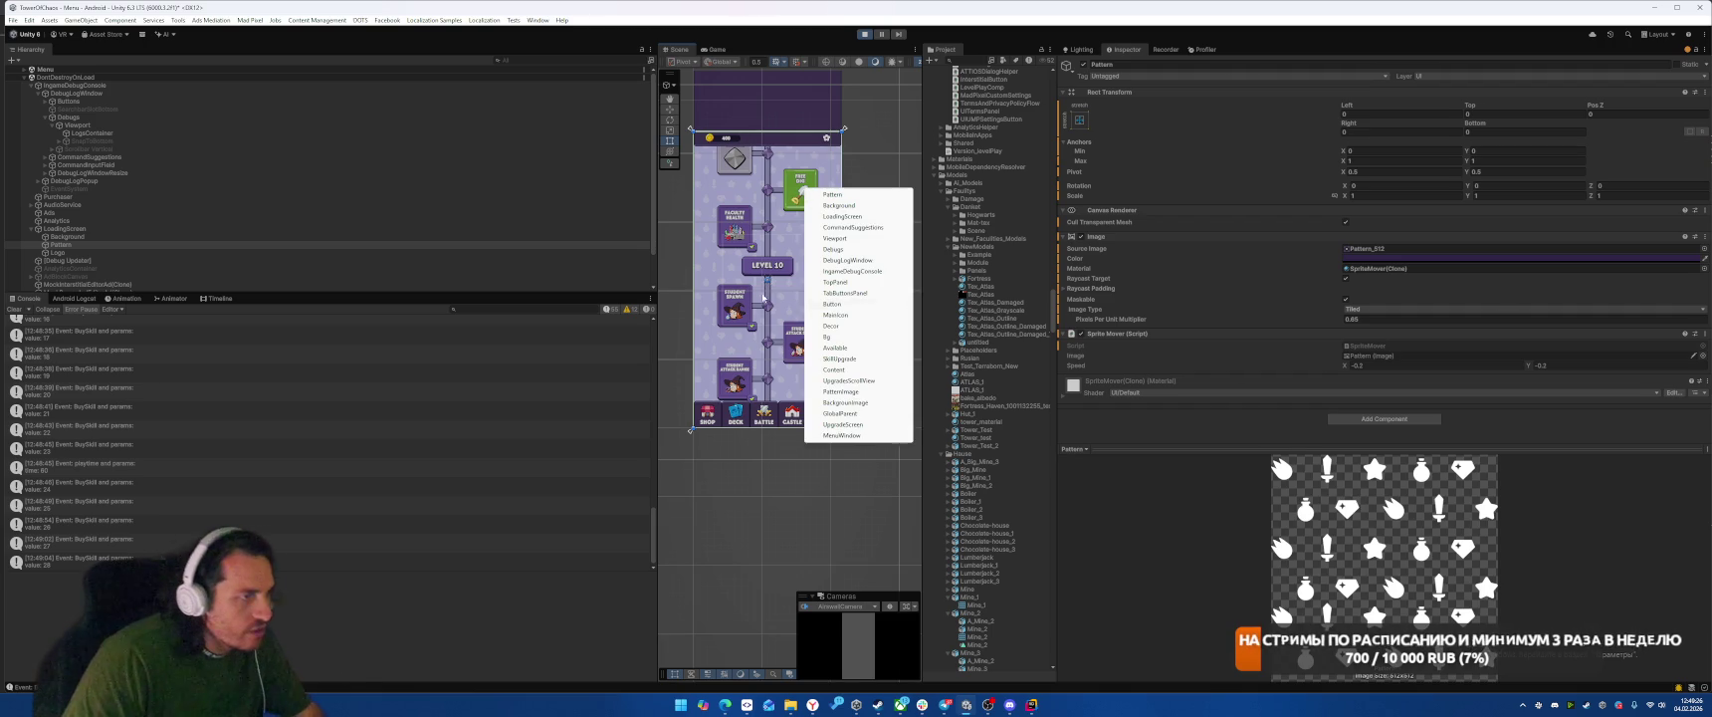
pyautogui.click(839, 358)
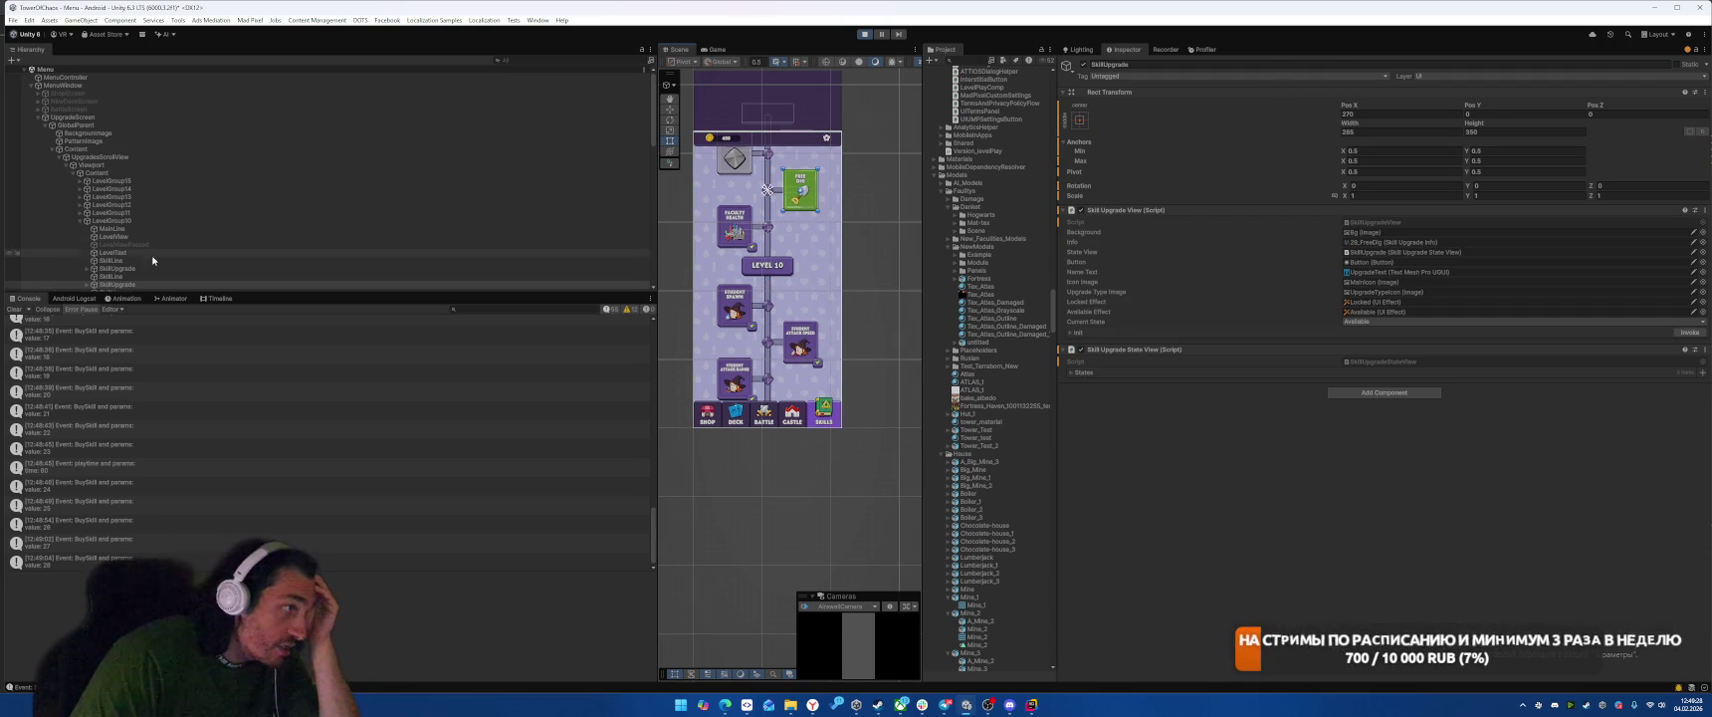
pyautogui.click(156, 221)
pyautogui.click(164, 285)
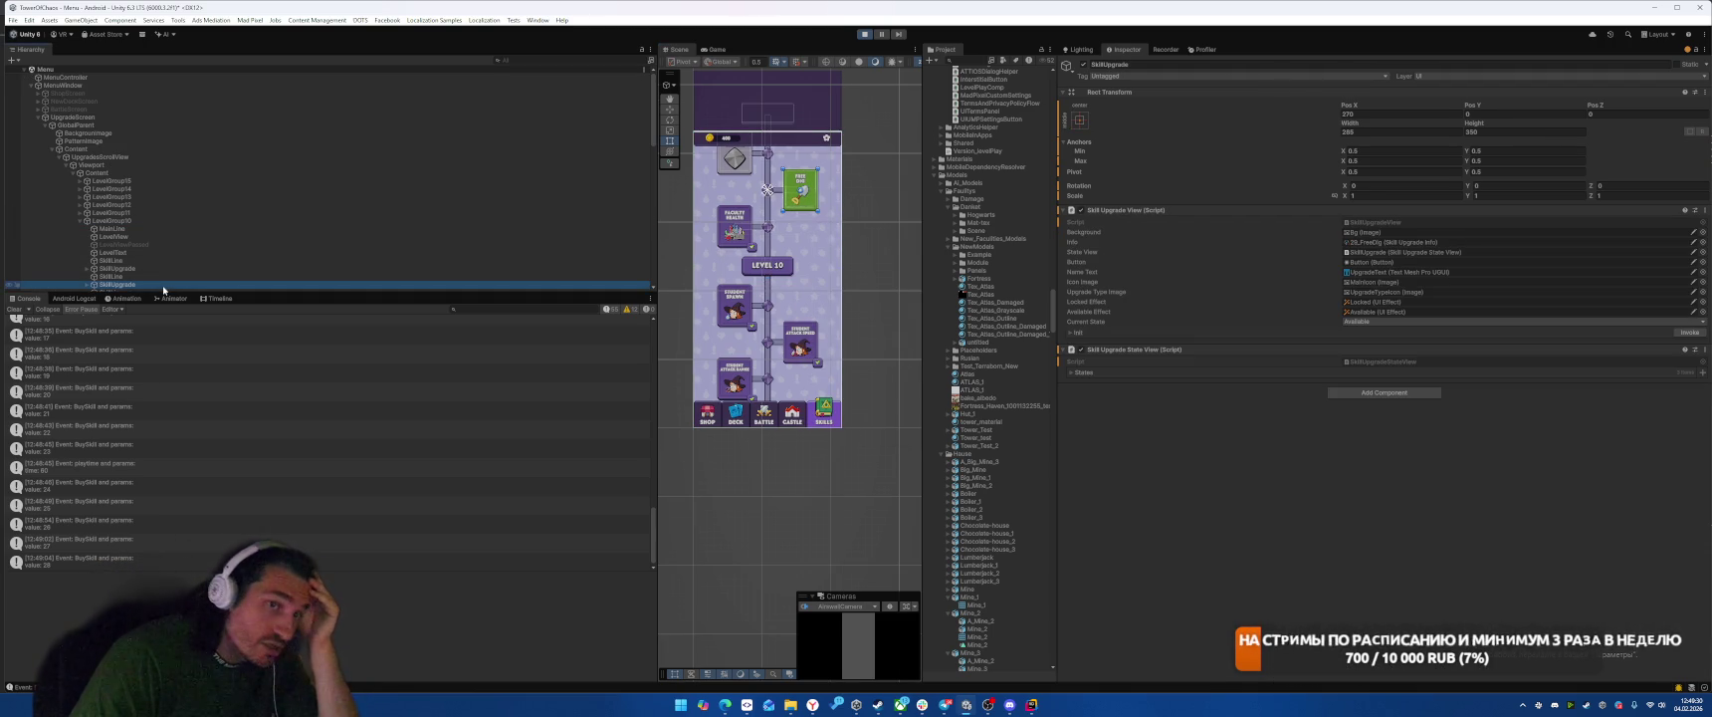
pyautogui.click(139, 223)
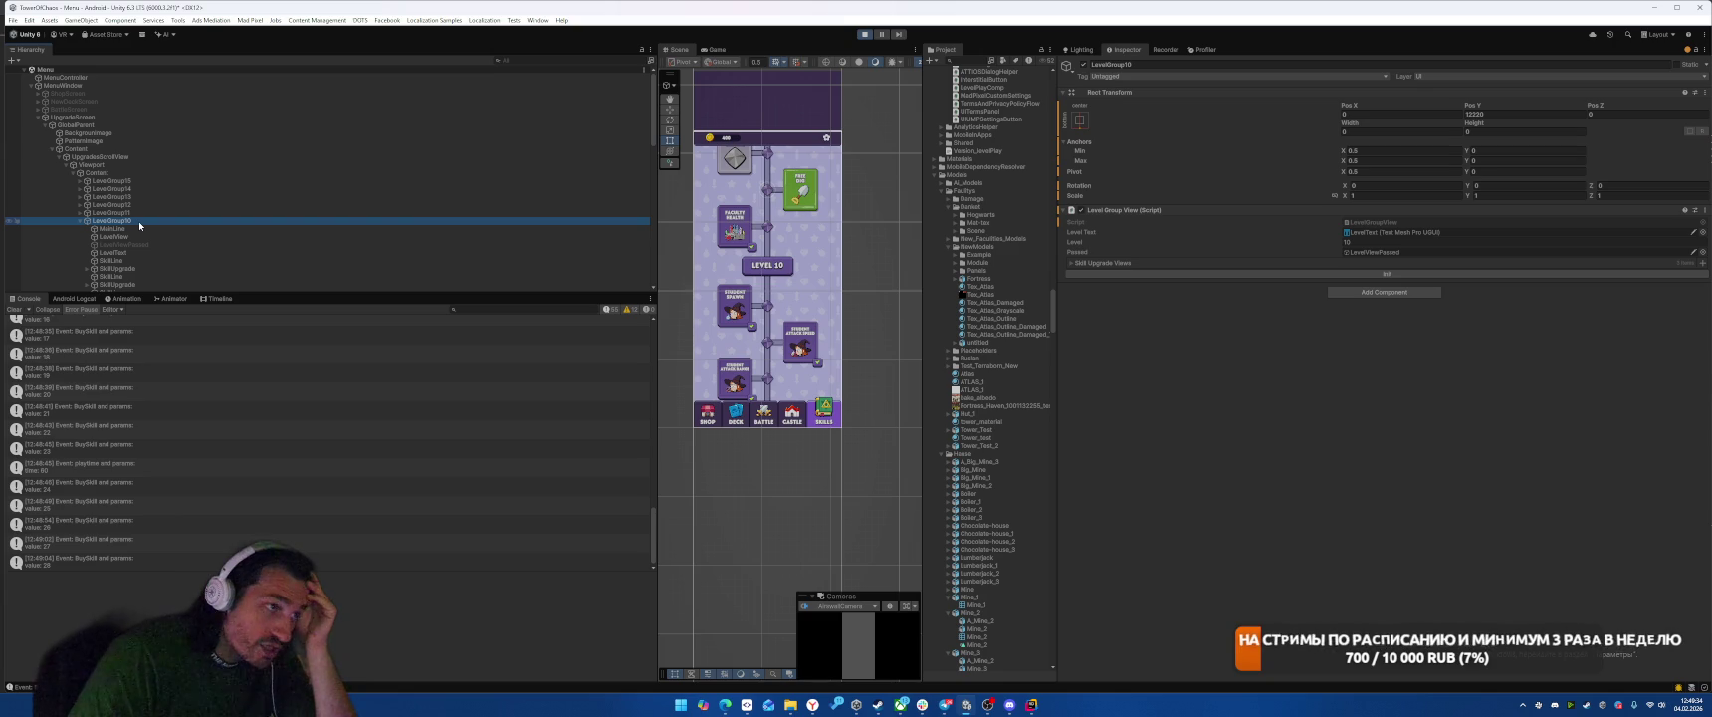
# Step: Set Content's Rect Transform Pos Y to -12220 and go back to the Game view
pyautogui.click(133, 172)
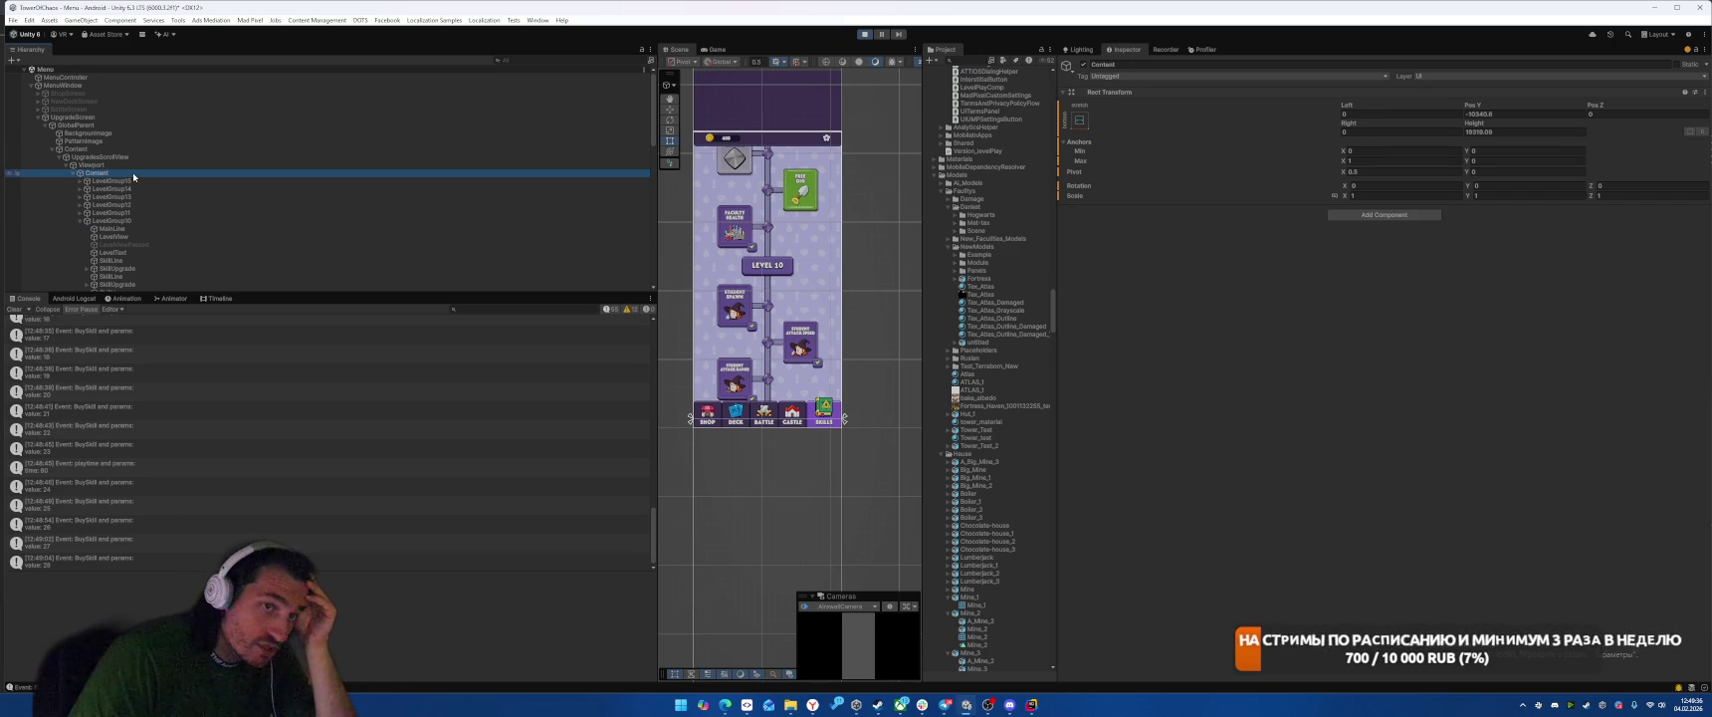
pyautogui.click(1521, 112)
pyautogui.write('-15')
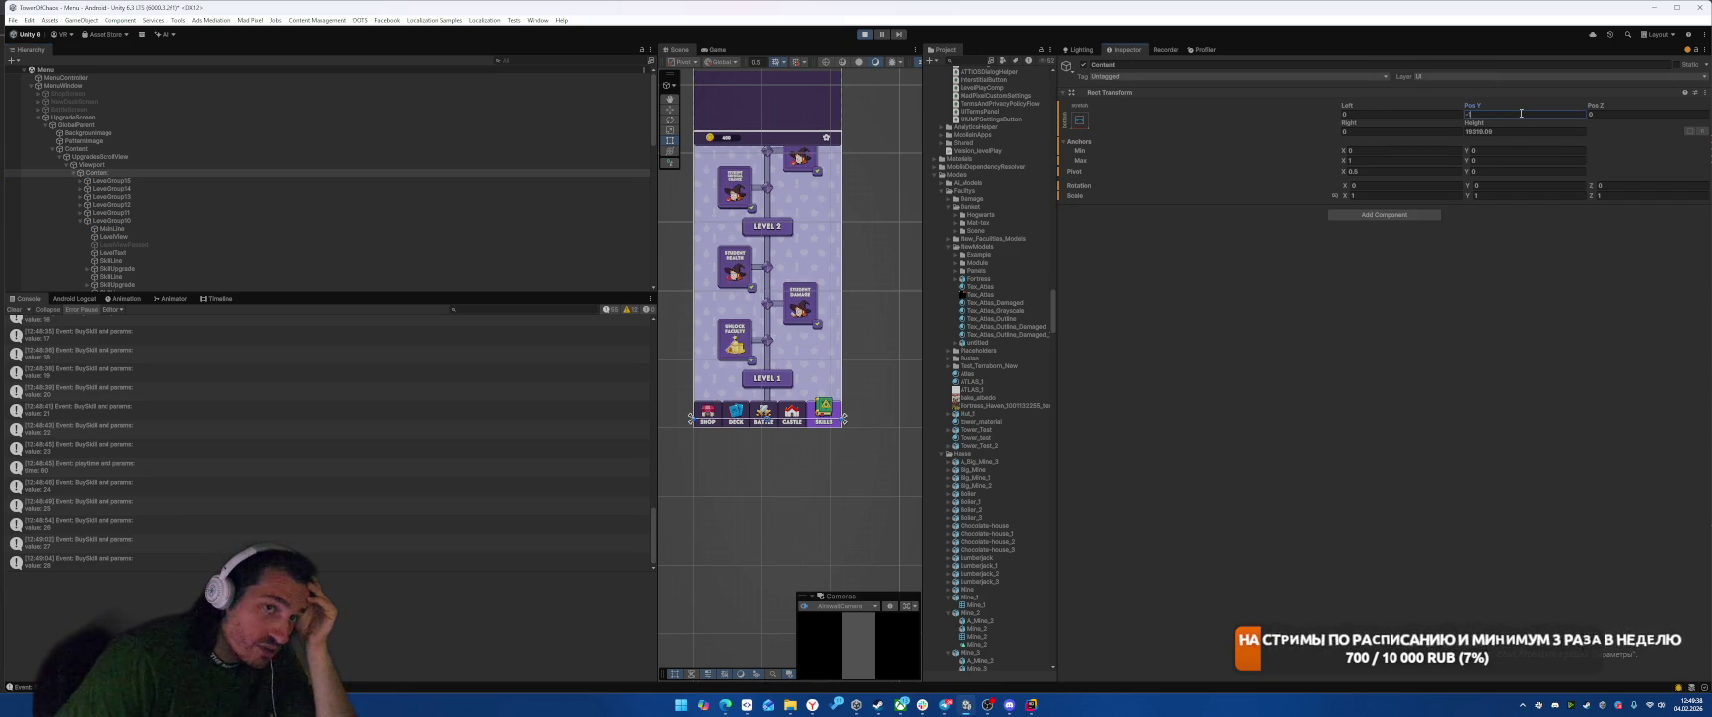
pyautogui.press('BackSpace')
pyautogui.write('2220')
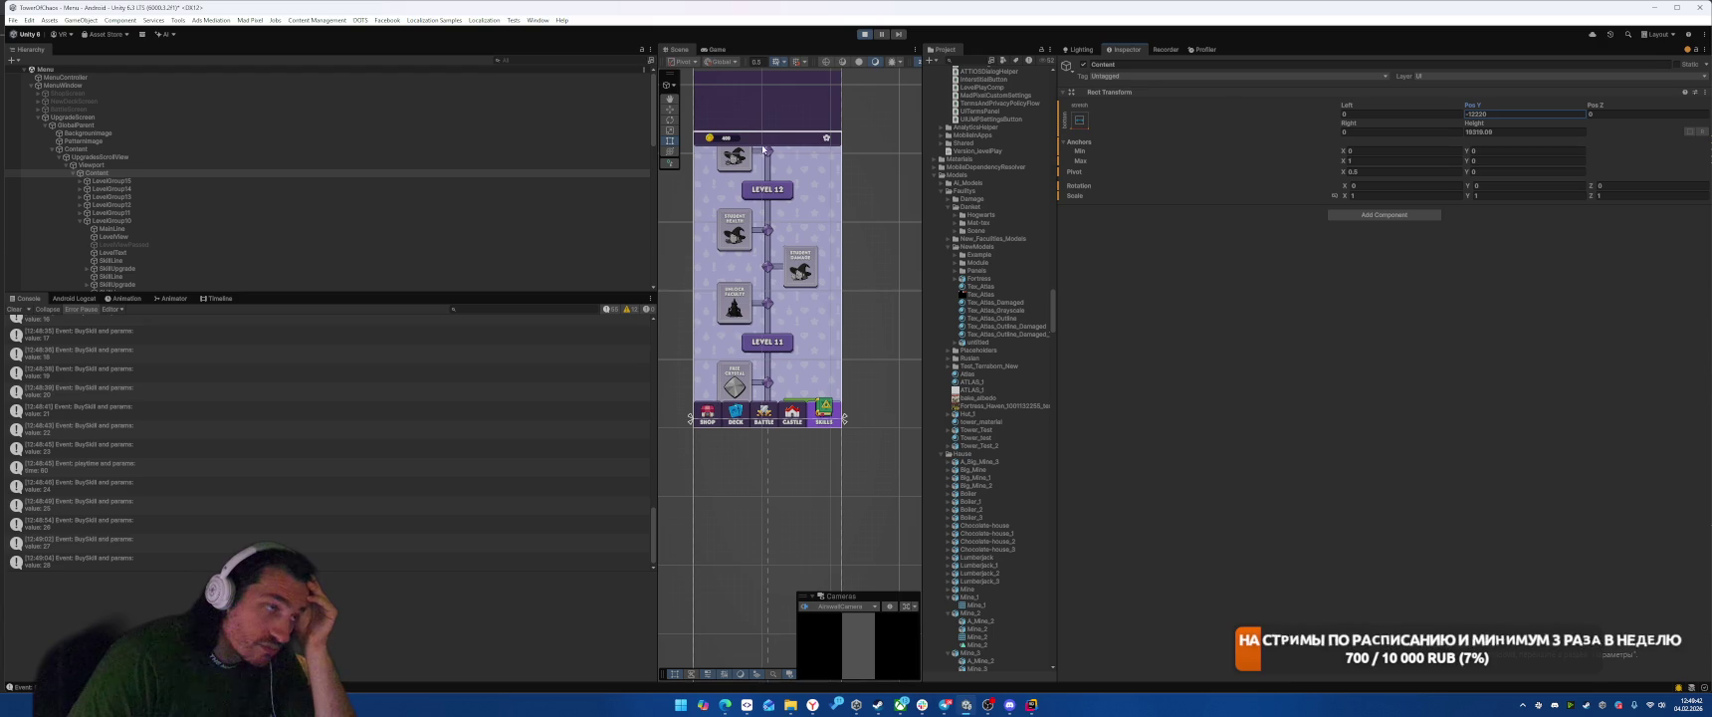
pyautogui.click(717, 50)
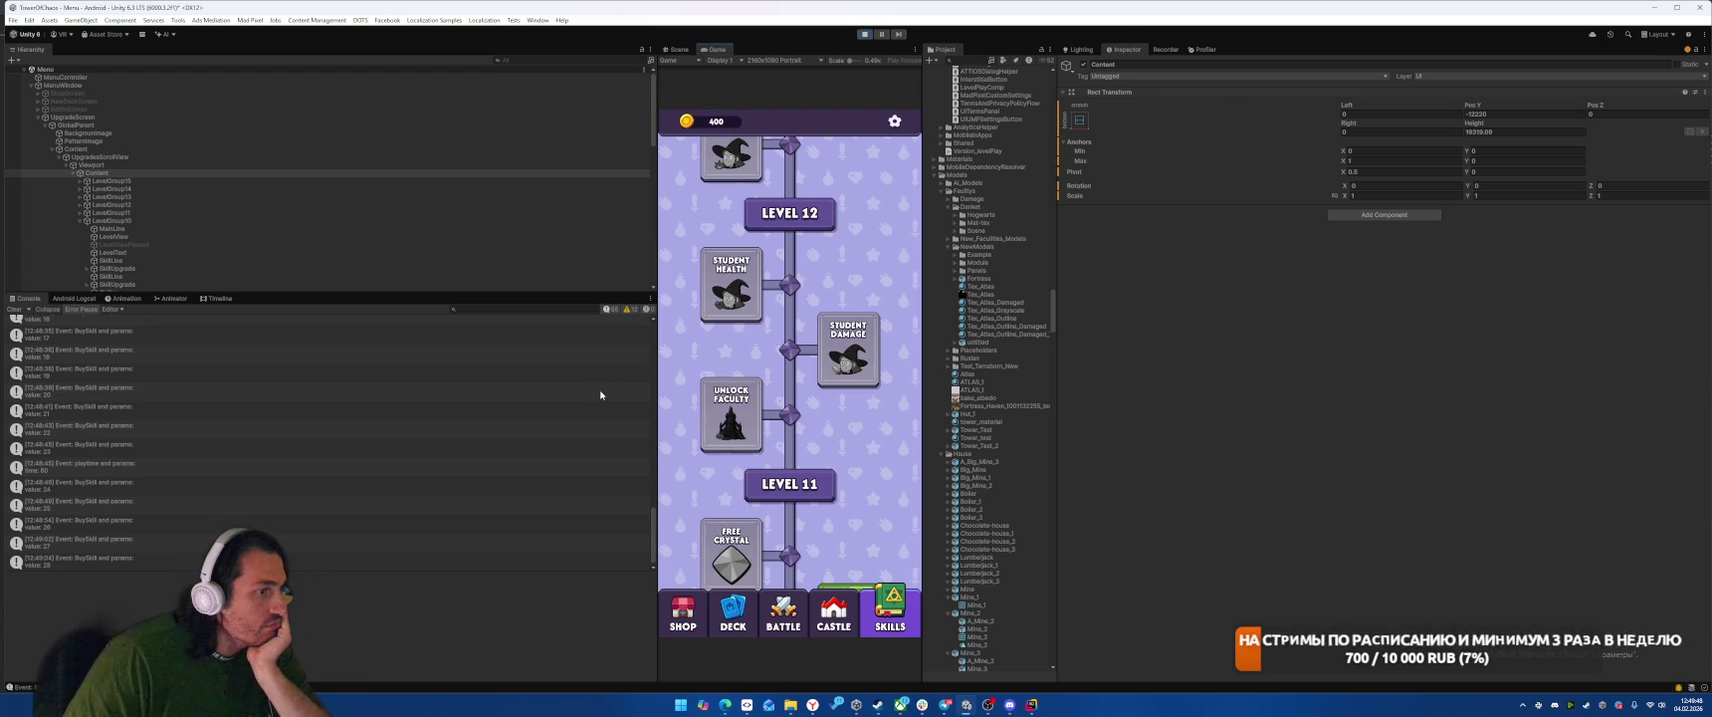
# Step: Set the Viewport's anchors to Min Y 0 and Max Y 1, noting its 2360 height
pyautogui.click(226, 165)
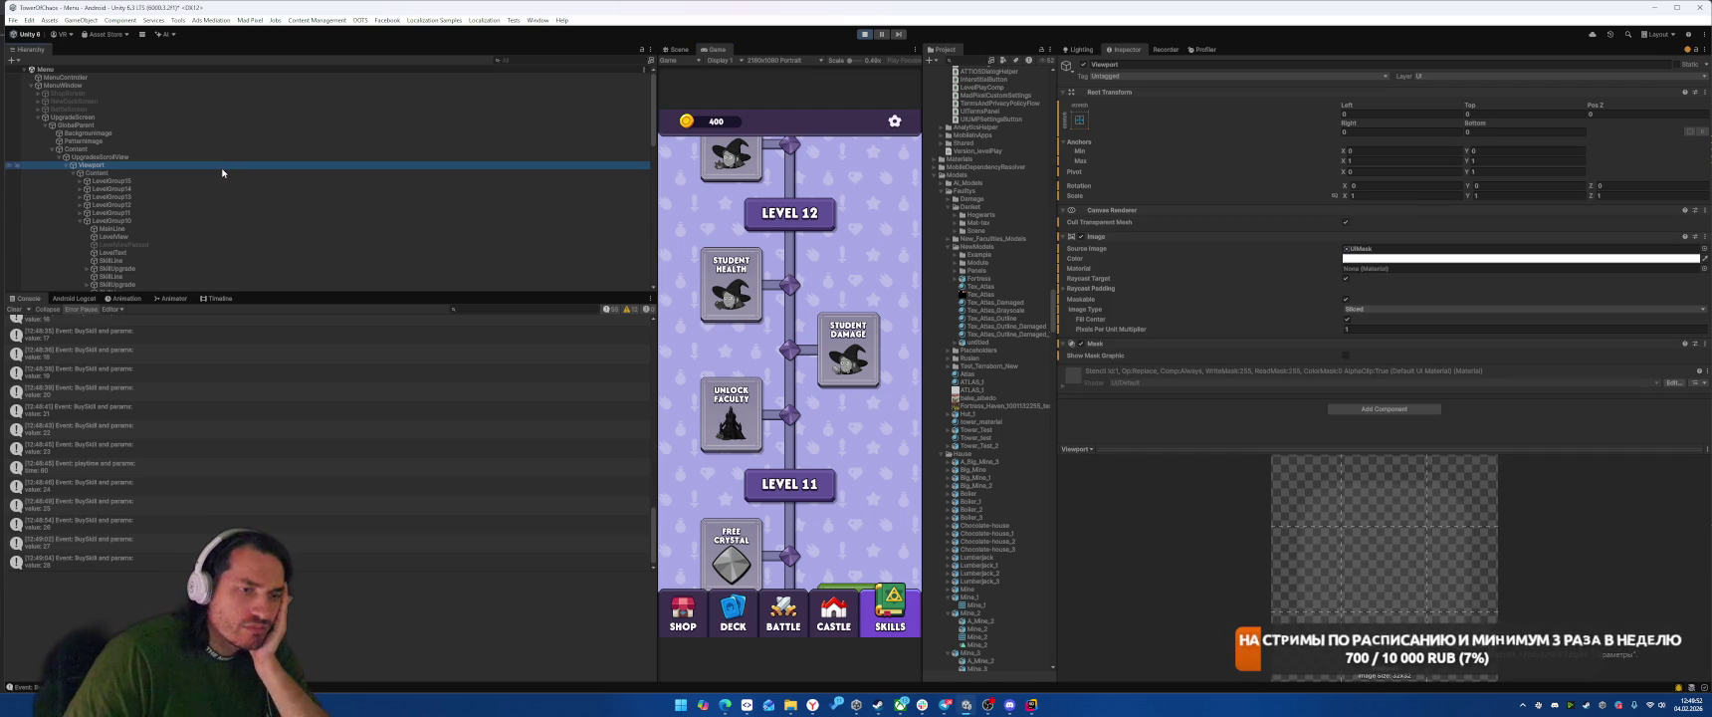
pyautogui.write('0.5')
pyautogui.click(1506, 159)
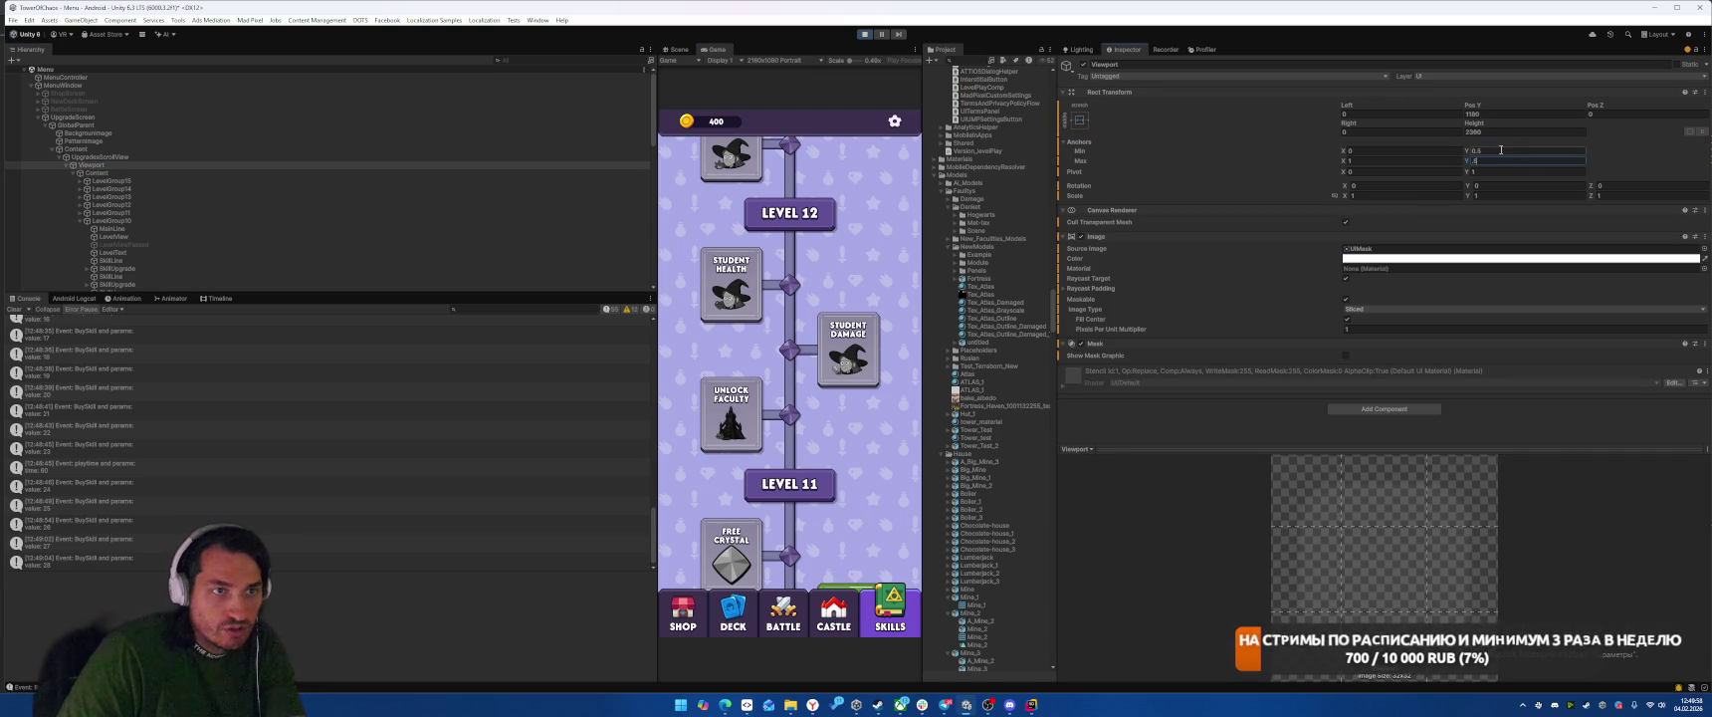
pyautogui.click(1502, 150)
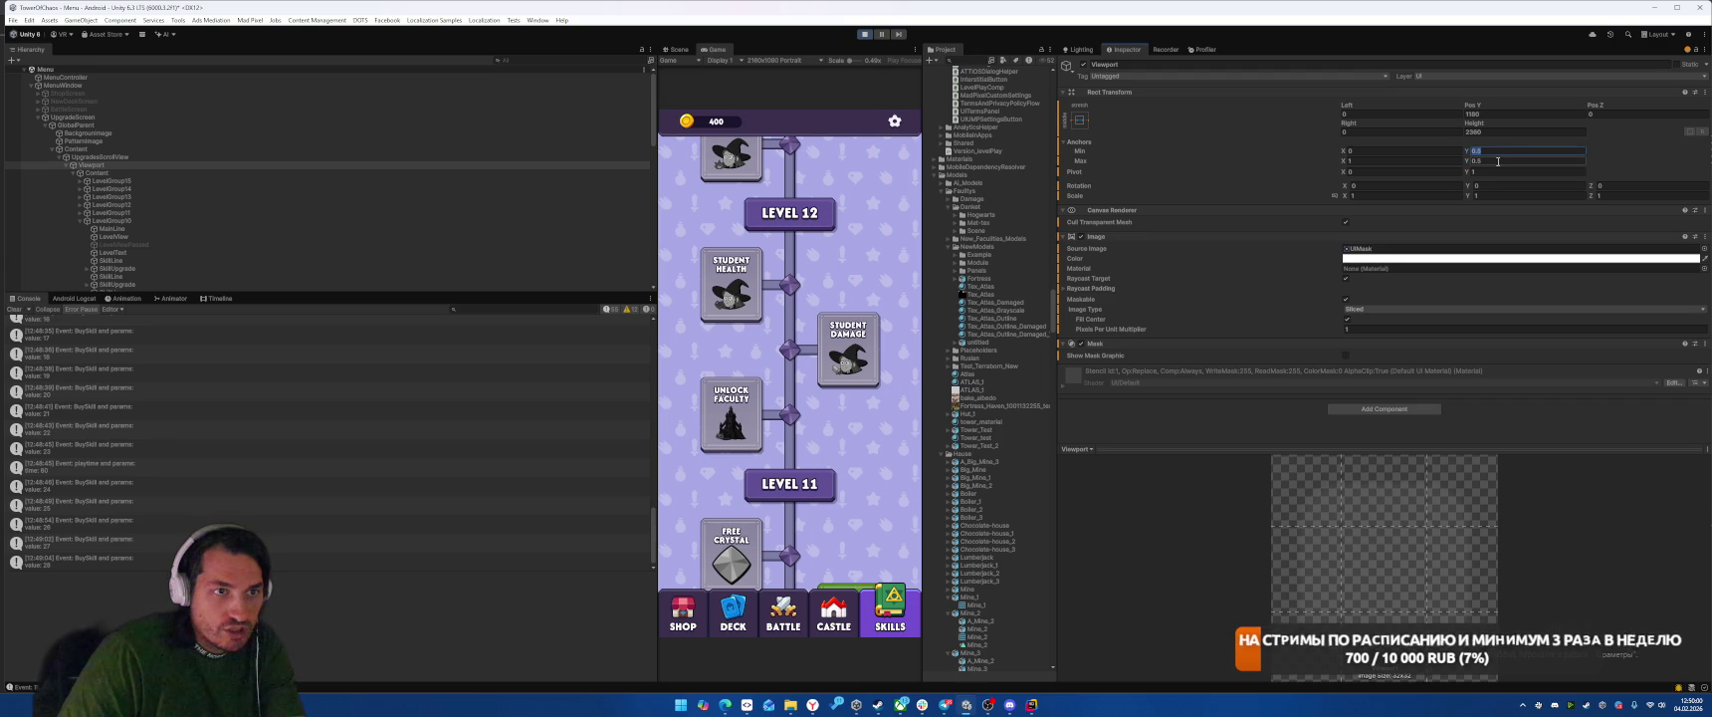
pyautogui.click(1508, 130)
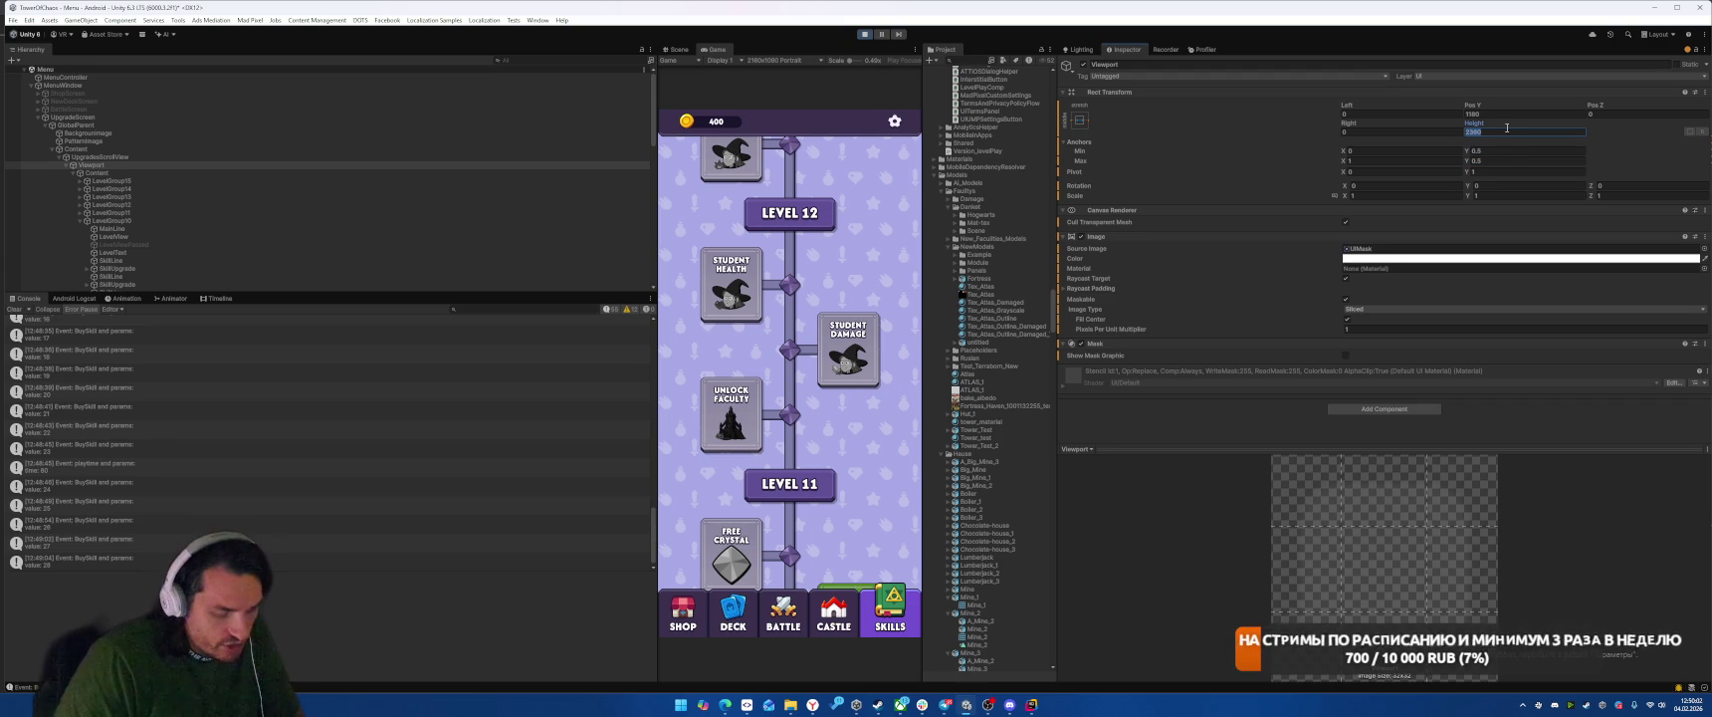
pyautogui.click(1501, 150)
pyautogui.write('0')
pyautogui.click(1502, 161)
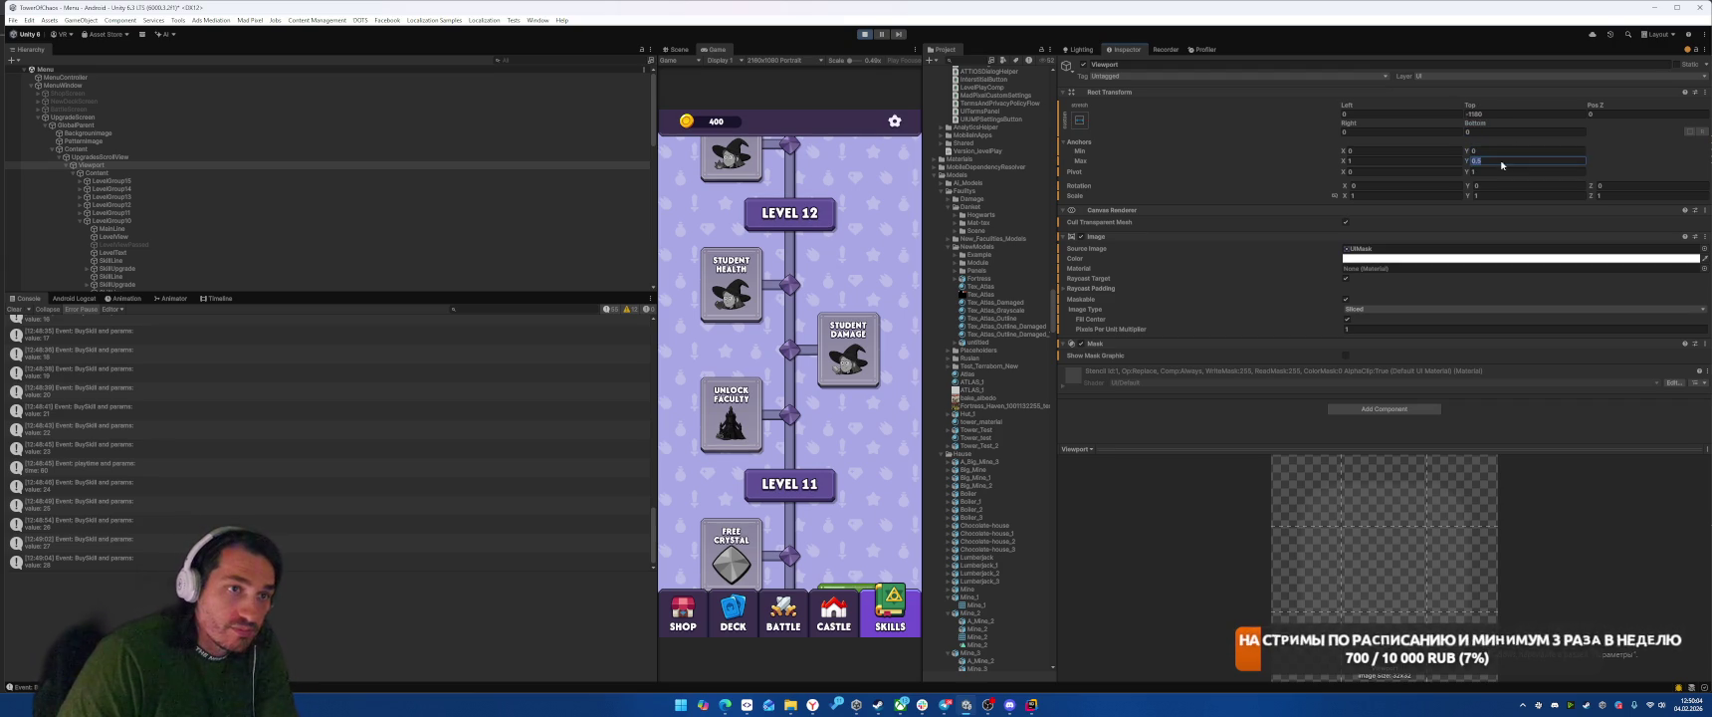
pyautogui.write('1')
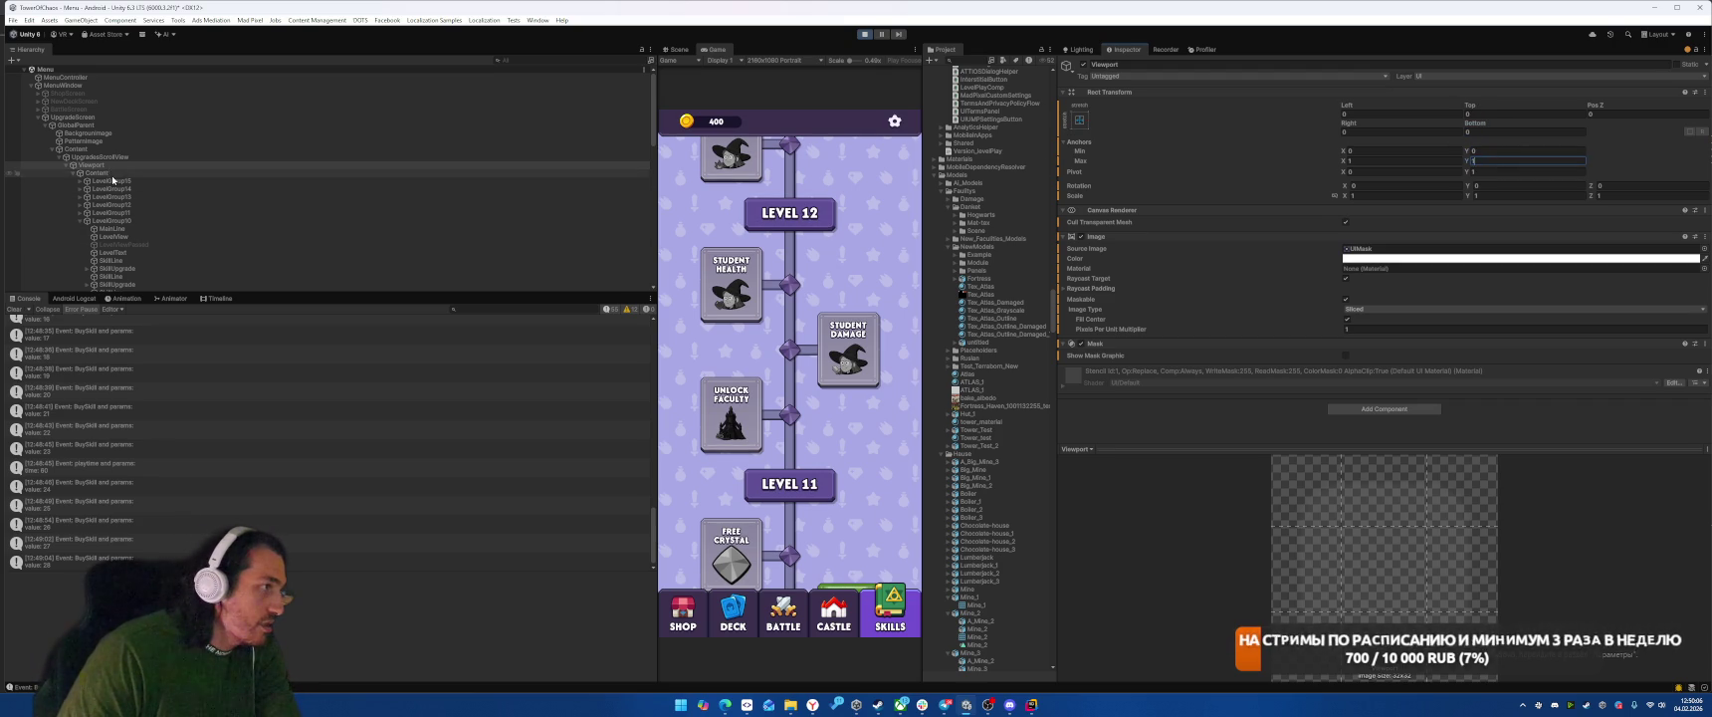
# Step: Enter -12220+2360/2 in Content's Pos Y, giving -11040
pyautogui.click(111, 174)
pyautogui.click(1548, 115)
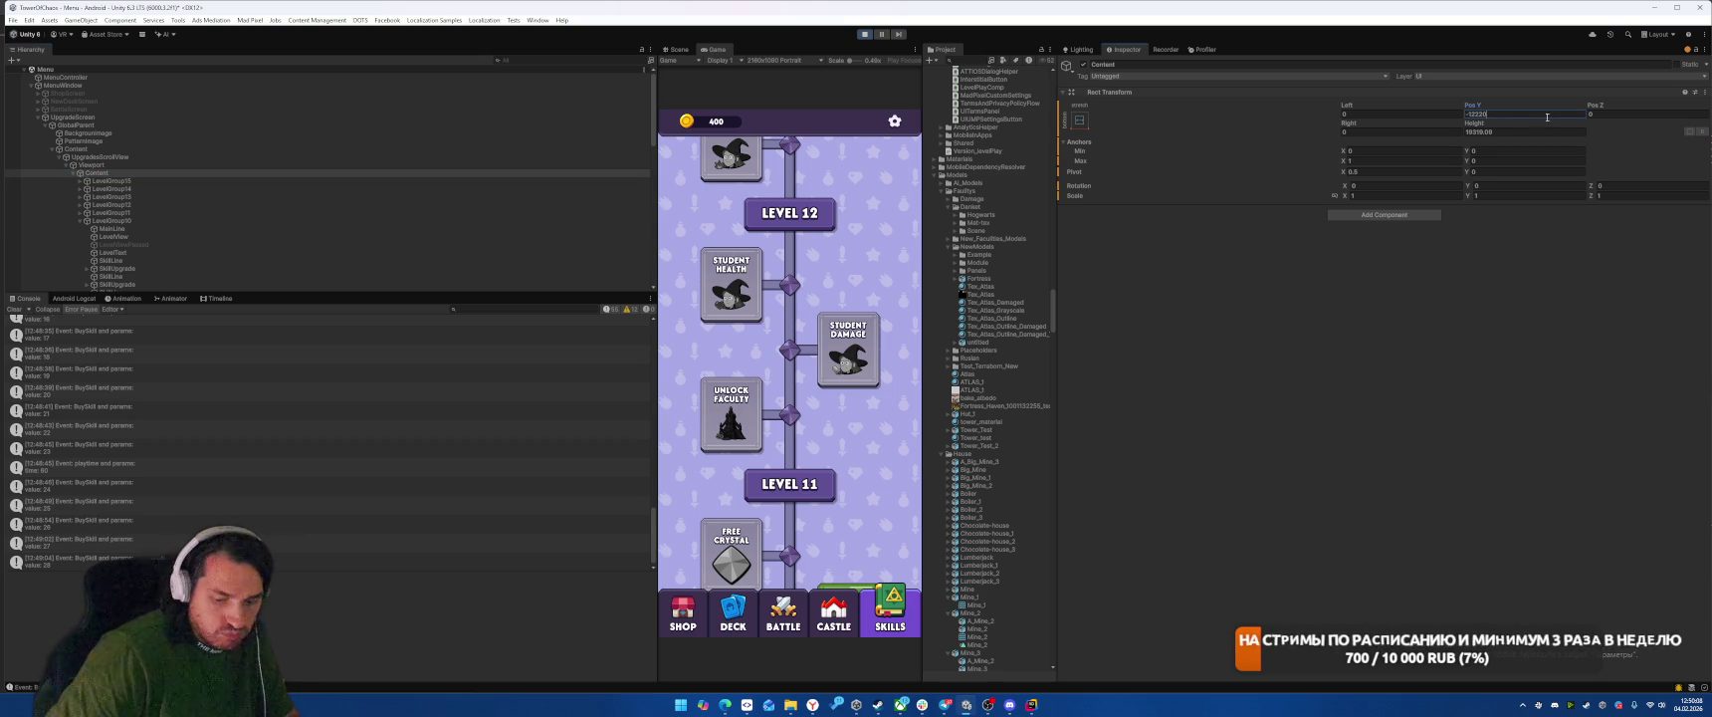
pyautogui.write('+2360/2')
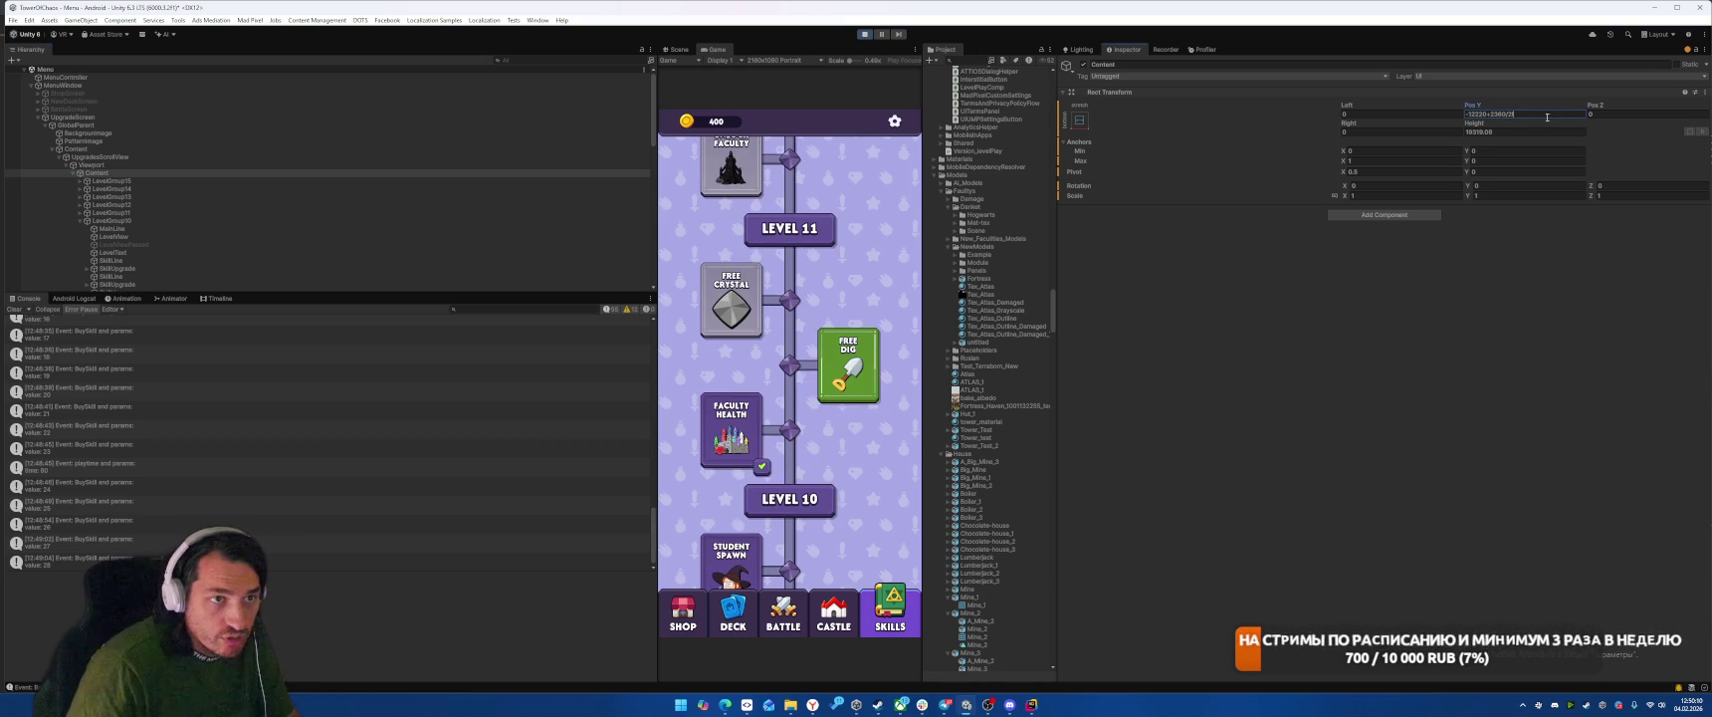
pyautogui.press('Return')
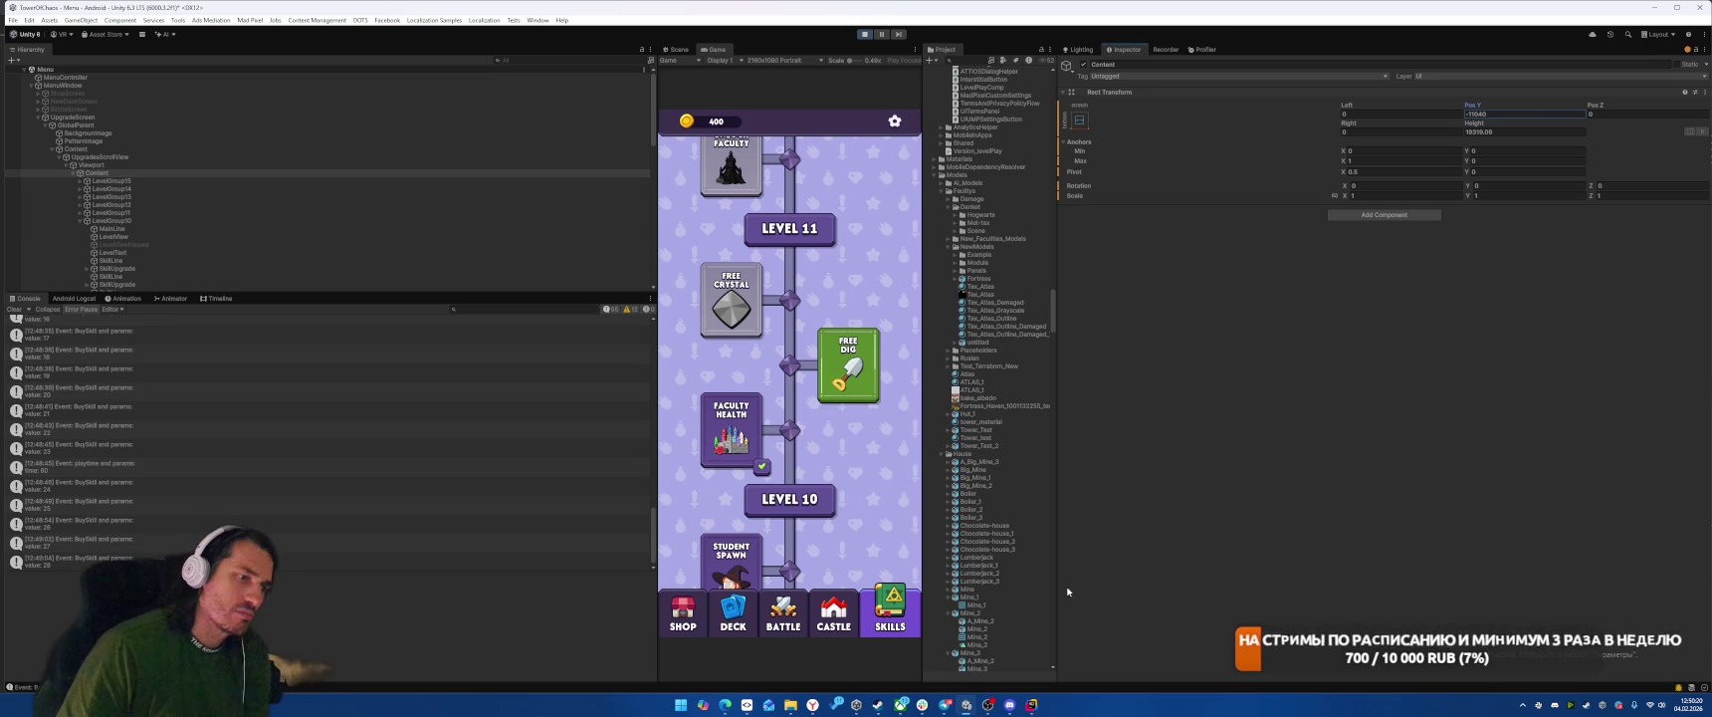
# Step: Set a breakpoint on line 75, where y is computed in GetScrollPositionForSkill
pyautogui.click(1031, 704)
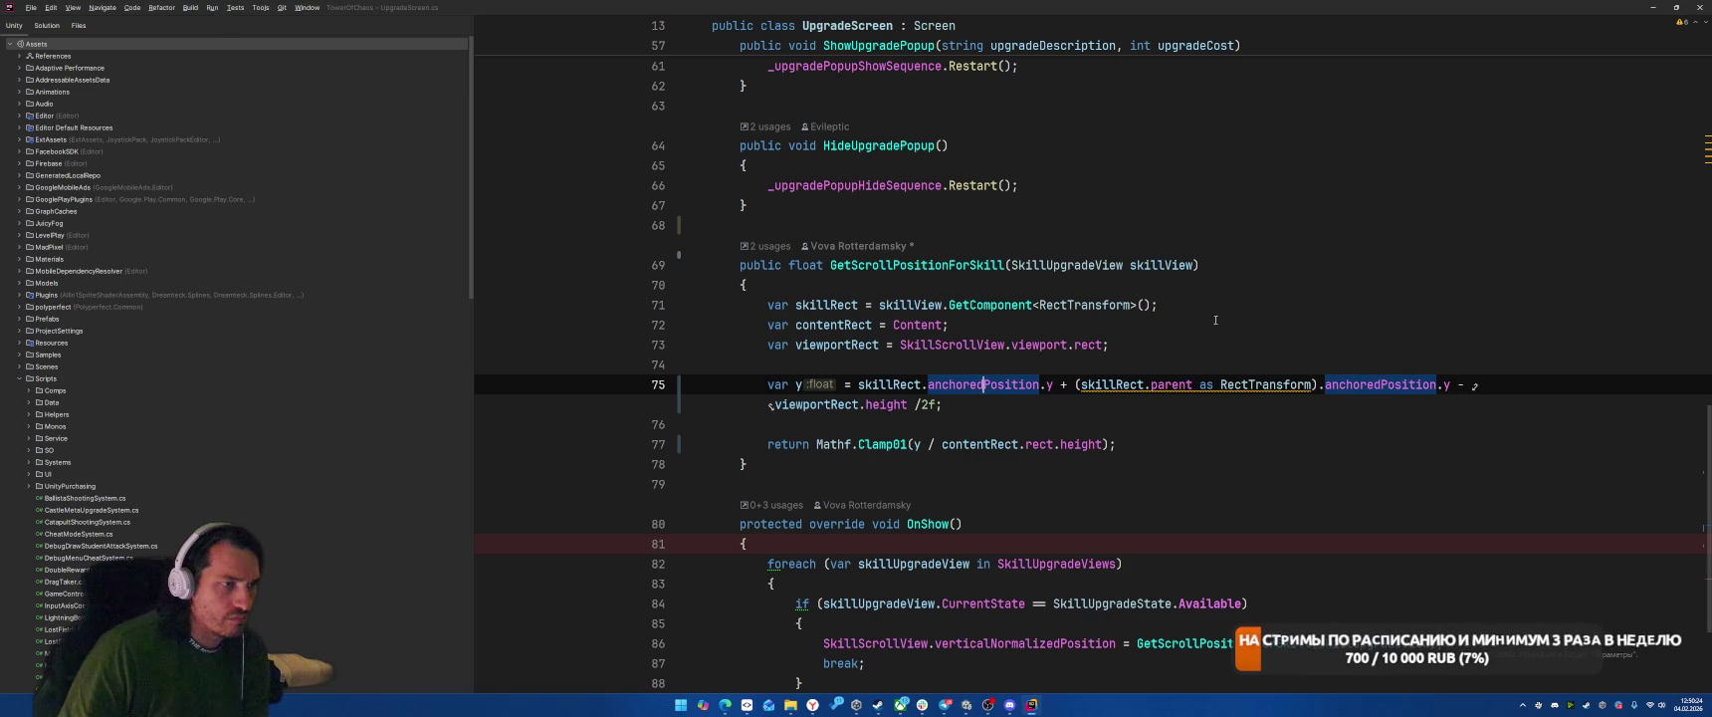
pyautogui.hotkey('alt', 'Tab')
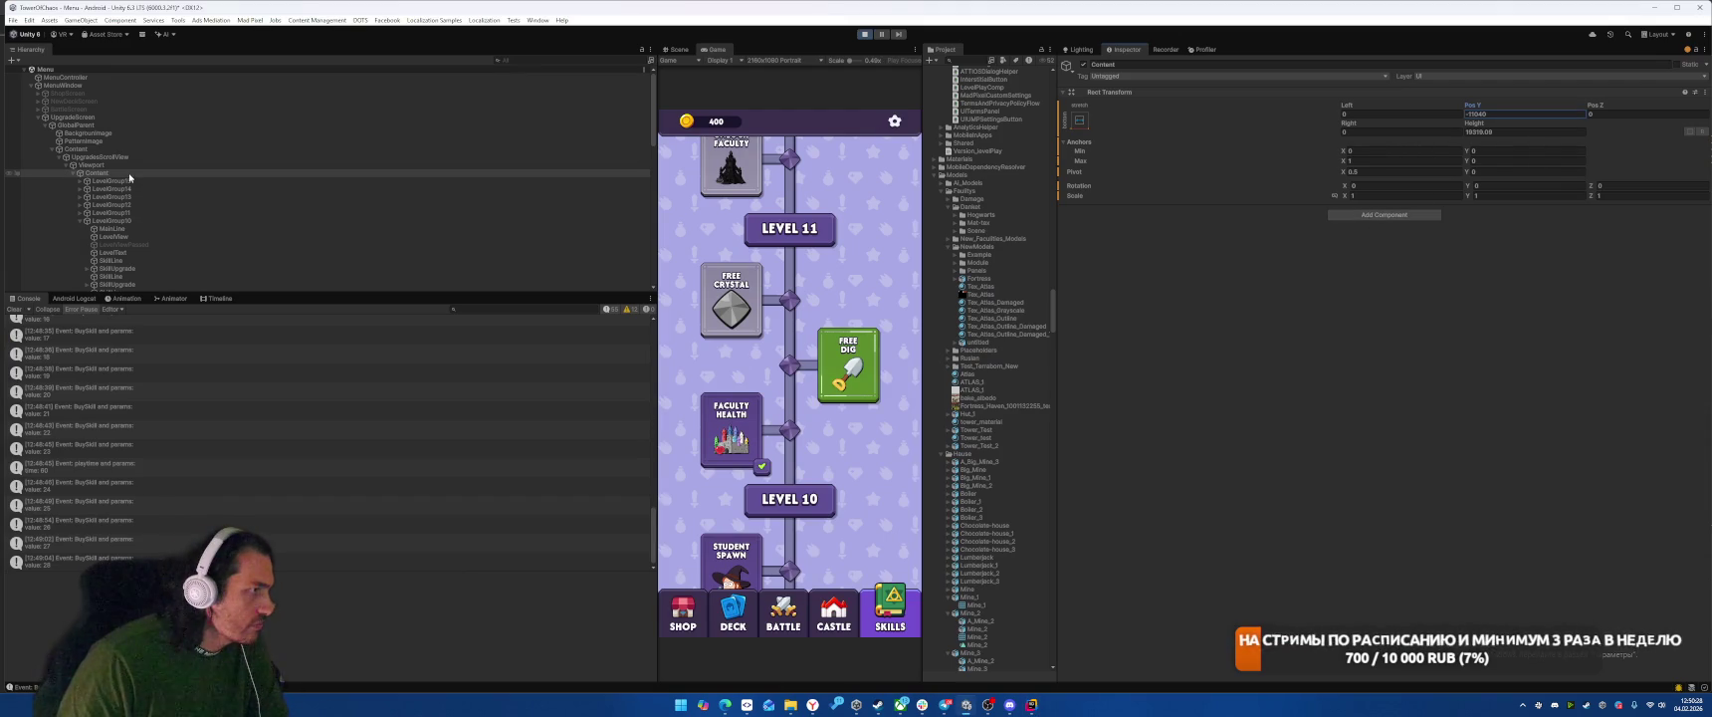
pyautogui.hotkey('alt', 'Tab')
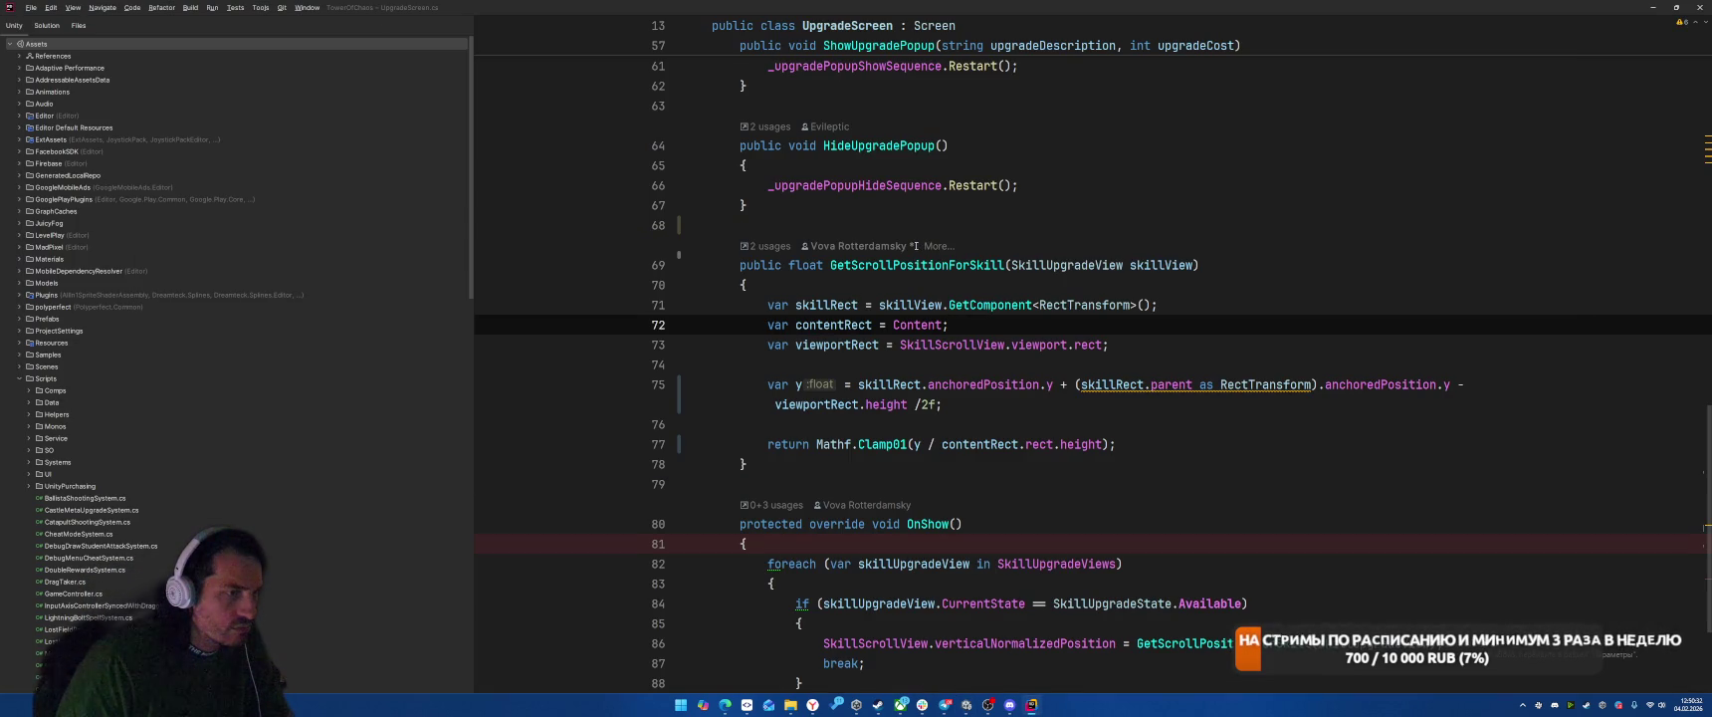
pyautogui.click(977, 384)
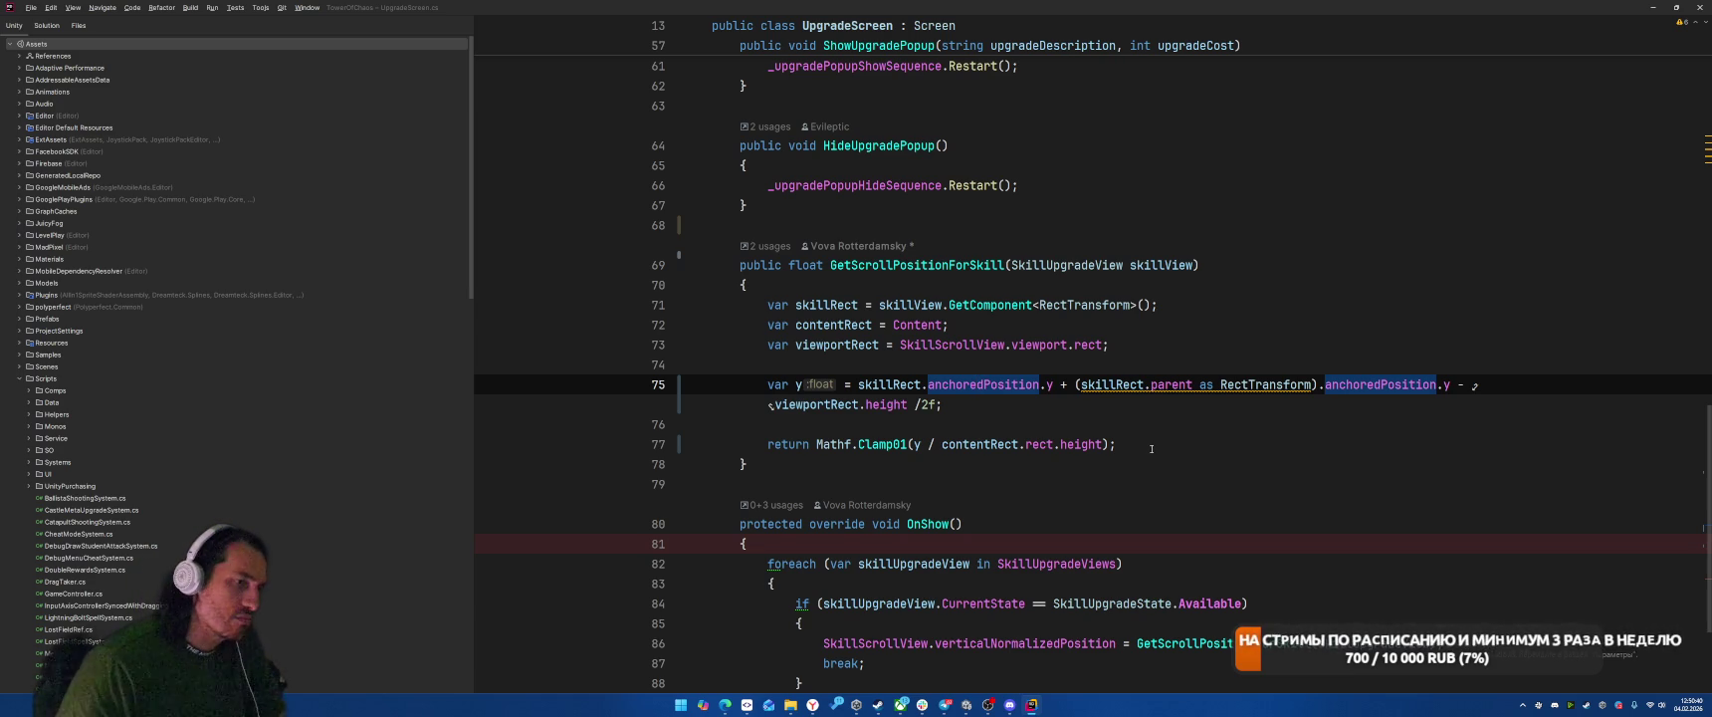
pyautogui.hotkey('ctrl', 'w')
pyautogui.hotkey('ctrl', 'w')
pyautogui.hotkey('ctrl', 'w')
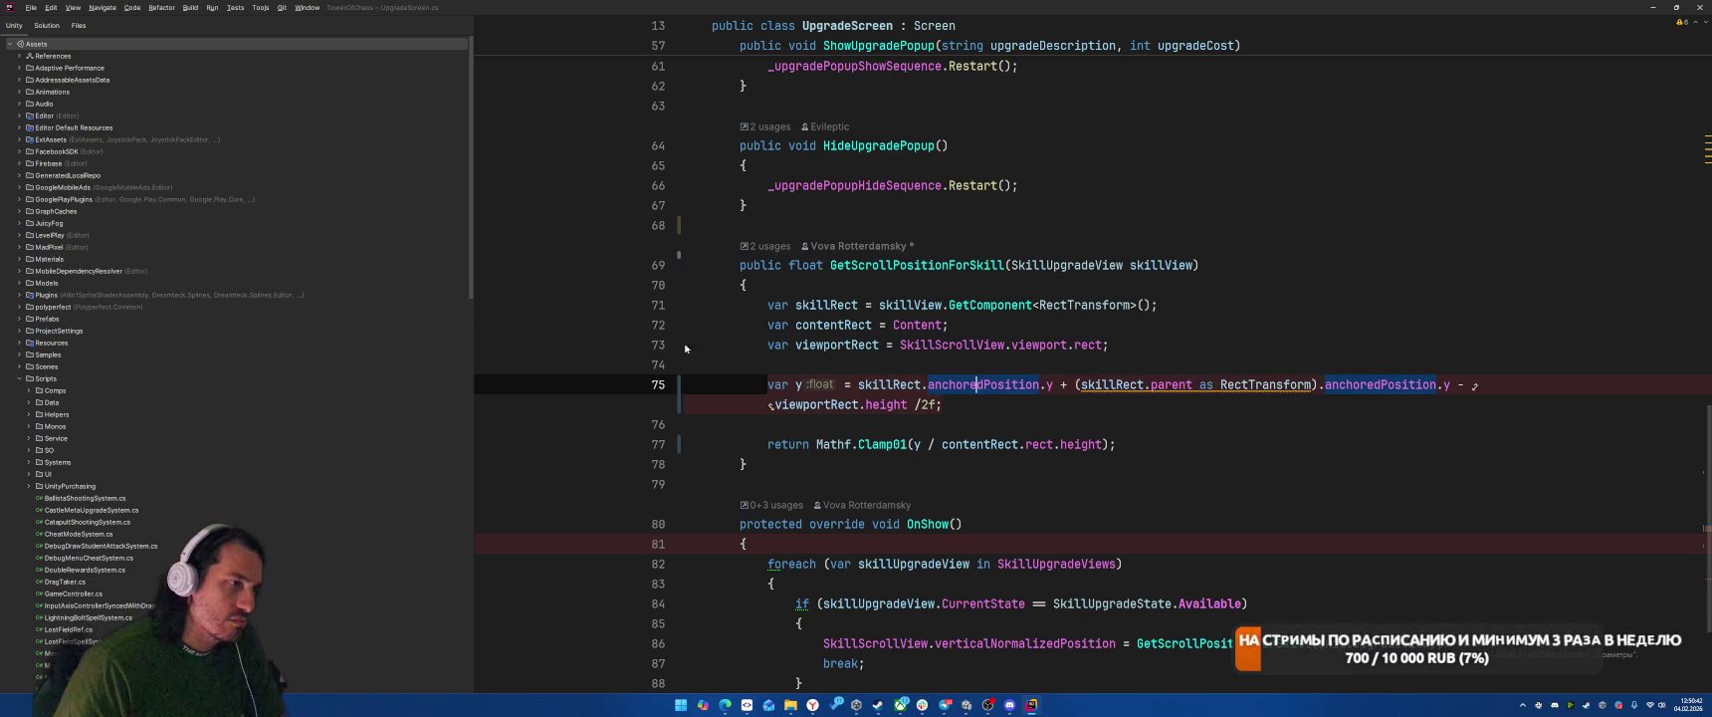
# Step: Attach Rider's debugger to the Unity Editor process and return to UpgradeScreen.cs
pyautogui.click(212, 7)
pyautogui.press('Escape')
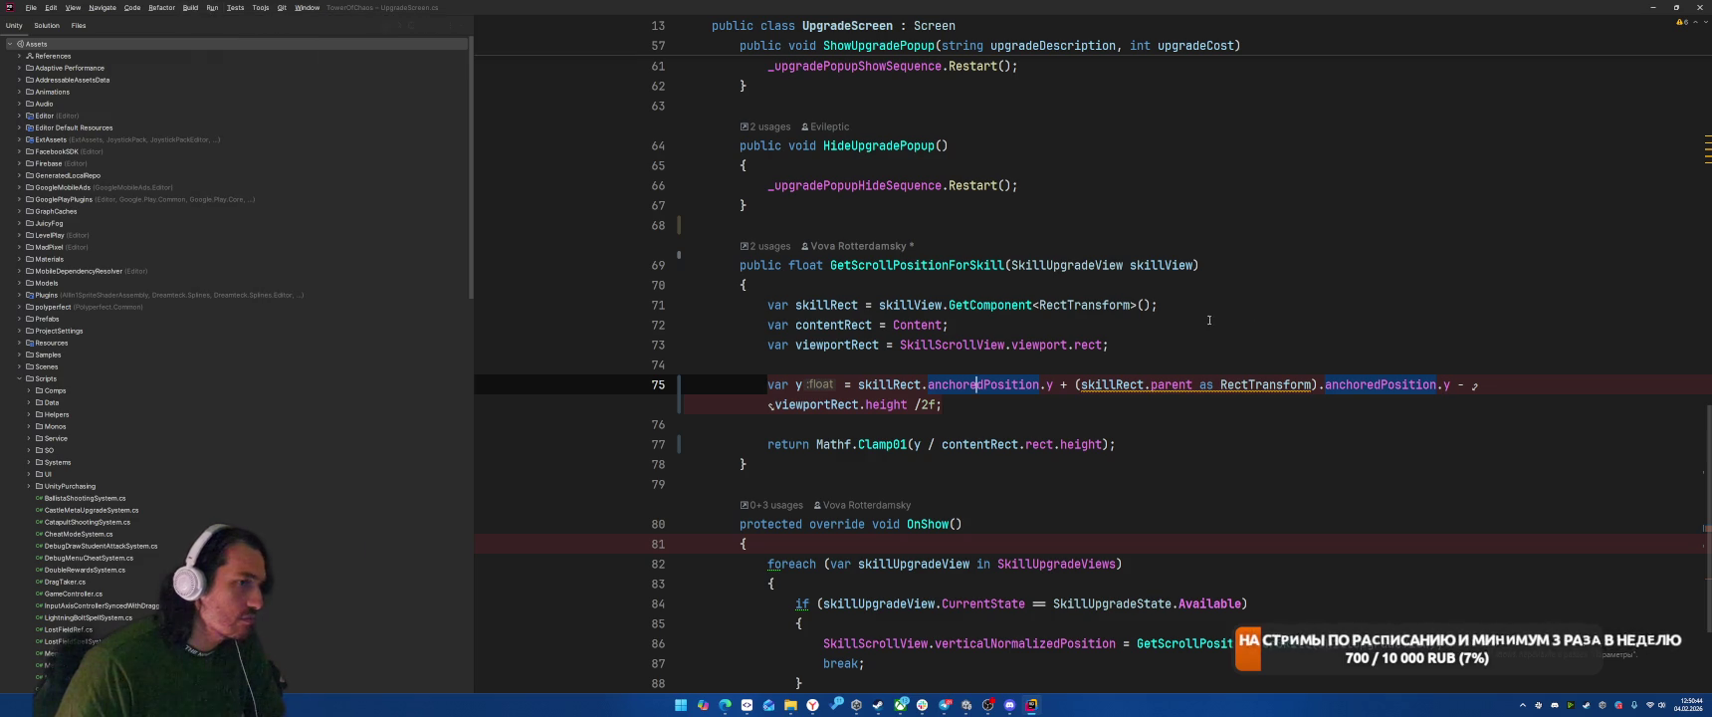
pyautogui.hotkey('alt', 'Tab')
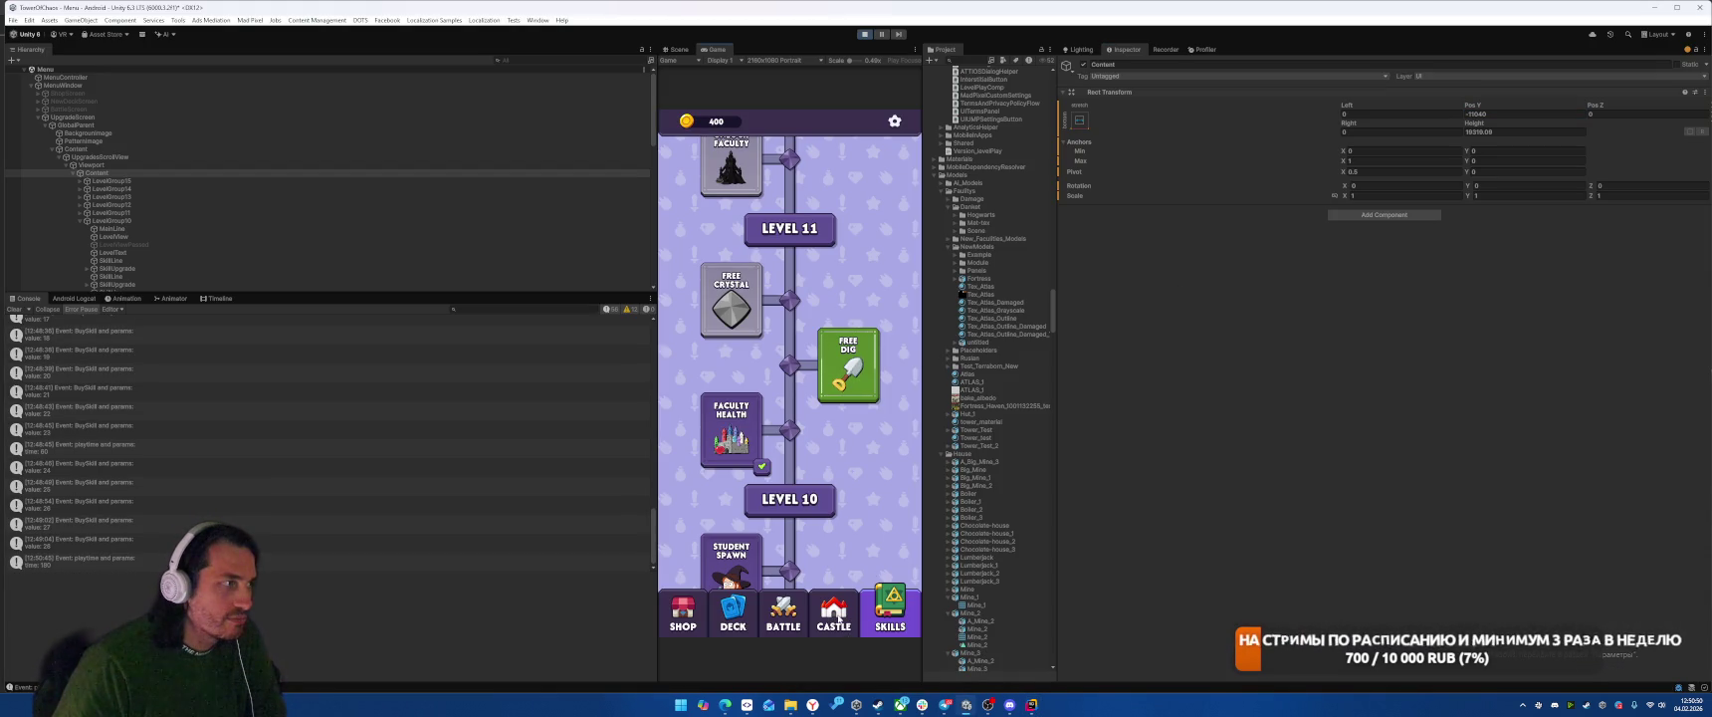
pyautogui.click(1031, 705)
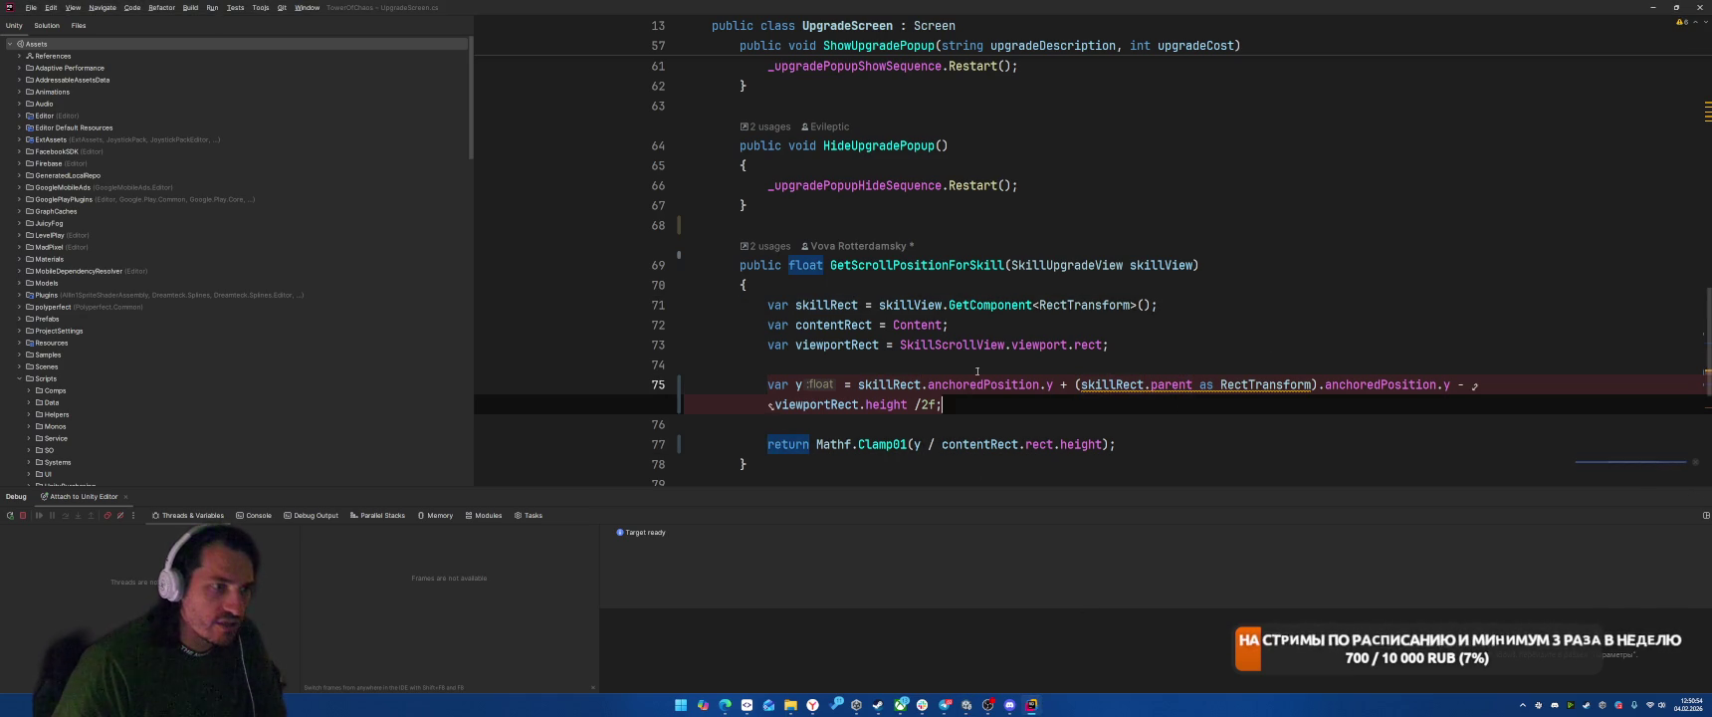
# Step: Review the anchoredPosition code around lines 72–75 of GetScrollPositionForSkill
pyautogui.click(1241, 350)
pyautogui.hotkey('alt', 'Tab')
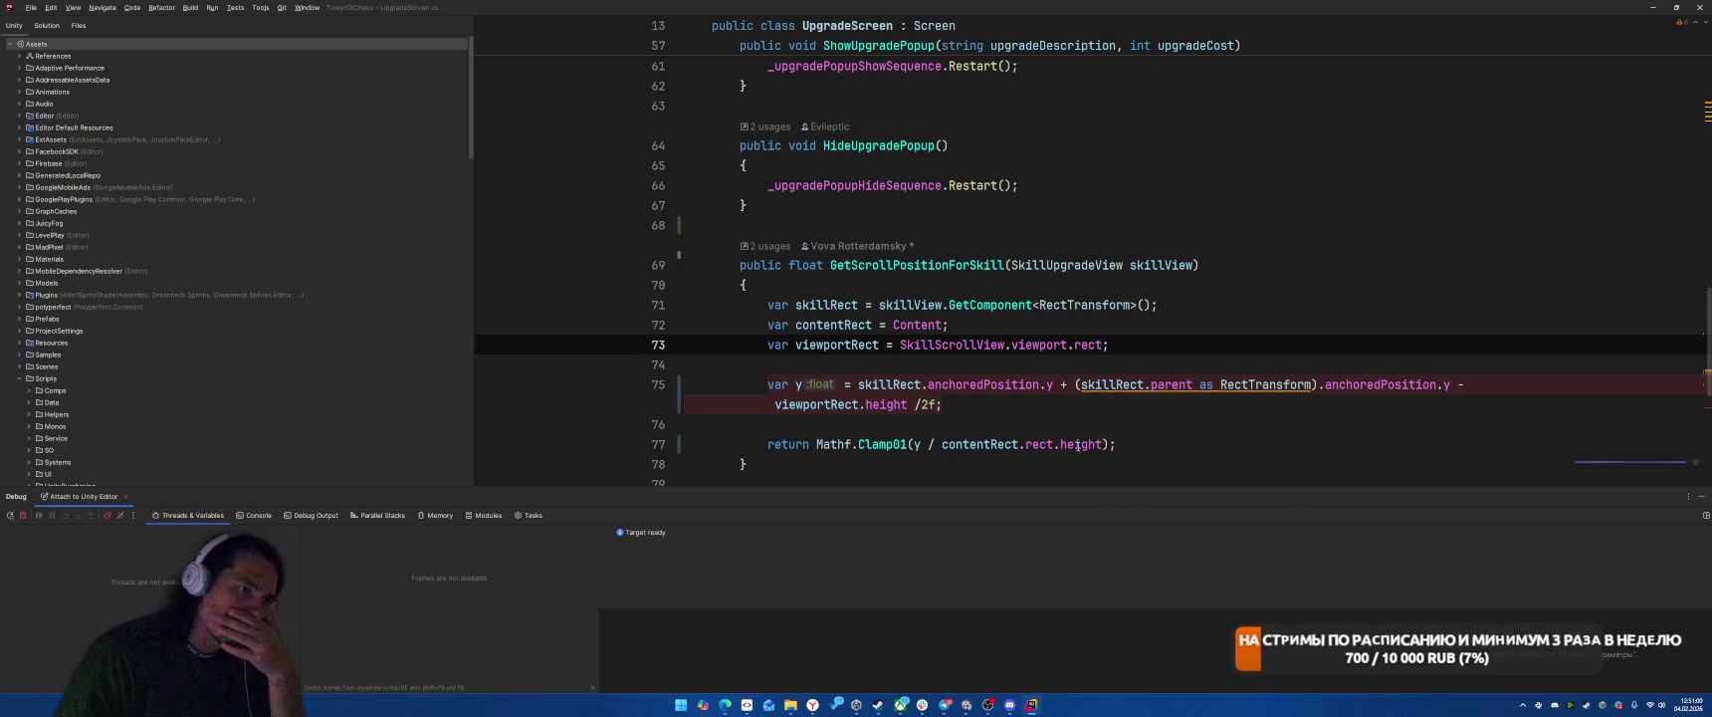
pyautogui.moveTo(1077, 445)
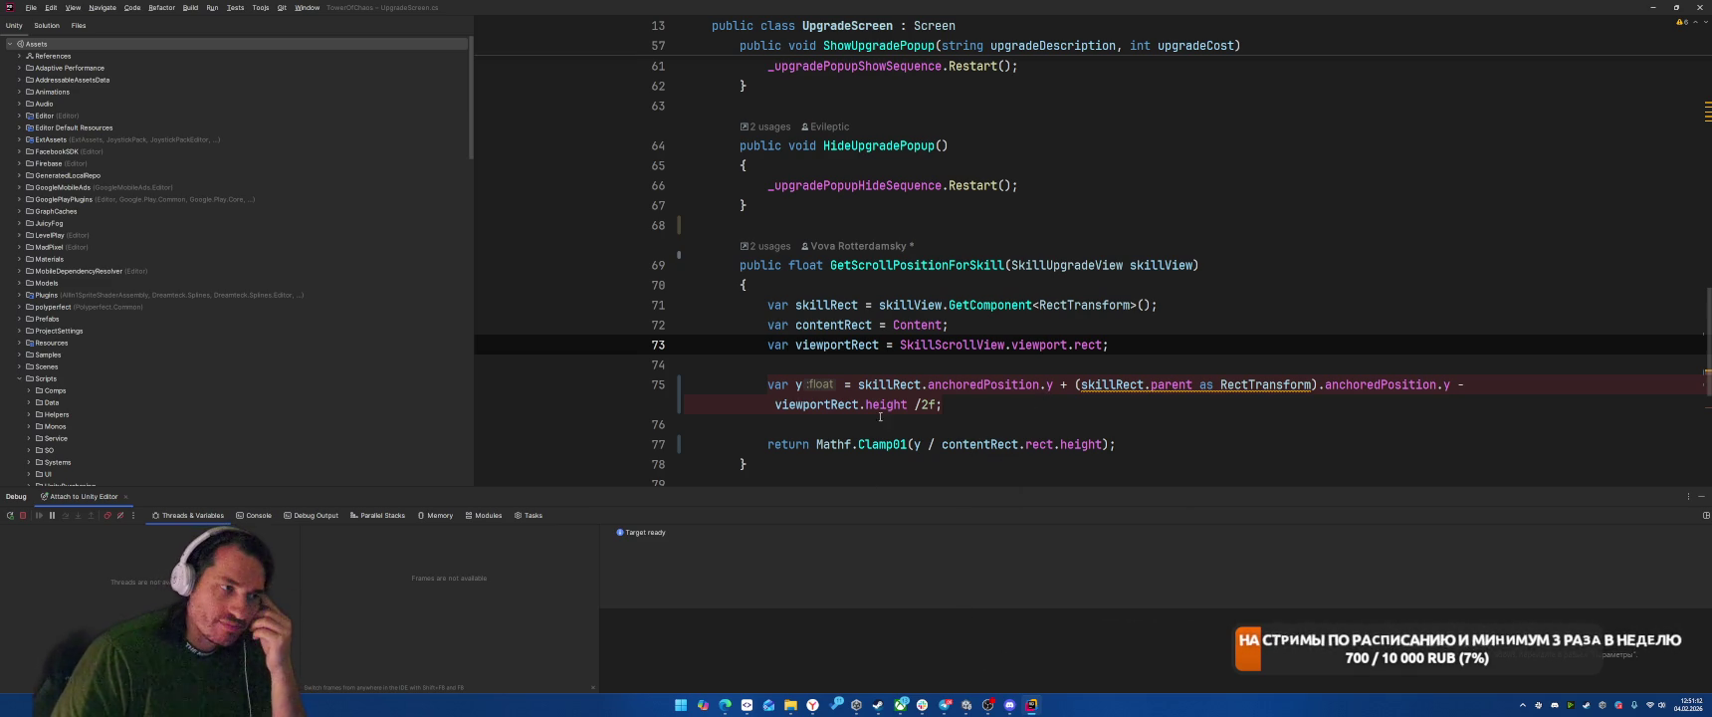
pyautogui.click(999, 384)
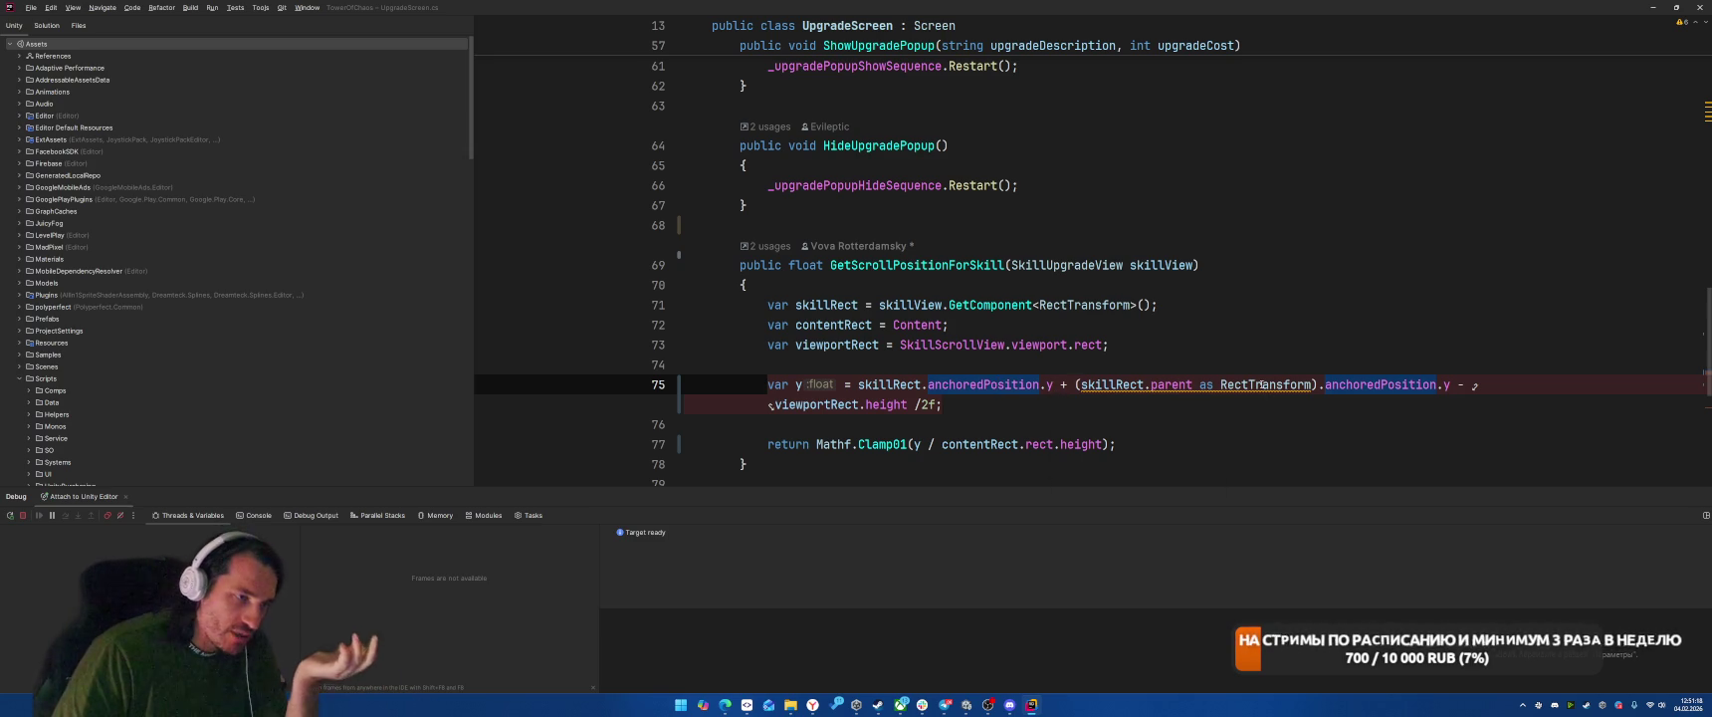
pyautogui.moveTo(1310, 381)
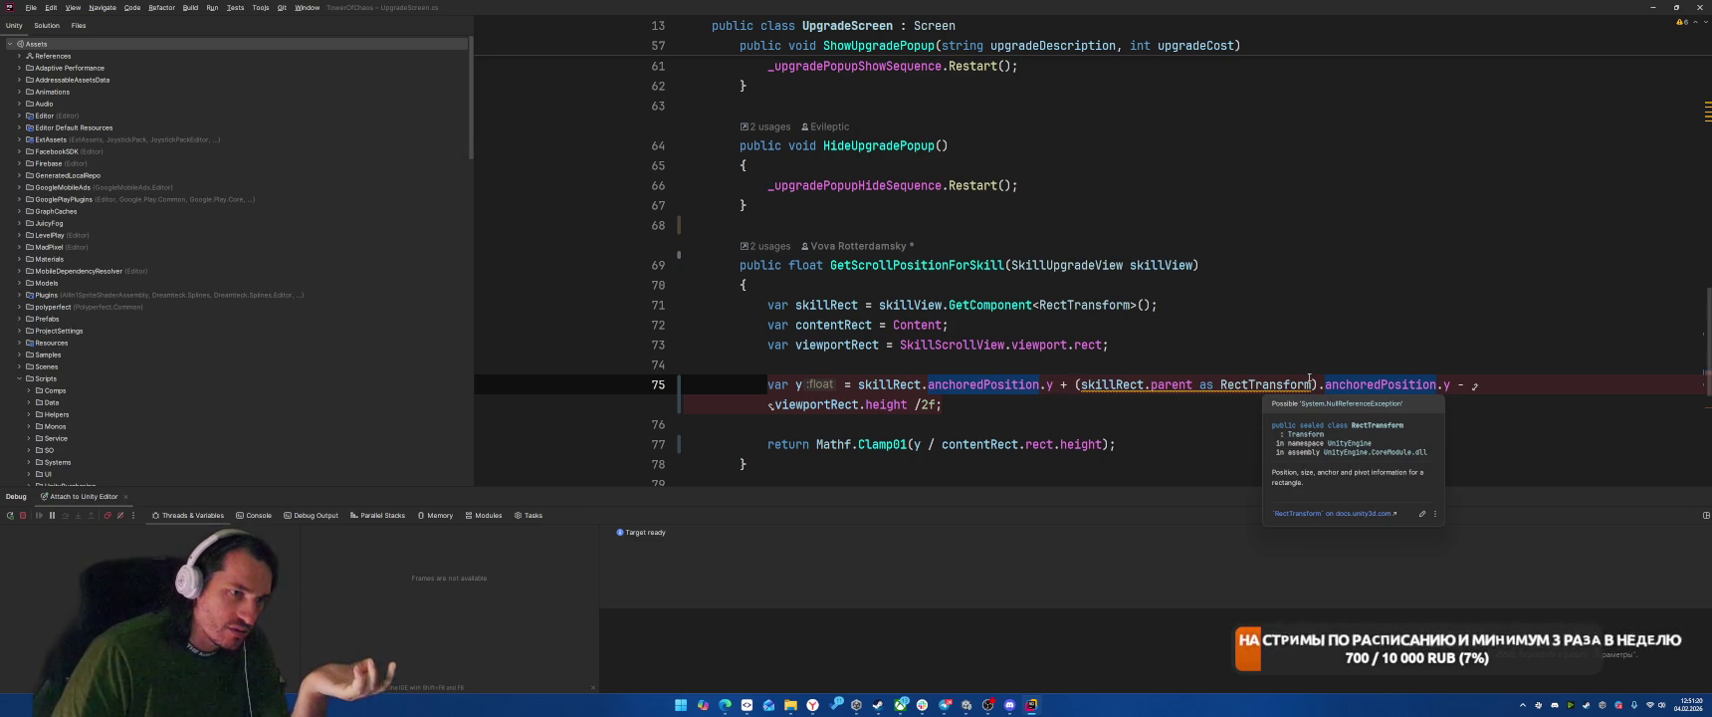
pyautogui.click(1315, 329)
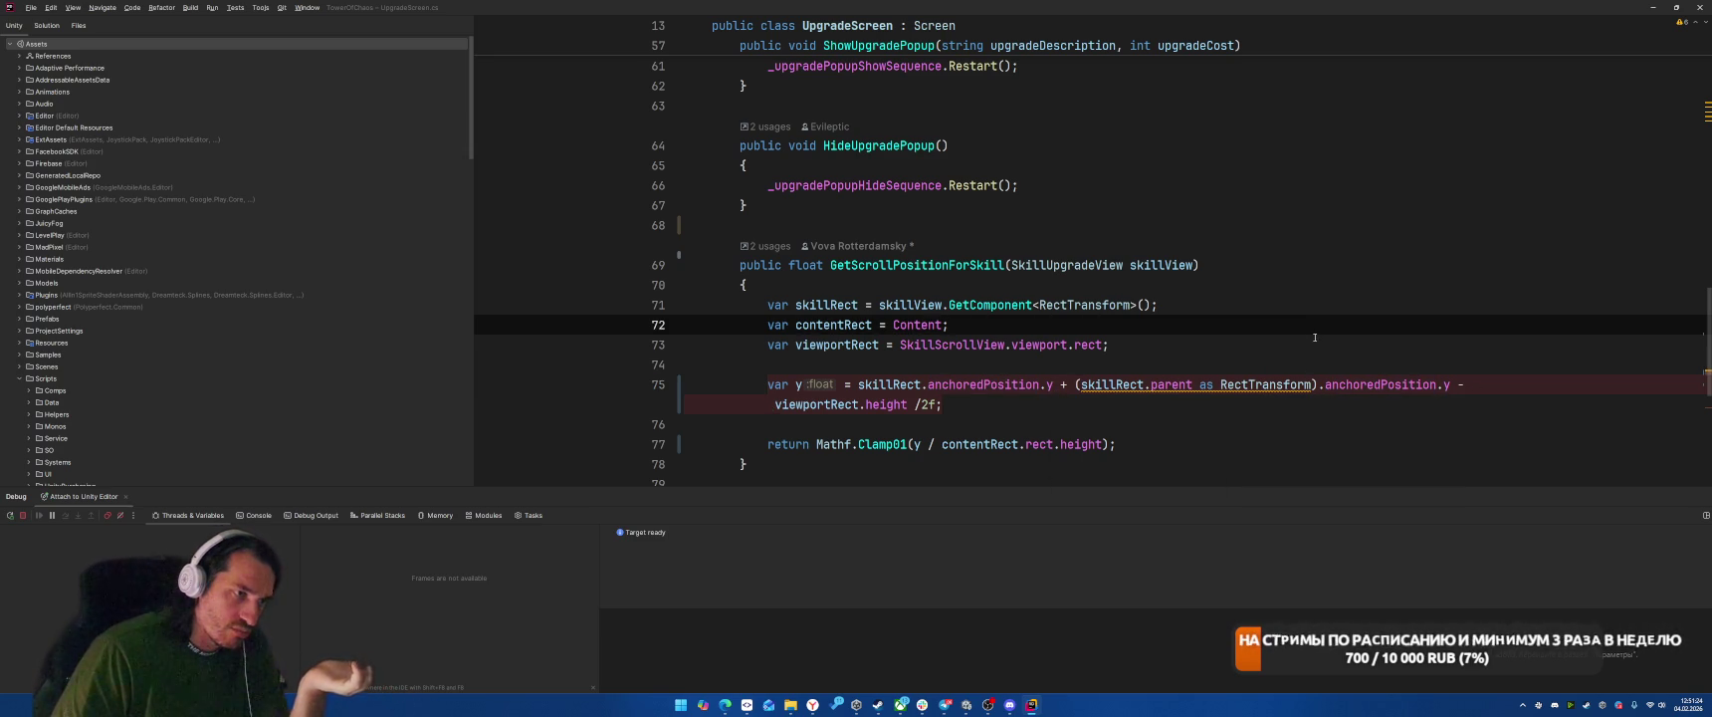
pyautogui.click(971, 707)
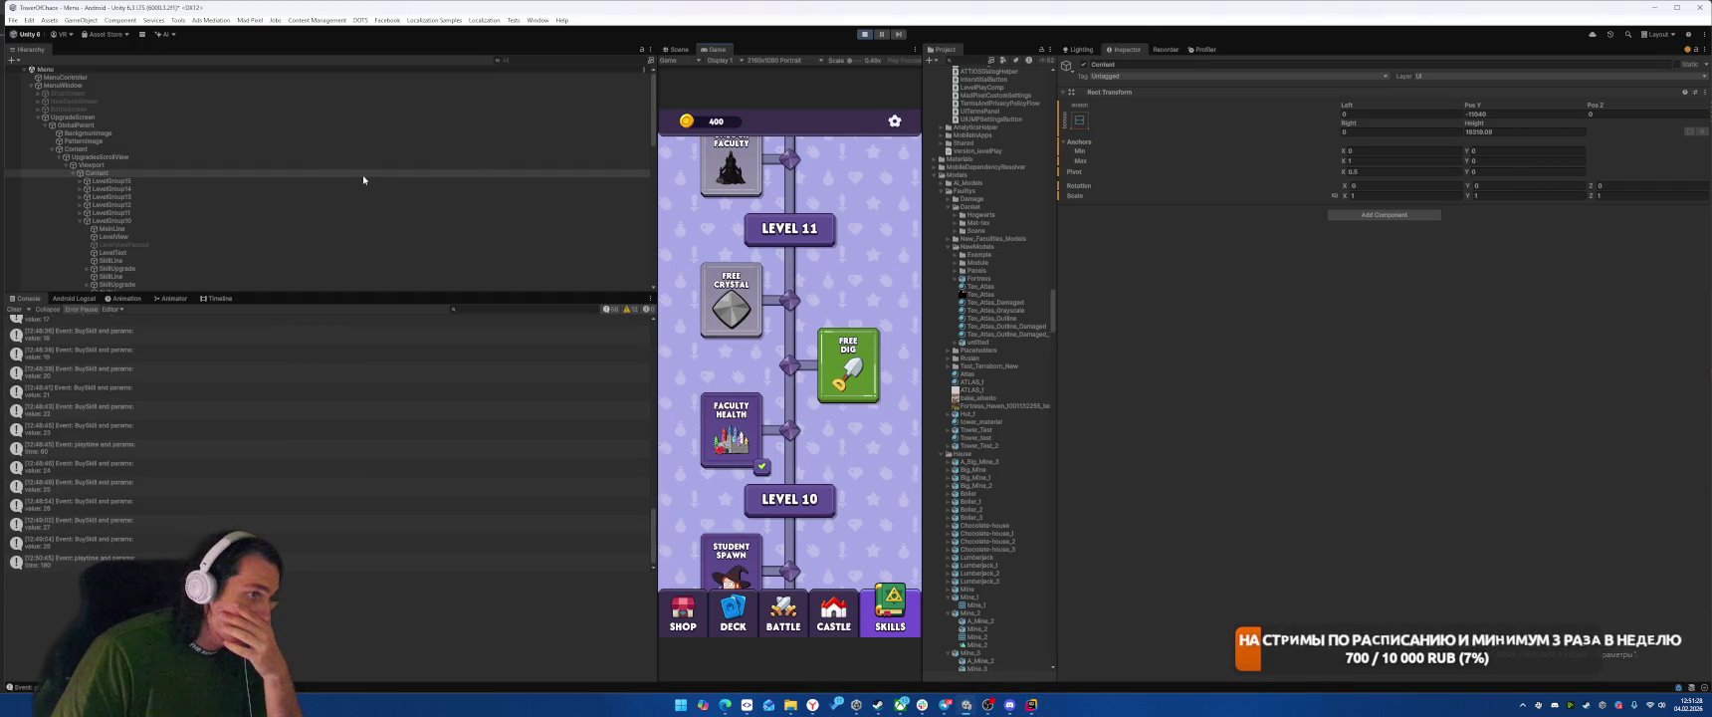
pyautogui.click(1031, 705)
pyautogui.click(733, 386)
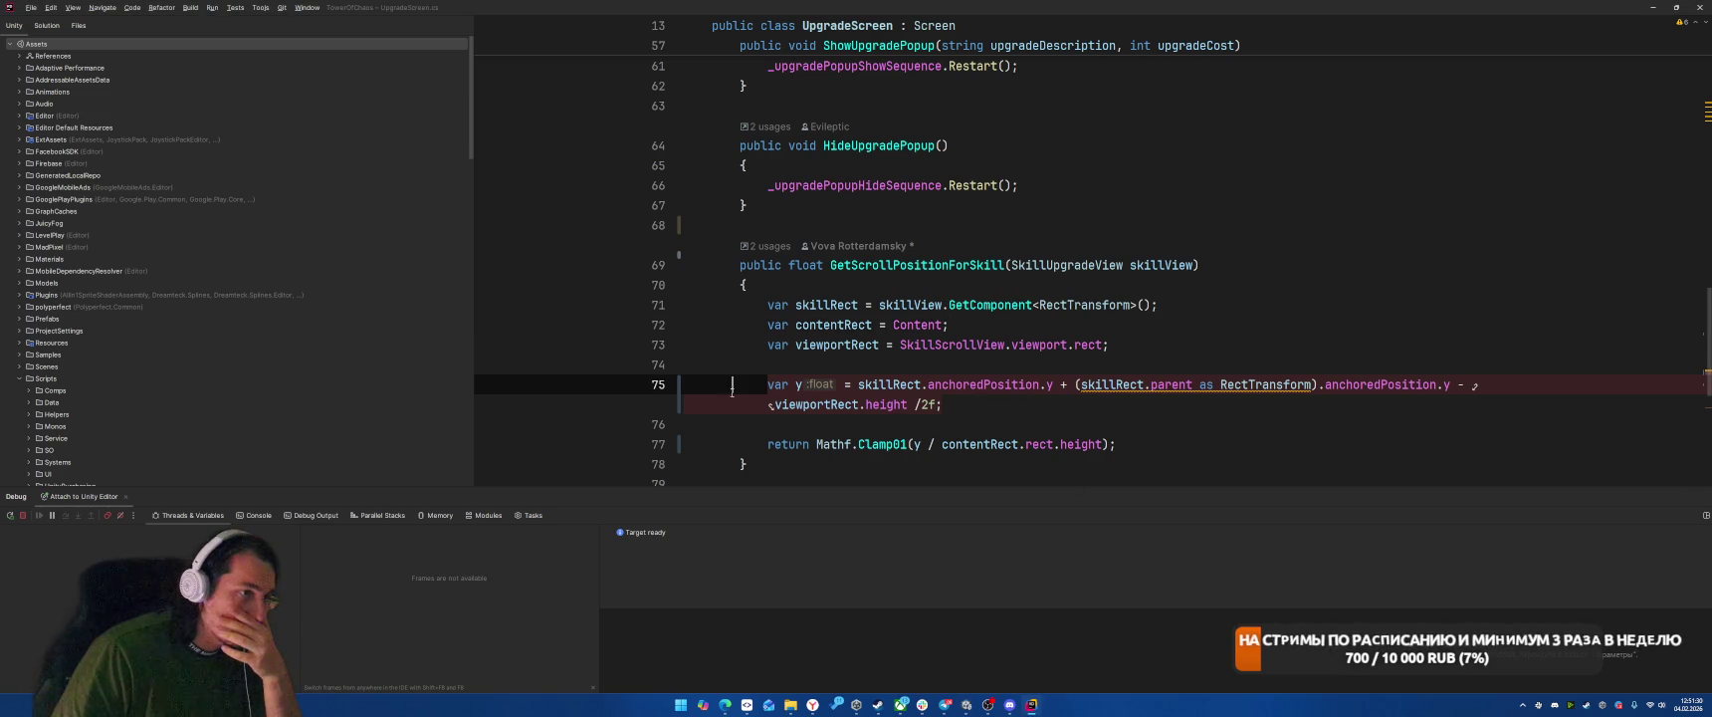
# Step: Trigger the line 75 breakpoint from the running game and inspect the variable values
pyautogui.hotkey('alt', 'Tab')
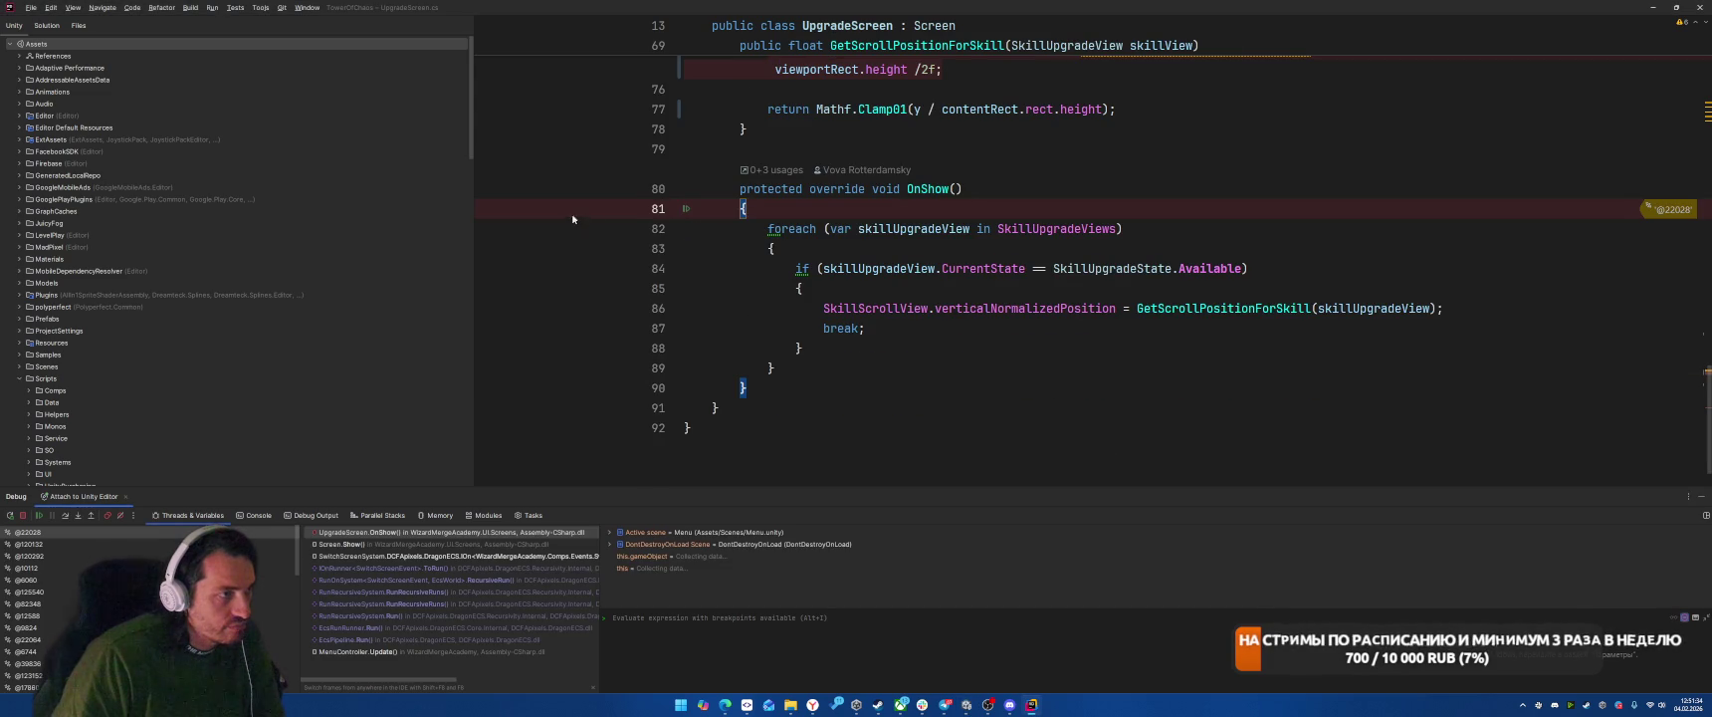
pyautogui.press('F5')
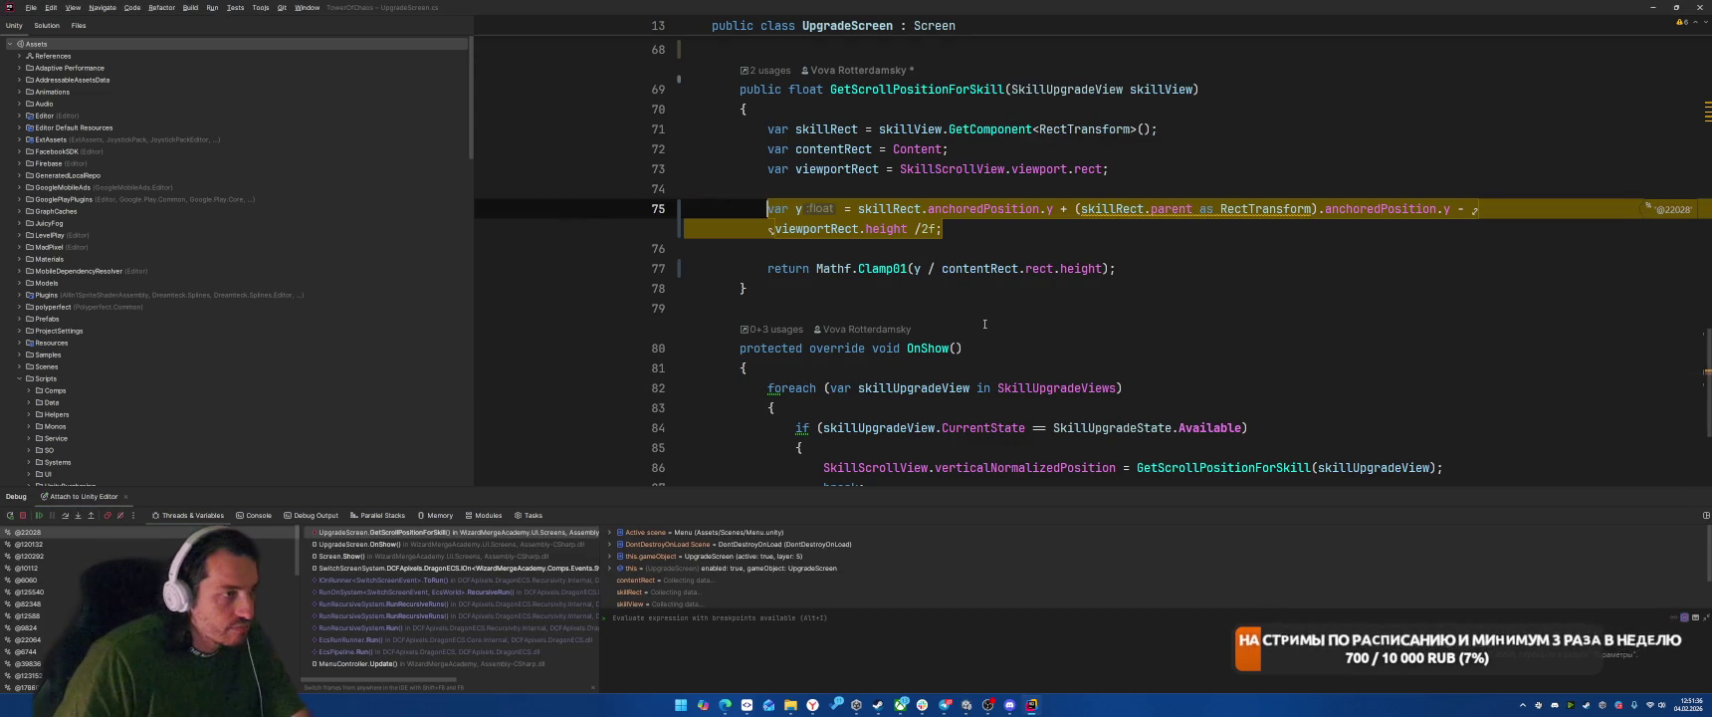
pyautogui.moveTo(985, 202)
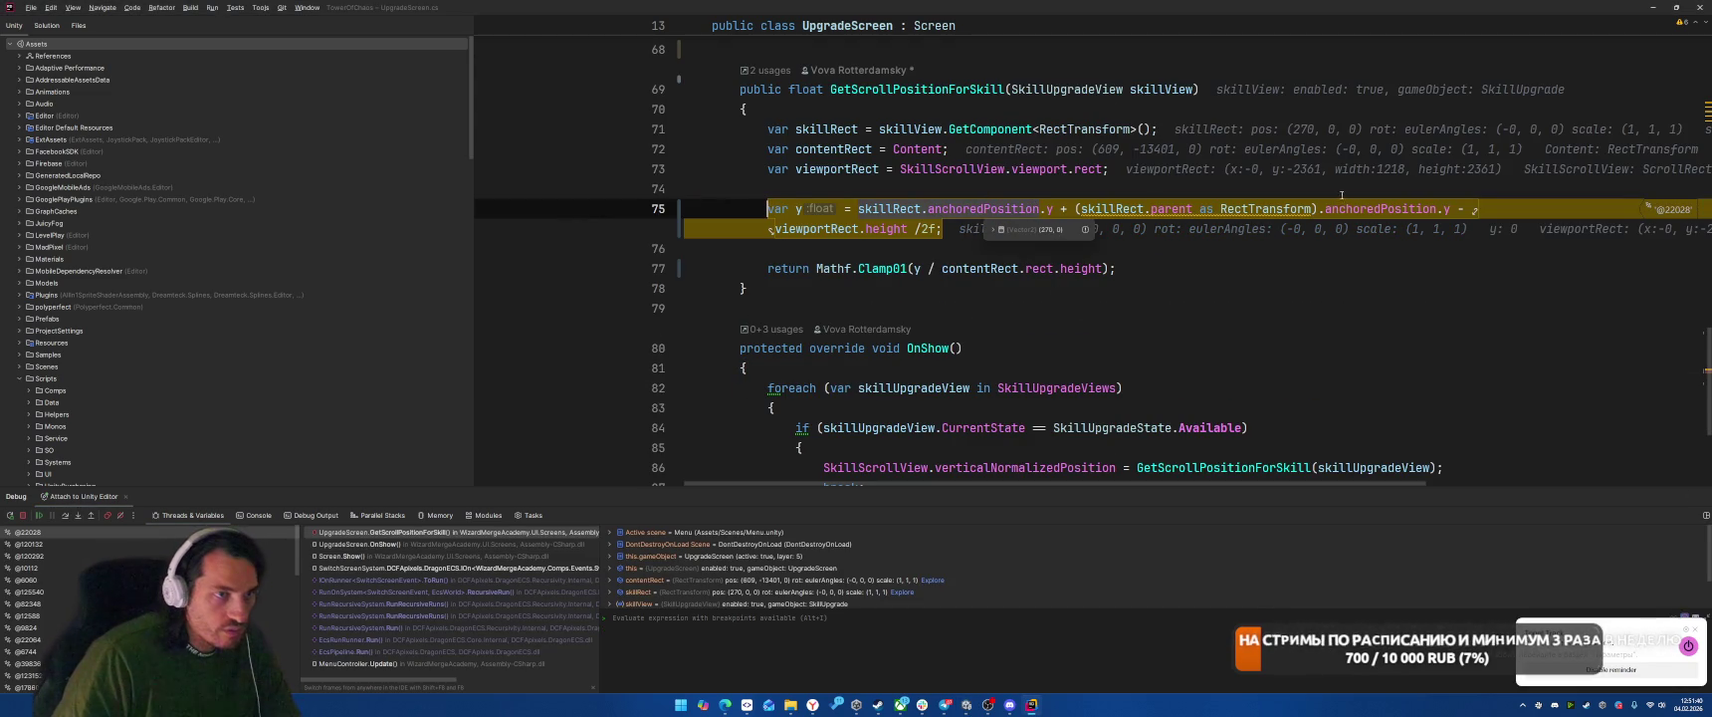
pyautogui.moveTo(1352, 209)
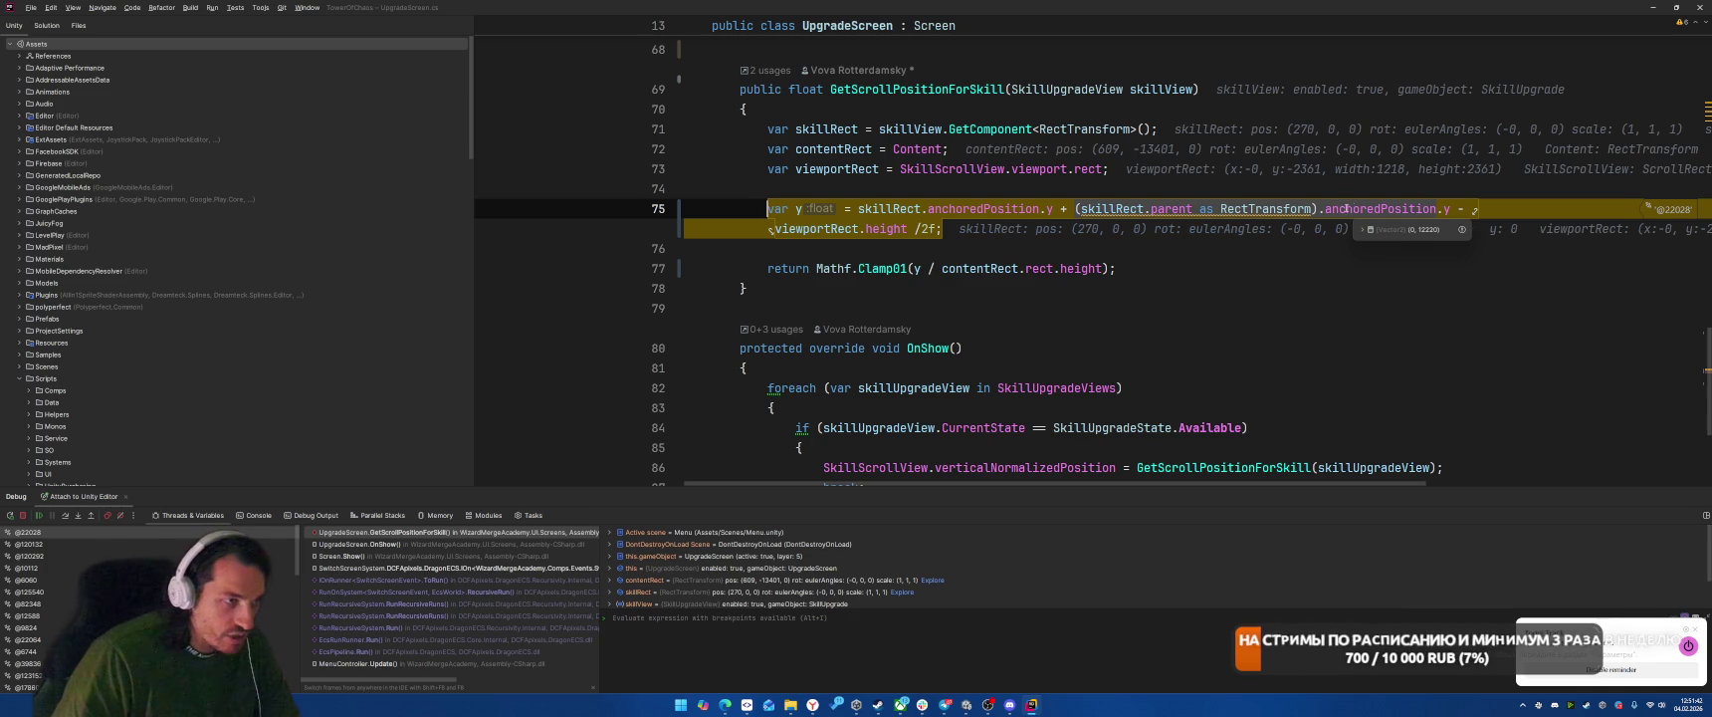
pyautogui.moveTo(889, 230)
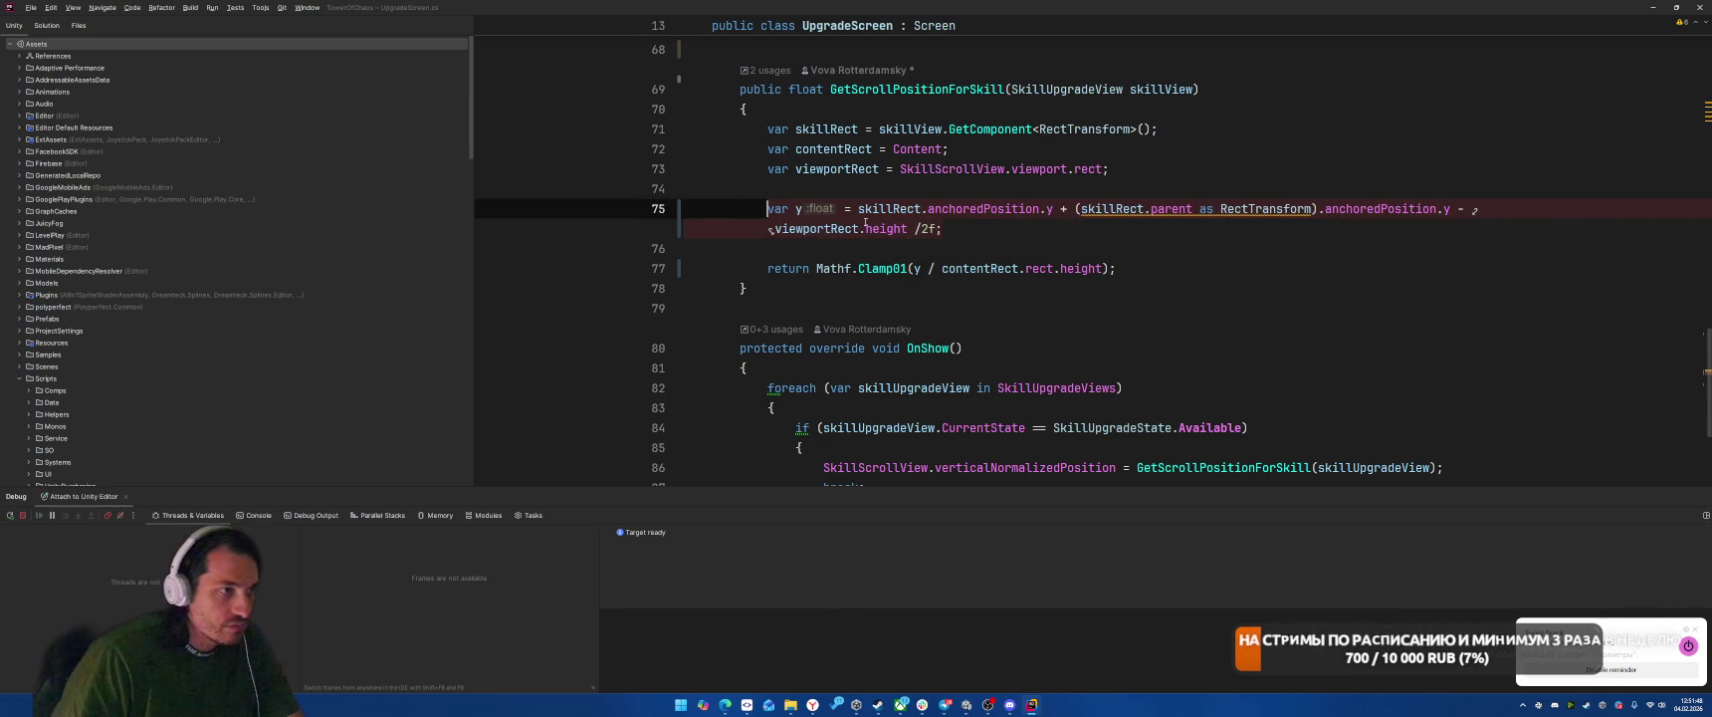
# Step: Step over to the return, confirm y is 11039.5 against content height 19319.0938, and resume
pyautogui.press('F8')
pyautogui.moveTo(797, 211)
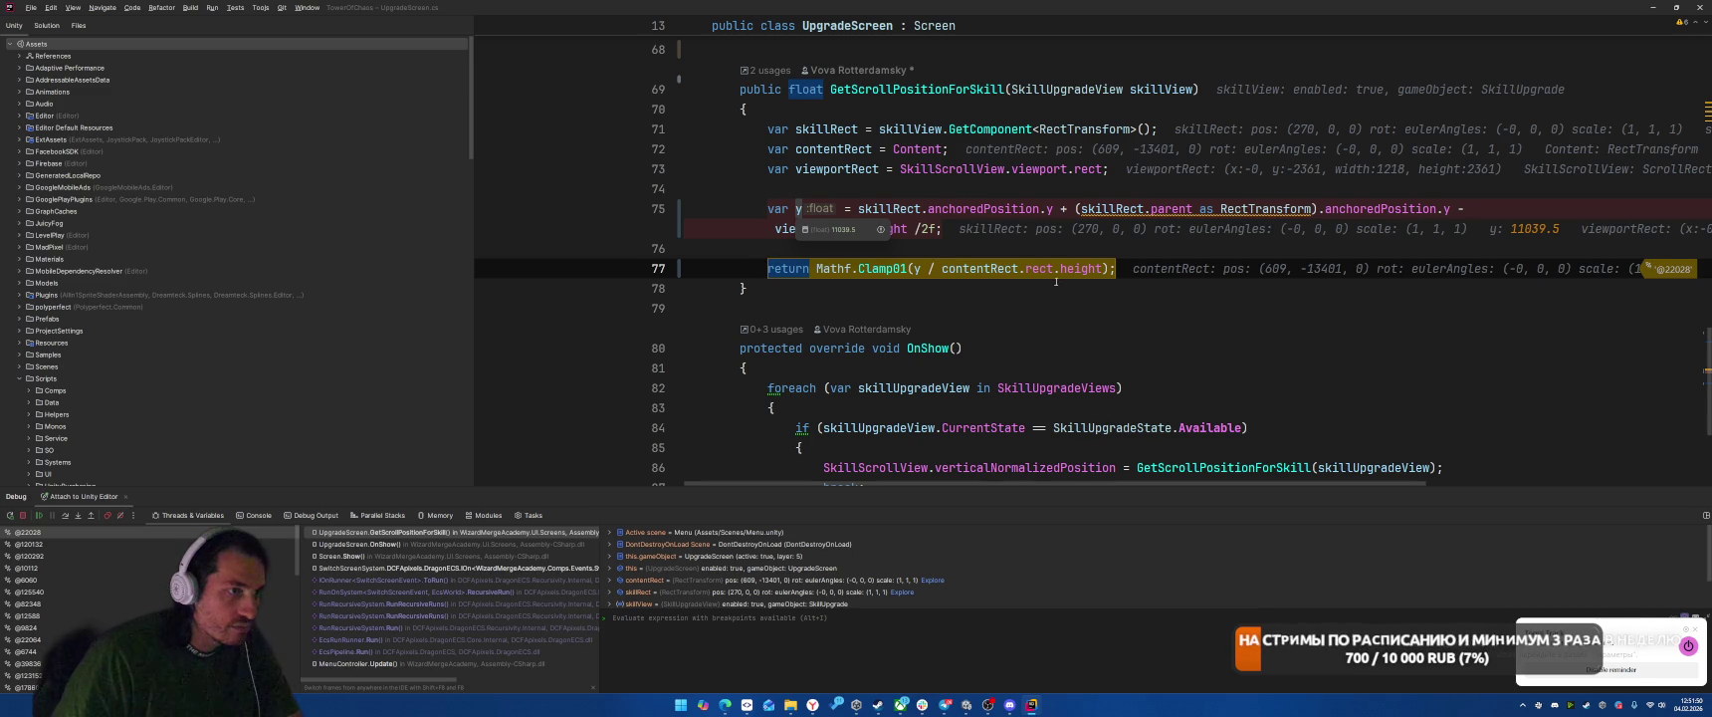
pyautogui.moveTo(969, 270)
pyautogui.moveTo(1060, 270)
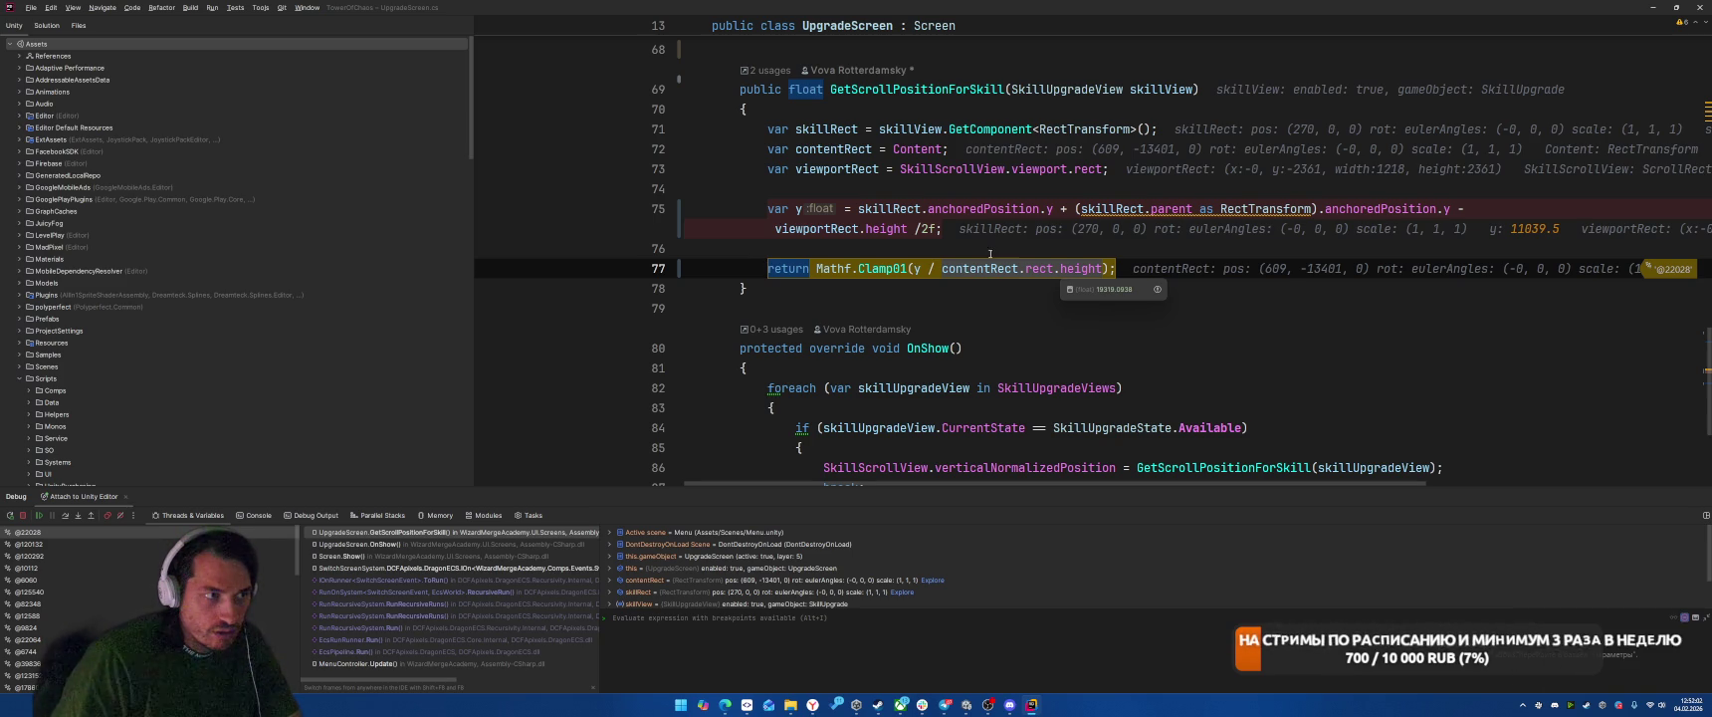
pyautogui.moveTo(917, 269)
pyautogui.moveTo(1072, 274)
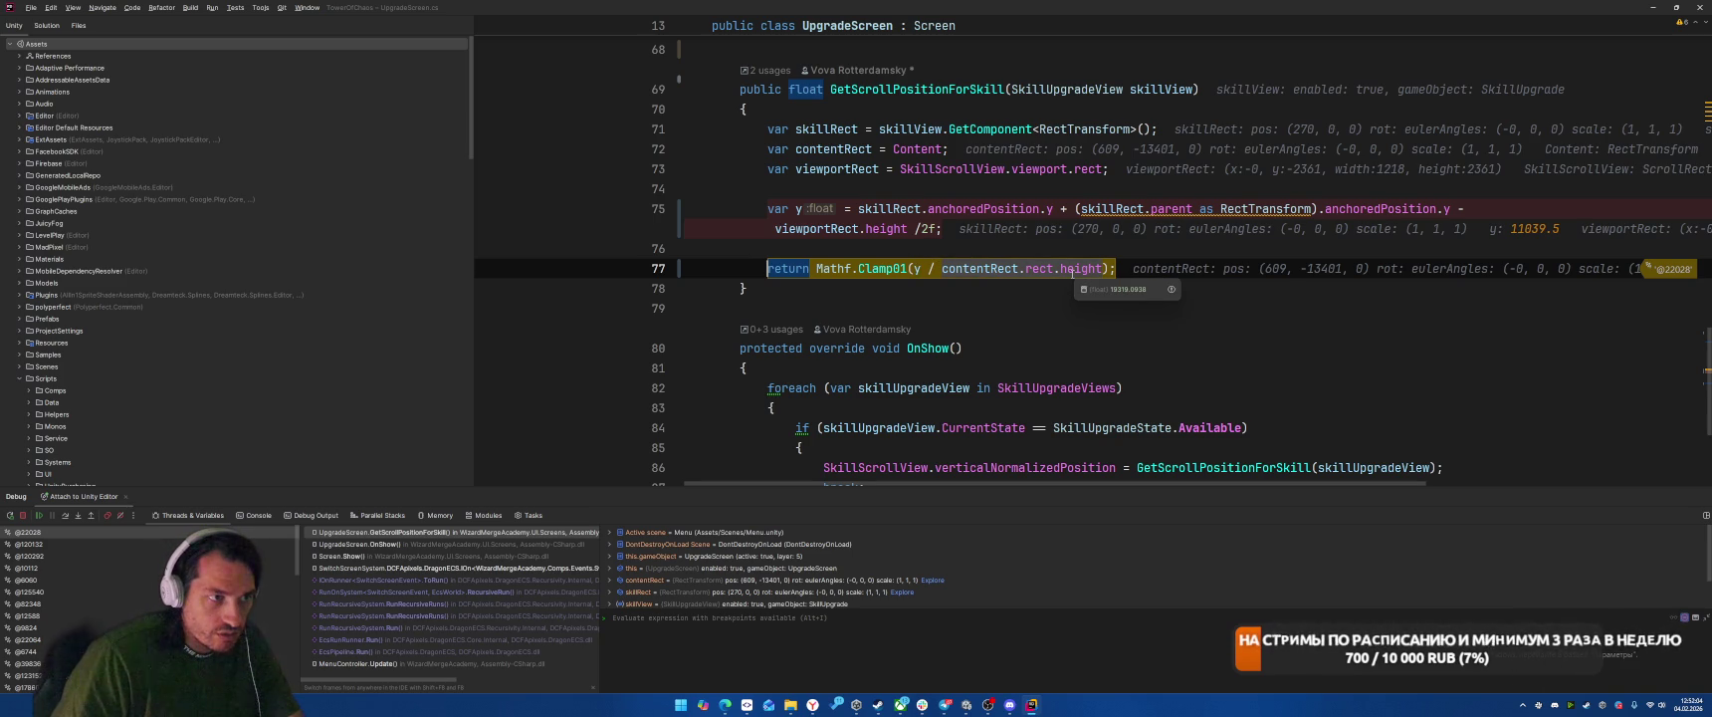
pyautogui.click(972, 251)
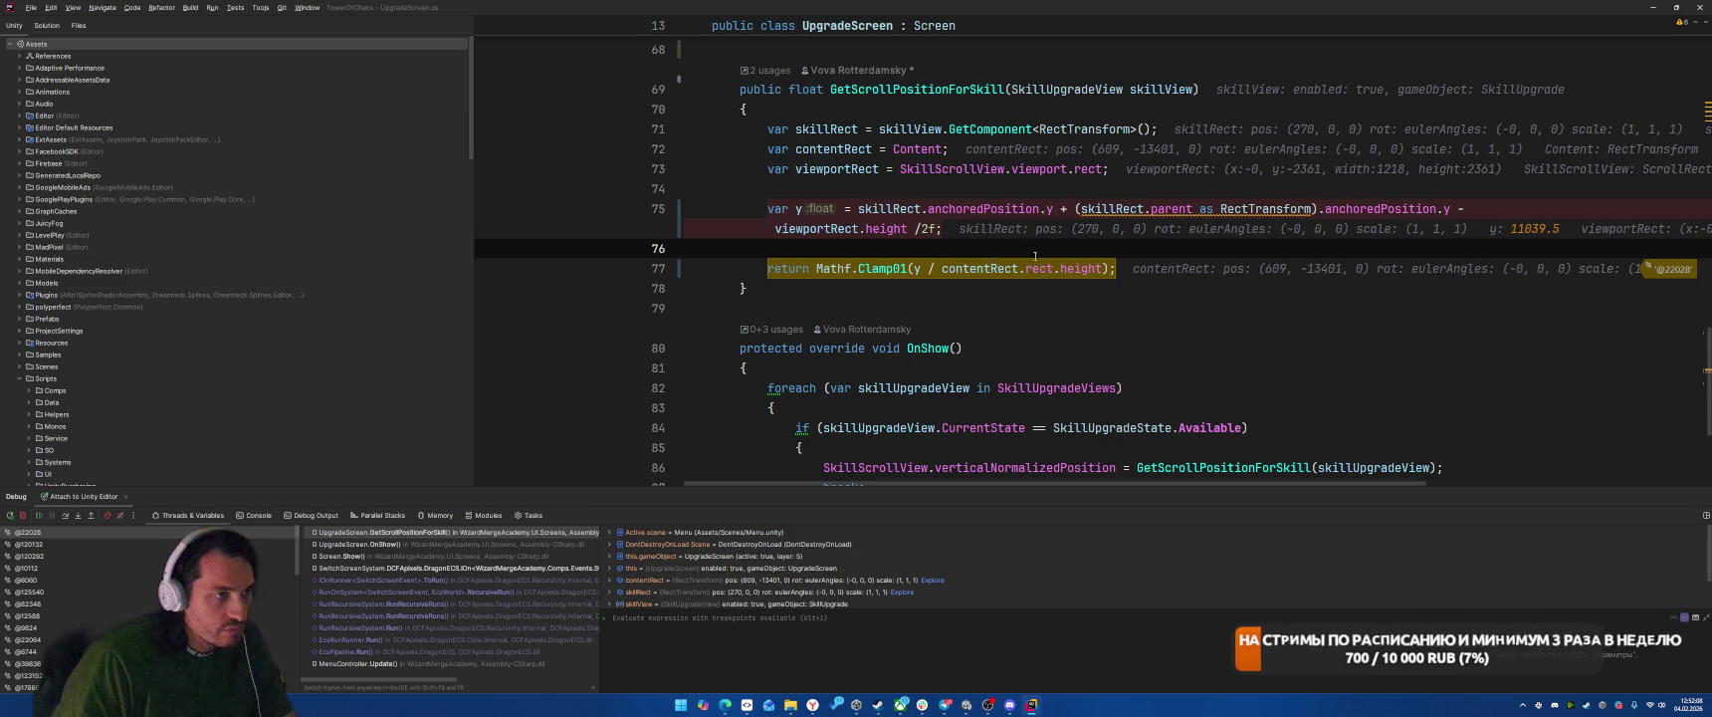
pyautogui.press('F5')
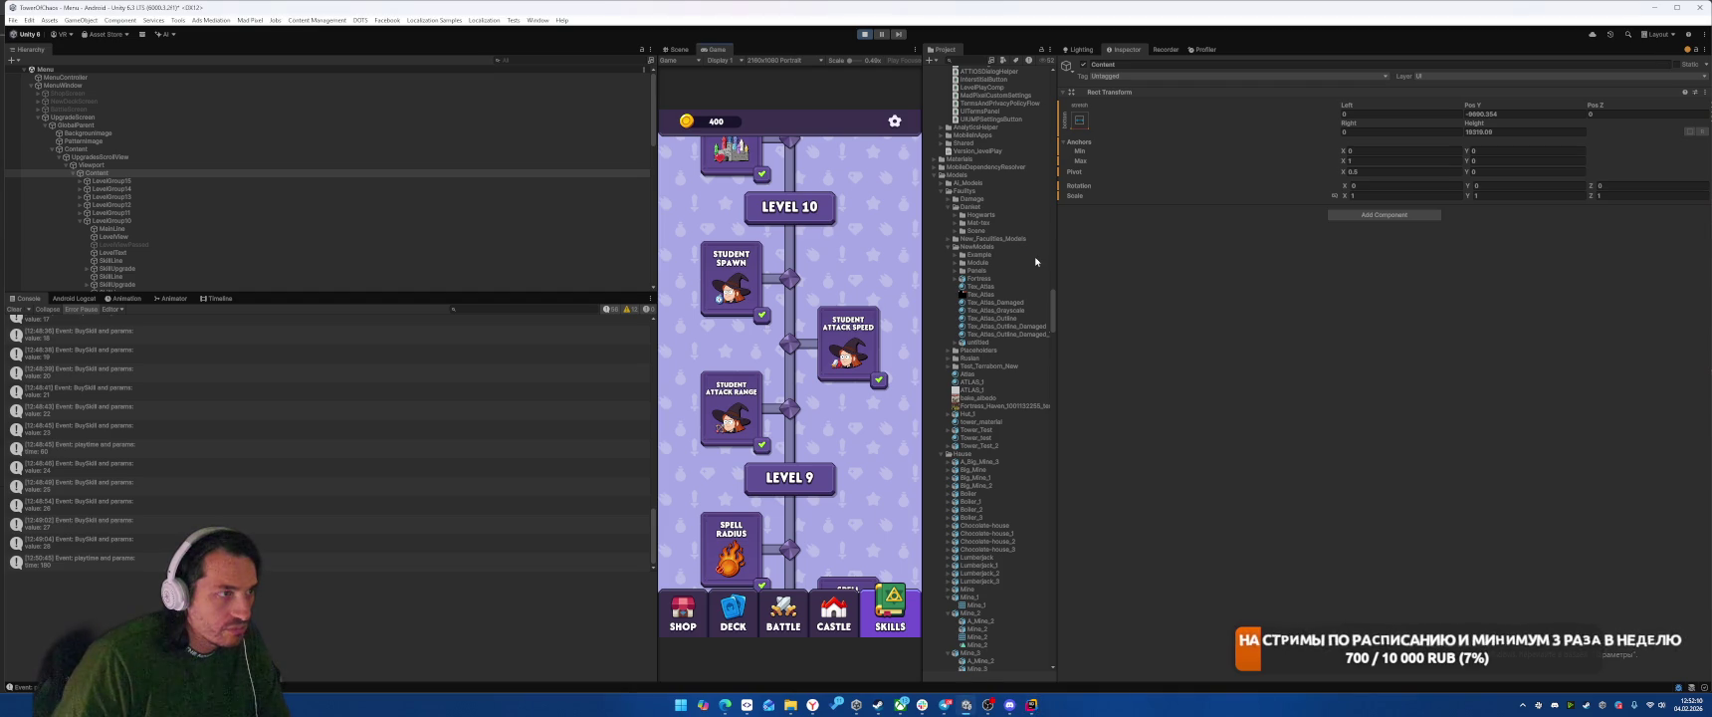
# Step: Select the first SkillUpgrade under LevelGroup10 and show its debug properties in the Inspector
pyautogui.hotkey('alt', 'Tab')
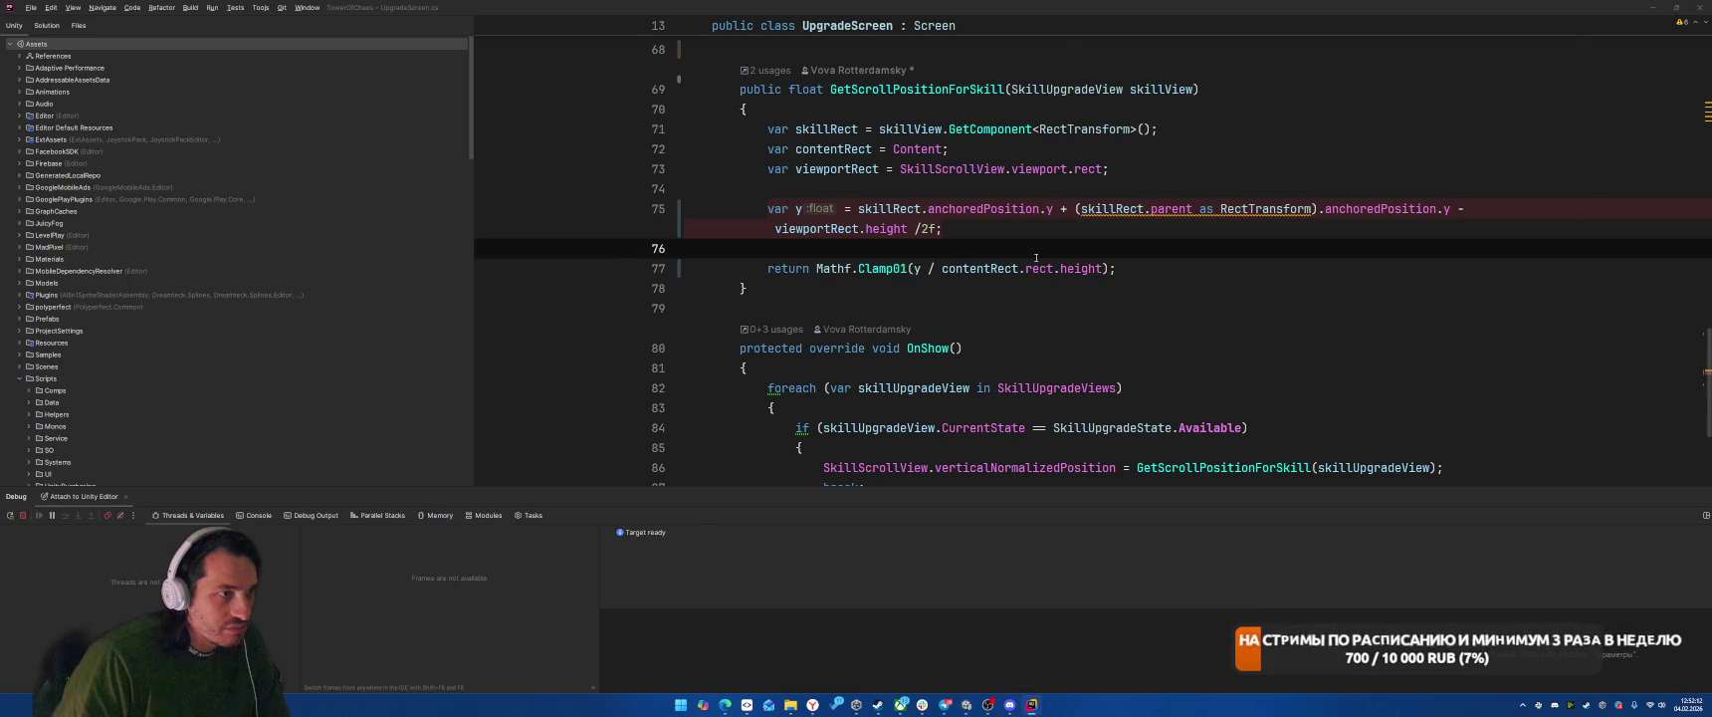
pyautogui.hotkey('alt', 'Tab')
pyautogui.scroll(-2, 398, 204)
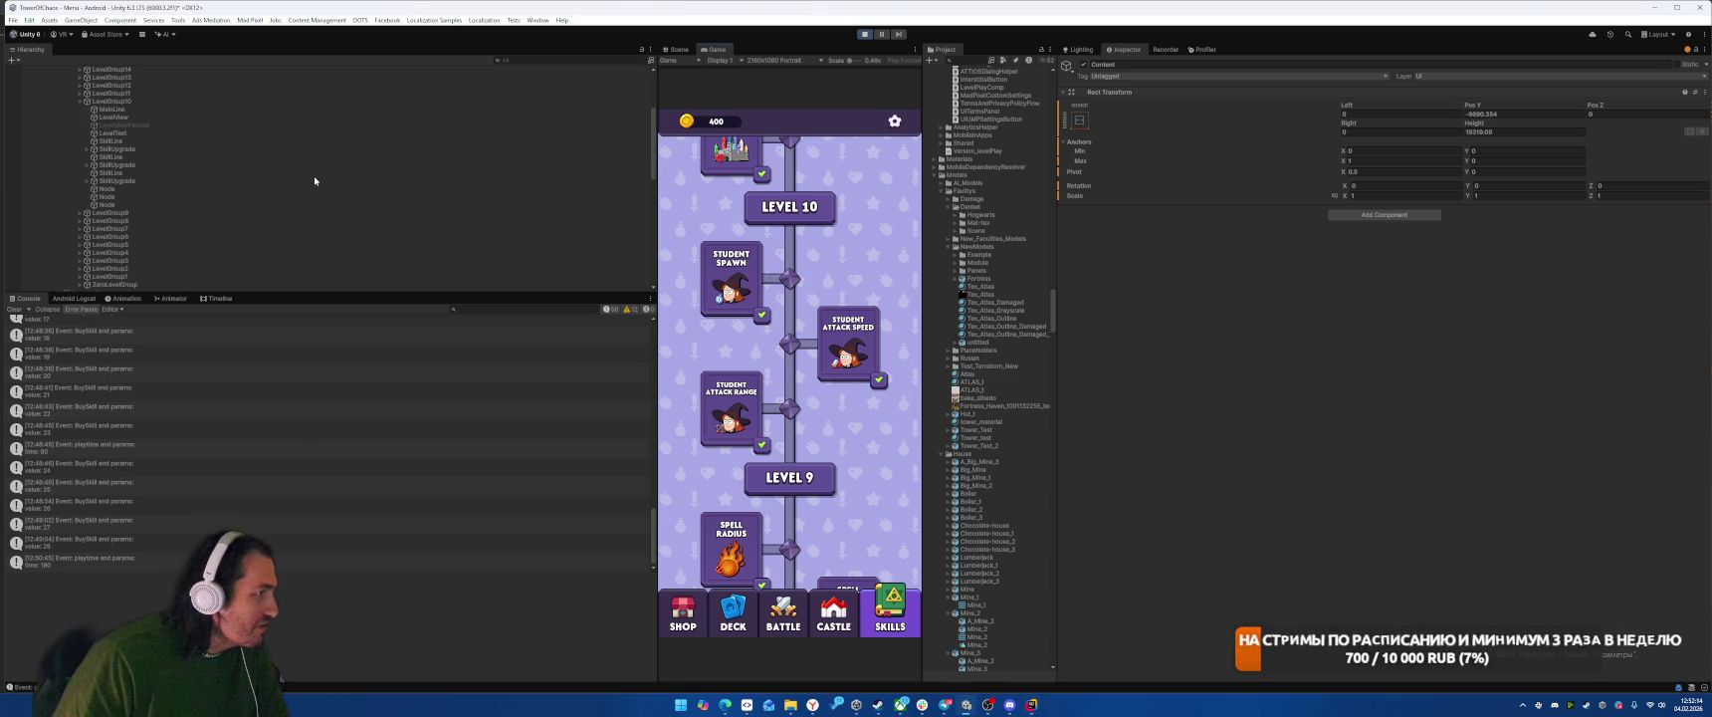
pyautogui.scroll(-2, 314, 179)
pyautogui.click(180, 161)
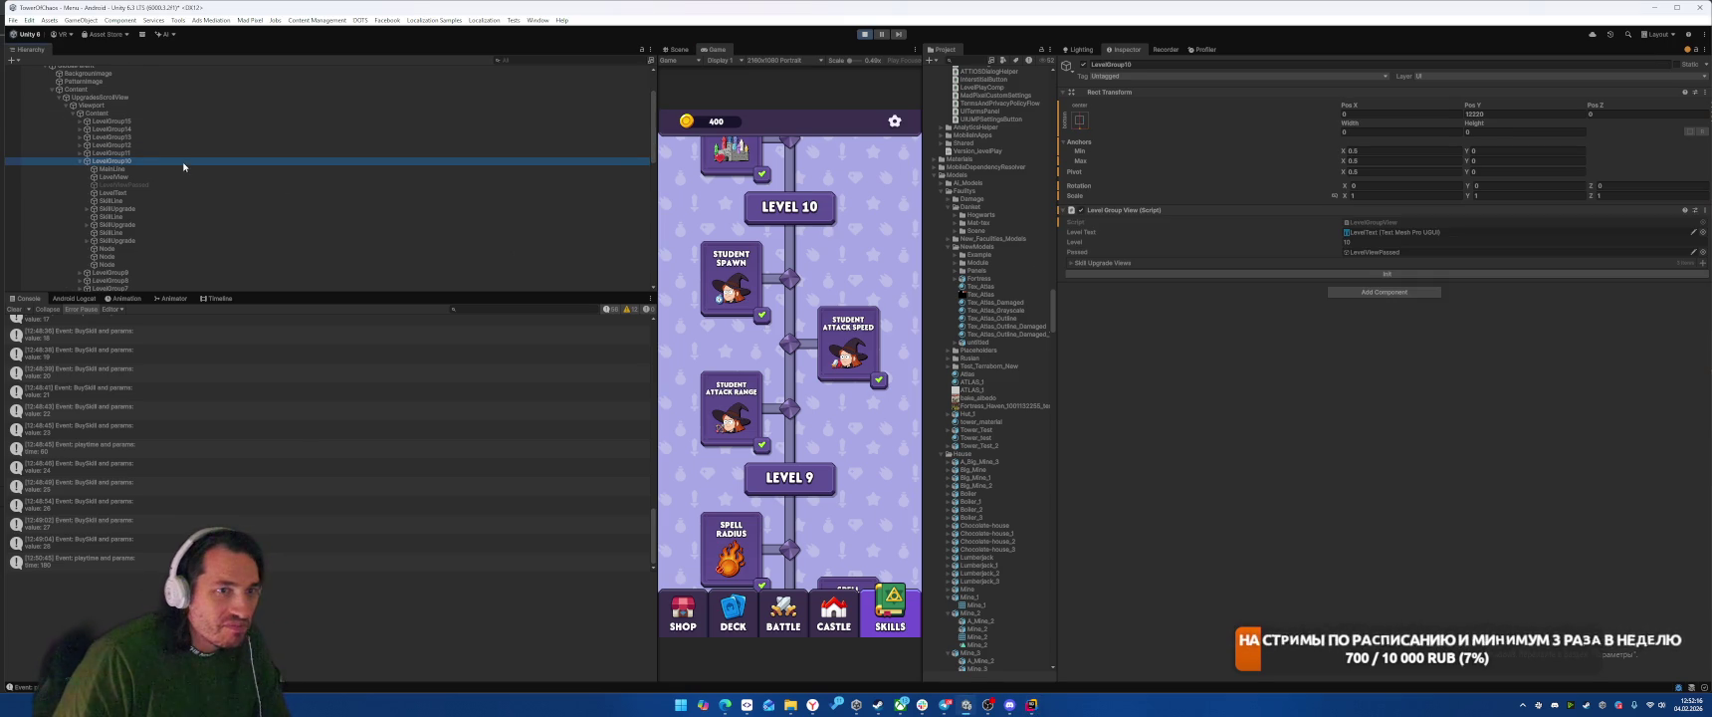
pyautogui.click(213, 207)
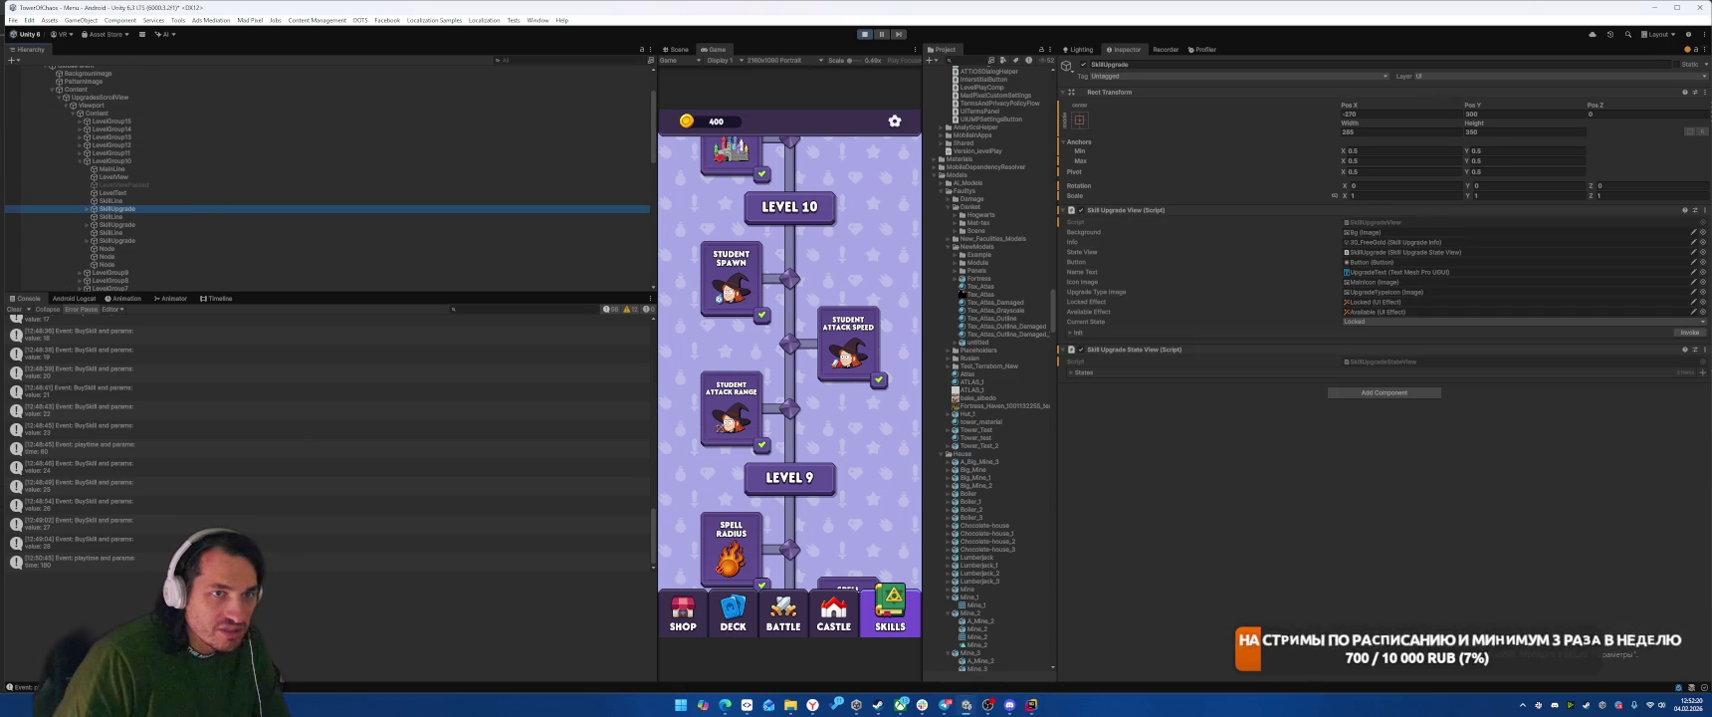
pyautogui.click(1700, 49)
pyautogui.click(1613, 72)
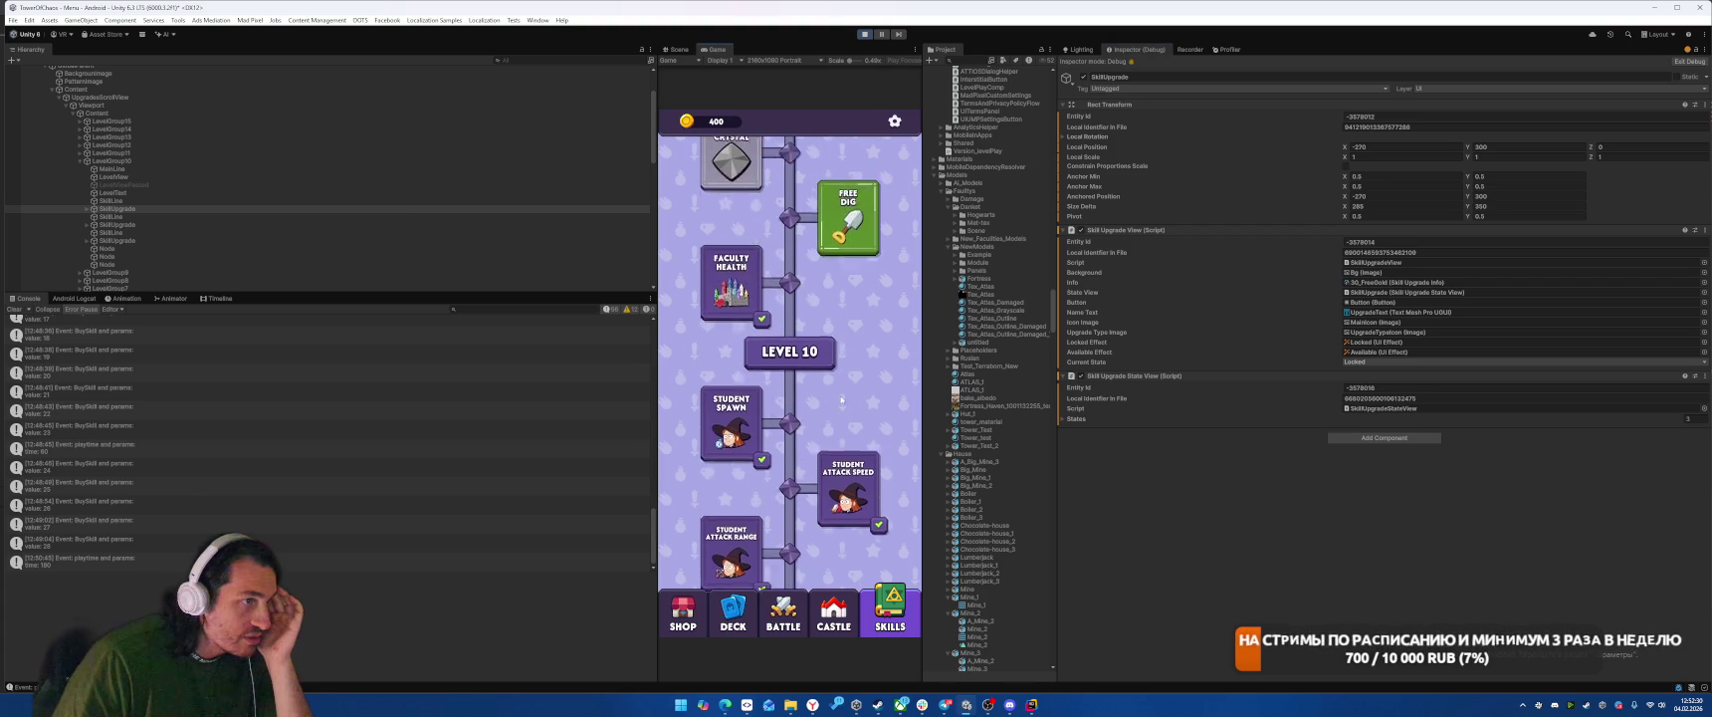
# Step: Pick the Free Dig skill upgrade in the Scene view and set the Inspector back to Normal
pyautogui.click(677, 48)
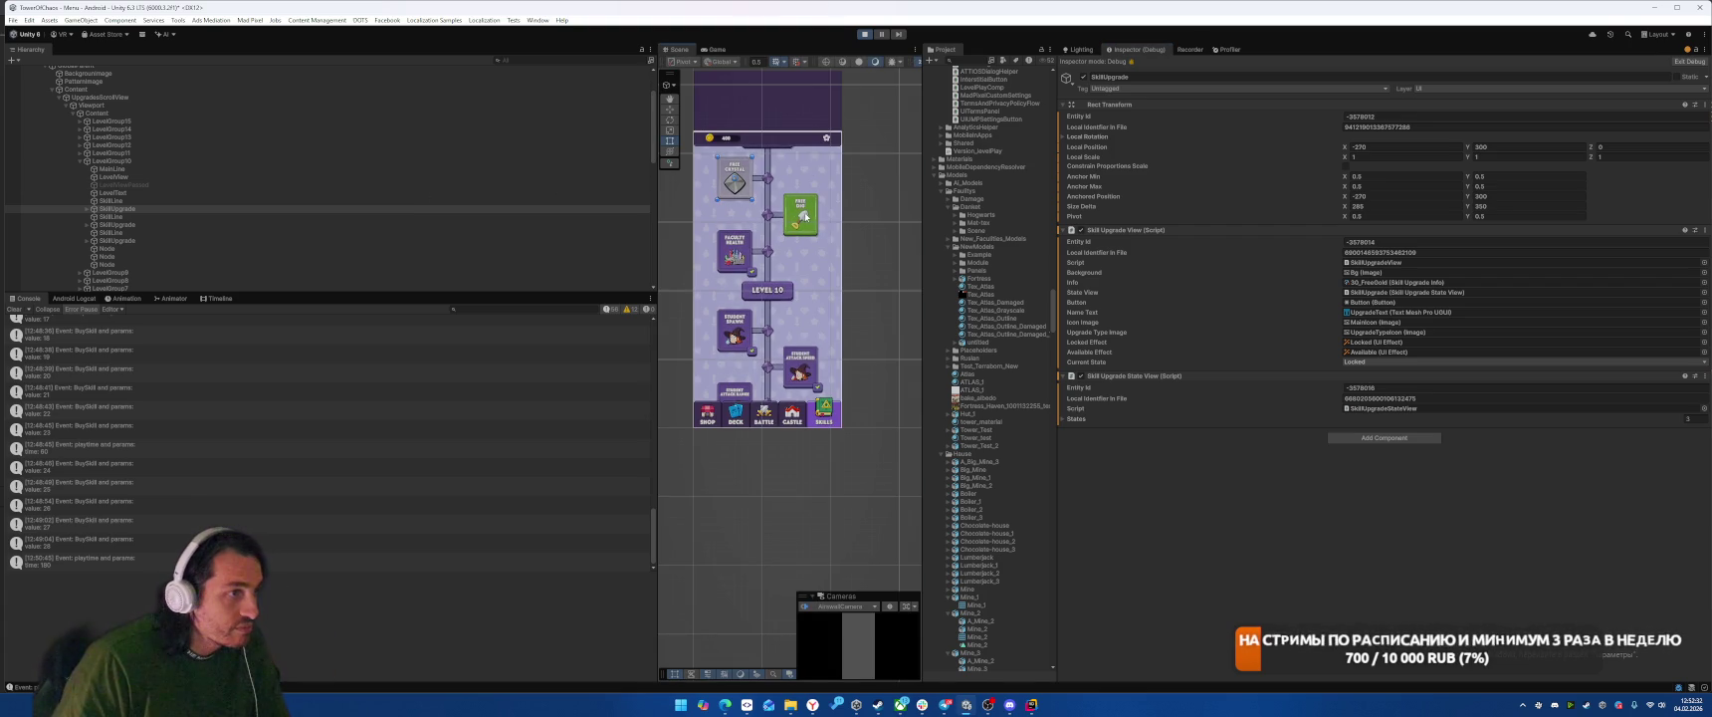
pyautogui.rightClick(806, 214)
pyautogui.click(841, 394)
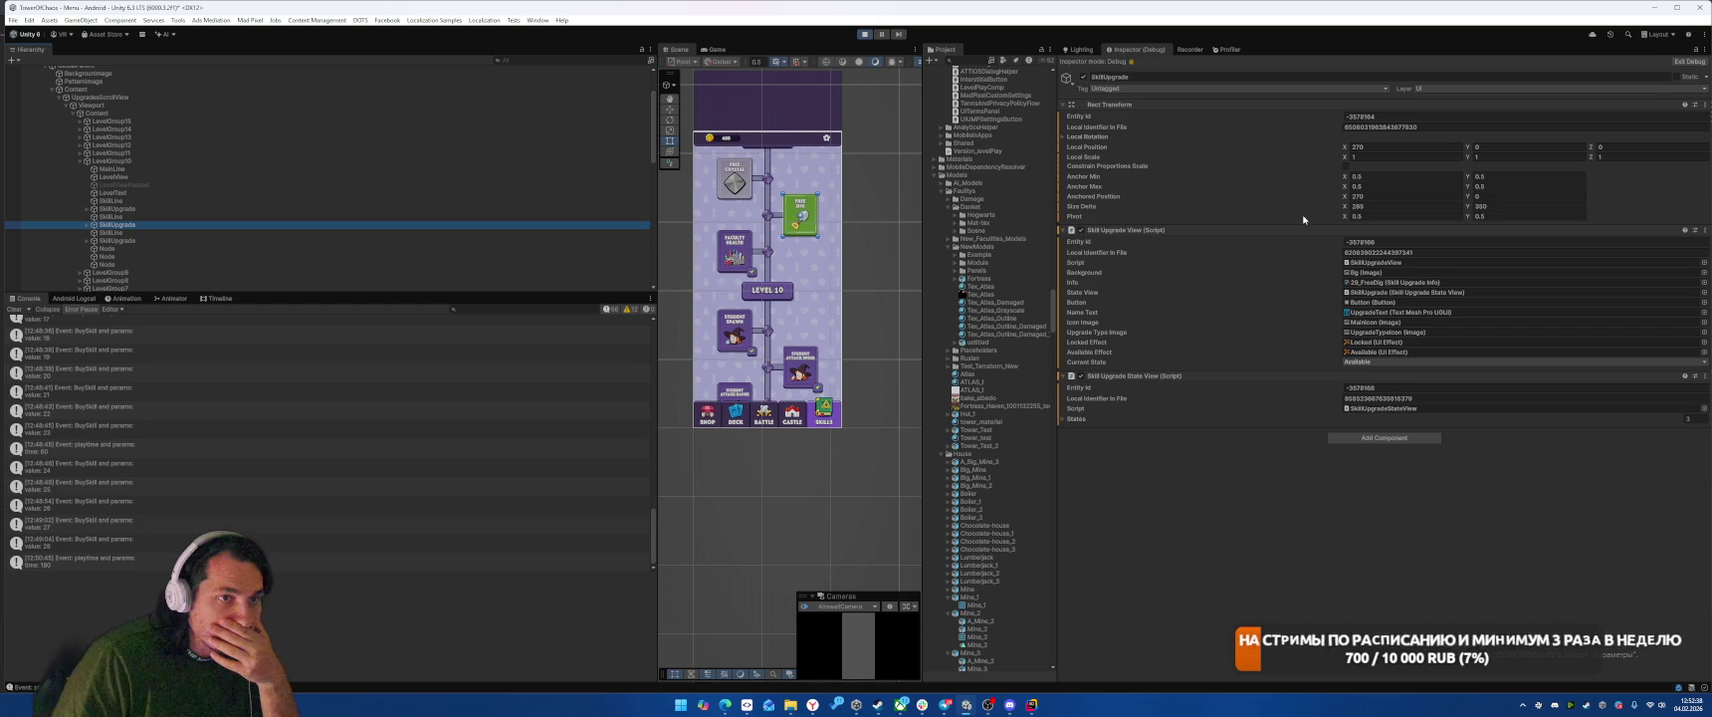
pyautogui.click(1705, 52)
pyautogui.click(1643, 92)
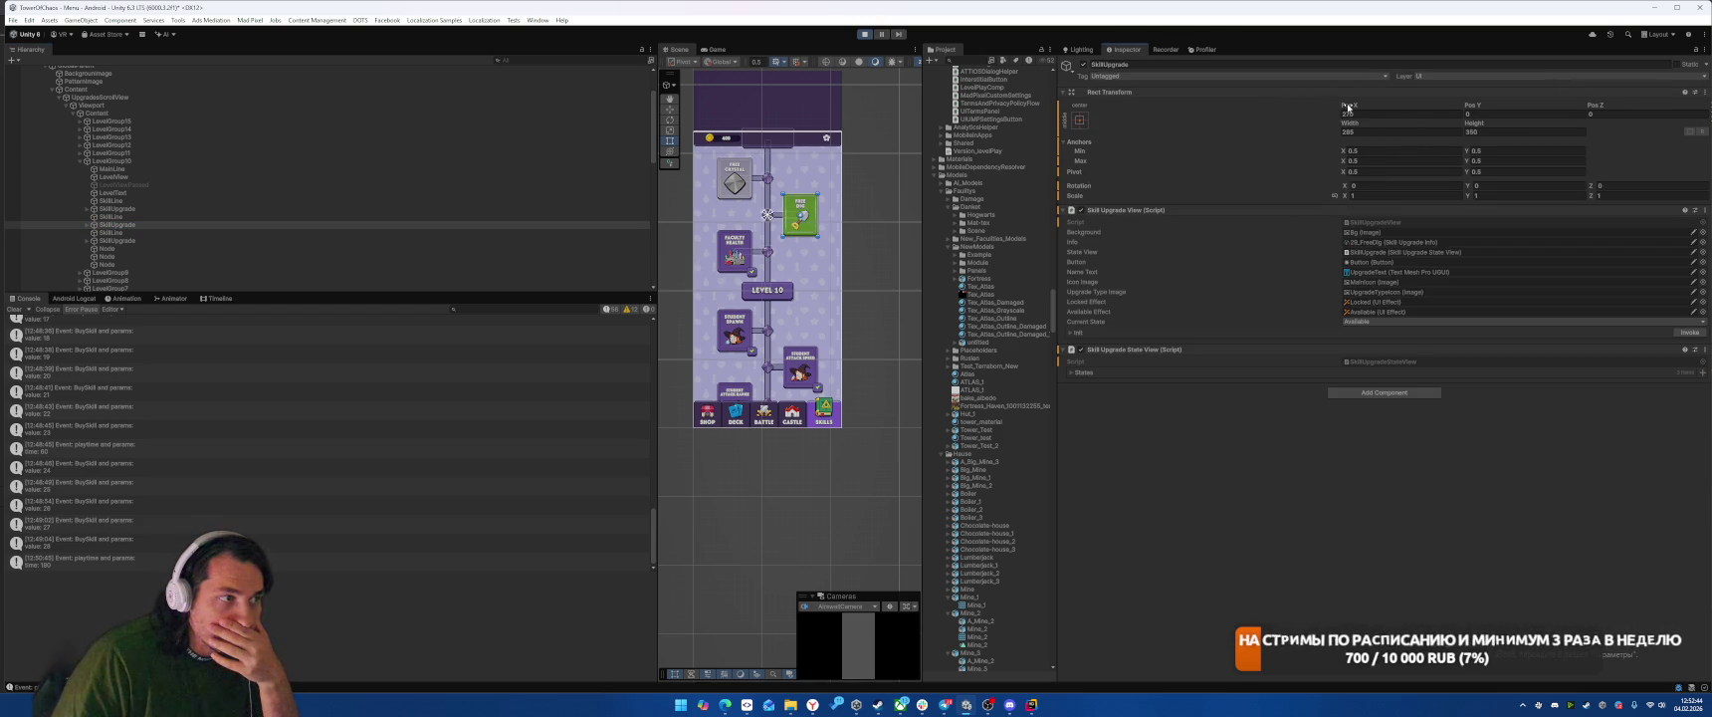
# Step: Check LevelGroup10 and its SkillUpgrades, then go Battle → Skills in the game to hit the breakpoint
pyautogui.click(142, 162)
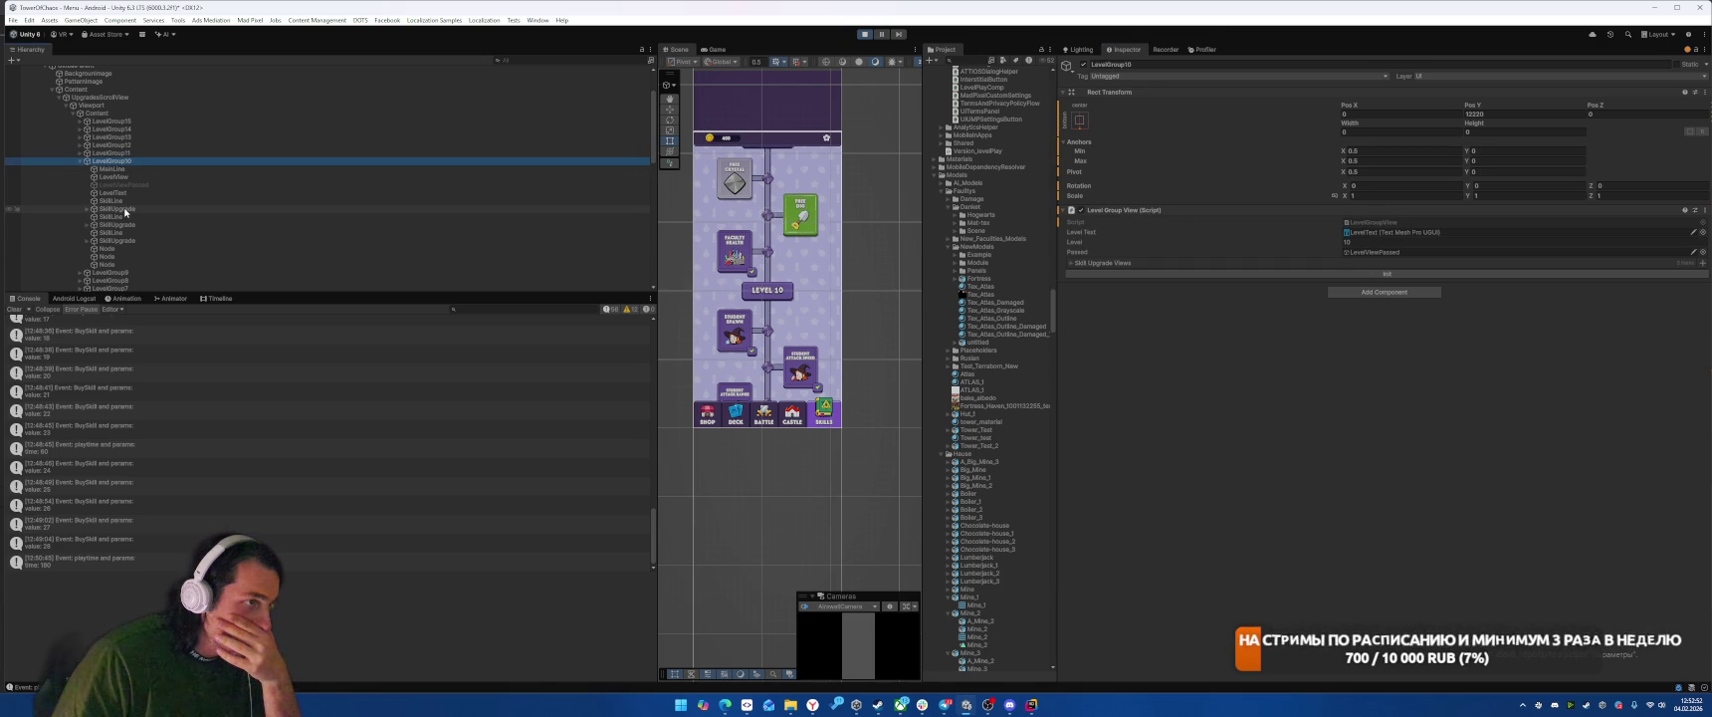
pyautogui.click(126, 210)
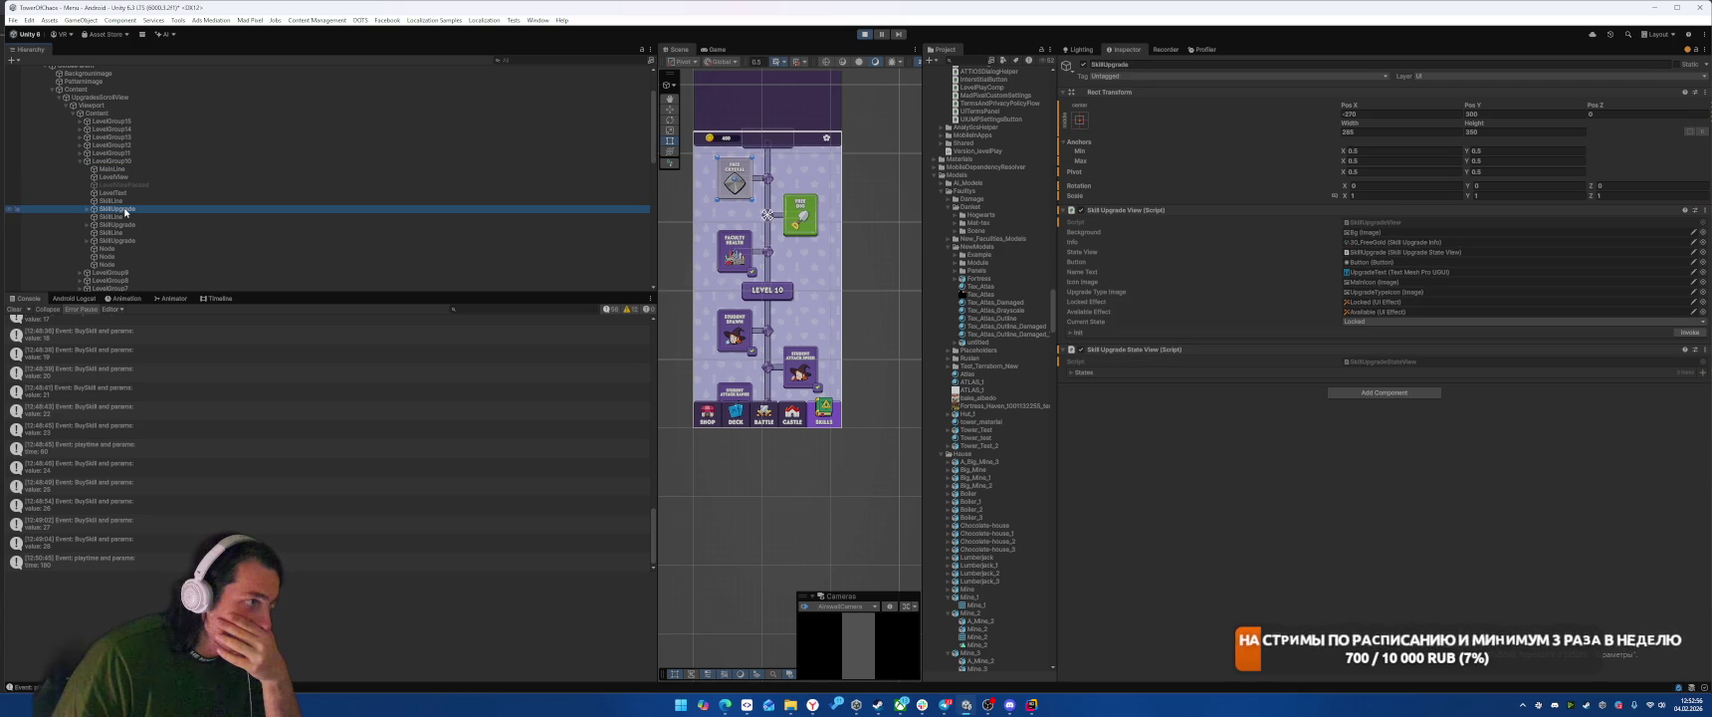
pyautogui.click(133, 225)
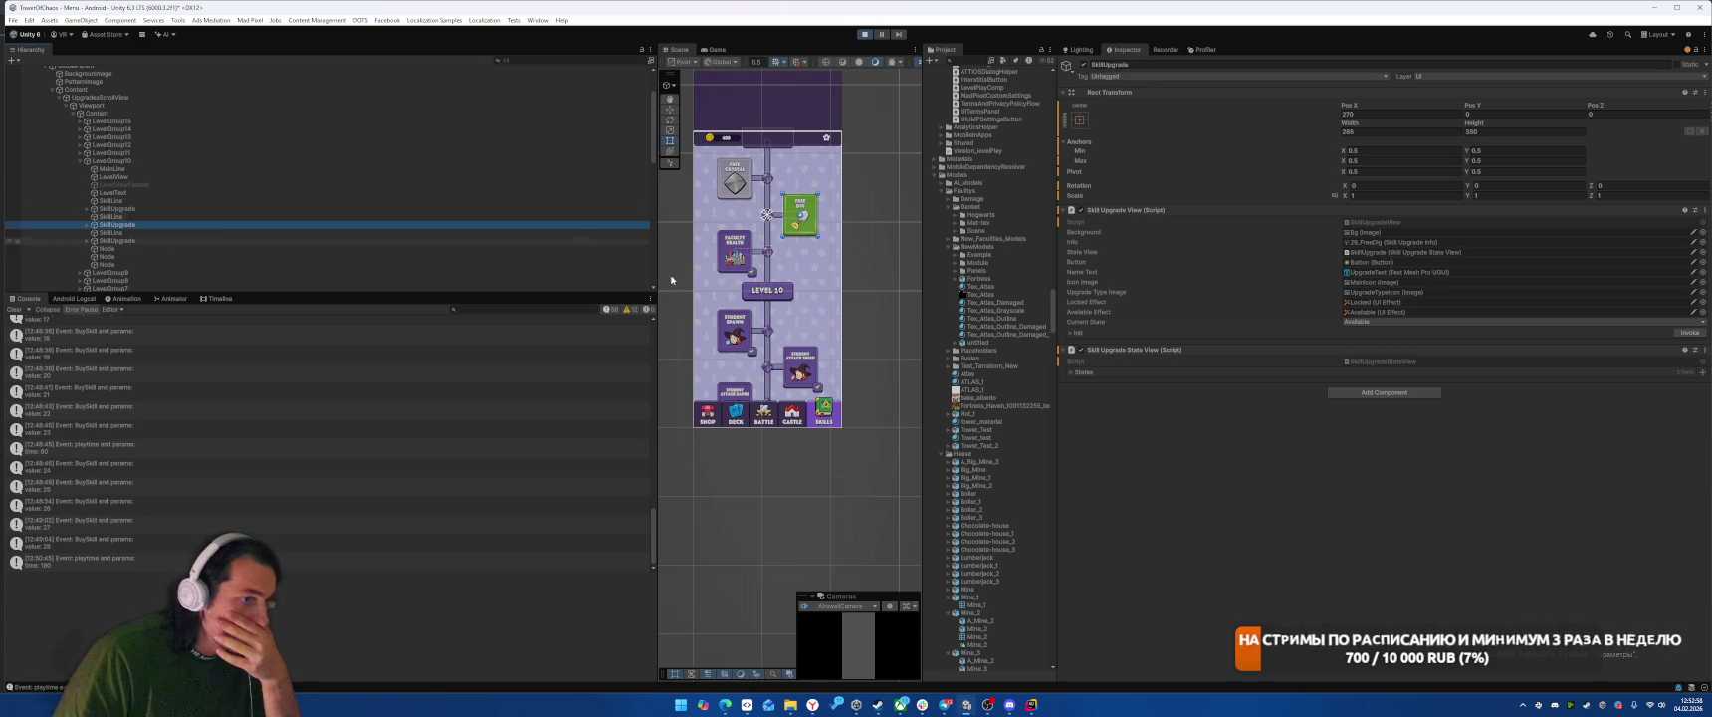
pyautogui.click(714, 48)
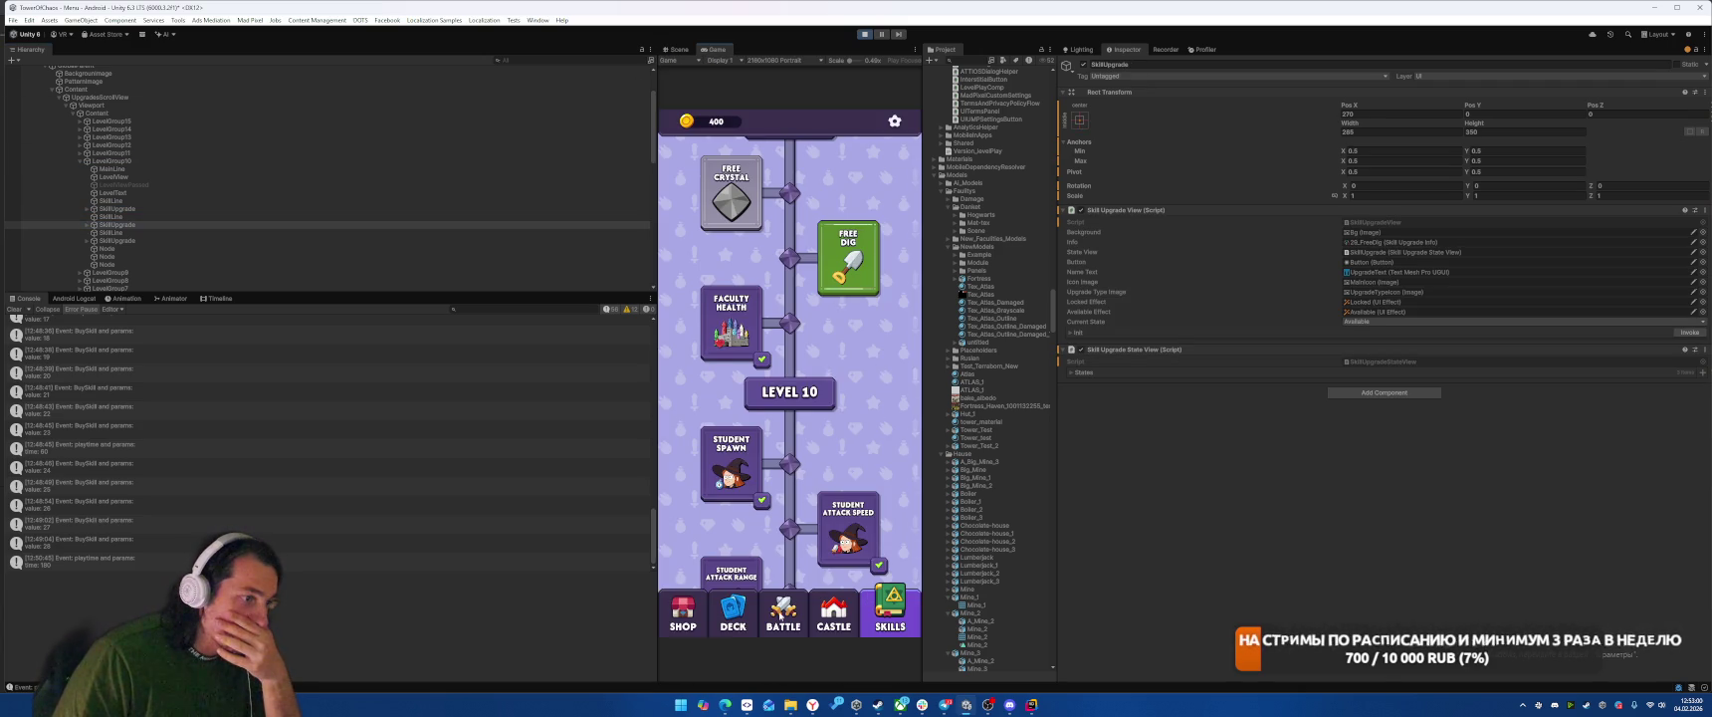
pyautogui.click(783, 611)
pyautogui.click(885, 624)
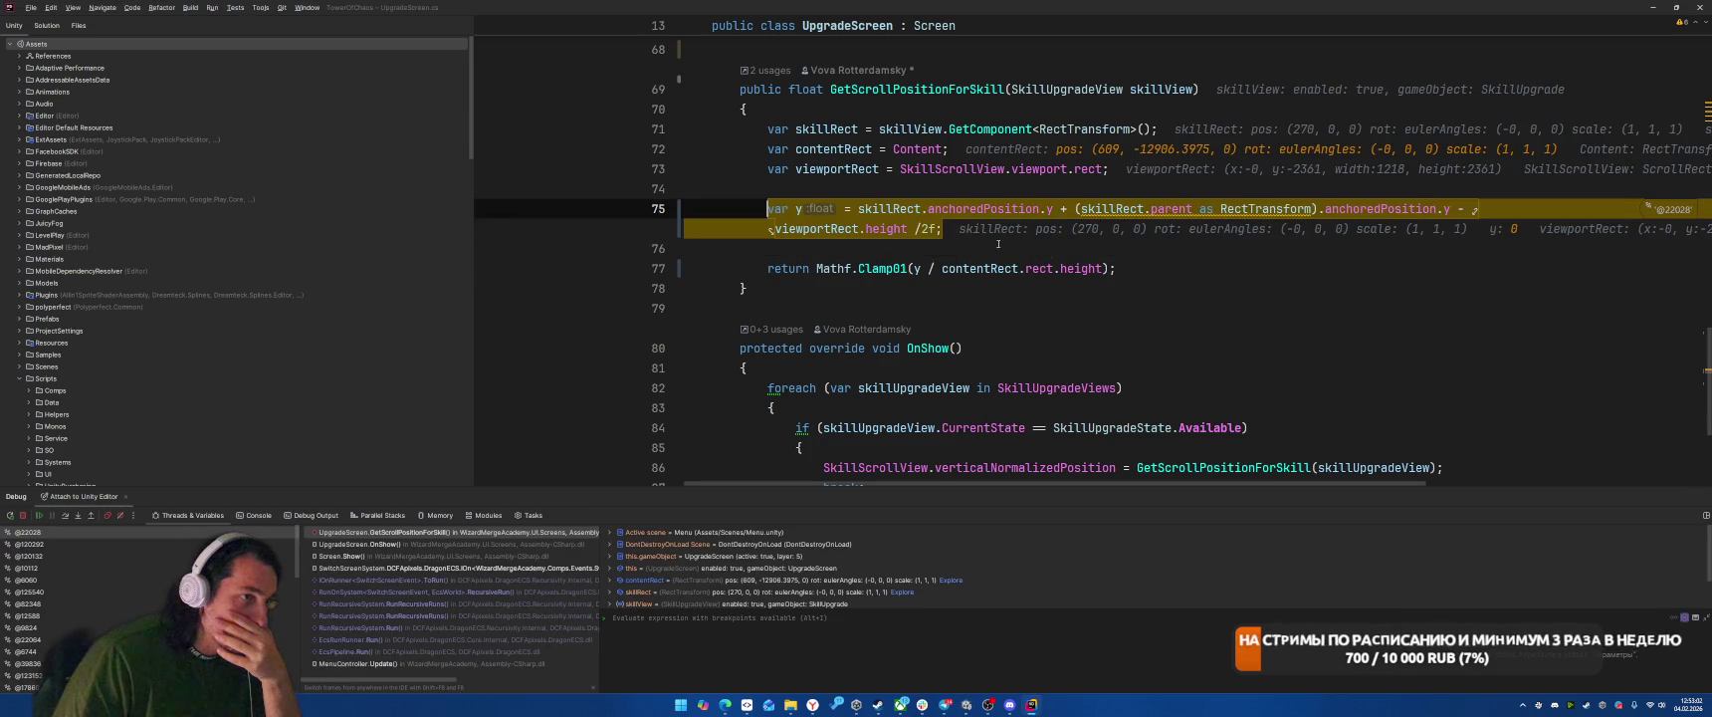
# Step: Step over to return line 77, confirming y still reads 11039.5, then go back to Unity
pyautogui.moveTo(1049, 209)
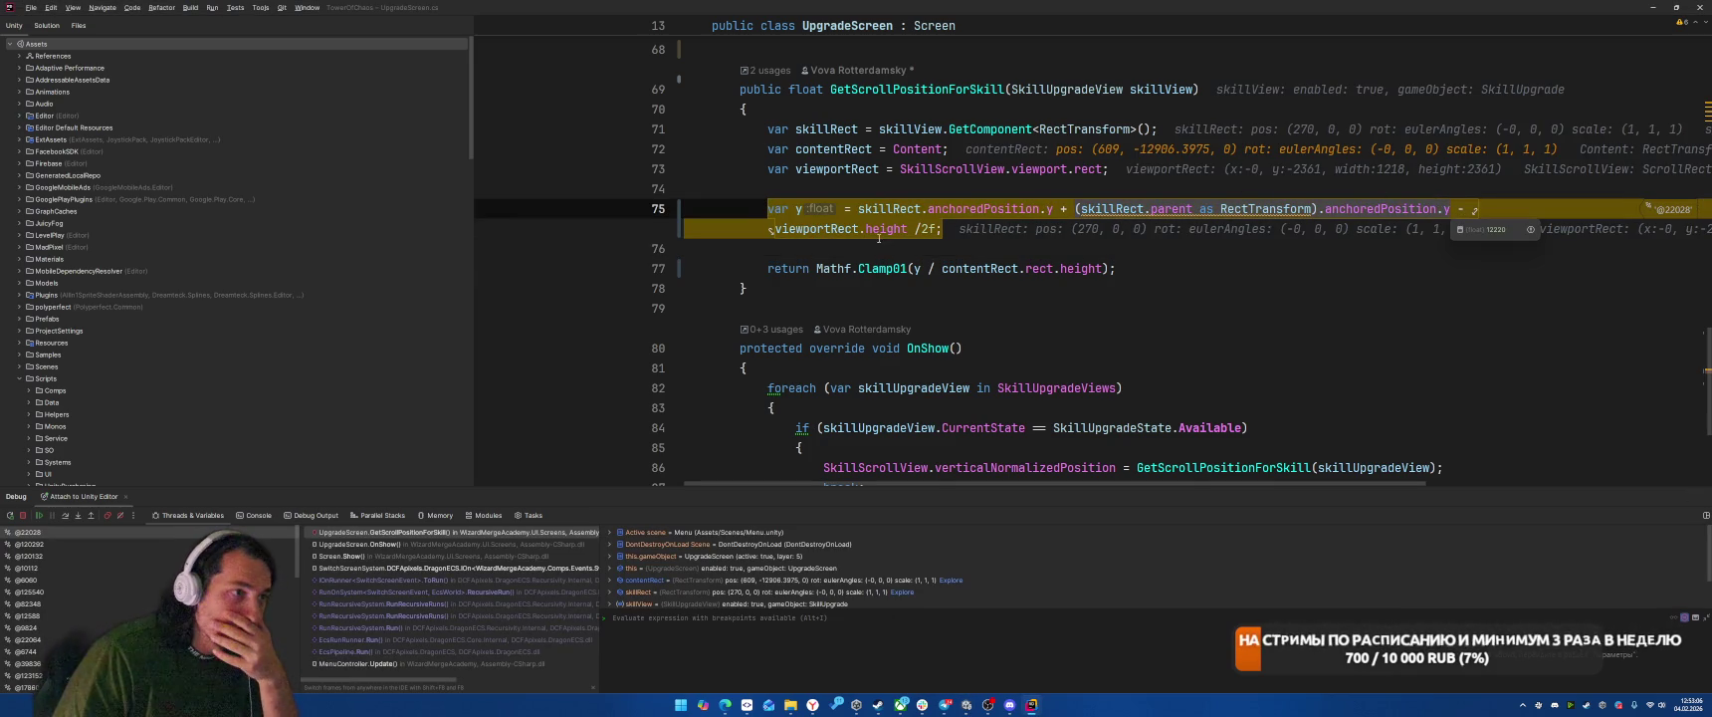
pyautogui.moveTo(882, 231)
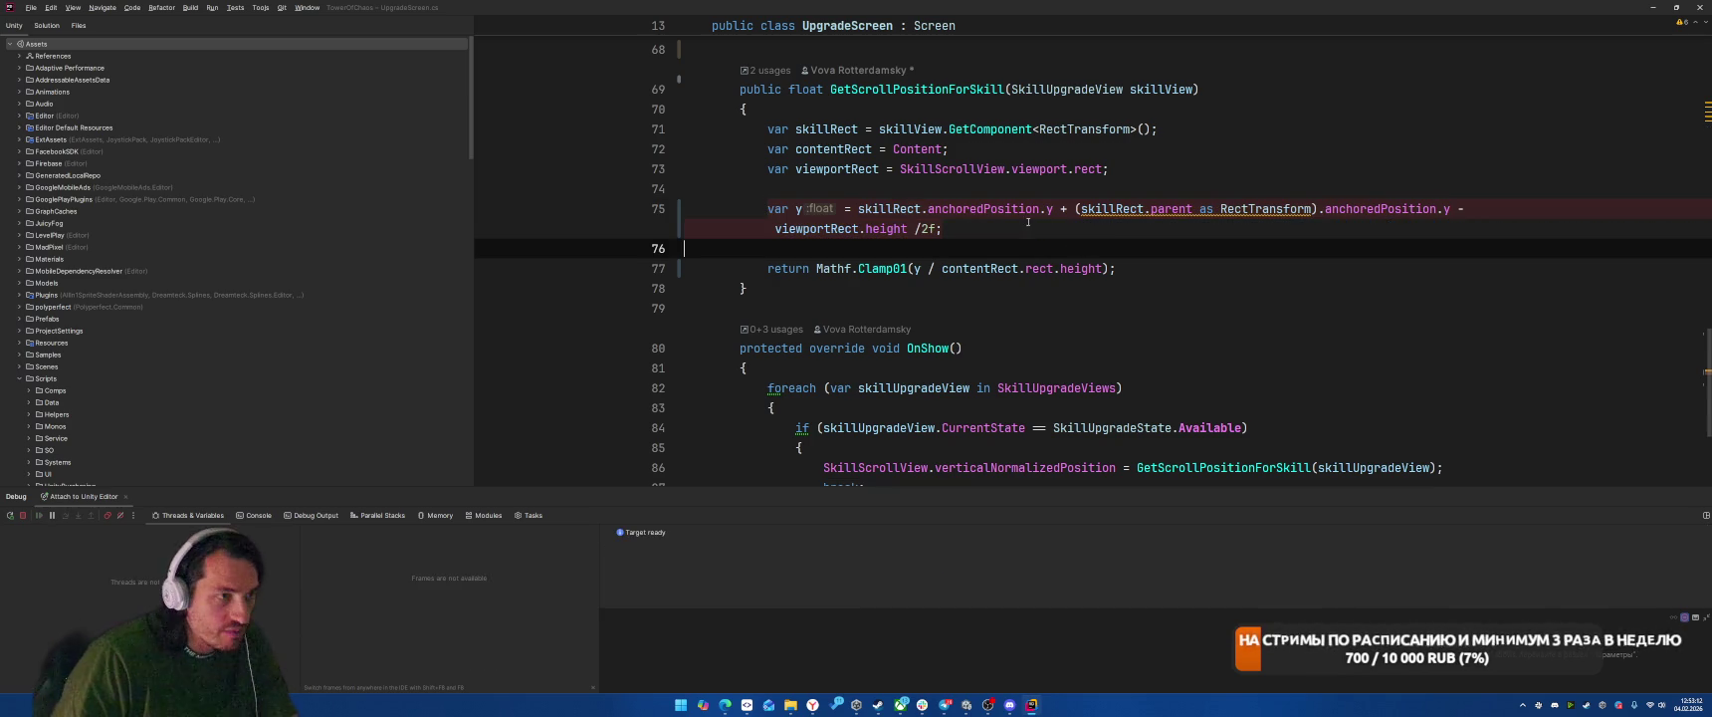
pyautogui.press('F8')
pyautogui.moveTo(917, 269)
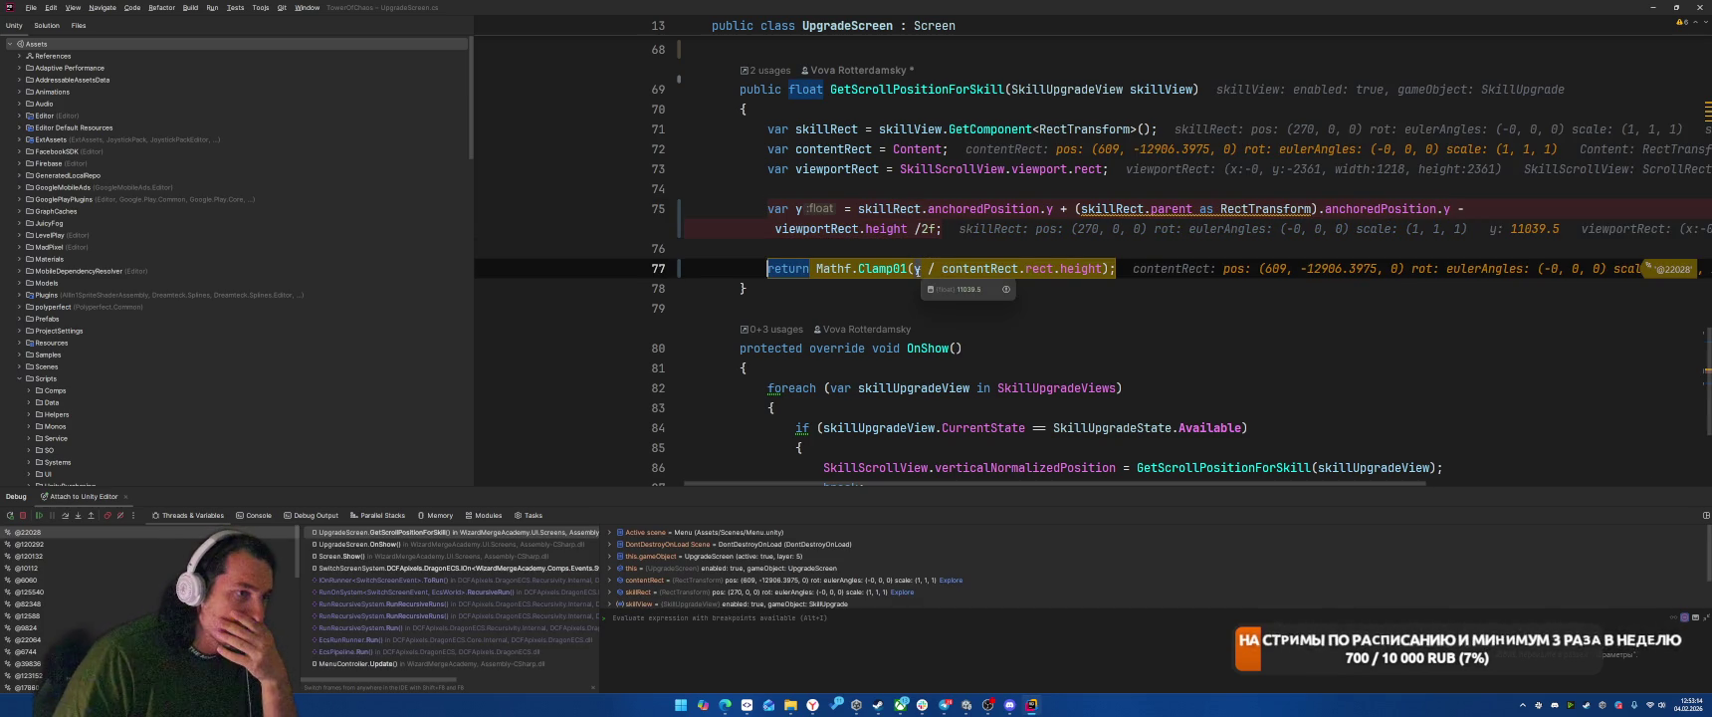
pyautogui.moveTo(1061, 269)
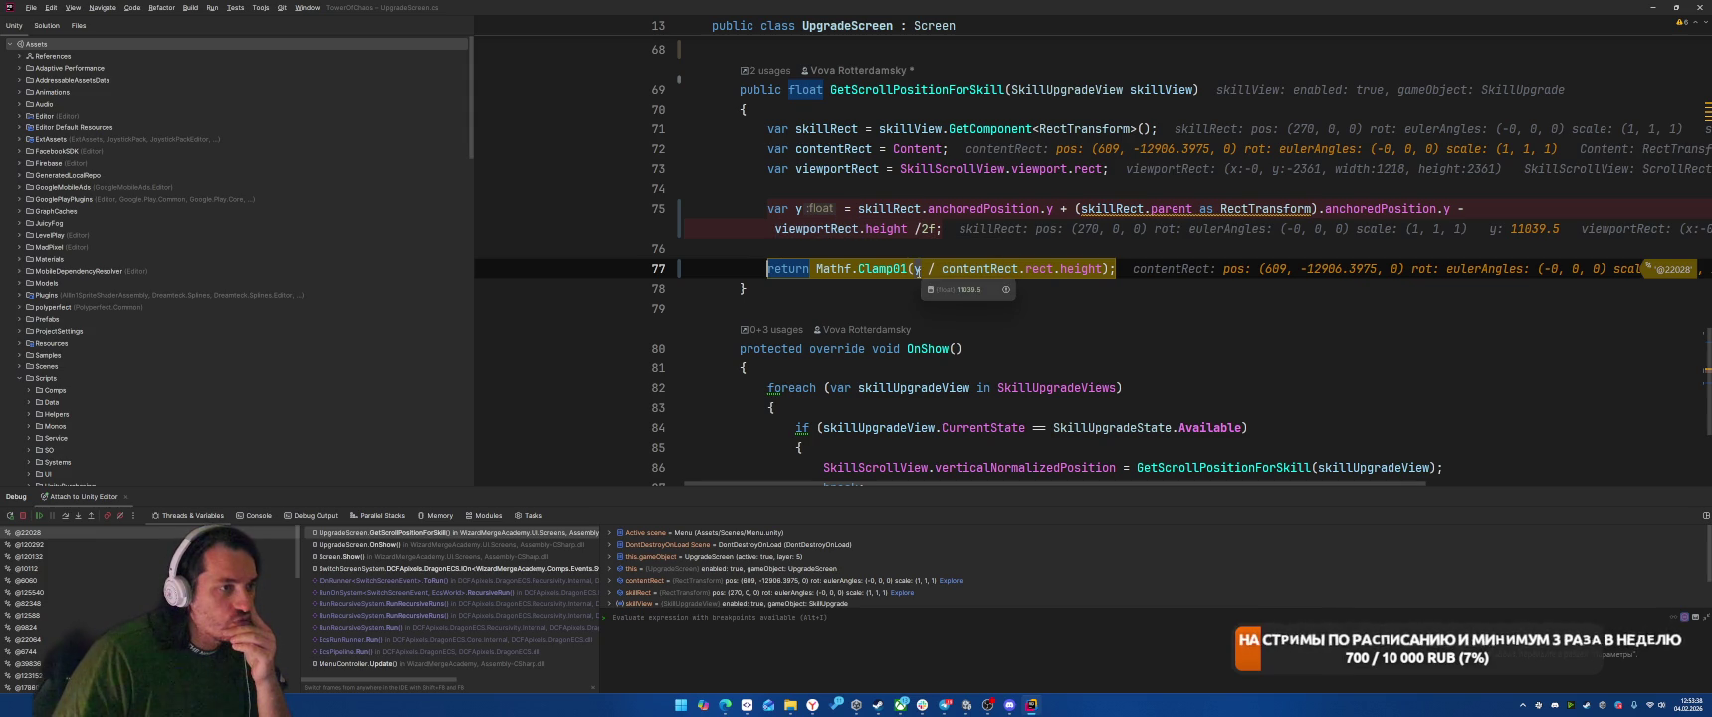
pyautogui.hotkey('alt', 'Tab')
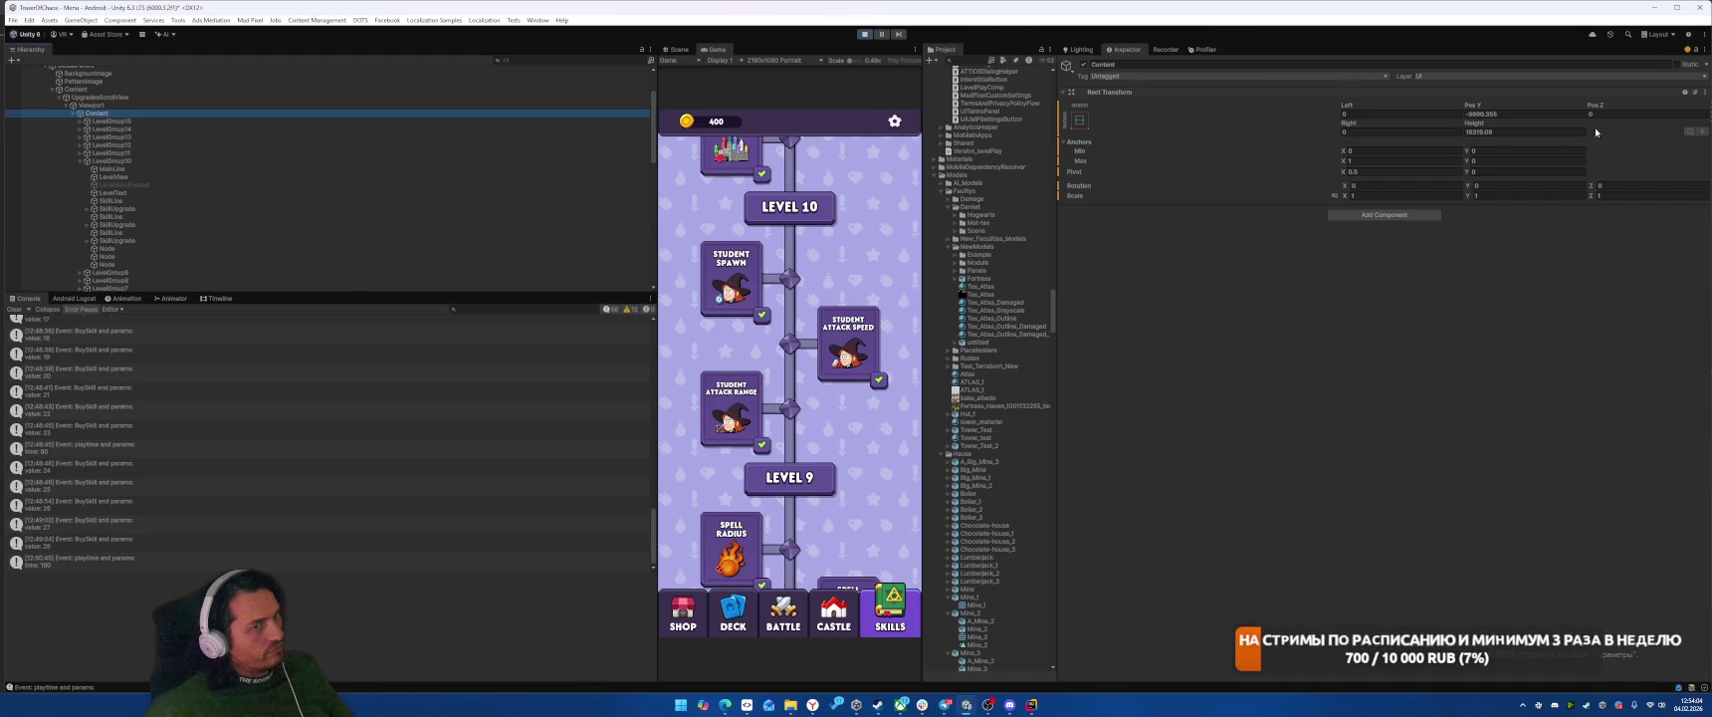
# Step: Enter -11390 as the Content's Pos Y so the Game view shows Levels 10–11
pyautogui.click(1520, 117)
pyautogui.write('-11')
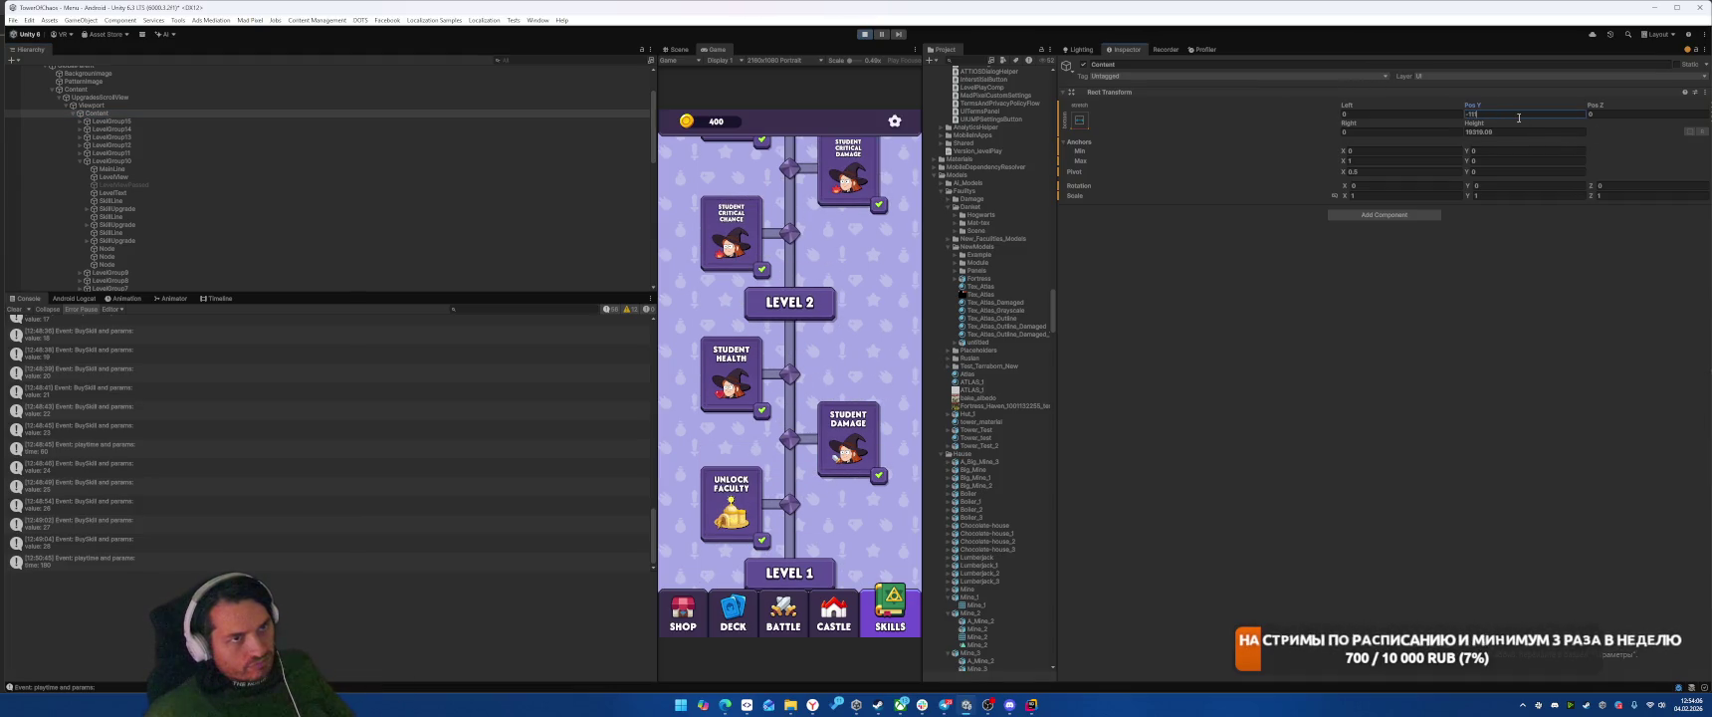
pyautogui.press('BackSpace')
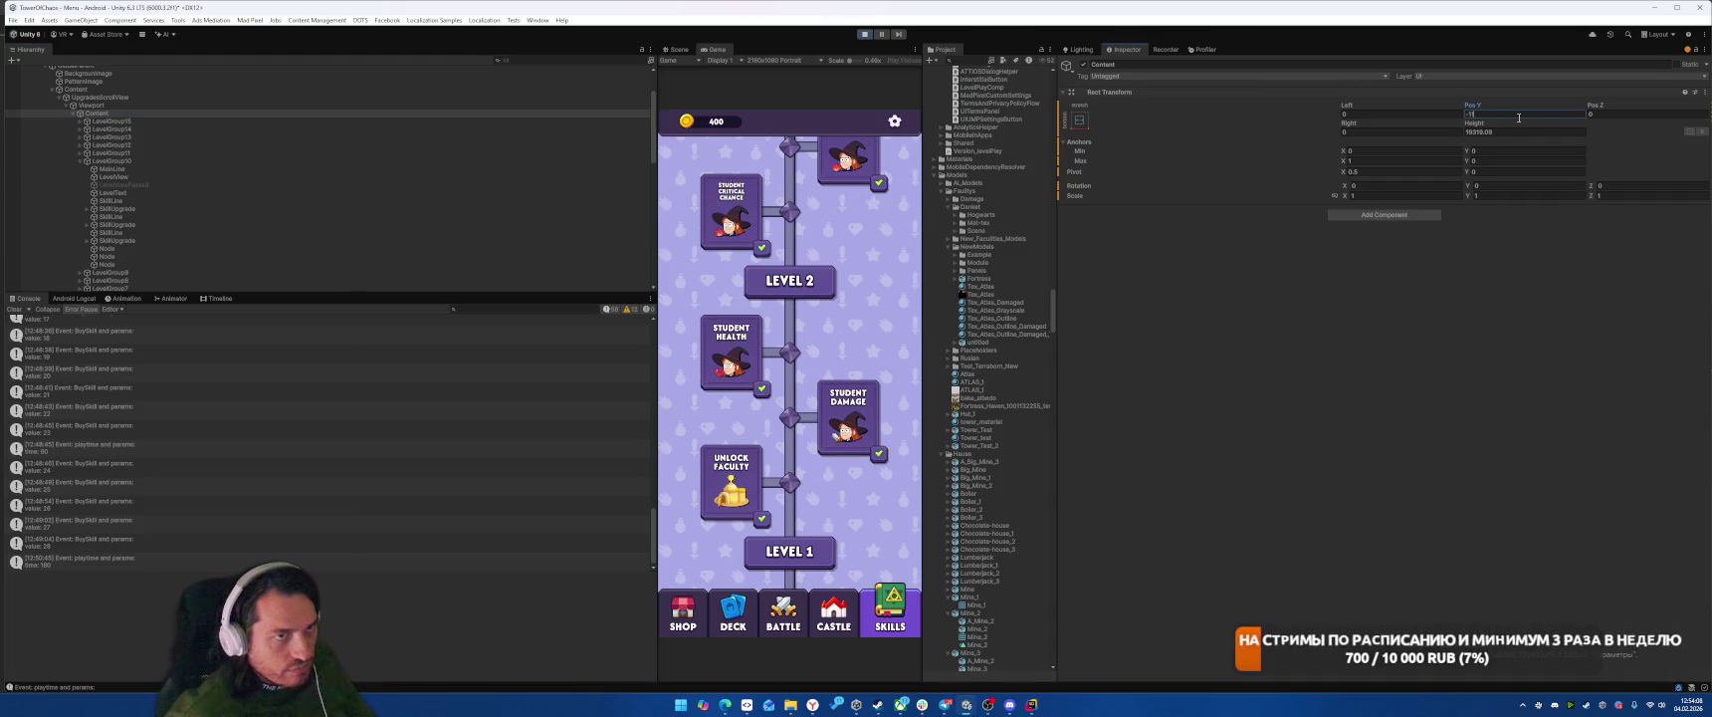
pyautogui.write('1390')
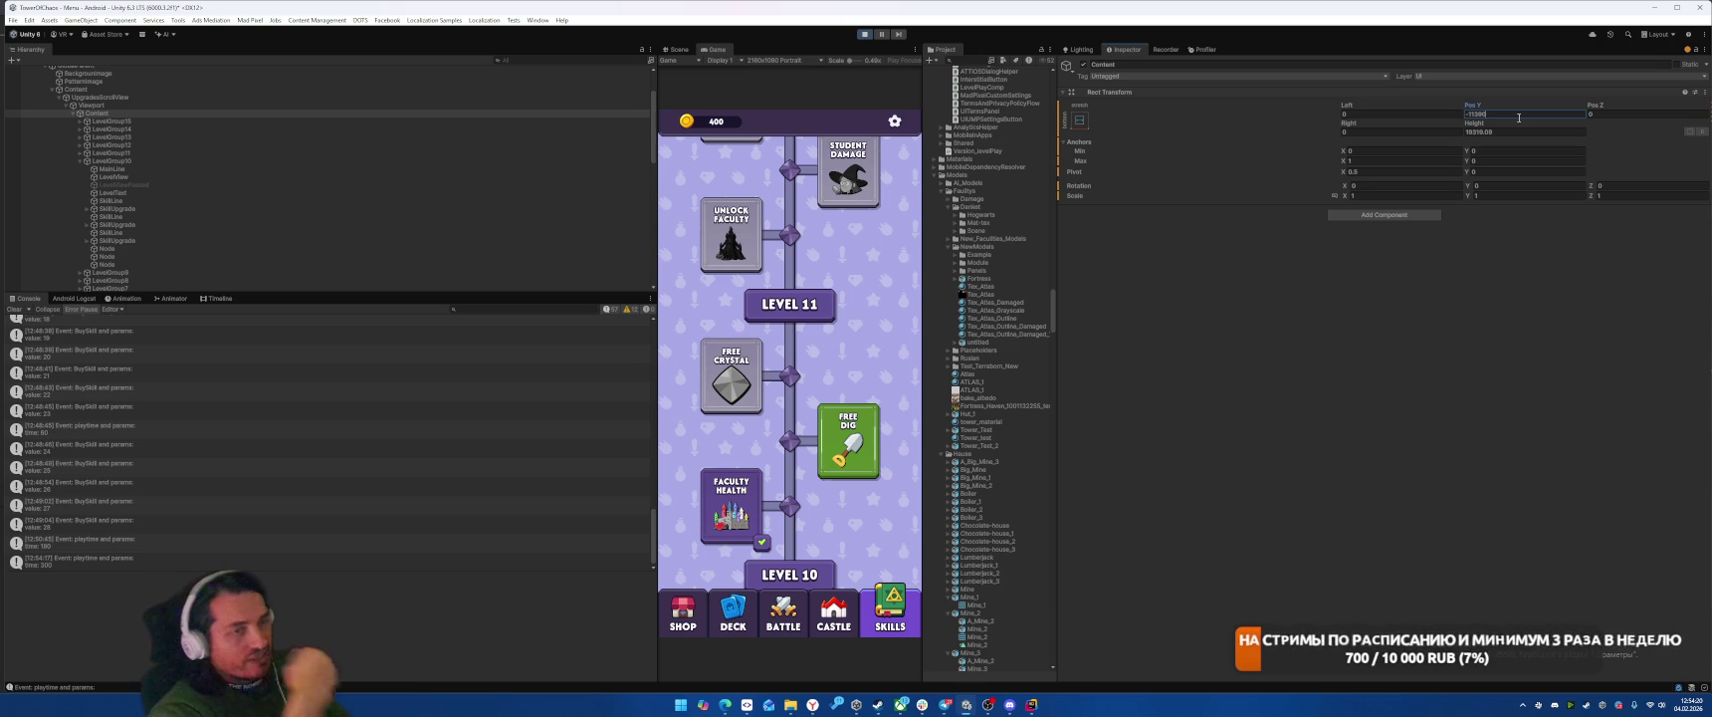
pyautogui.hotkey('alt', 'Tab')
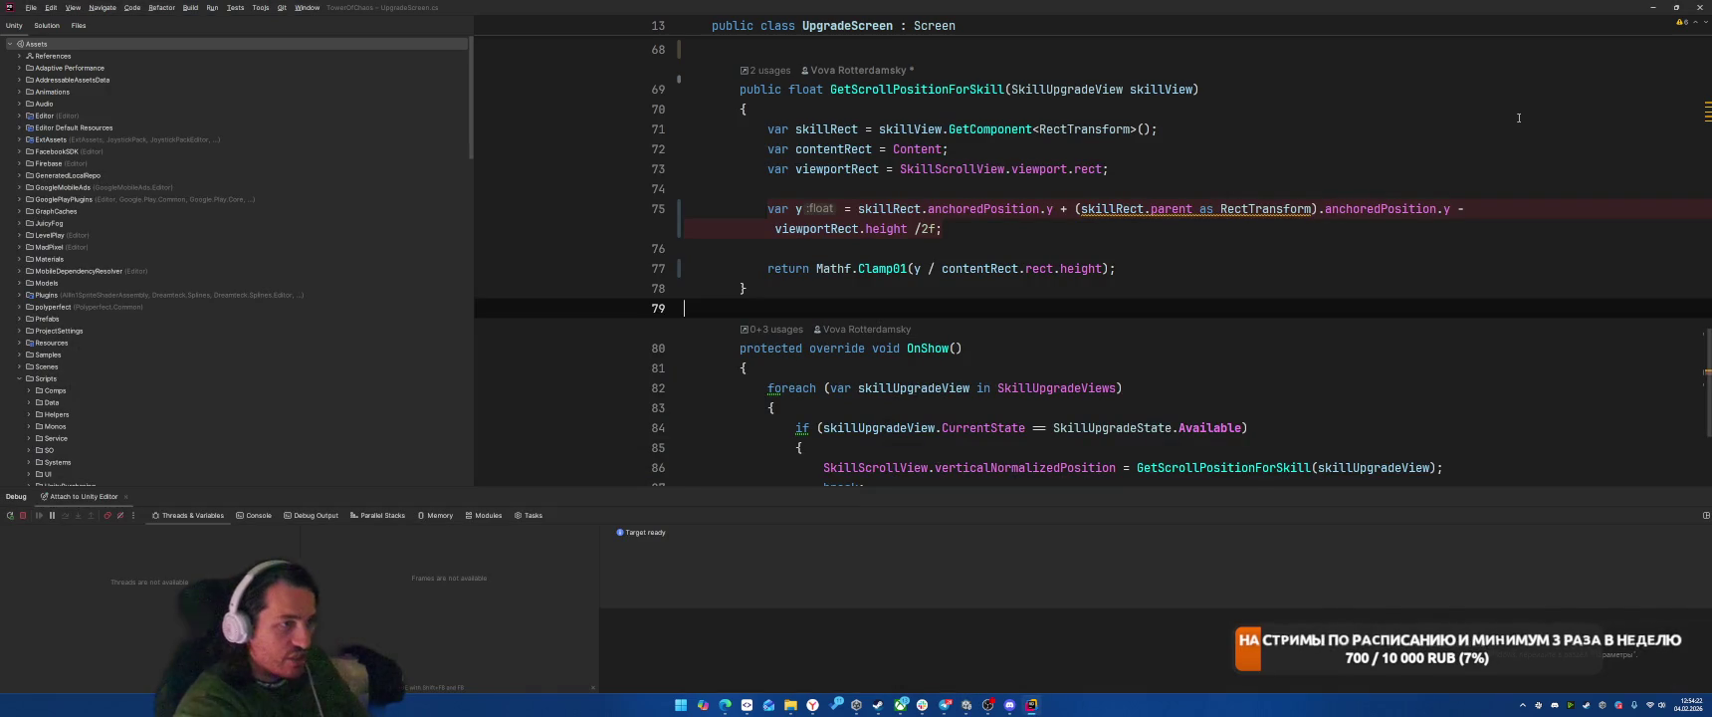
# Step: Resume the paused debug session with F9 and check Unity before returning to Rider
pyautogui.hotkey('alt', 'Tab')
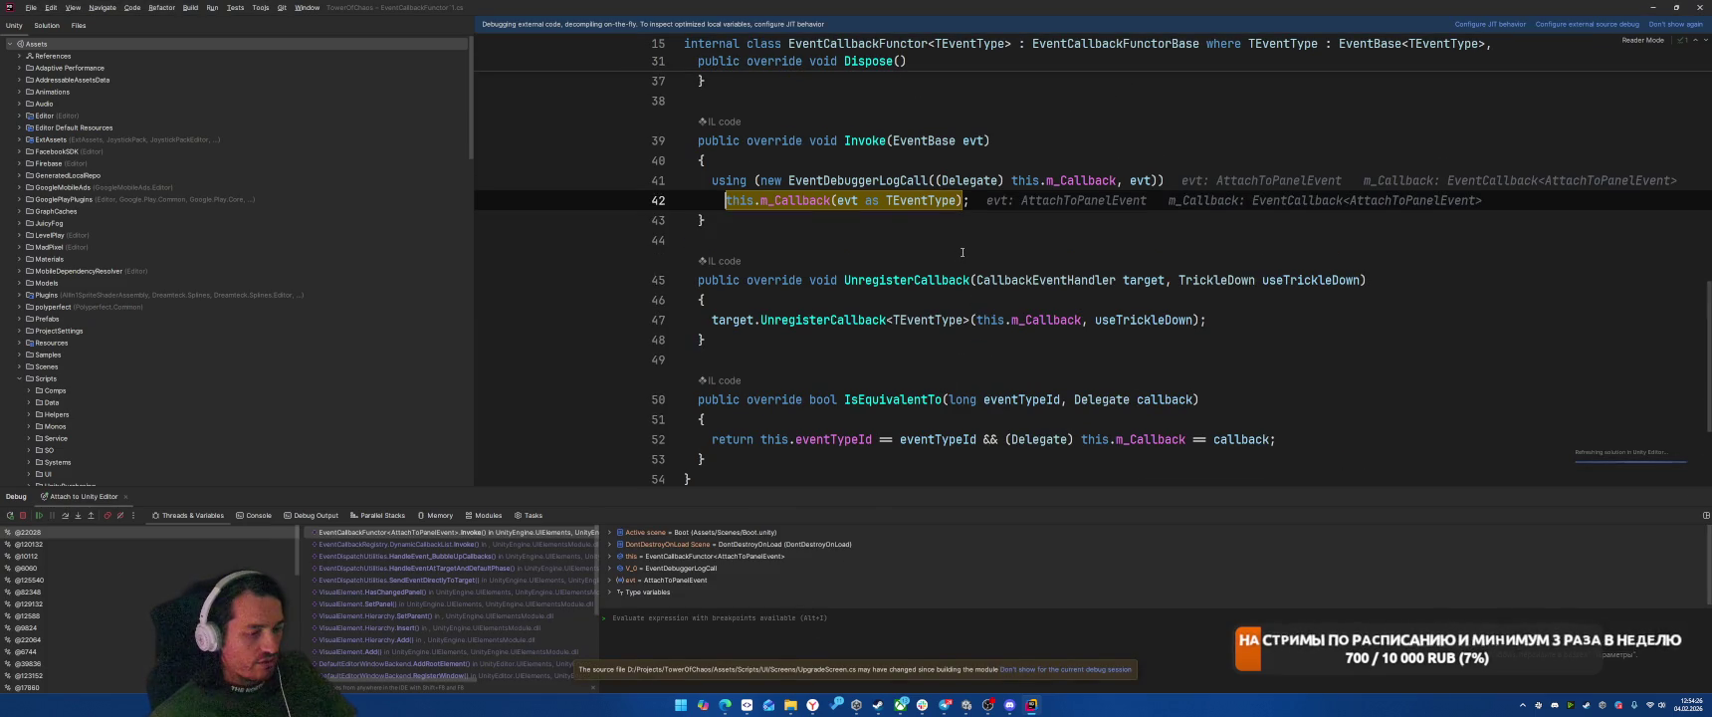
pyautogui.press('F9')
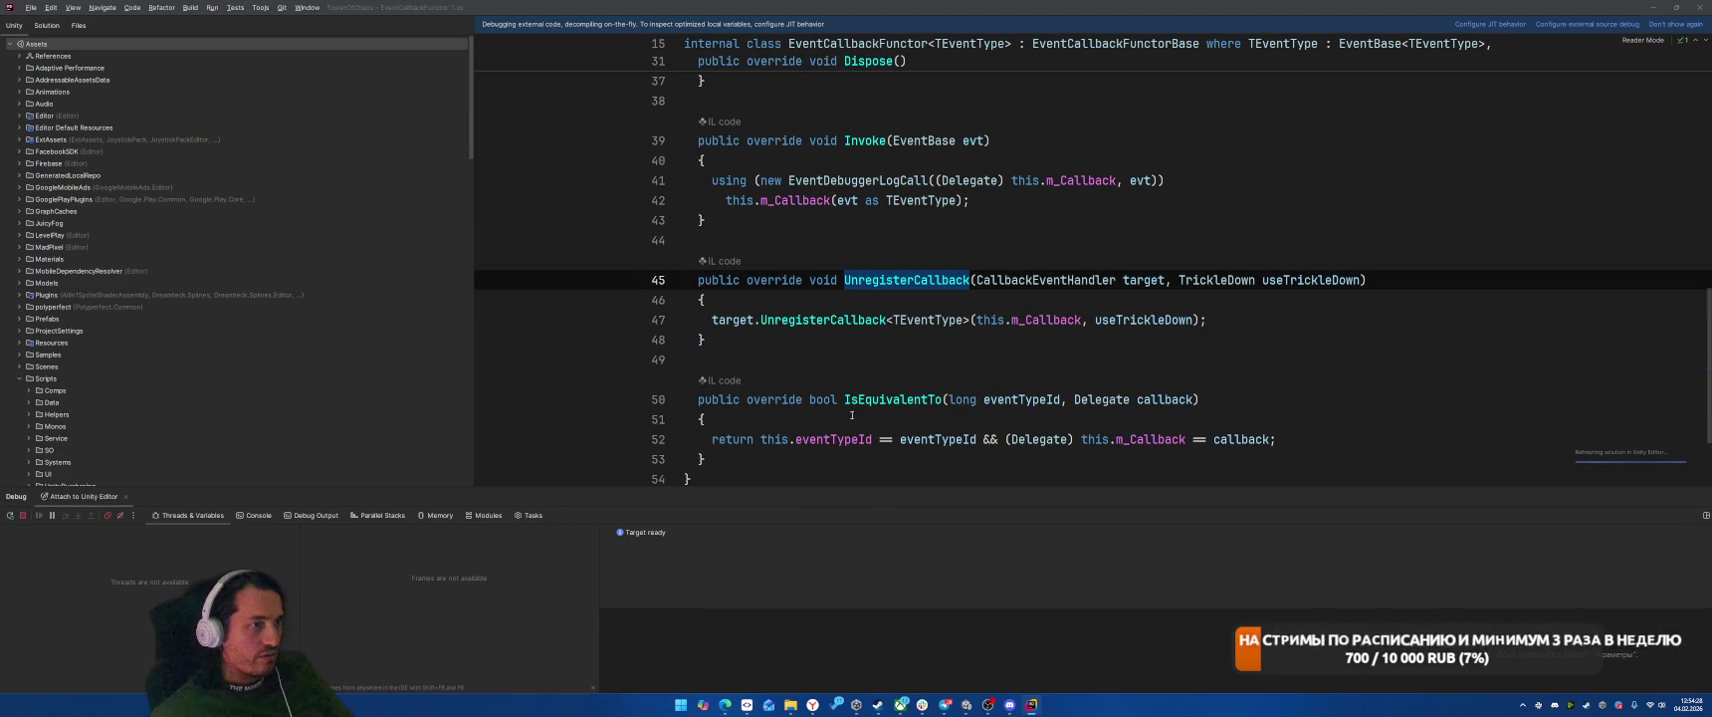
pyautogui.hotkey('alt', 'Tab')
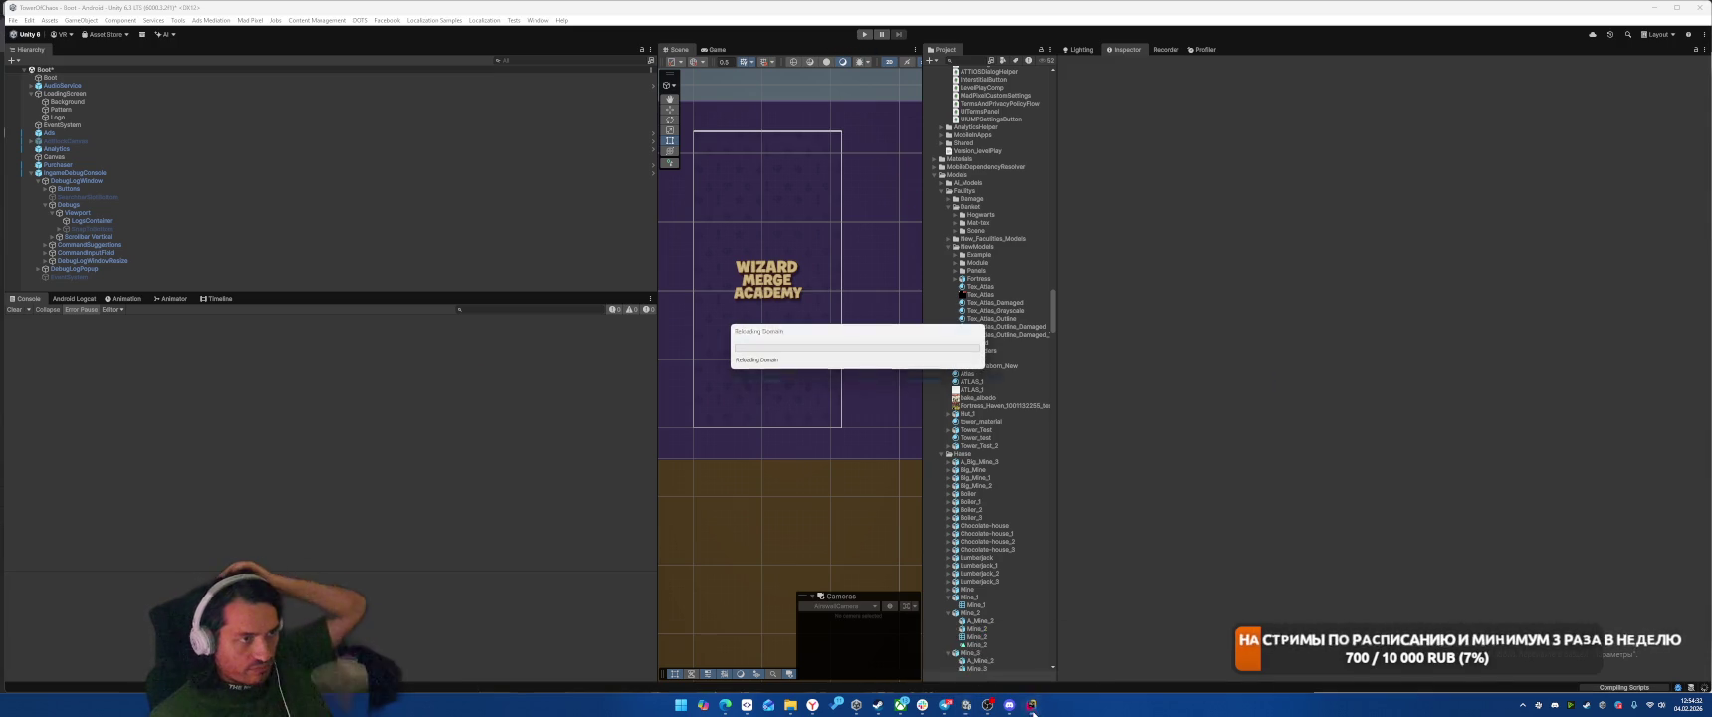
pyautogui.hotkey('alt', 'Tab')
# Step: Find all usages of GetScrollPositionForSkill from UpgradeScreen.cs
pyautogui.hotkey('ctrl', 'Tab')
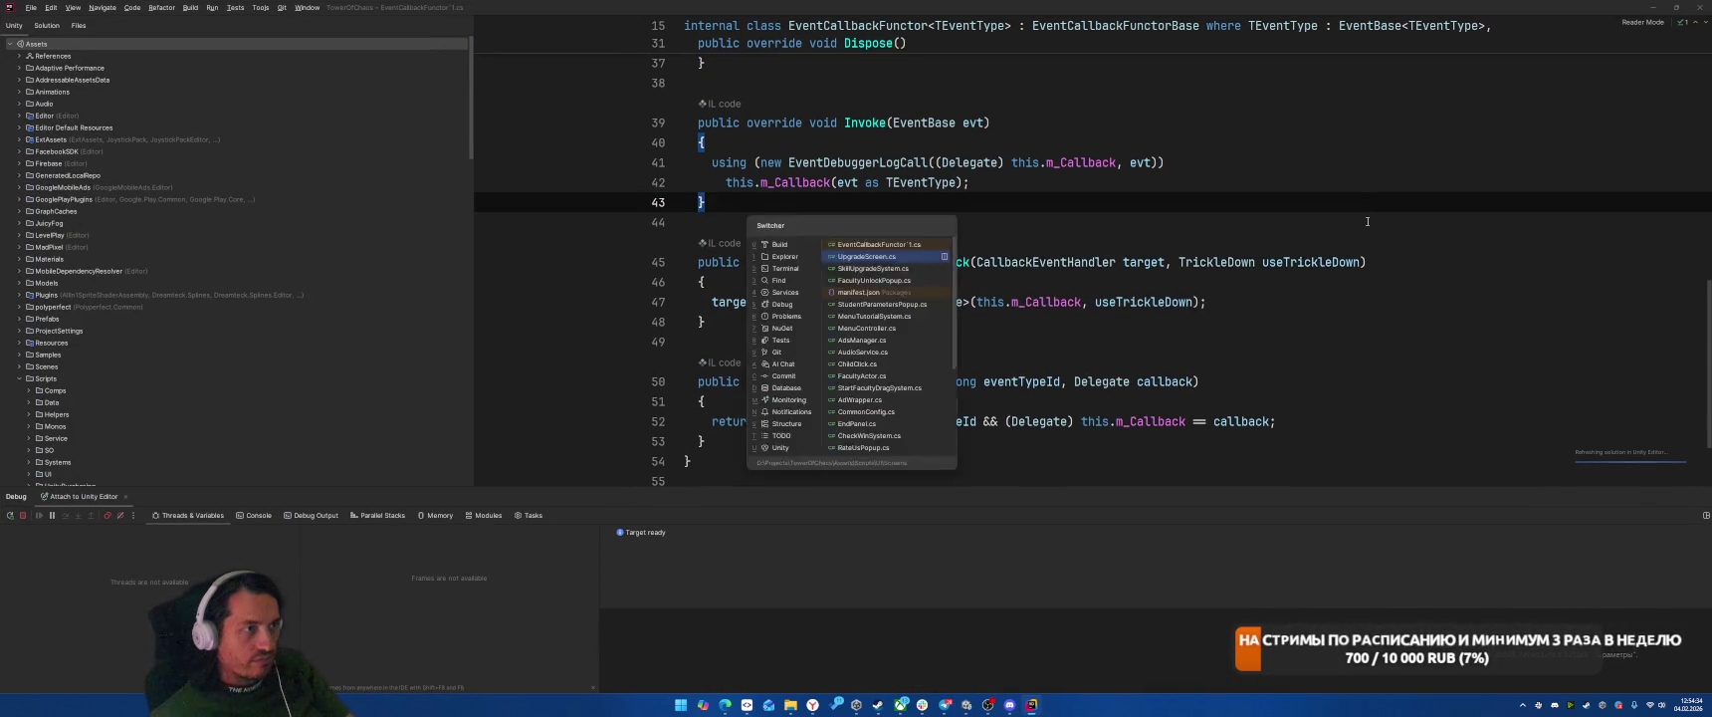
pyautogui.click(1381, 267)
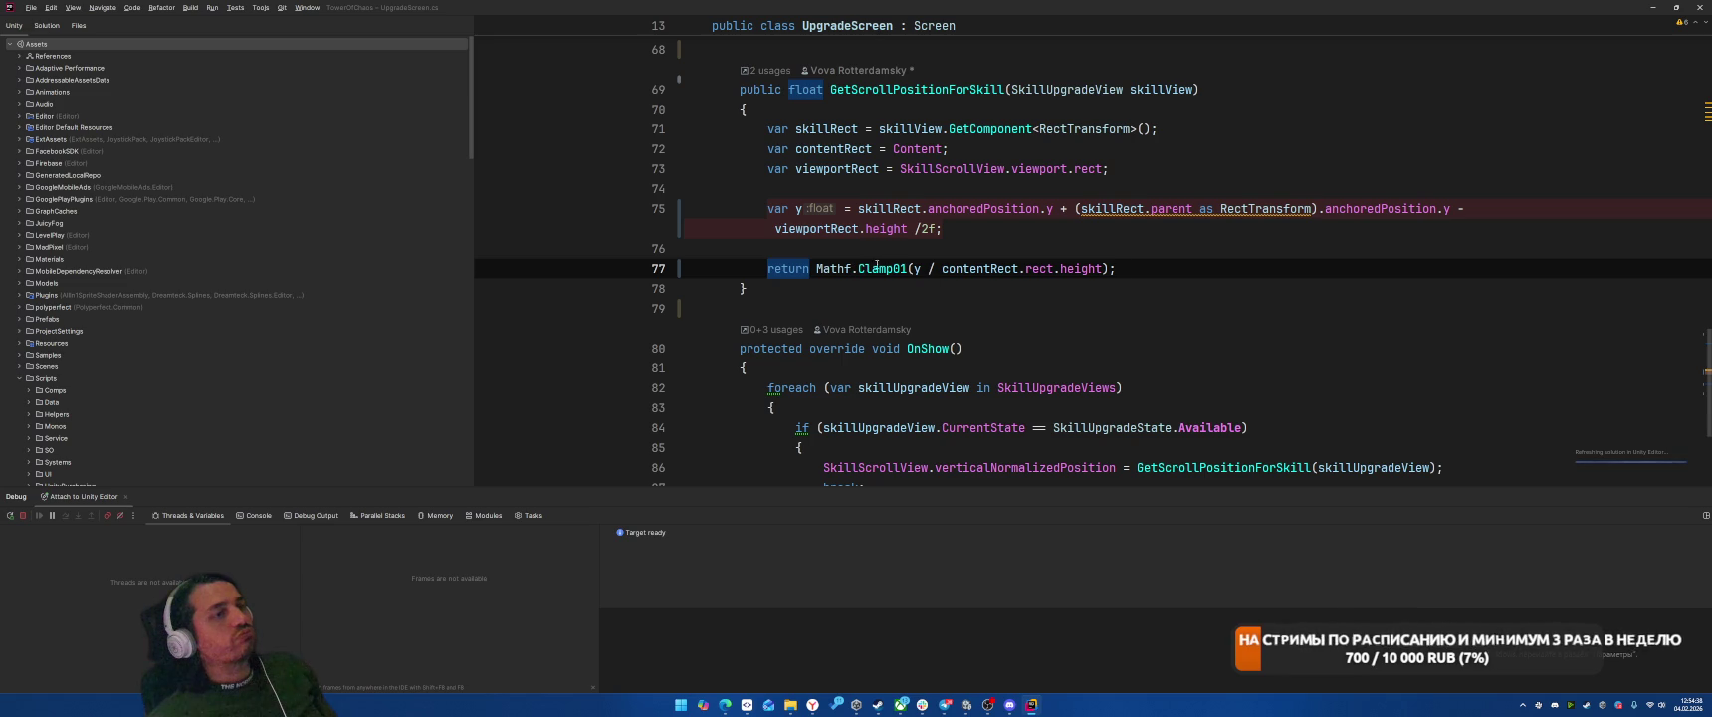
pyautogui.rightClick(907, 89)
pyautogui.click(964, 171)
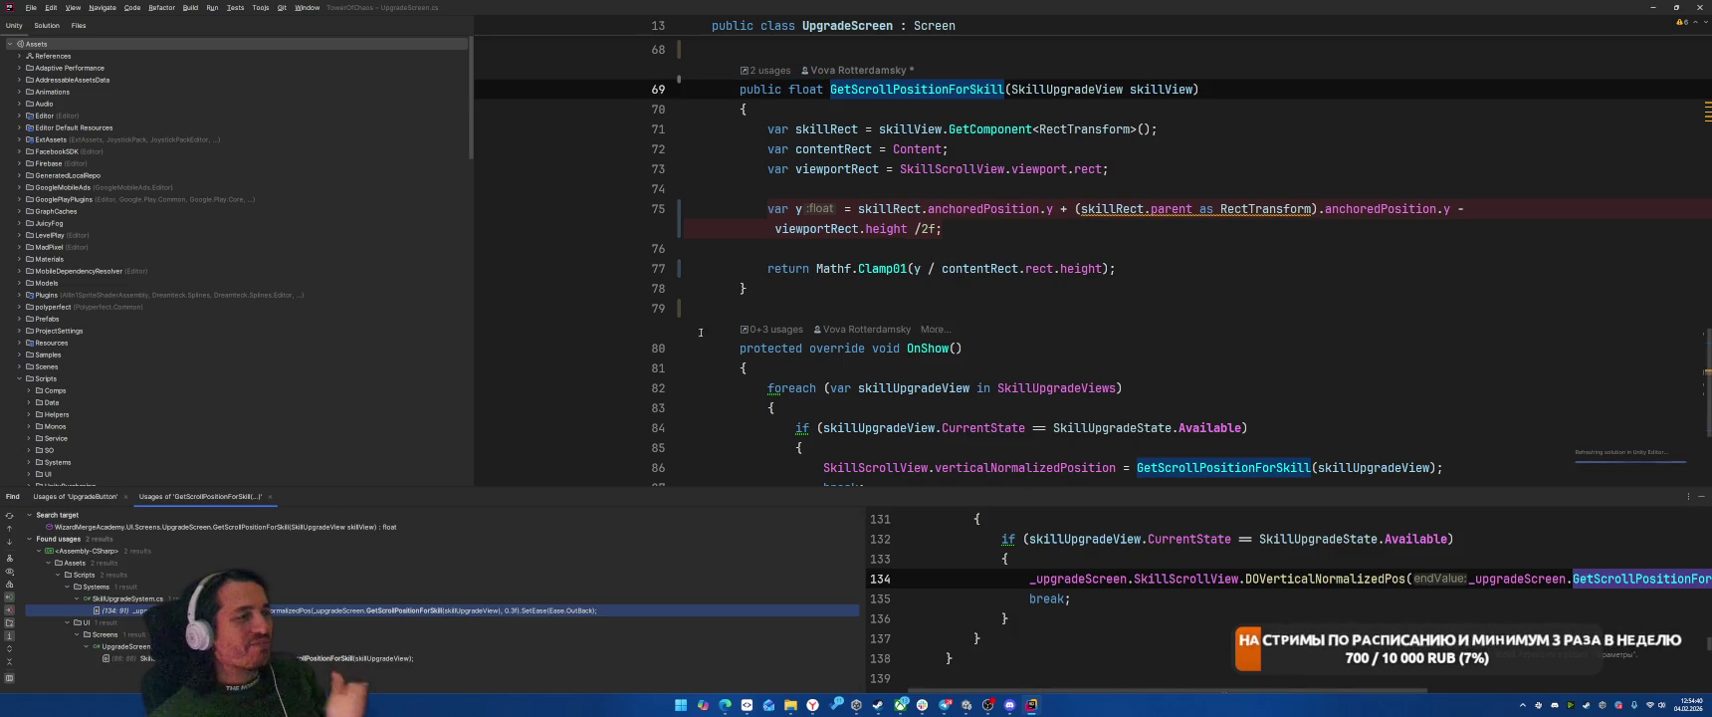
# Step: Follow the usage on UpgradeScreen line 86 to the verticalNormalizedPosition declaration in ScrollRect.cs
pyautogui.doubleClick(512, 610)
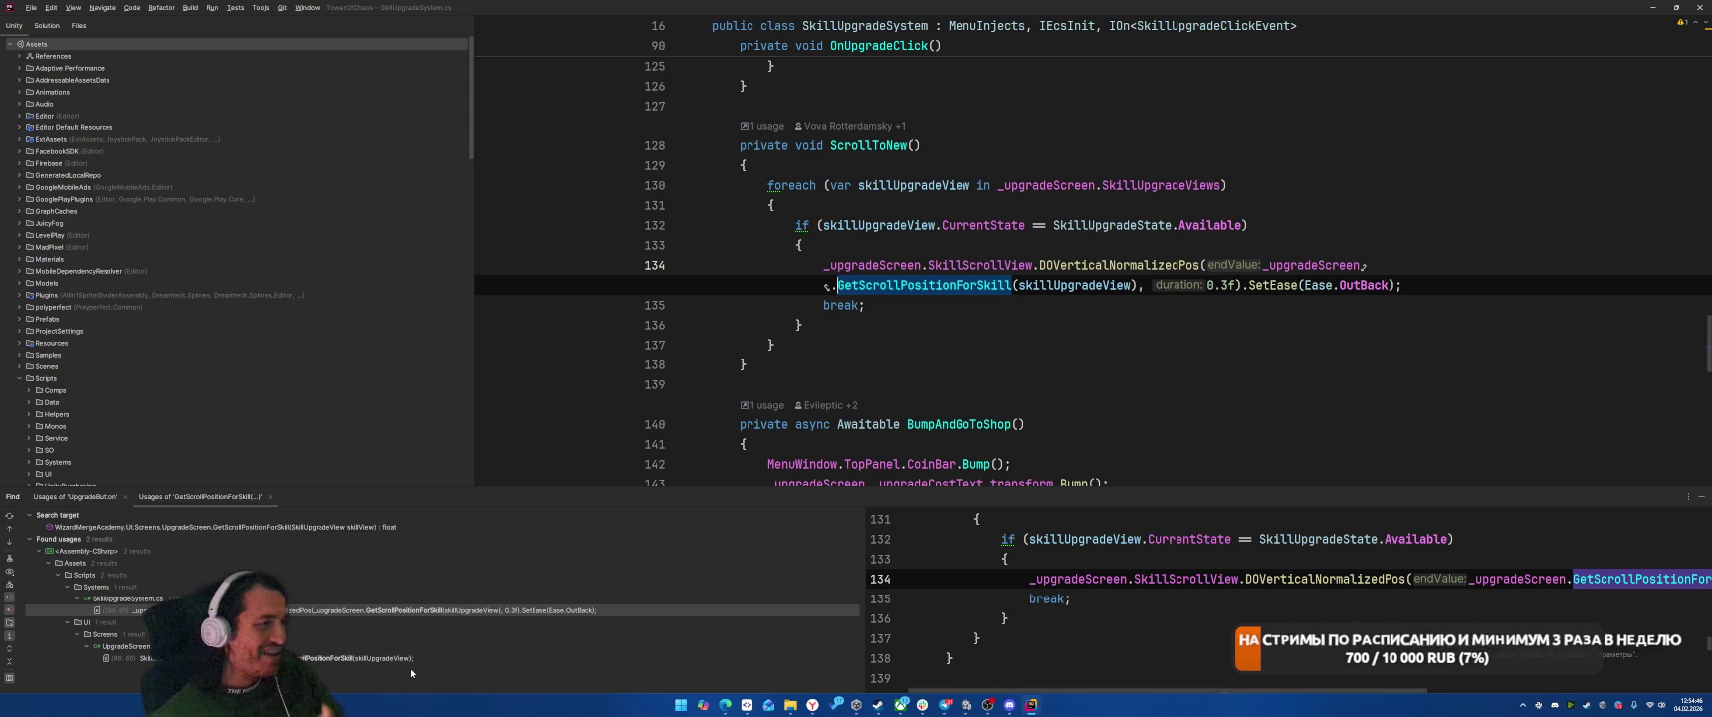
pyautogui.press('Down')
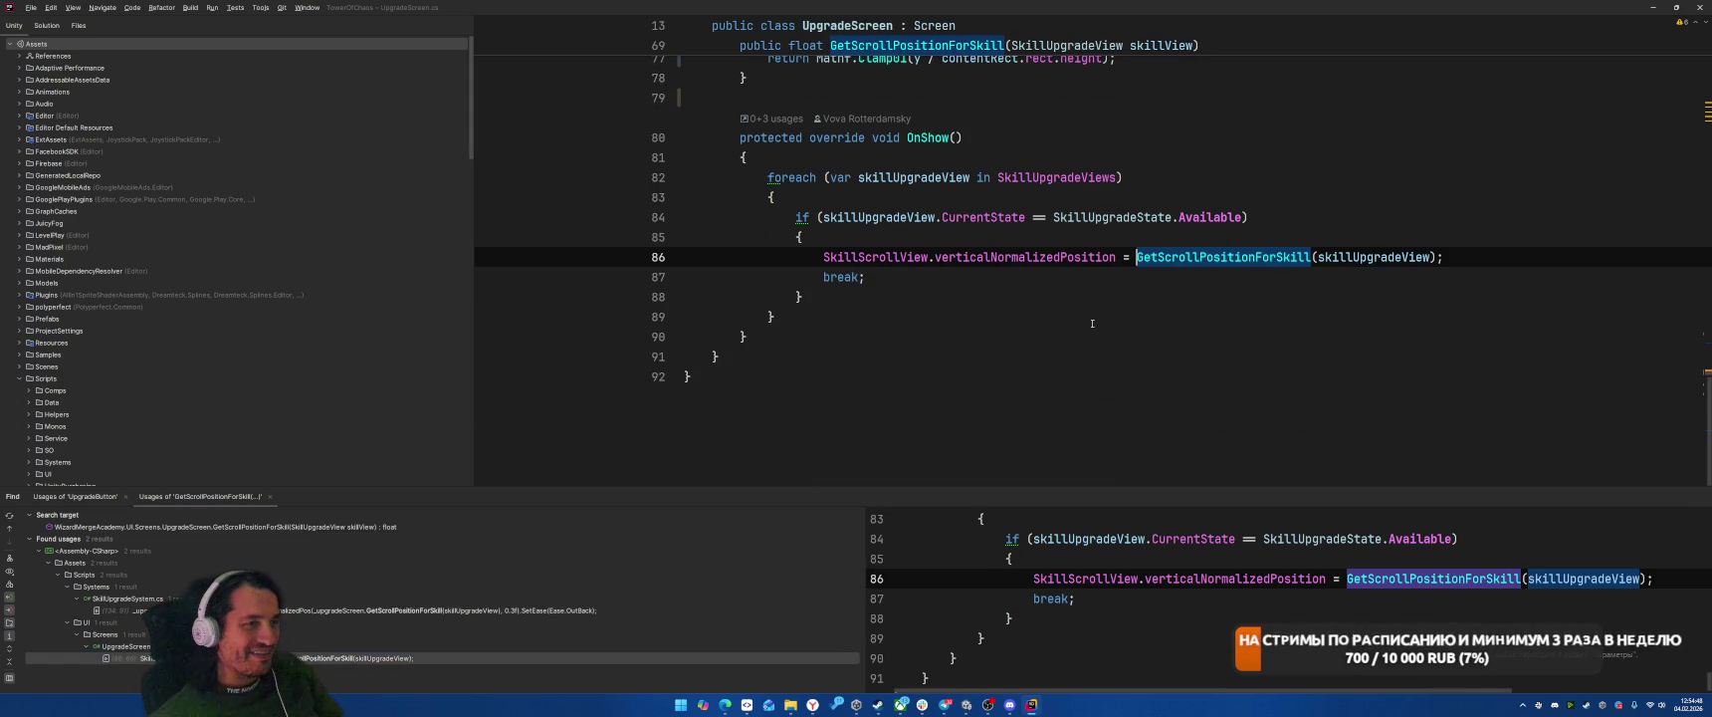
pyautogui.click(1092, 324)
pyautogui.click(1035, 277)
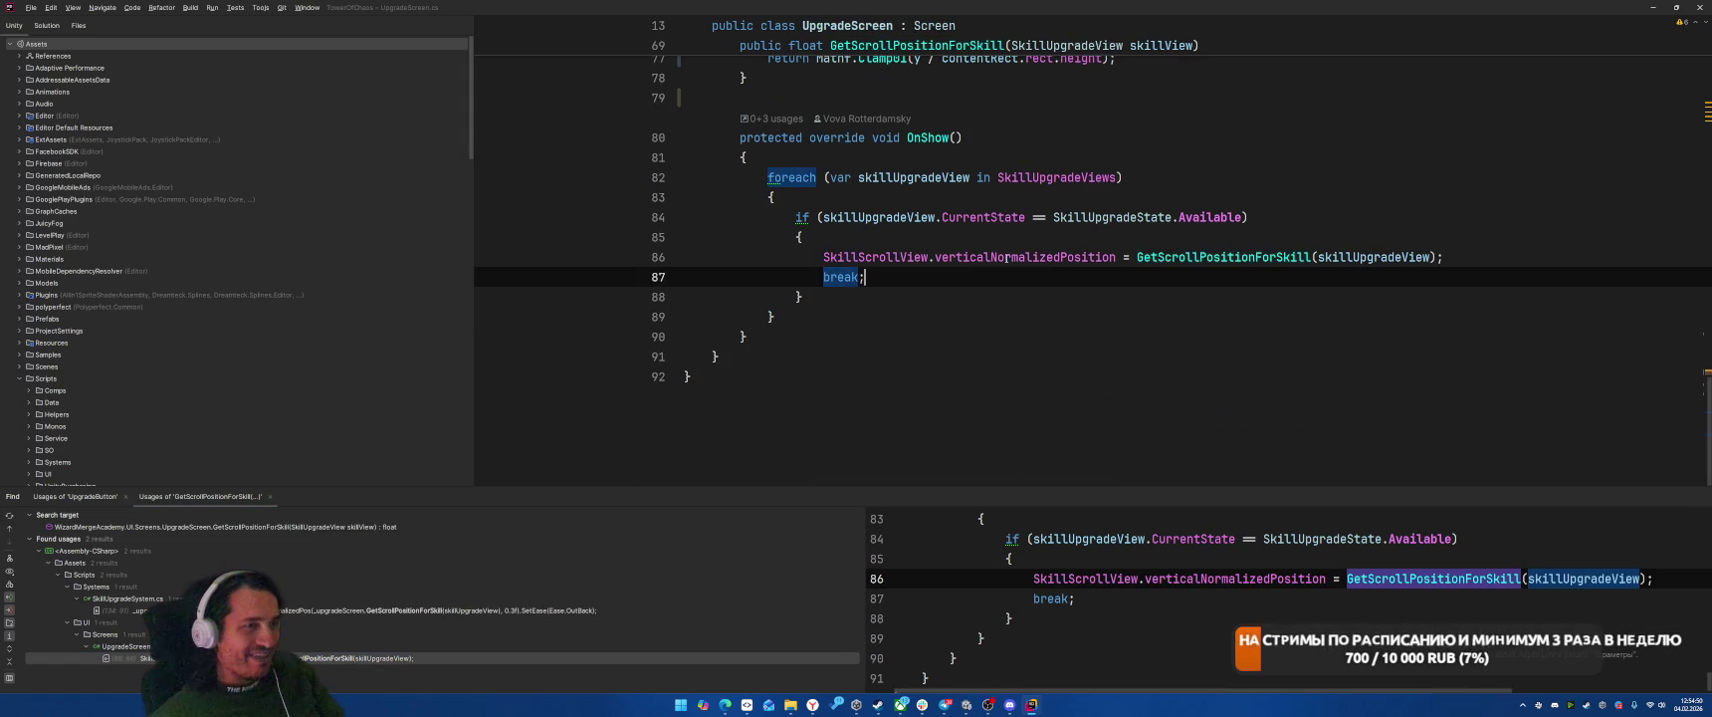
pyautogui.keyDown('ctrl'); pyautogui.click(1023, 261); pyautogui.keyUp('ctrl')
# Step: Go to the SetNormalizedPosition definition in ScrollRect.cs and read through its body
pyautogui.scroll(-6, 1022, 267)
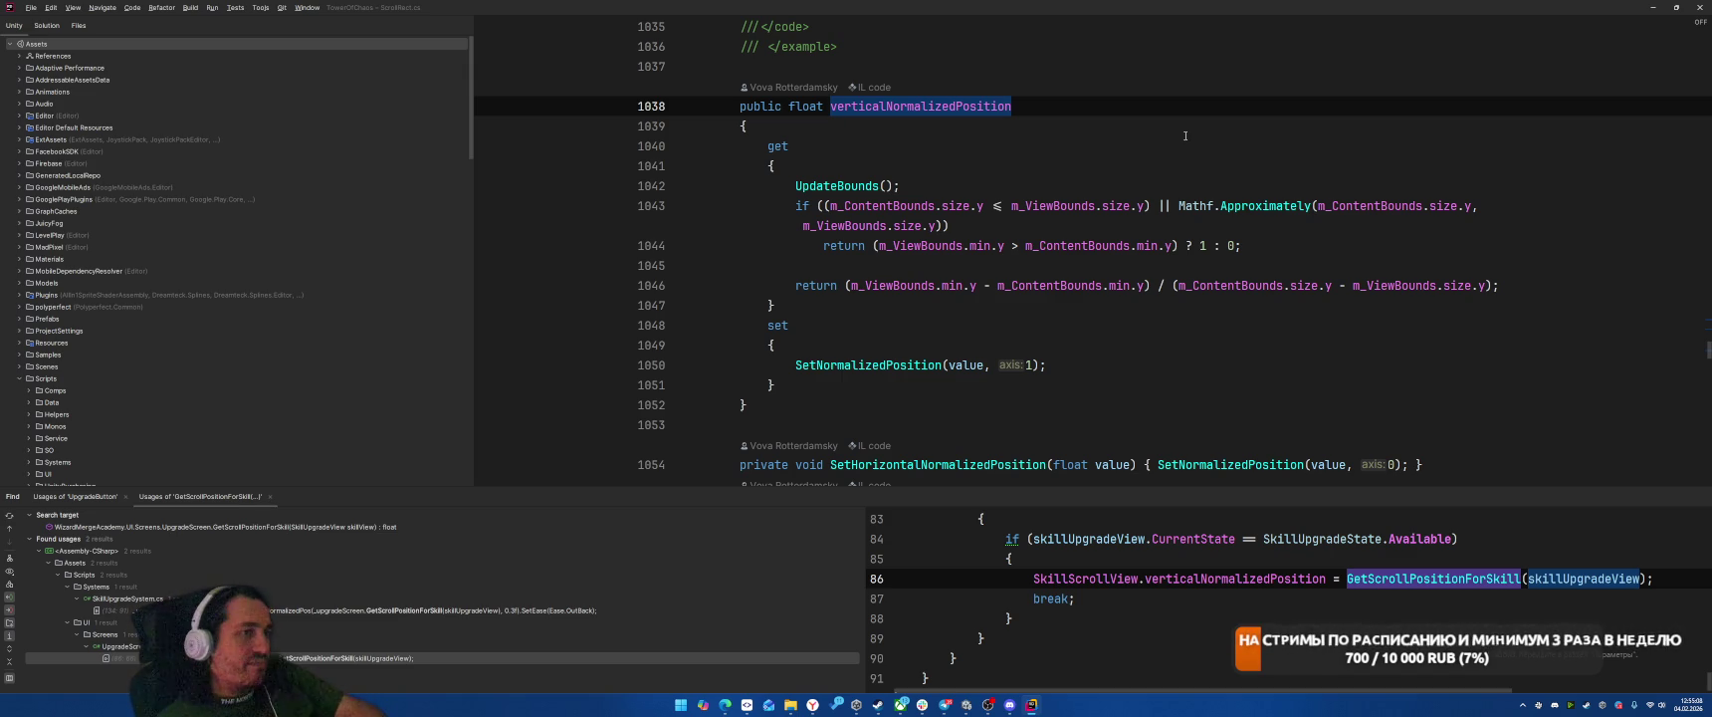
pyautogui.scroll(-1, 886, 303)
pyautogui.keyDown('ctrl'); pyautogui.click(886, 303); pyautogui.keyUp('ctrl')
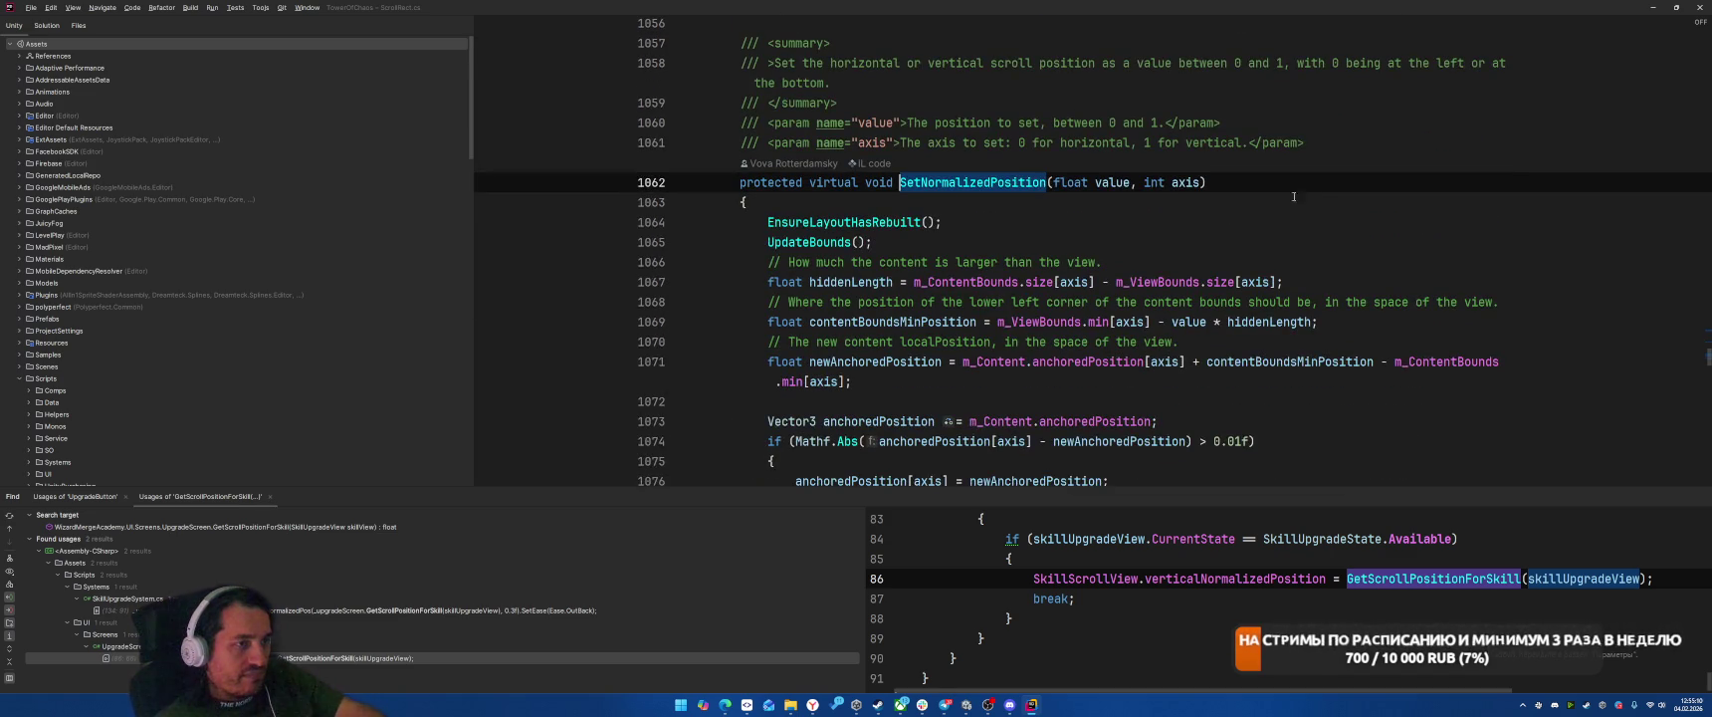
pyautogui.scroll(-2, 1363, 171)
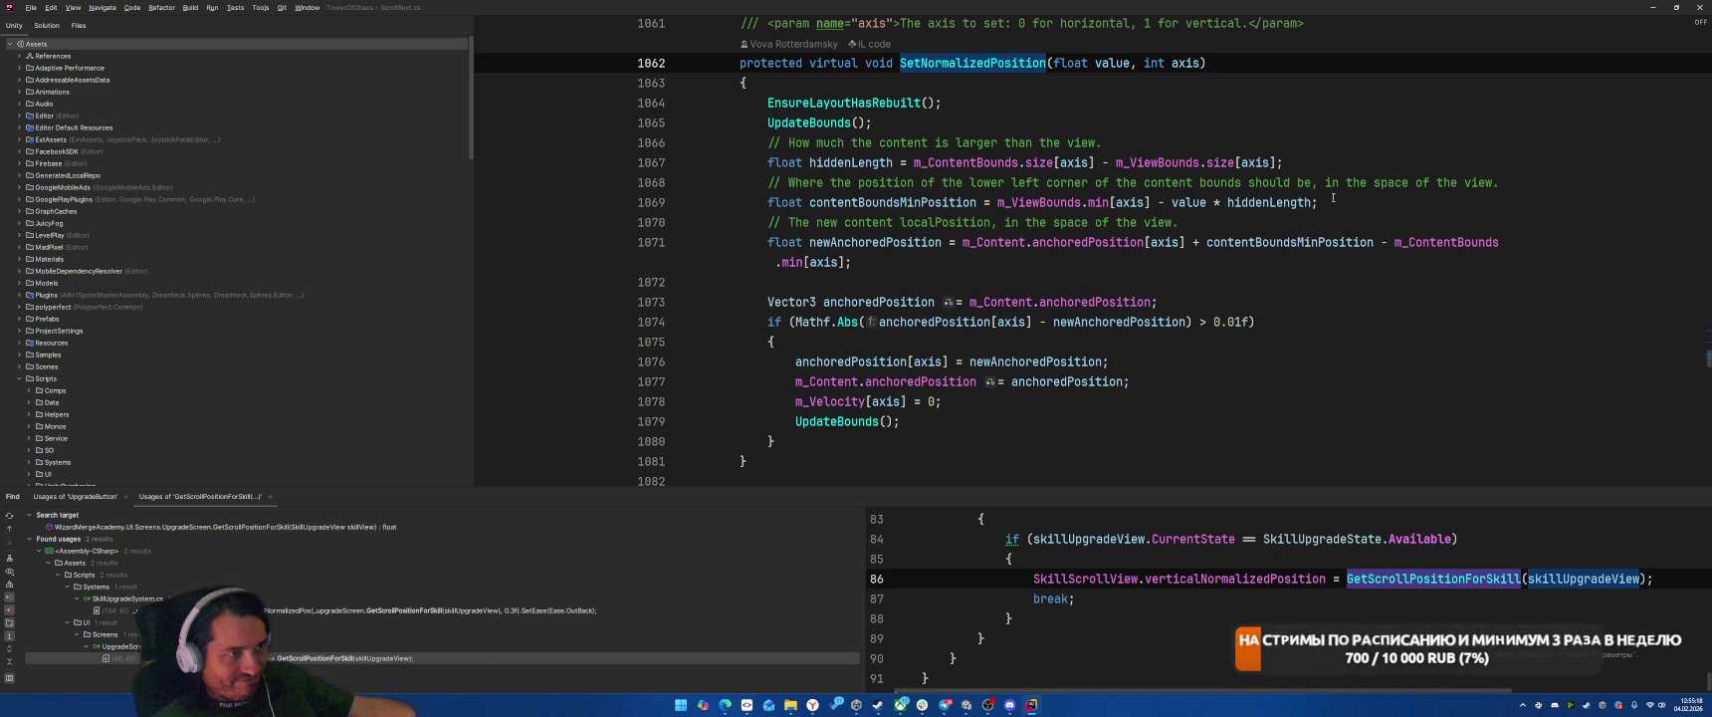
pyautogui.scroll(-2, 1367, 234)
pyautogui.scroll(3, 1366, 299)
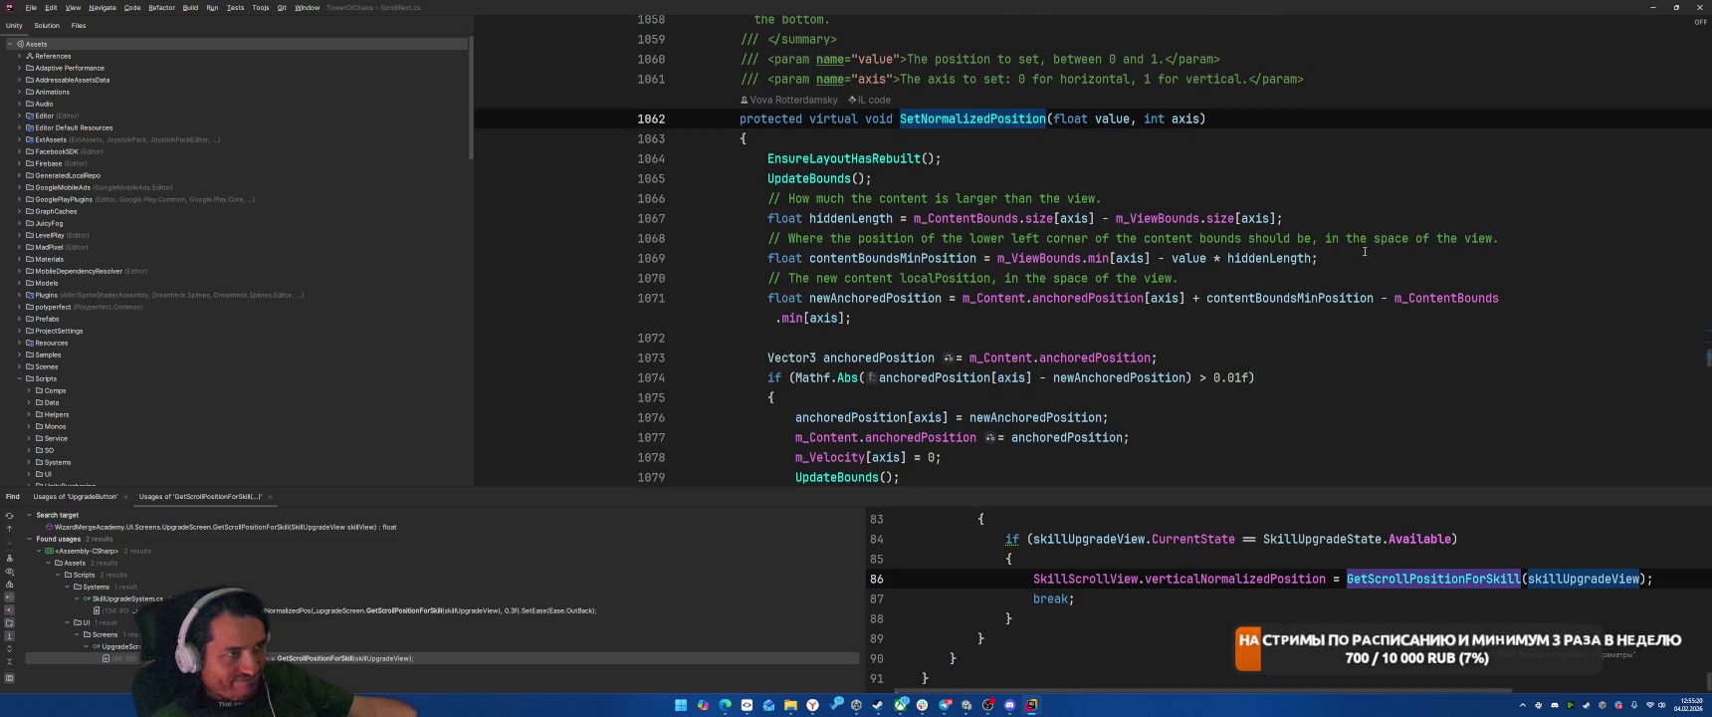
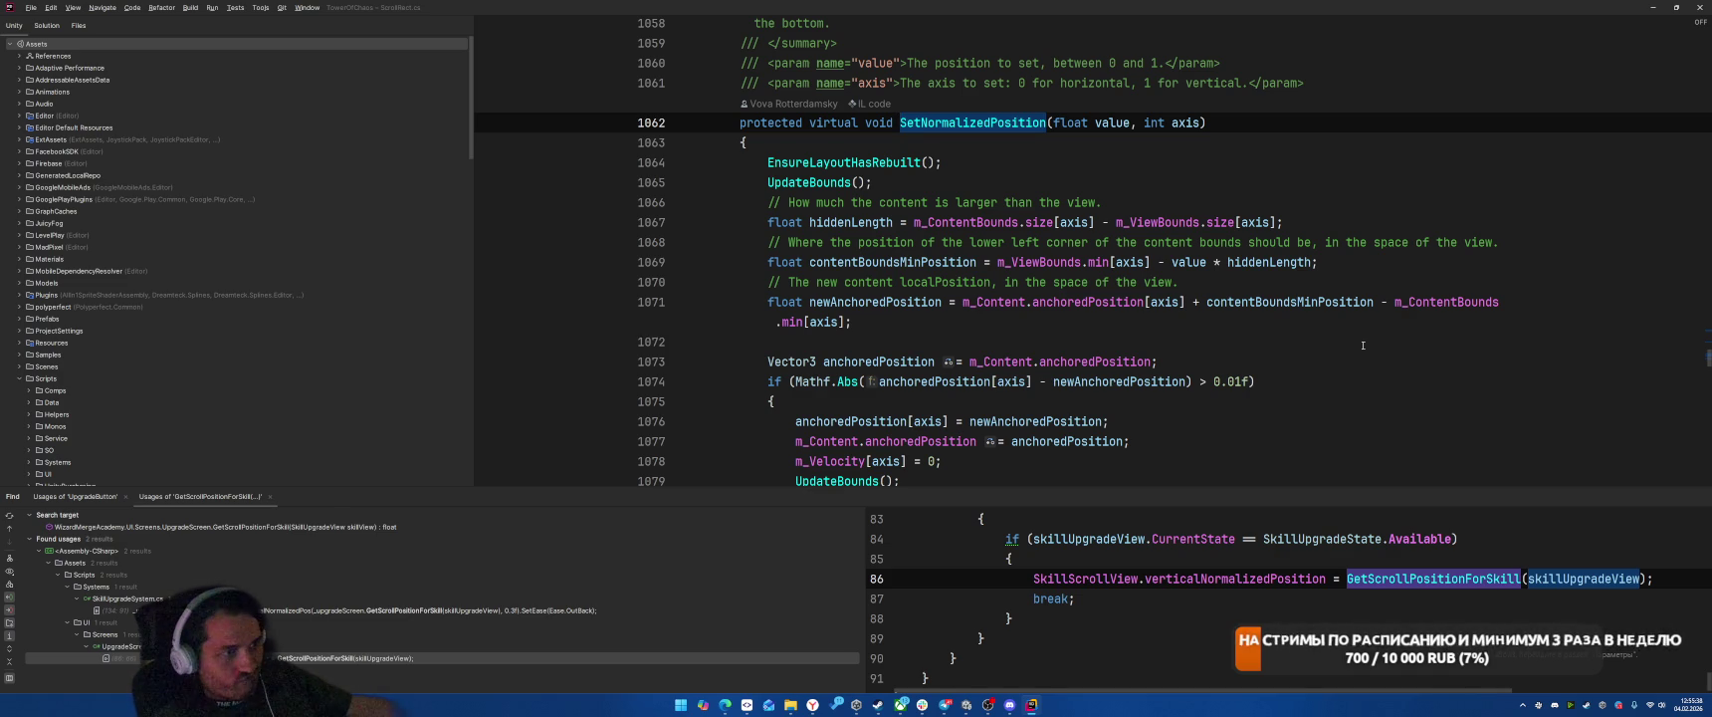
# Step: Trace newAnchoredPosition, contentBoundsMinPosition and hiddenLength in ScrollRect.SetNormalizedPosition, then return to UpgradeScreen.cs
pyautogui.click(1277, 420)
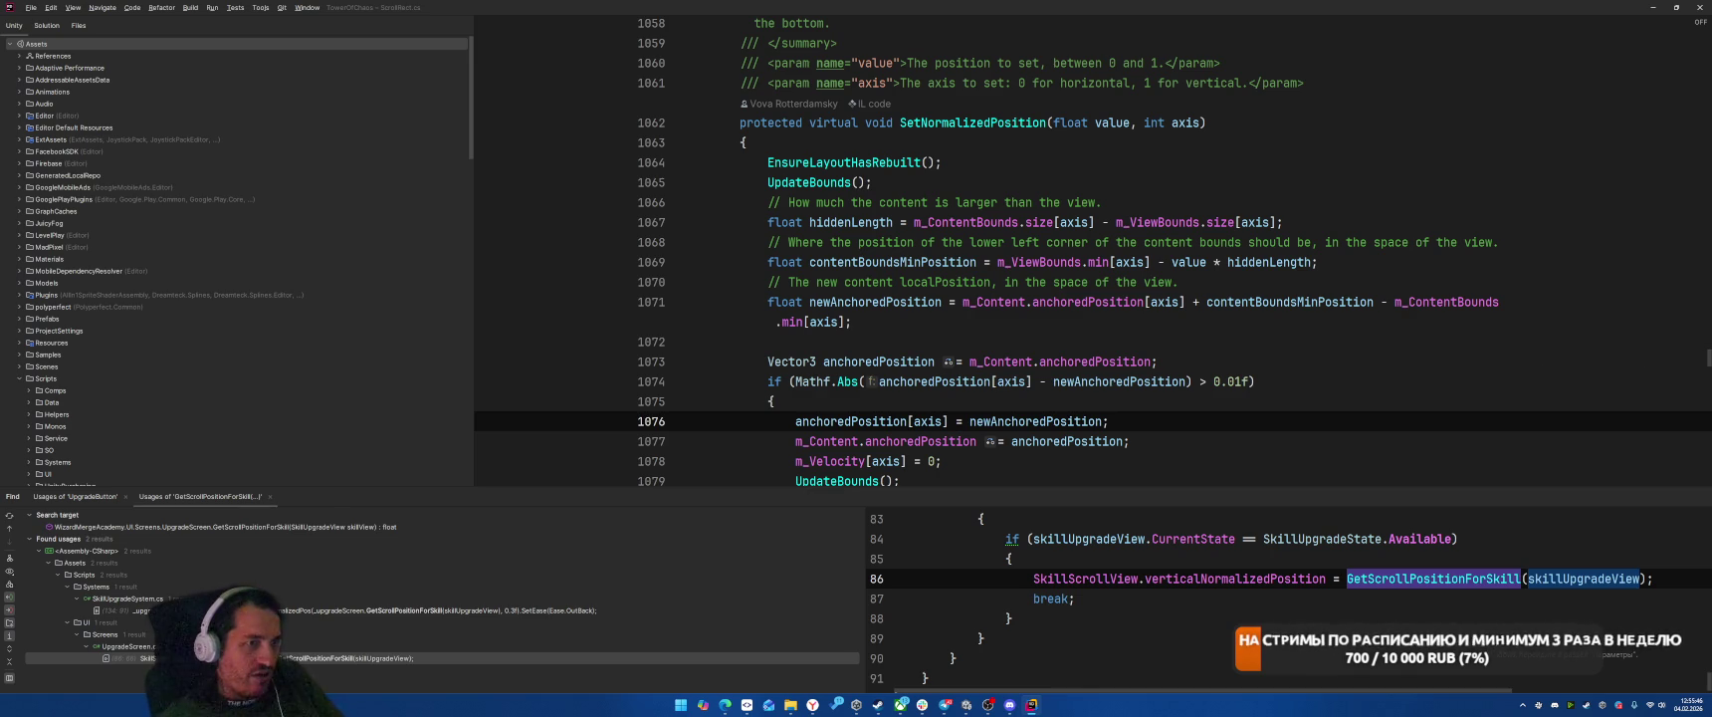
pyautogui.click(1474, 339)
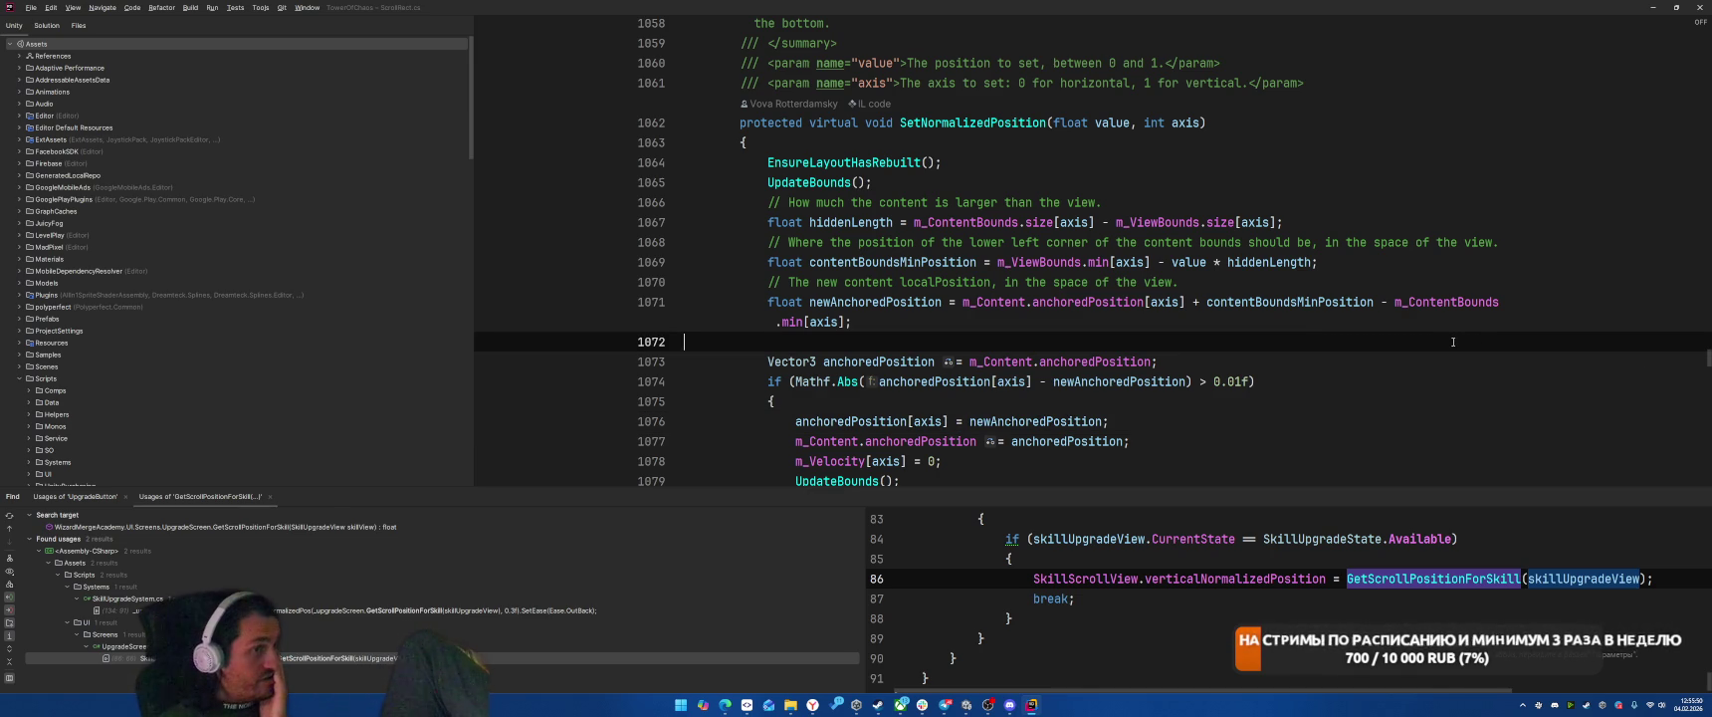
pyautogui.scroll(2, 1450, 343)
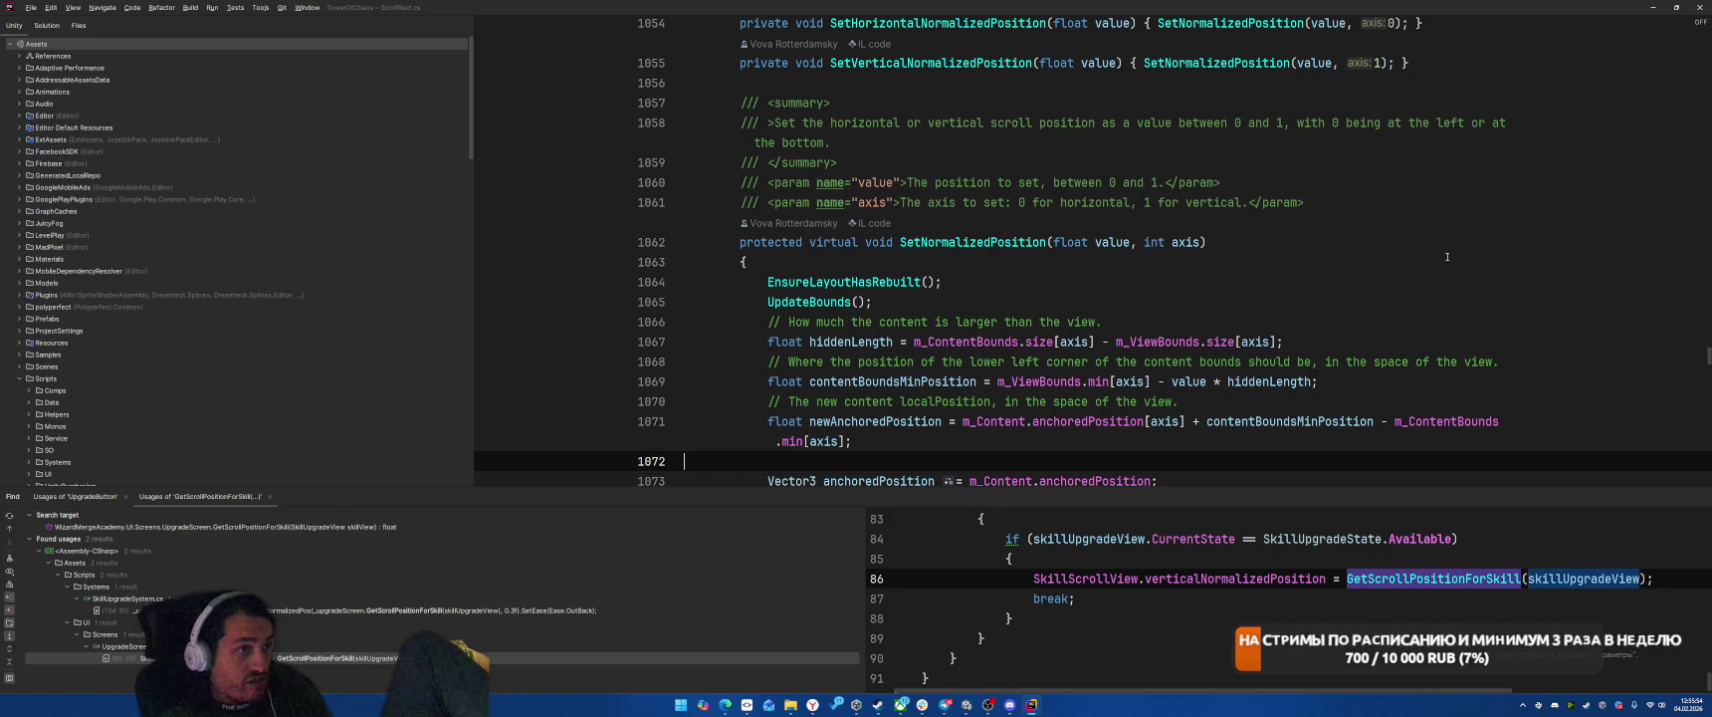
pyautogui.scroll(-3, 1447, 257)
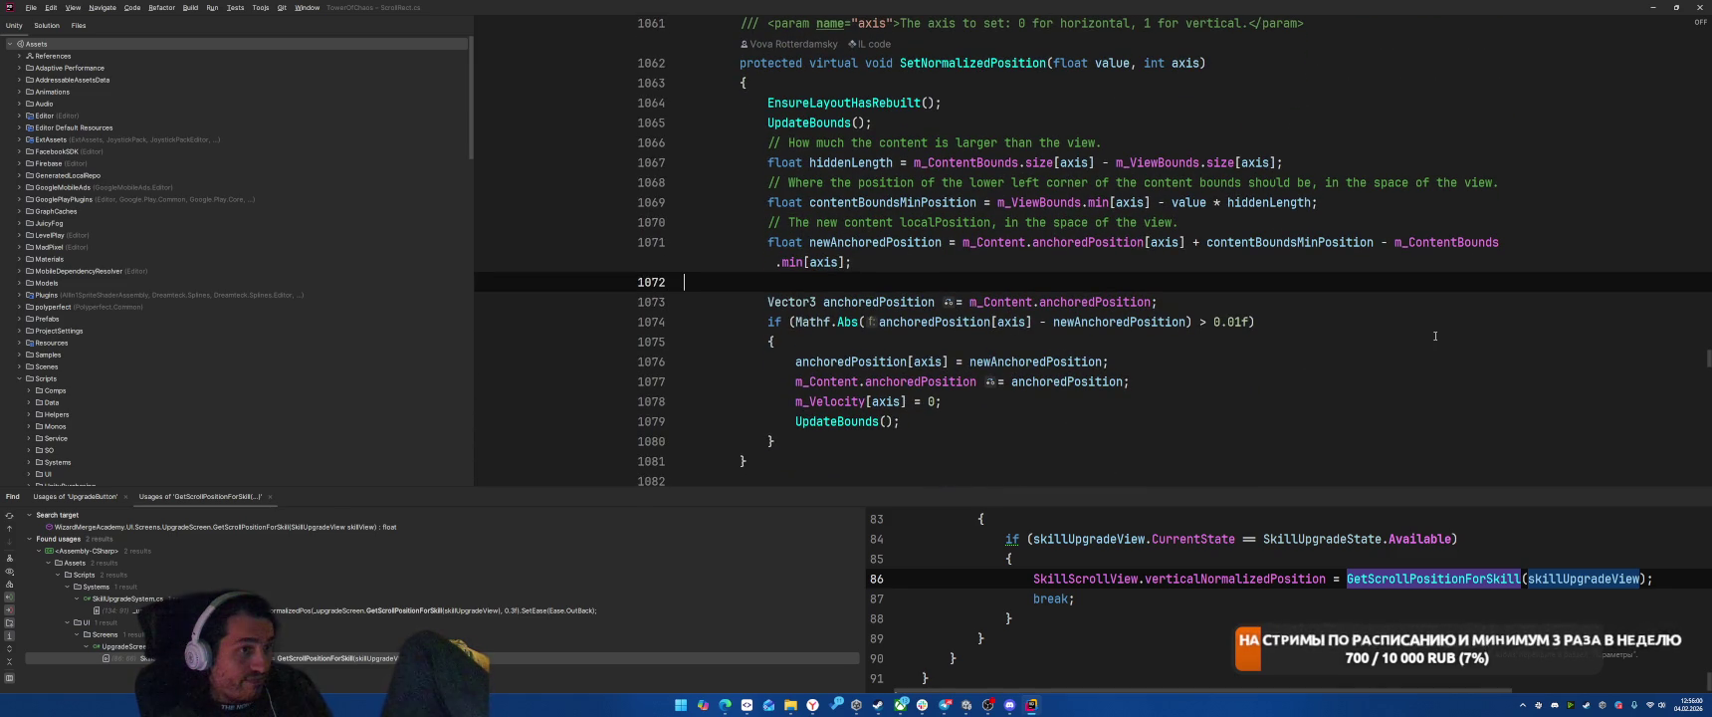
pyautogui.click(1120, 322)
pyautogui.scroll(1, 1497, 409)
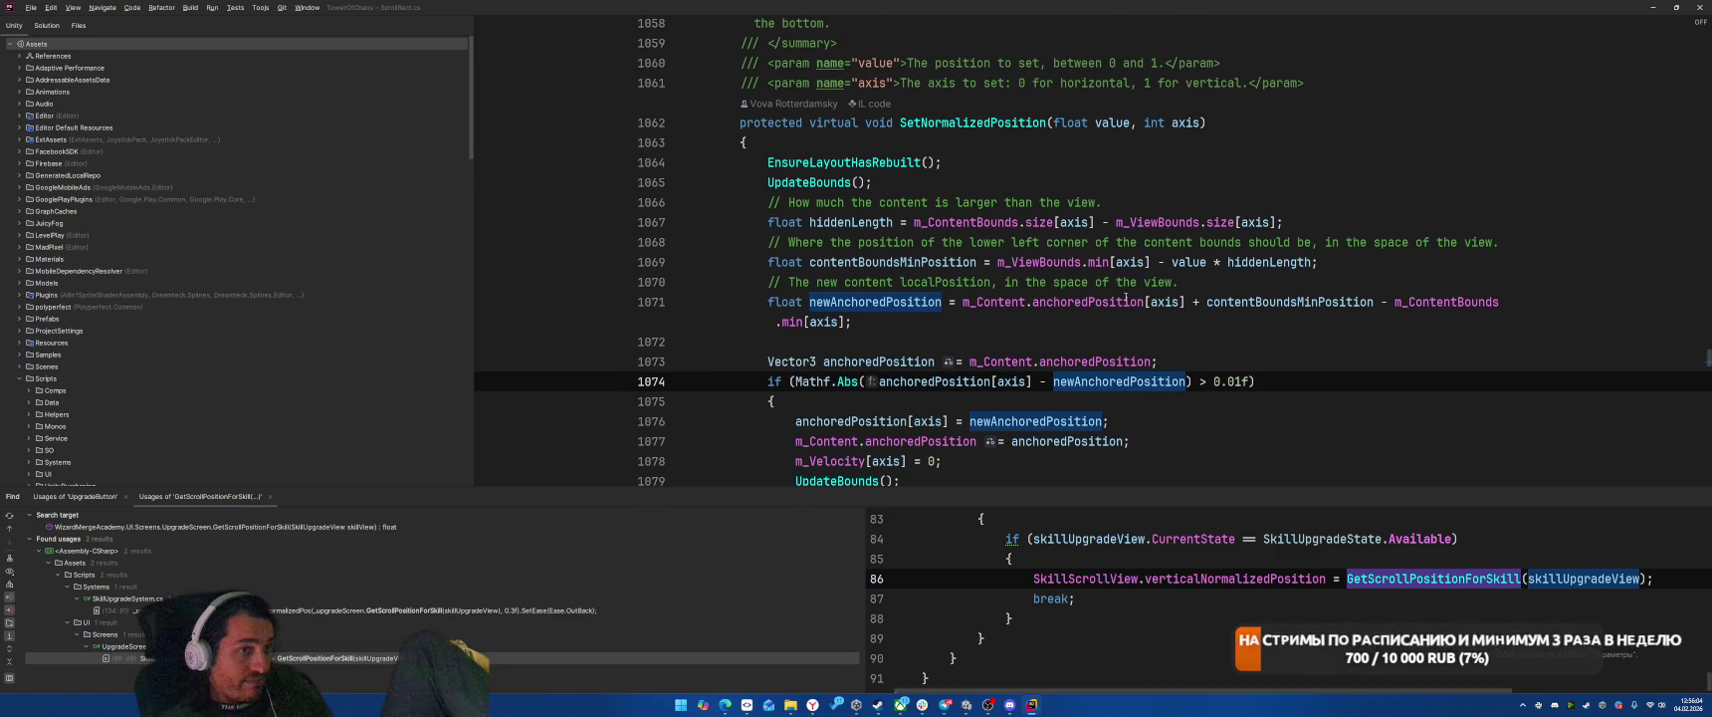
pyautogui.click(1316, 305)
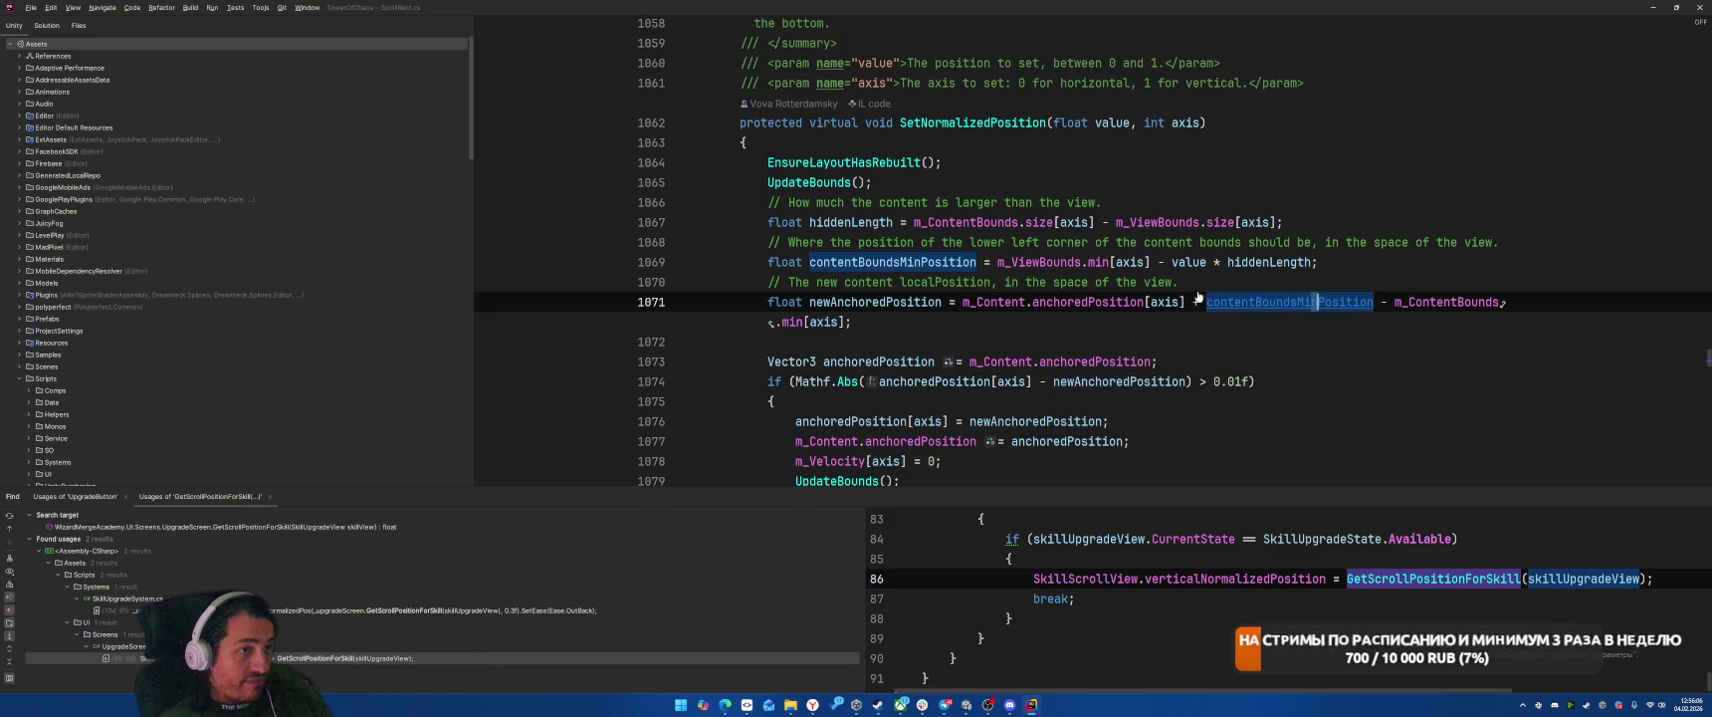
pyautogui.click(1339, 267)
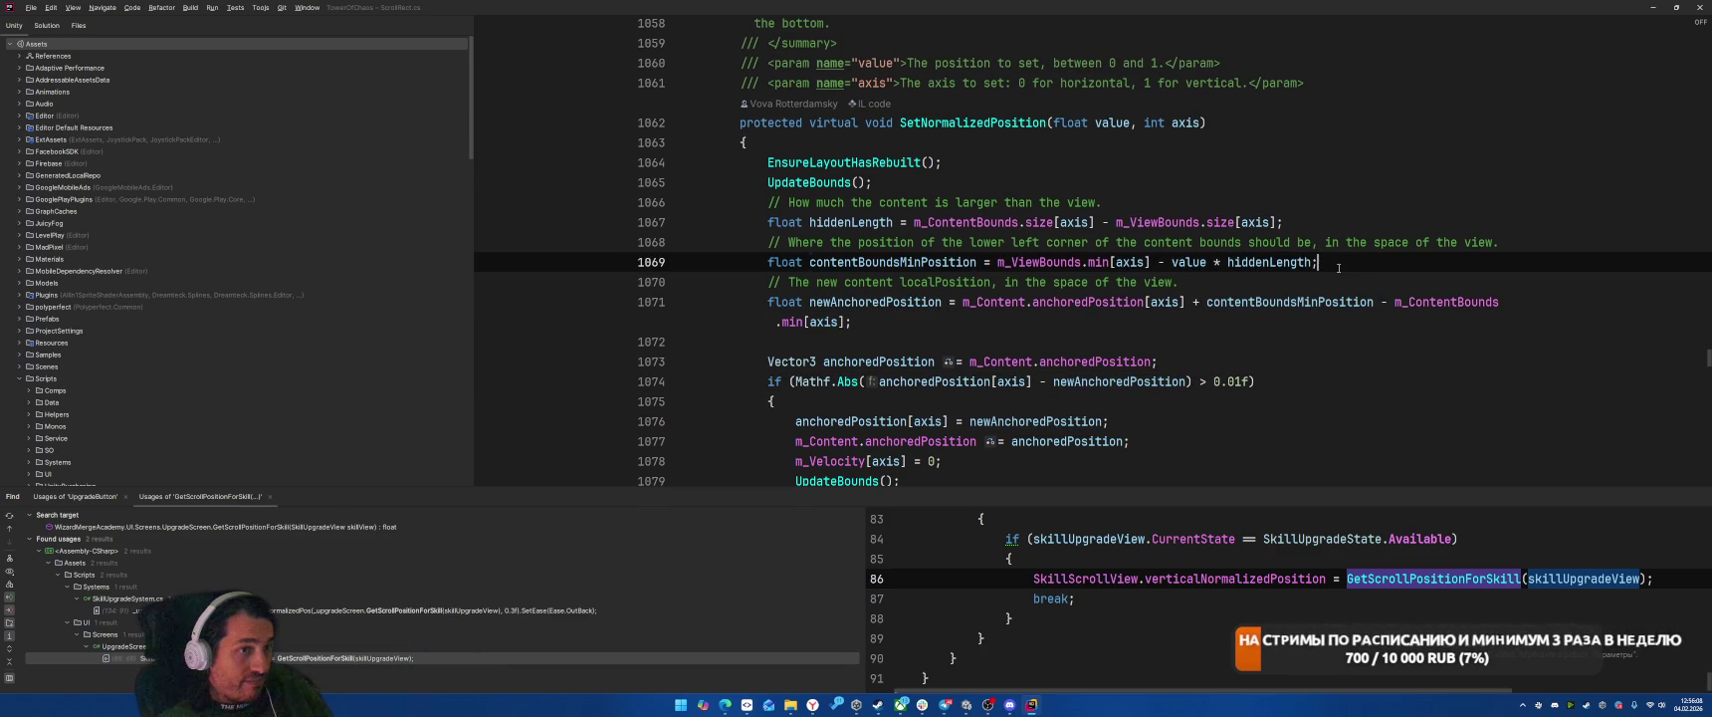
pyautogui.click(1282, 262)
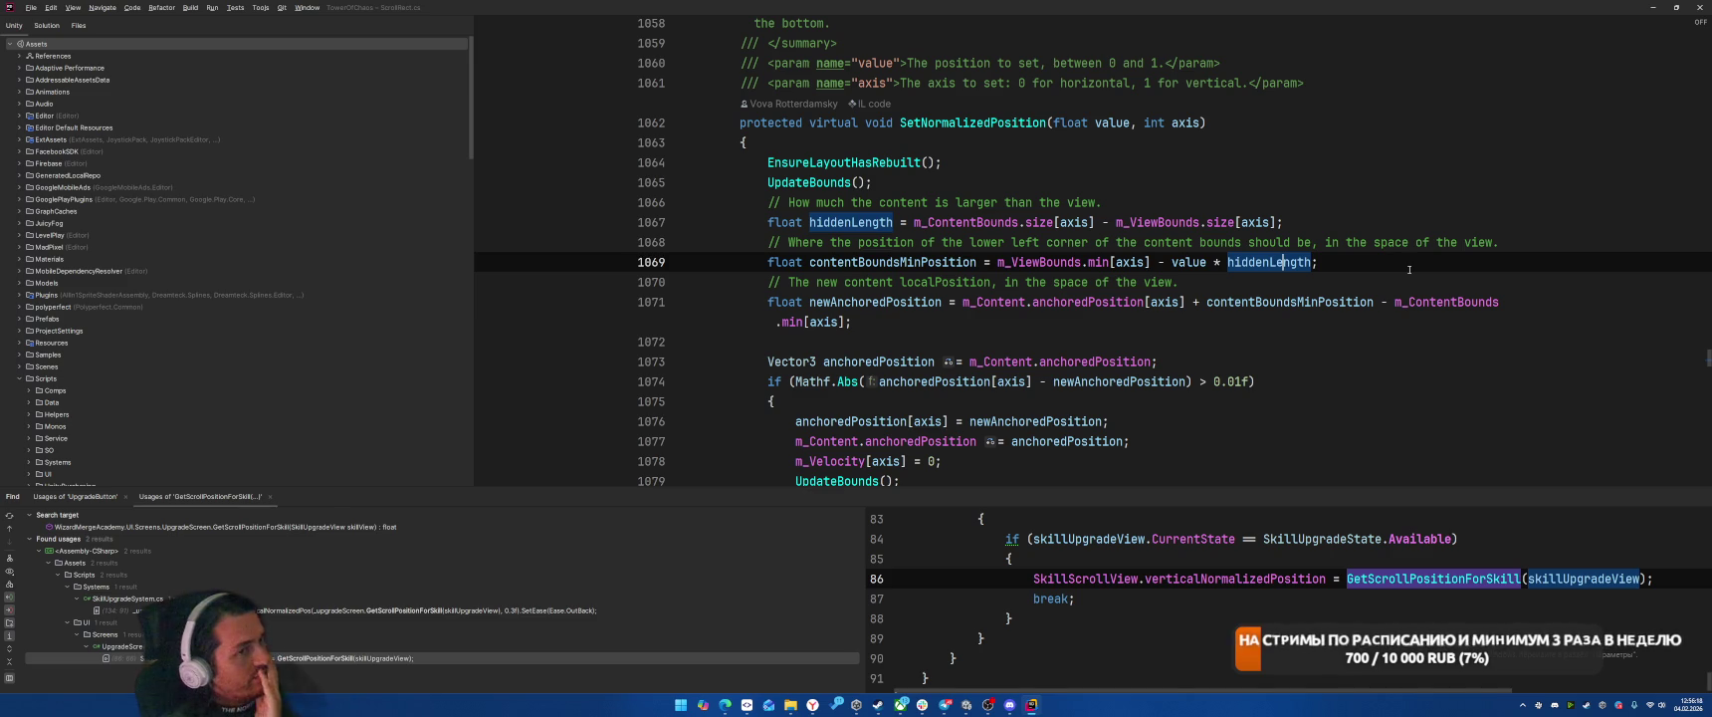
pyautogui.click(1333, 331)
pyautogui.hotkey('ctrl', 'Tab')
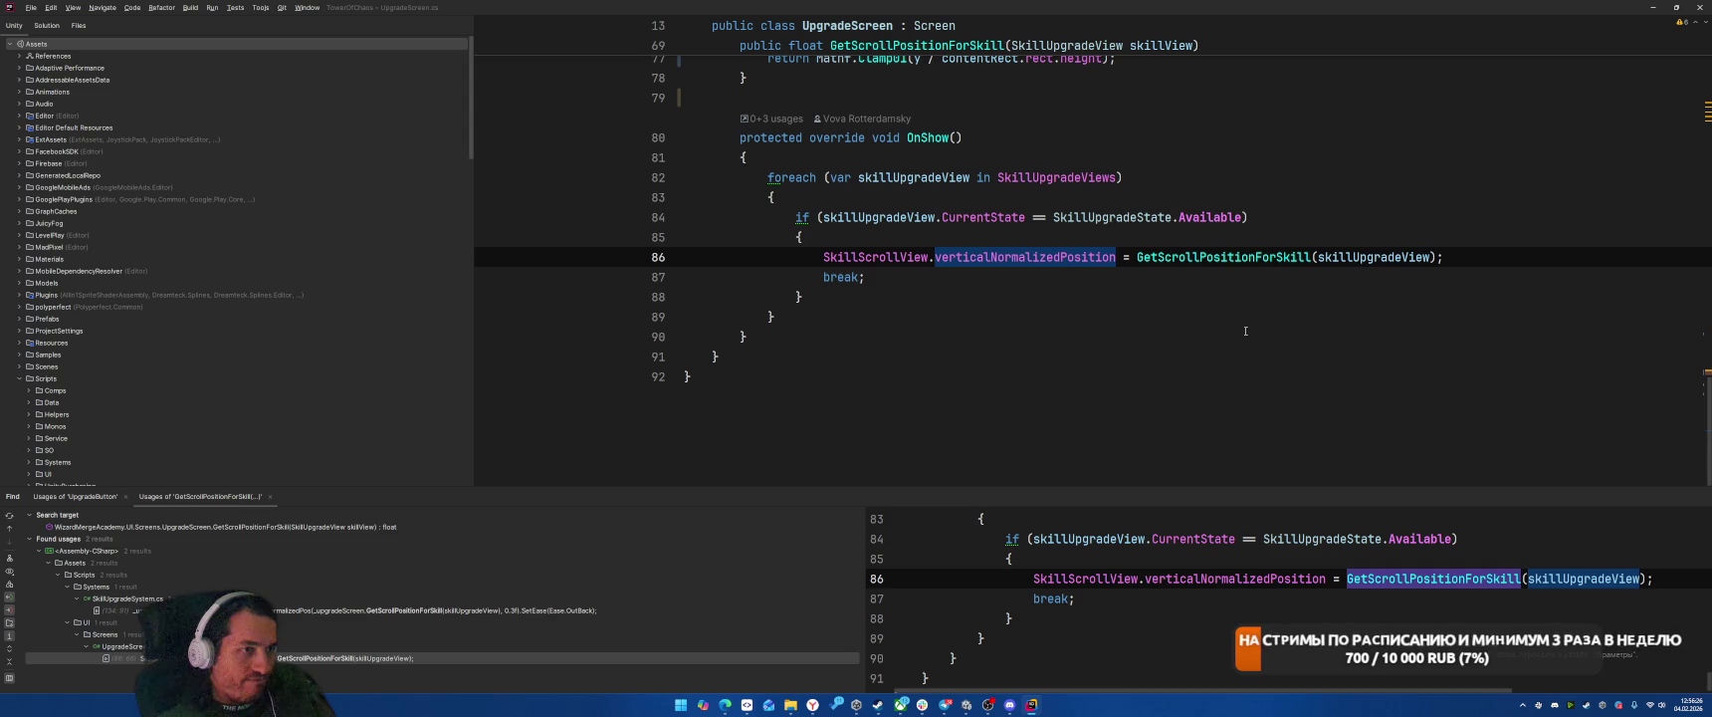
# Step: Change GetScrollPositionForSkill's return to -y, removing the Mathf.Clamp01 division
pyautogui.keyDown('ctrl'); pyautogui.click(1199, 260); pyautogui.keyUp('ctrl')
pyautogui.click(1198, 261)
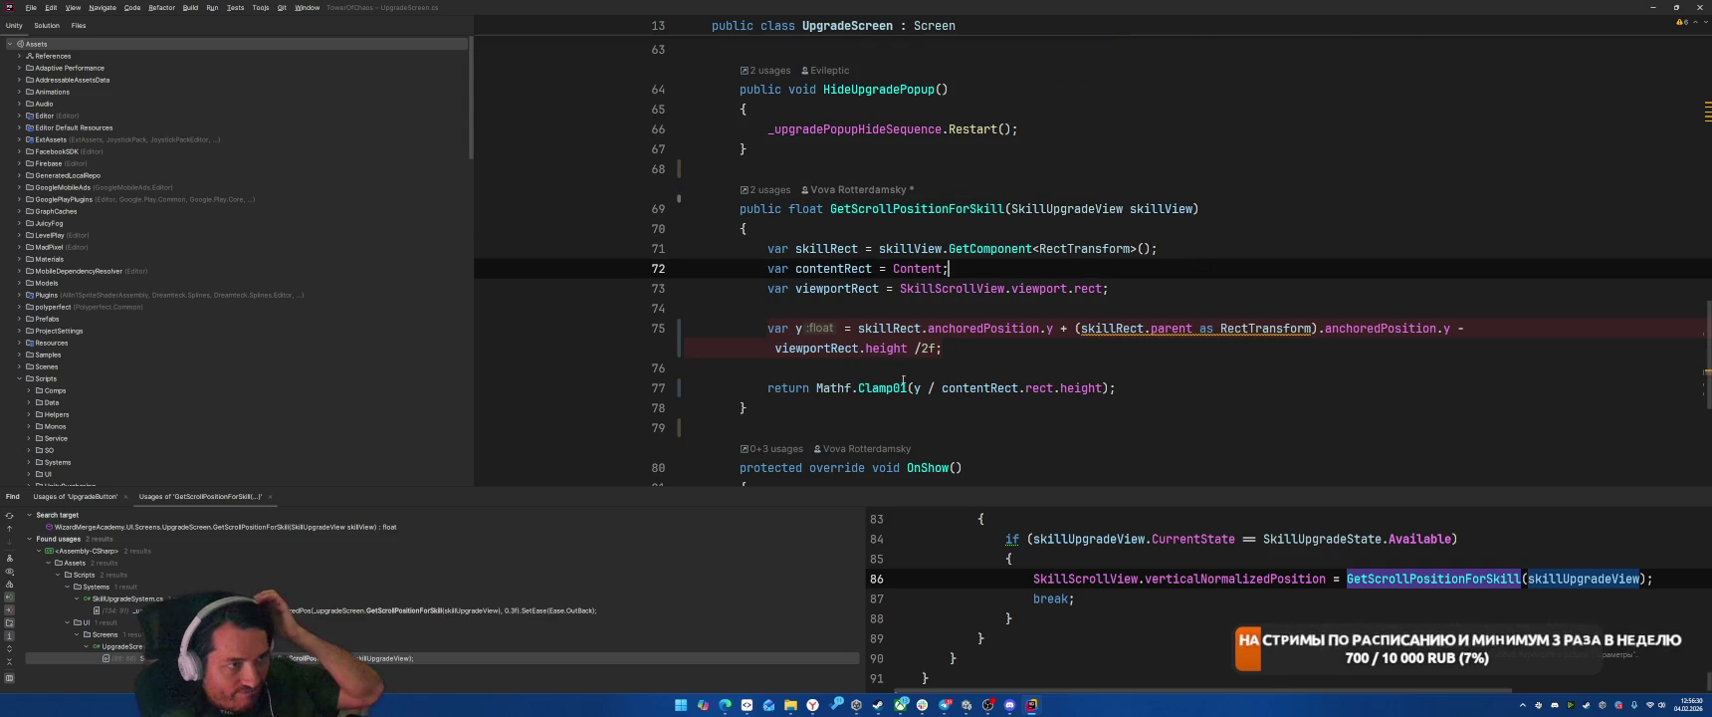
pyautogui.moveTo(824, 388); pyautogui.dragTo(1012, 388)
pyautogui.press('BackSpace')
pyautogui.press('BackSpace')
pyautogui.press('BackSpace')
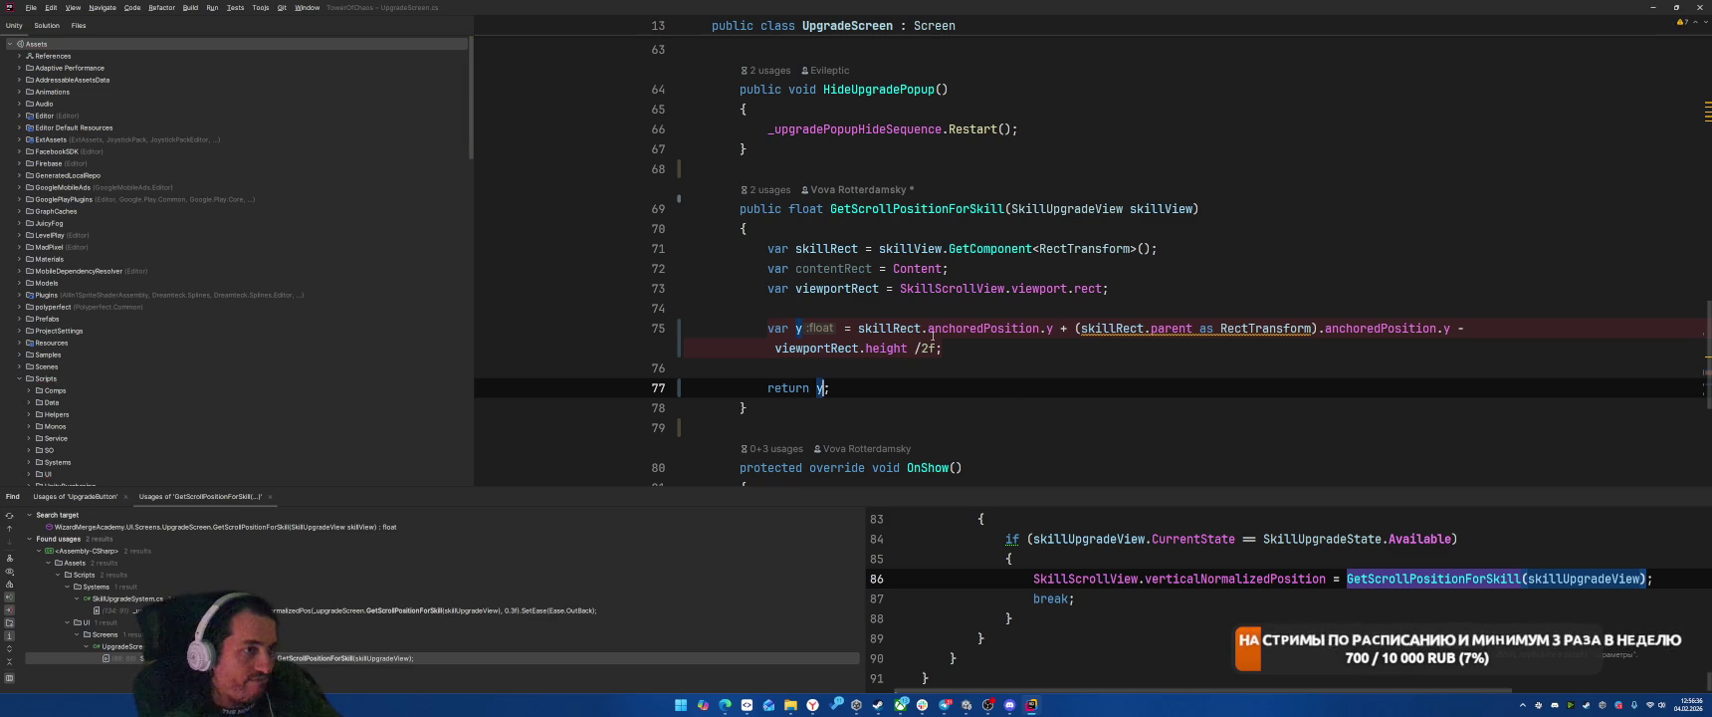
pyautogui.write('-')
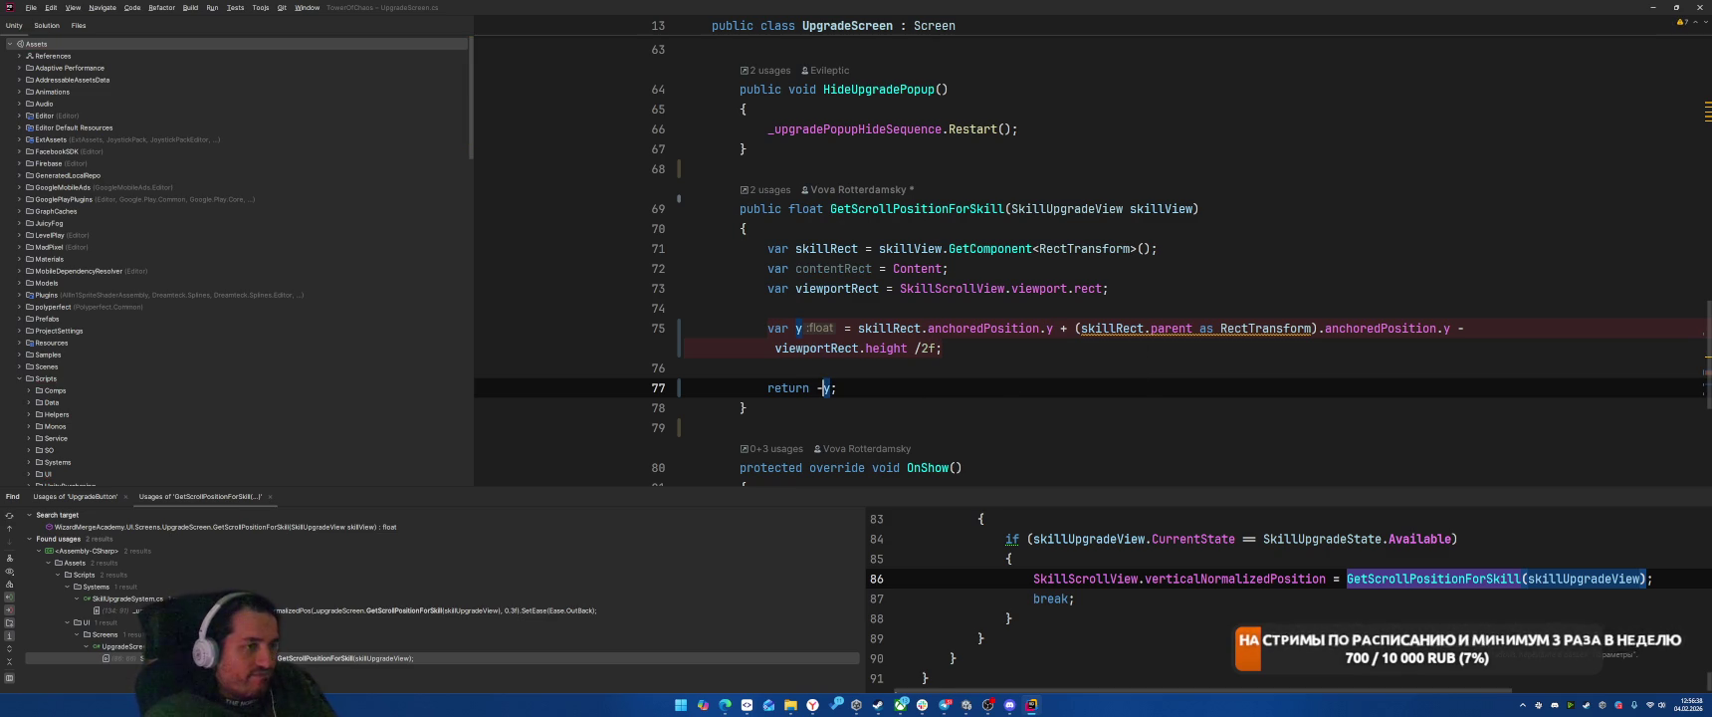
# Step: Delete the unused contentRect line, save the script, and bring up the method's actions
pyautogui.press('Up')
pyautogui.press('Up')
pyautogui.press('Up')
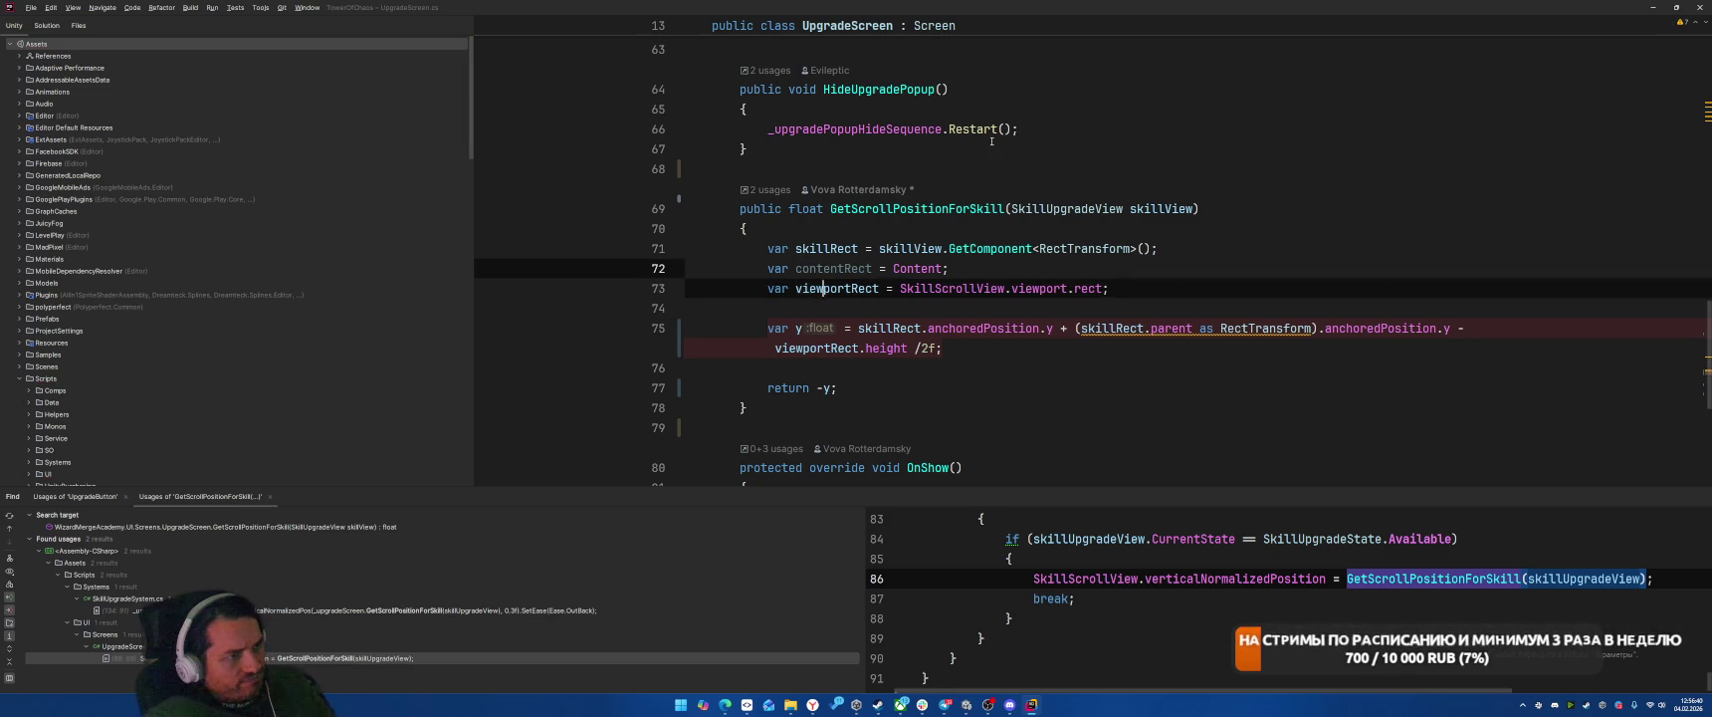
pyautogui.press('End')
pyautogui.hotkey('shift', 'Home')
pyautogui.press('Delete')
pyautogui.press('BackSpace')
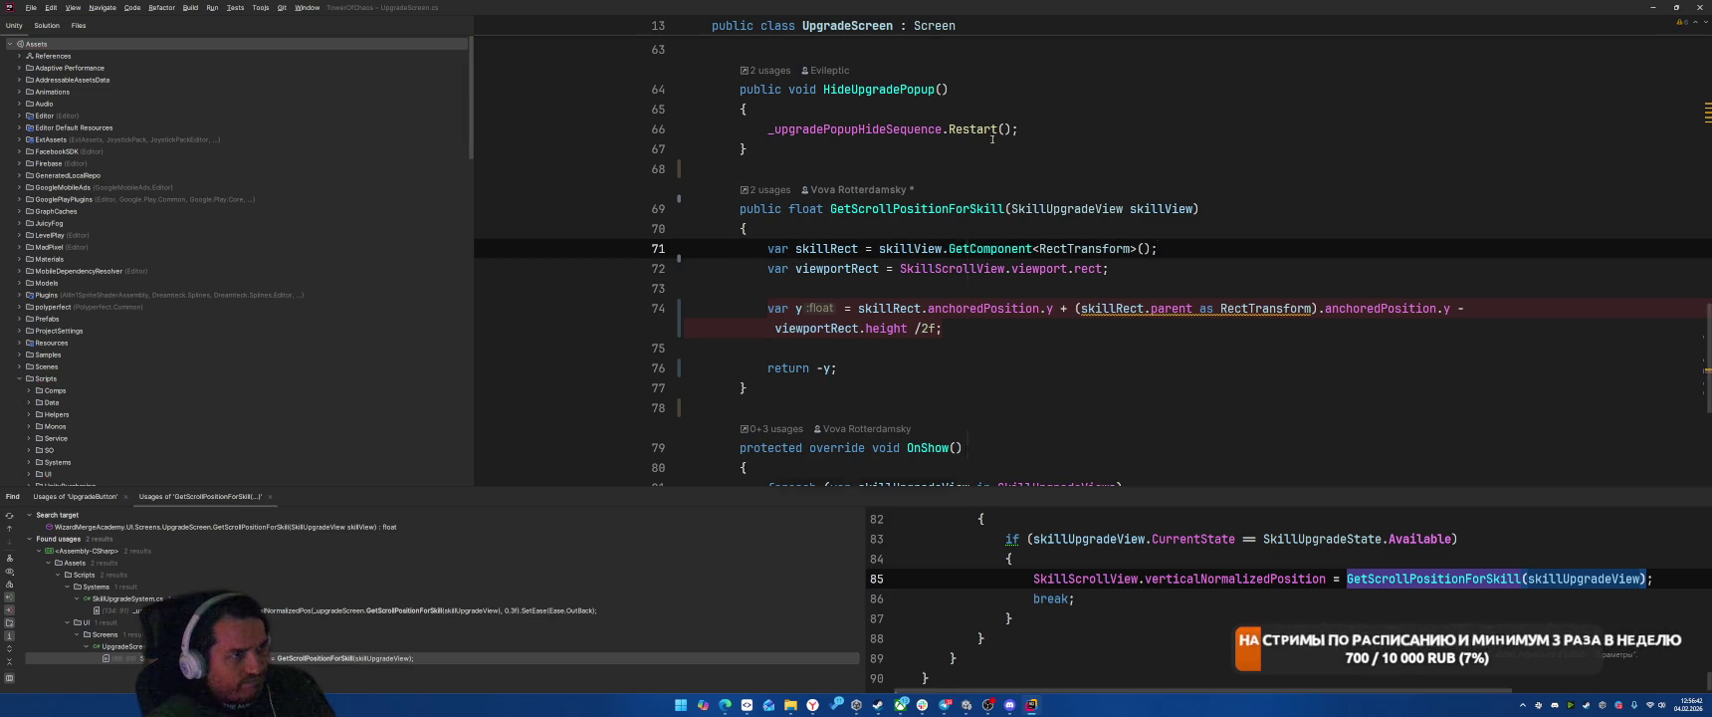
pyautogui.hotkey('ctrl', 's')
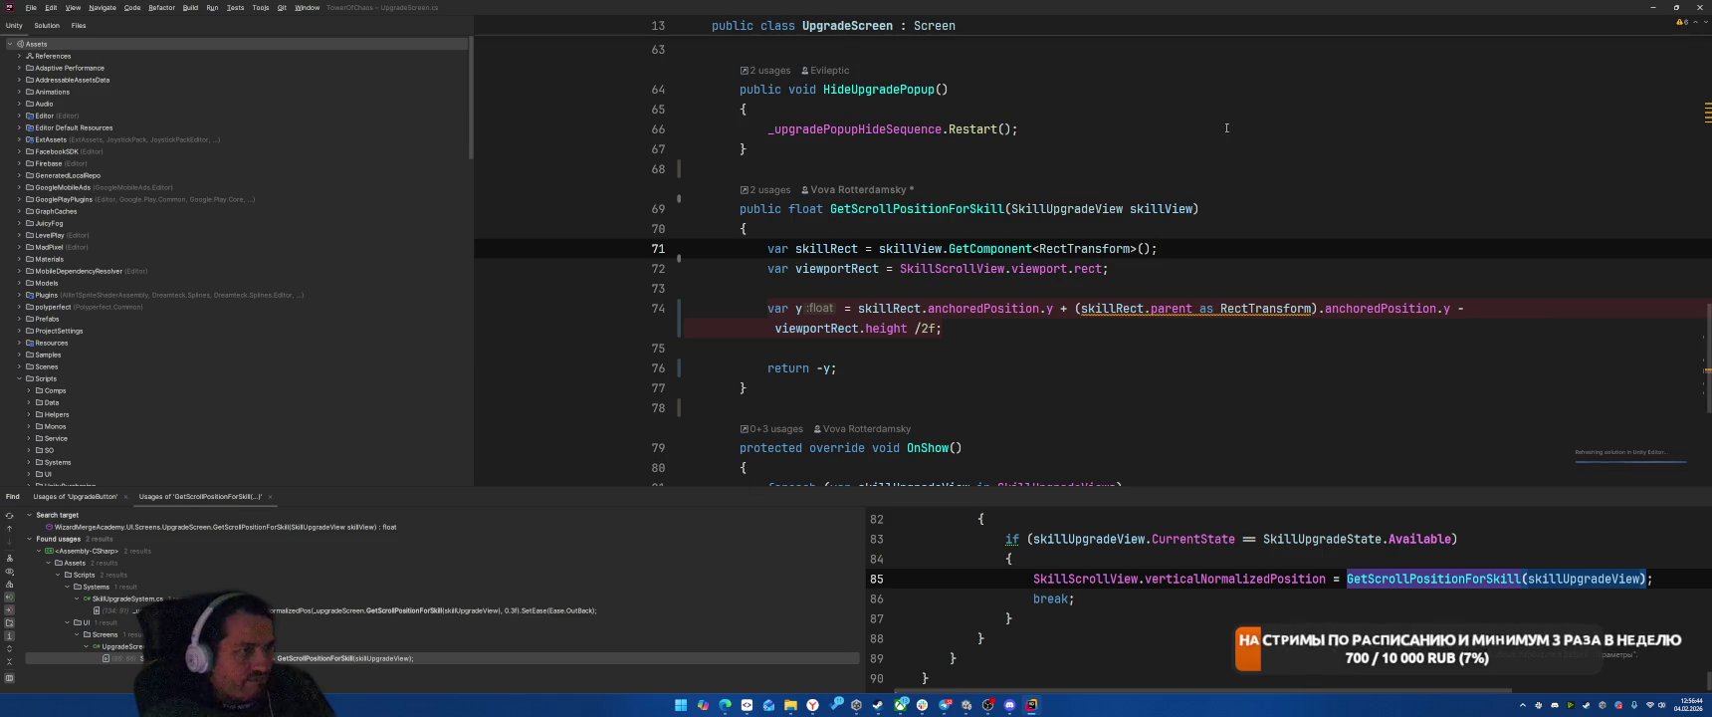
pyautogui.rightClick(936, 208)
pyautogui.click(990, 286)
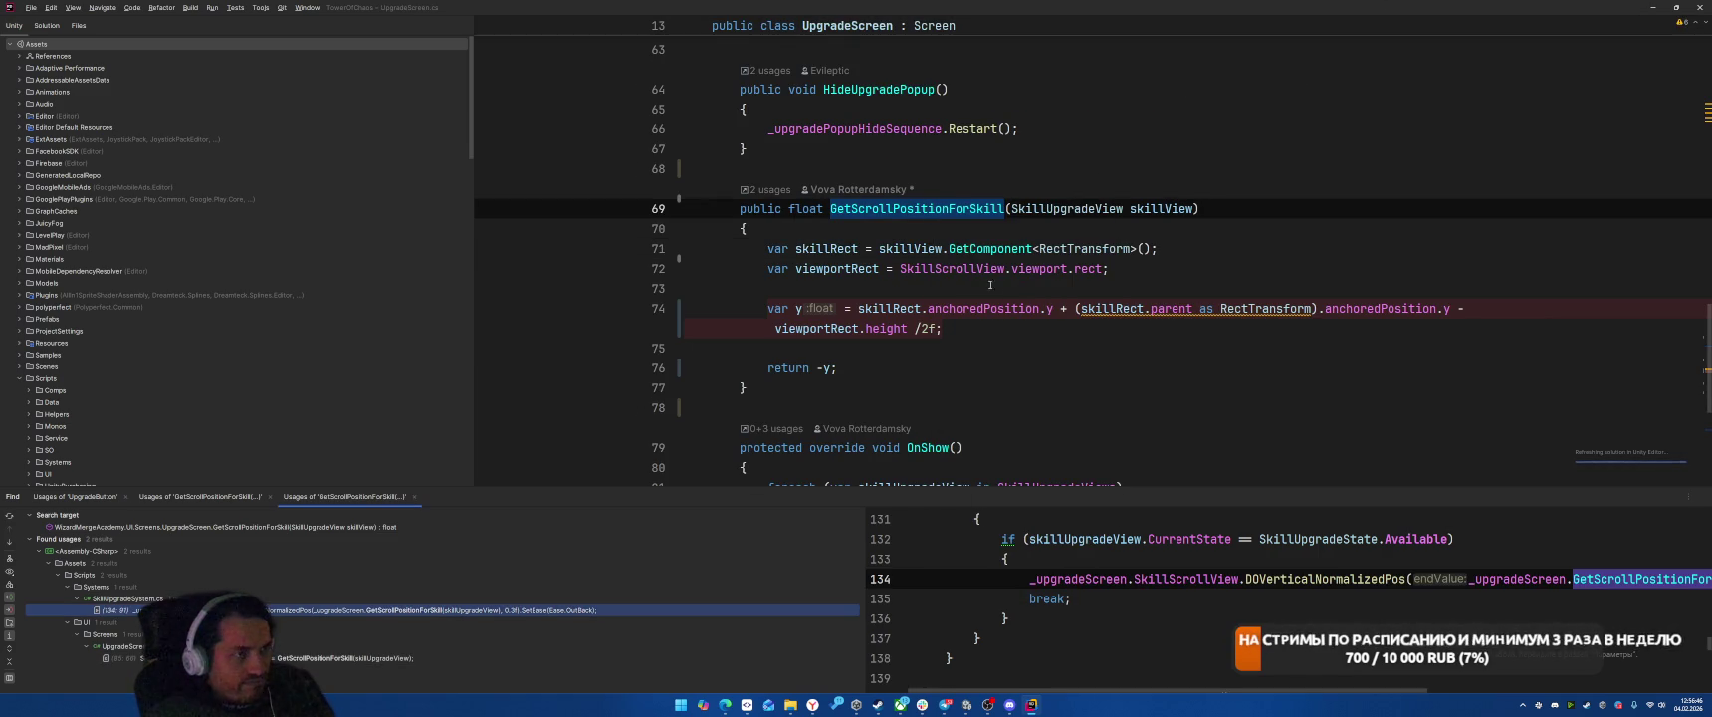
pyautogui.doubleClick(499, 610)
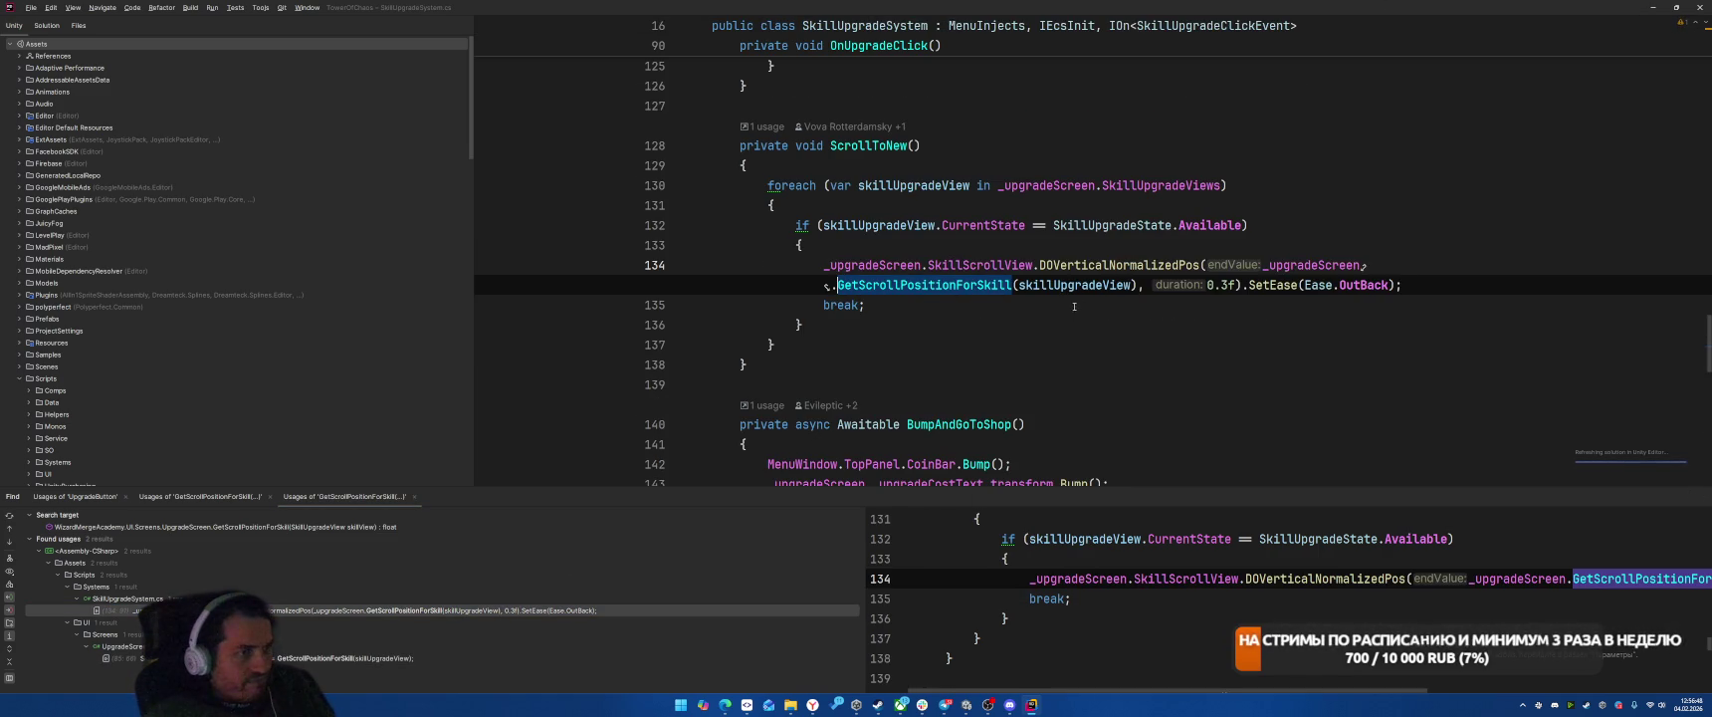
pyautogui.doubleClick(1115, 265)
pyautogui.write('DOVer')
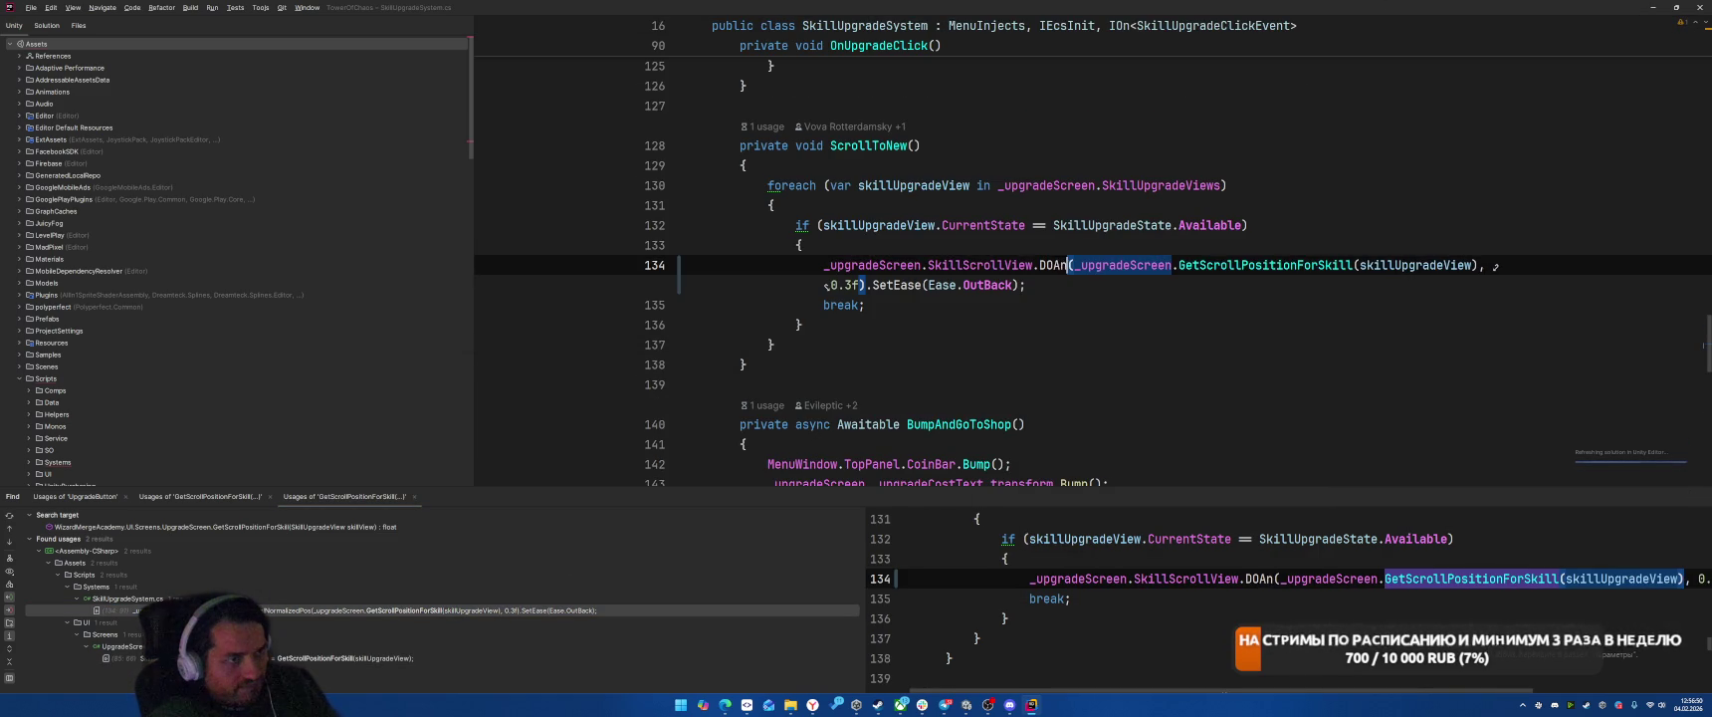
pyautogui.press('BackSpace')
pyautogui.press('BackSpace')
pyautogui.press('BackSpace')
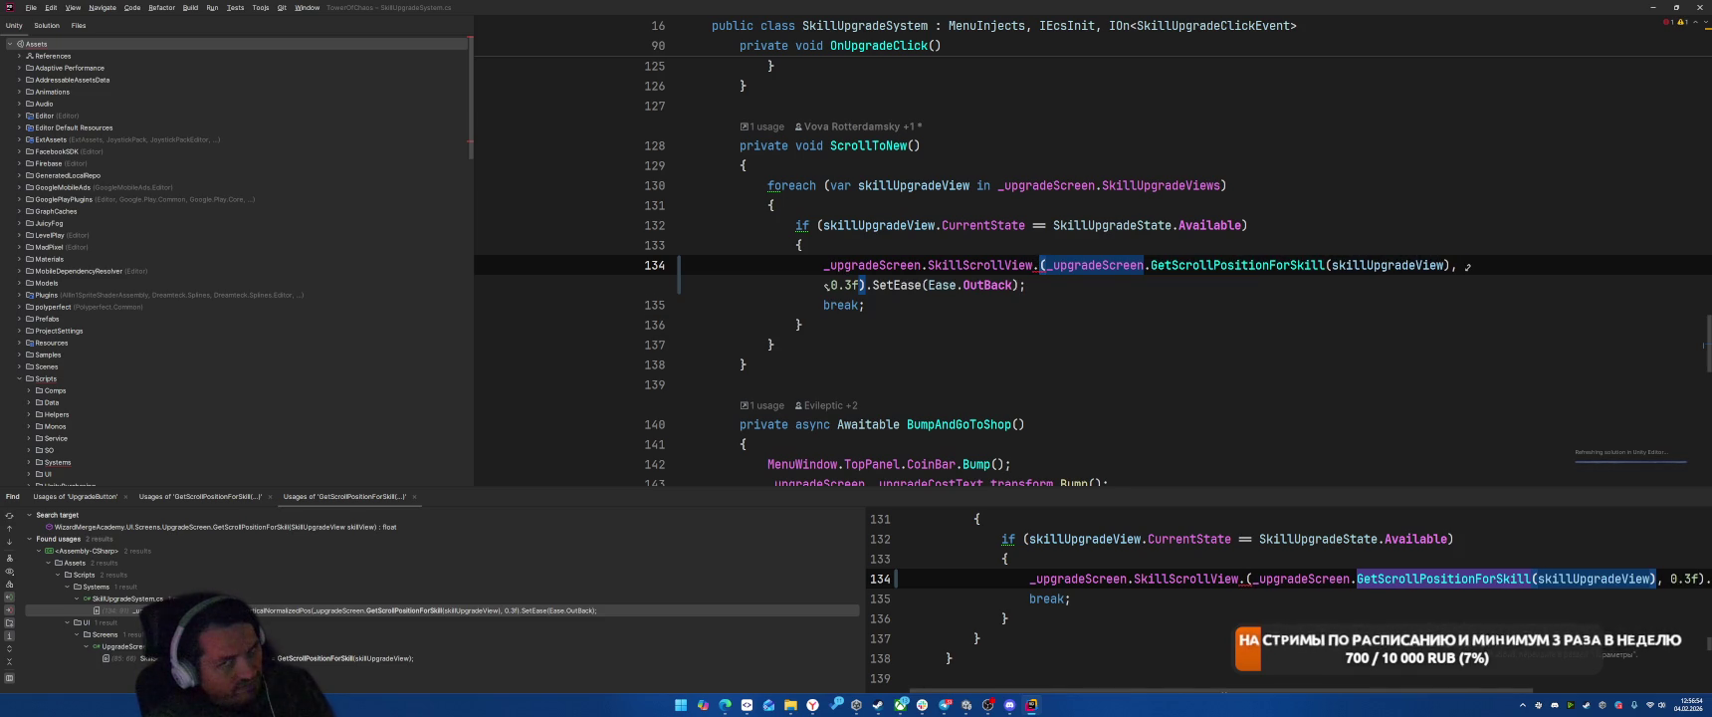
pyautogui.hotkey('ctrl', 'space')
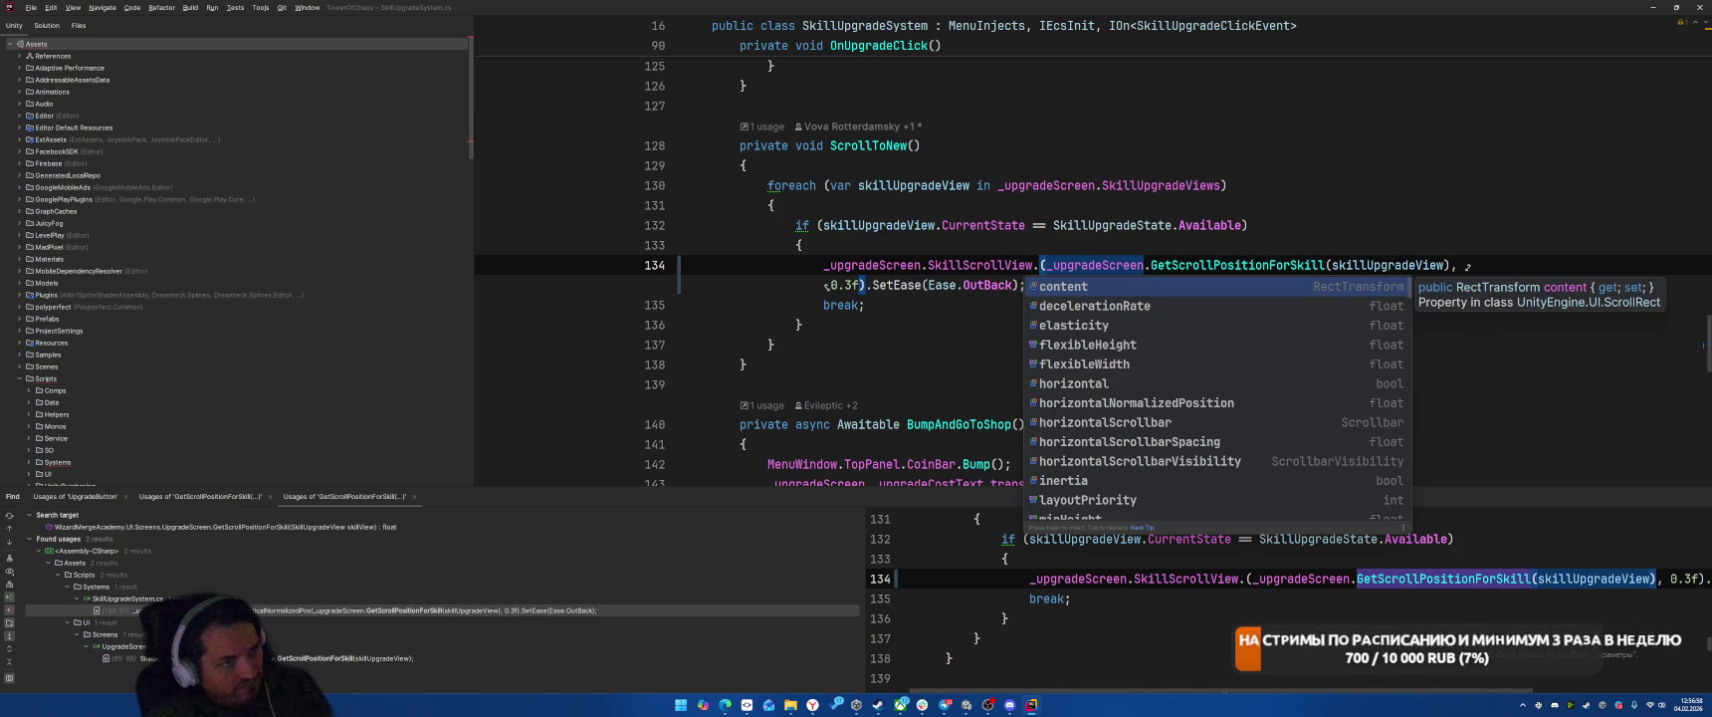
pyautogui.write('set')
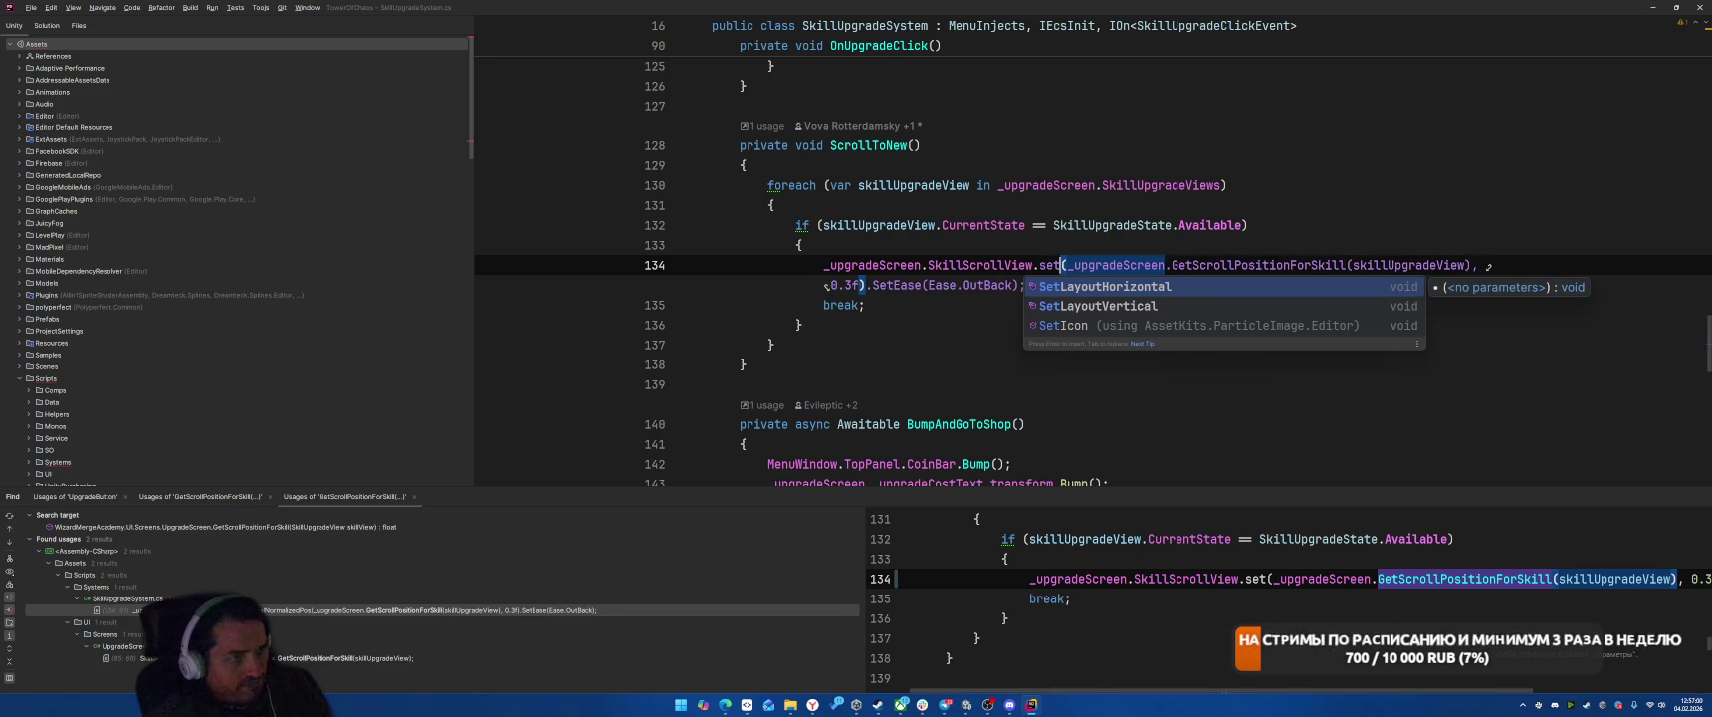
pyautogui.press('BackSpace')
pyautogui.press('BackSpace')
pyautogui.press('BackSpace')
pyautogui.write('Vert')
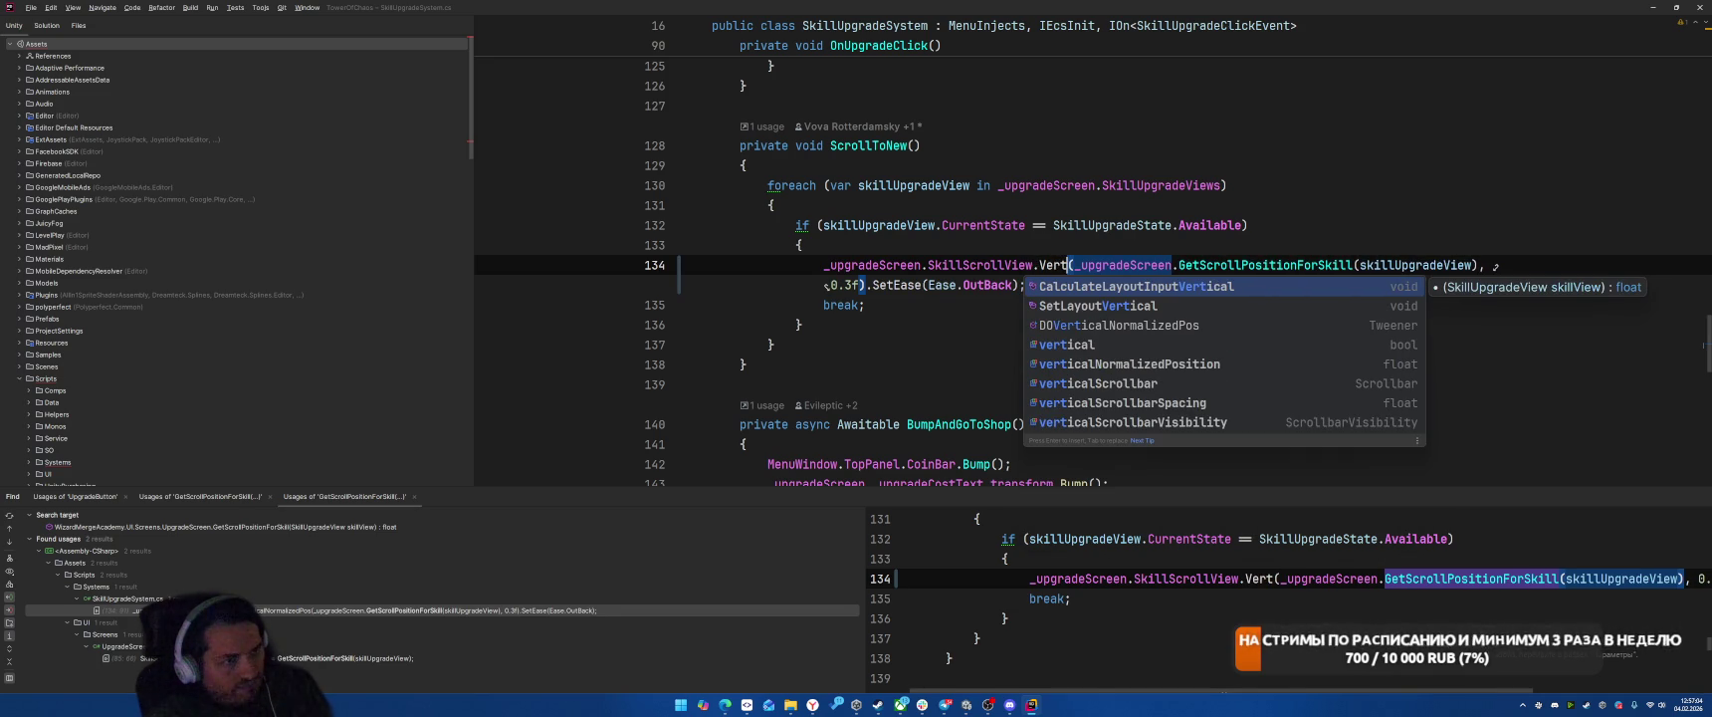
pyautogui.press('Escape')
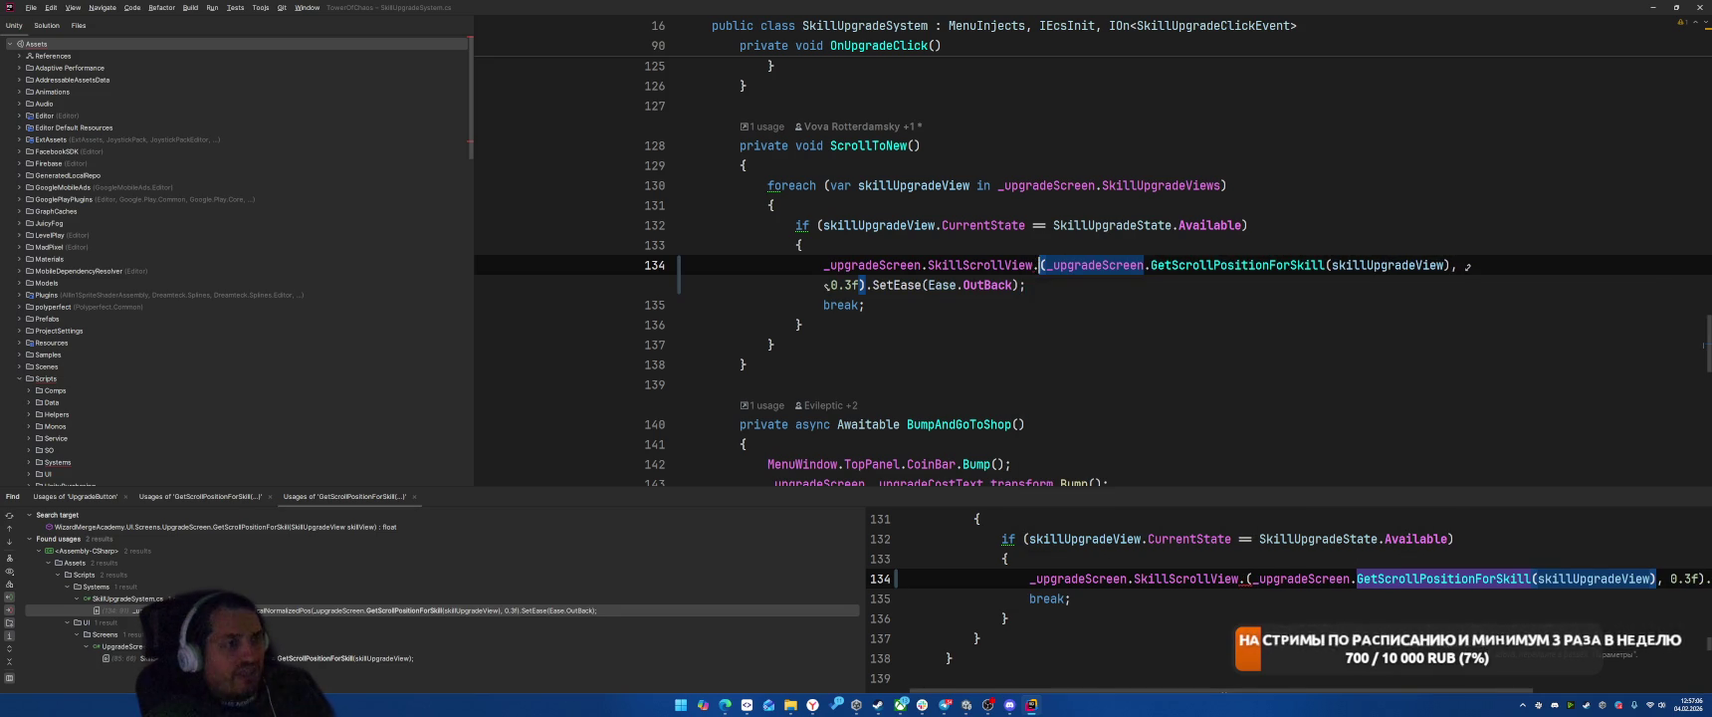
pyautogui.press('BackSpace')
pyautogui.press('Left')
pyautogui.press('Left')
pyautogui.press('Left')
pyautogui.write('DO')
pyautogui.press('Right')
pyautogui.press('Right')
pyautogui.press('Right')
pyautogui.hotkey('ctrl', 'space')
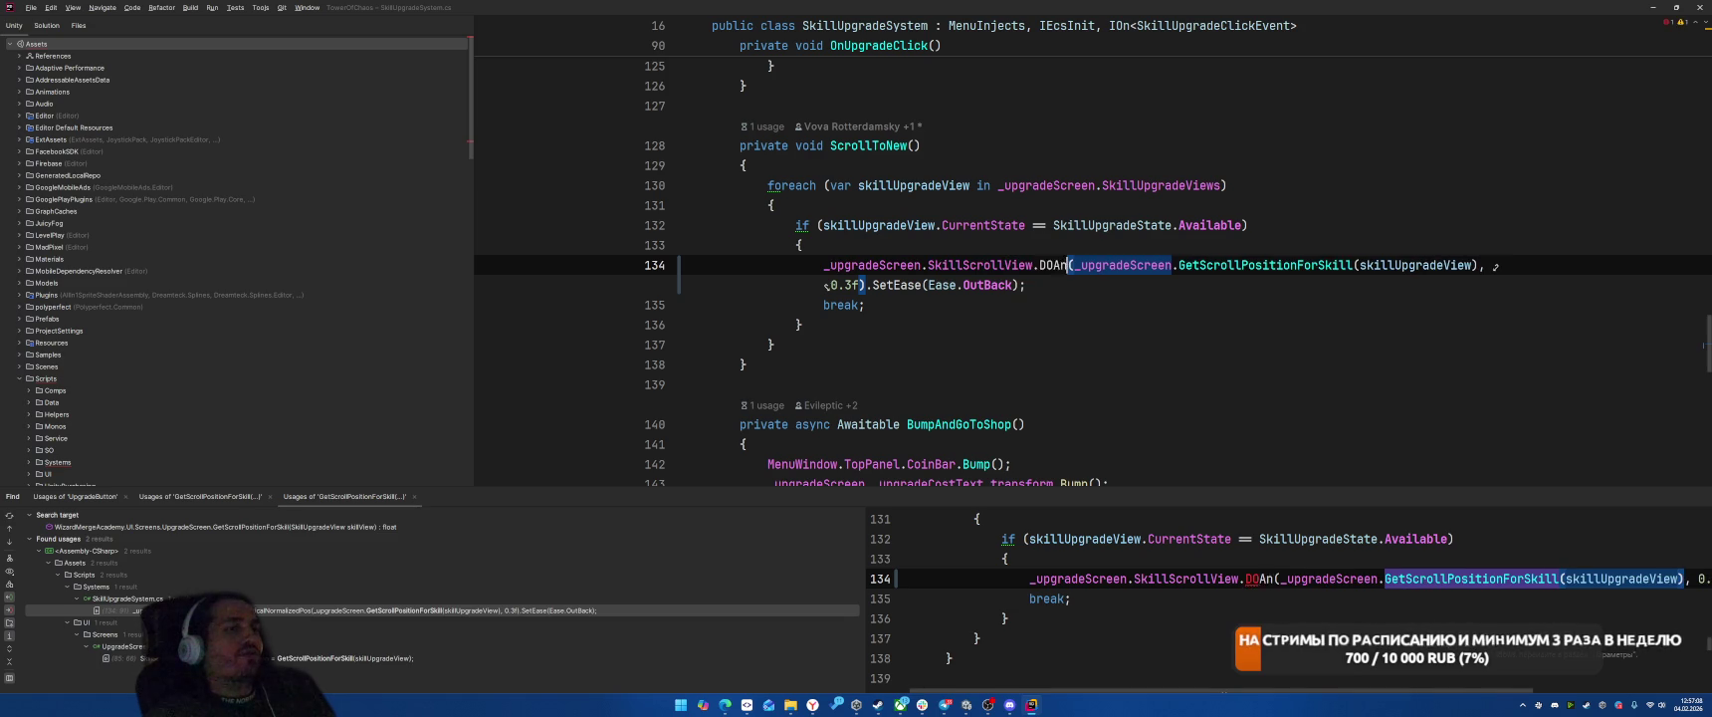
pyautogui.press('Return')
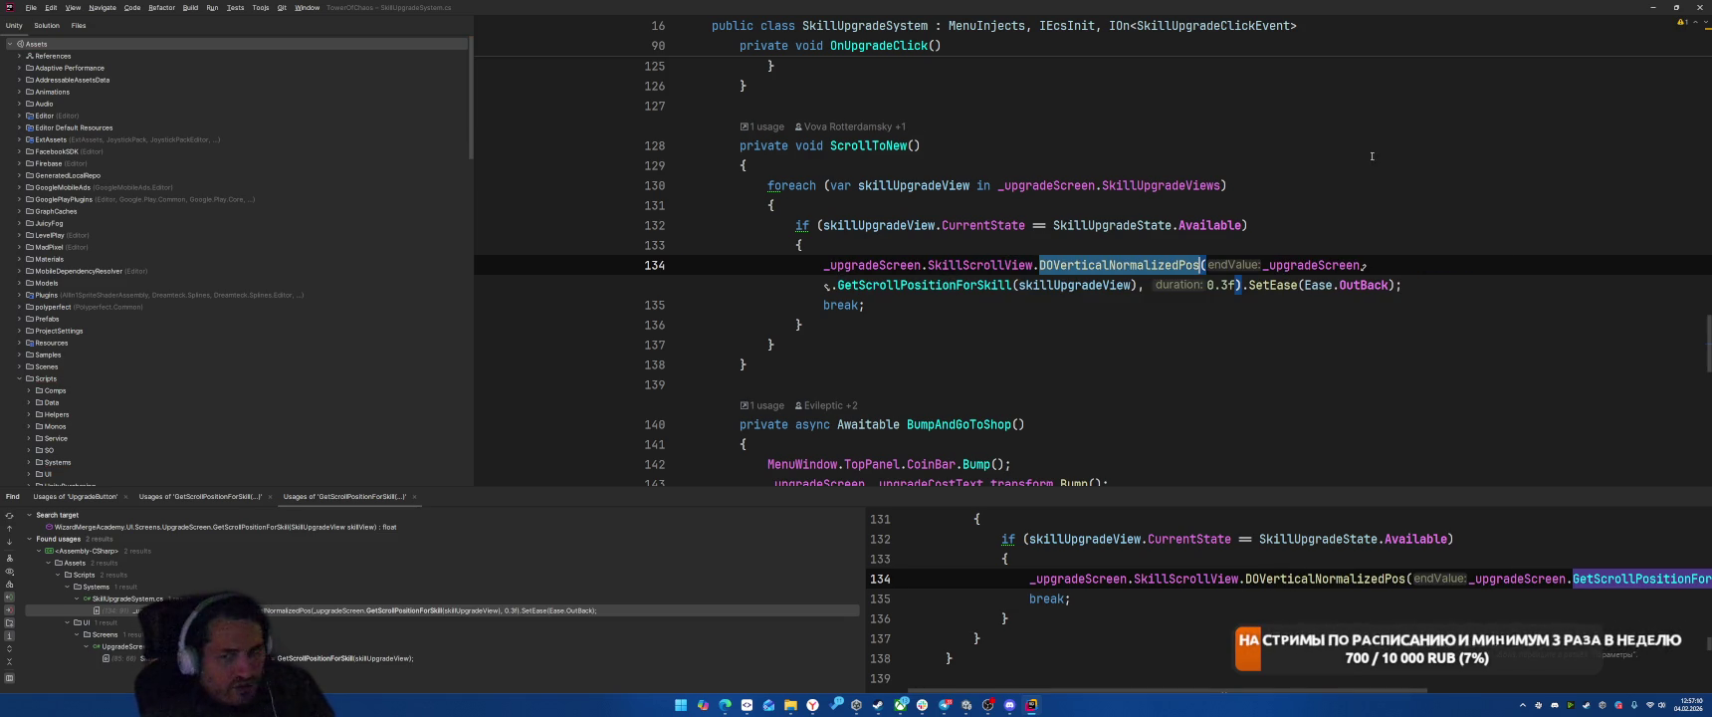
pyautogui.press('Up')
pyautogui.press('Up')
pyautogui.press('Up')
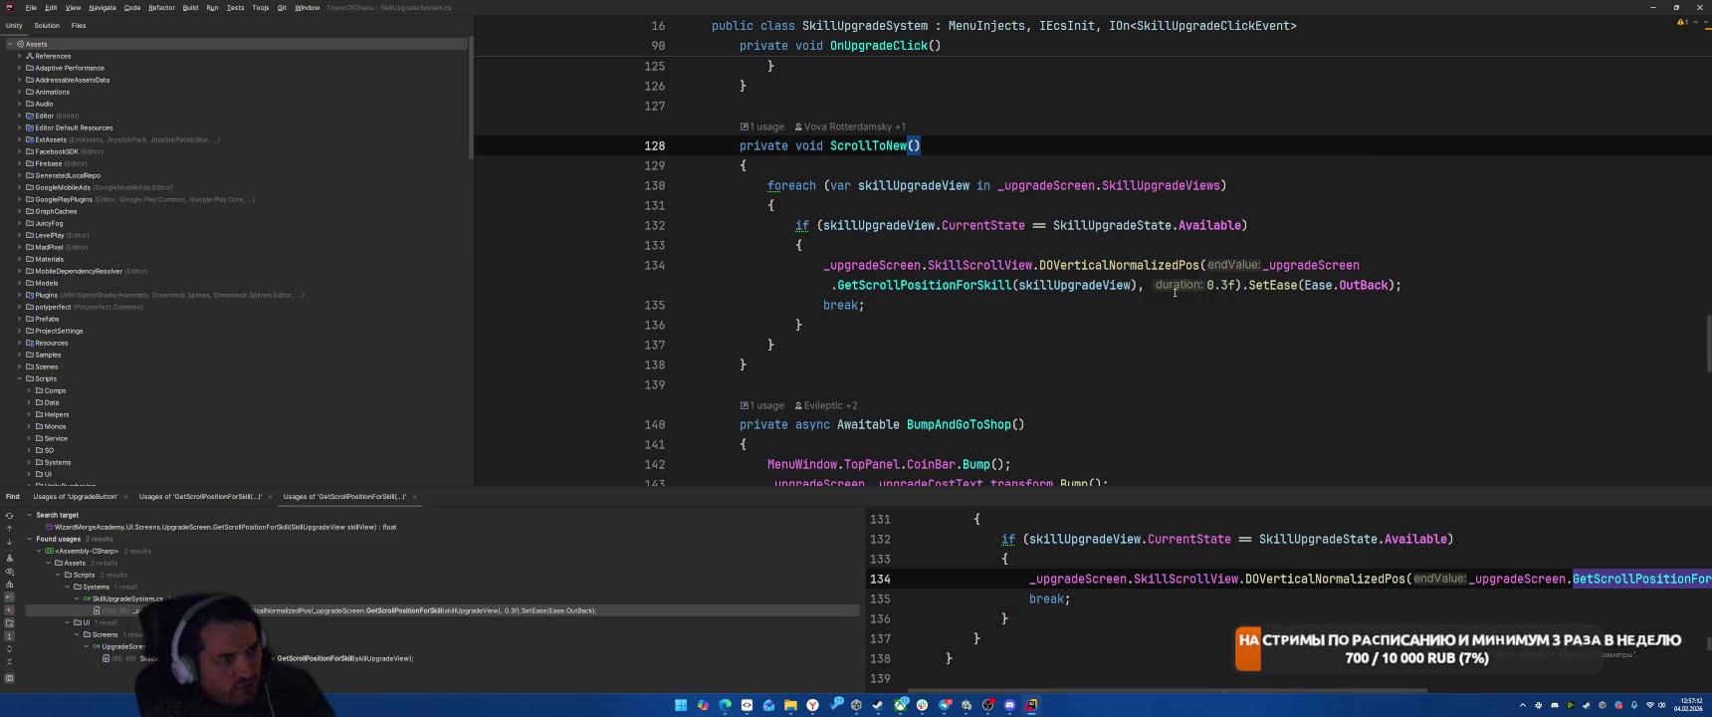
pyautogui.keyDown('ctrl'); pyautogui.click(926, 285); pyautogui.keyUp('ctrl')
pyautogui.click(1200, 343)
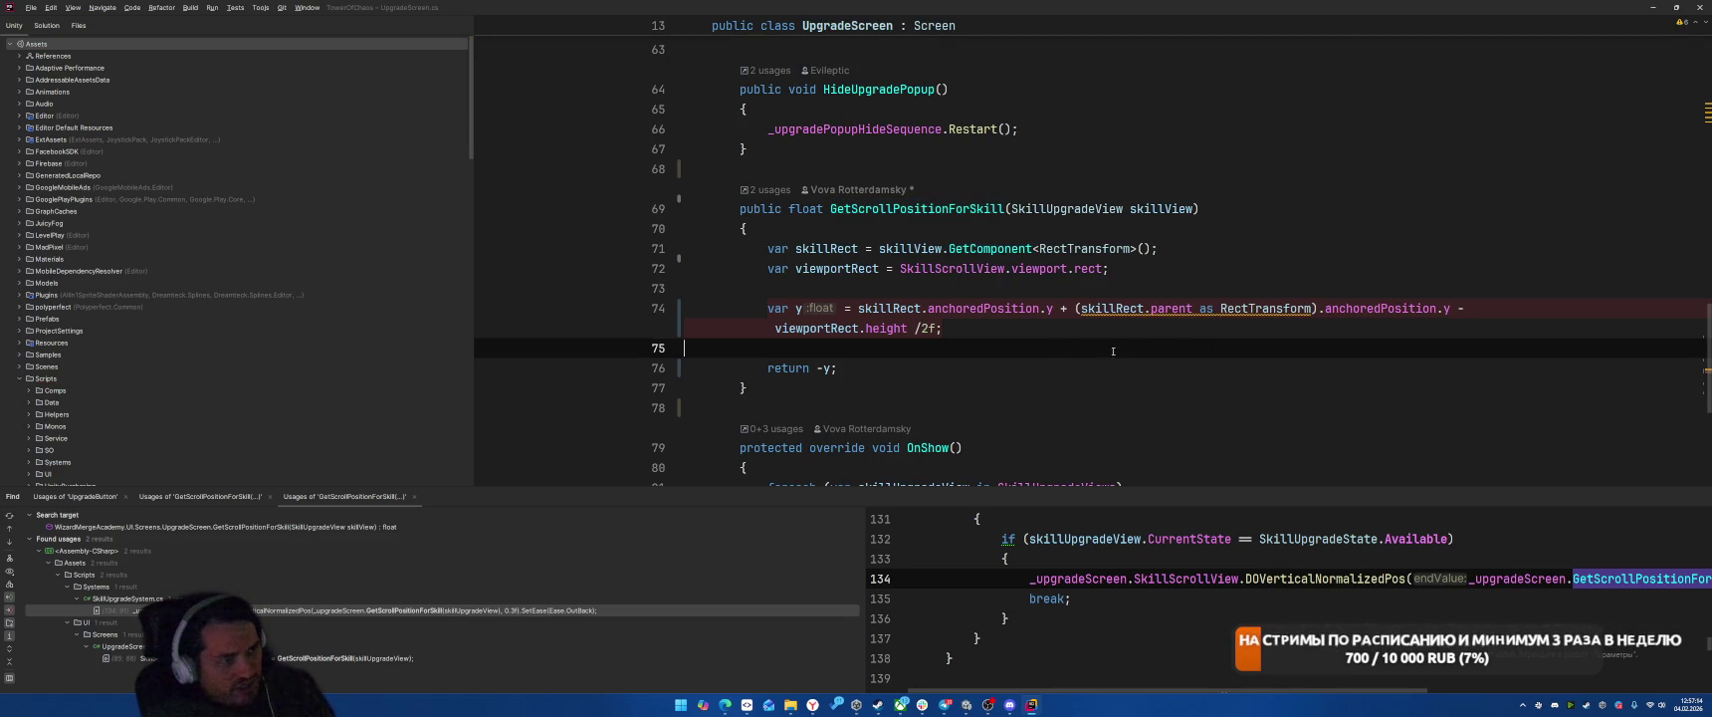
# Step: Undo the edits to restore the contentRect line and the original return statement
pyautogui.hotkey('ctrl', 'z')
pyautogui.hotkey('ctrl', 'z')
pyautogui.hotkey('ctrl', 'z')
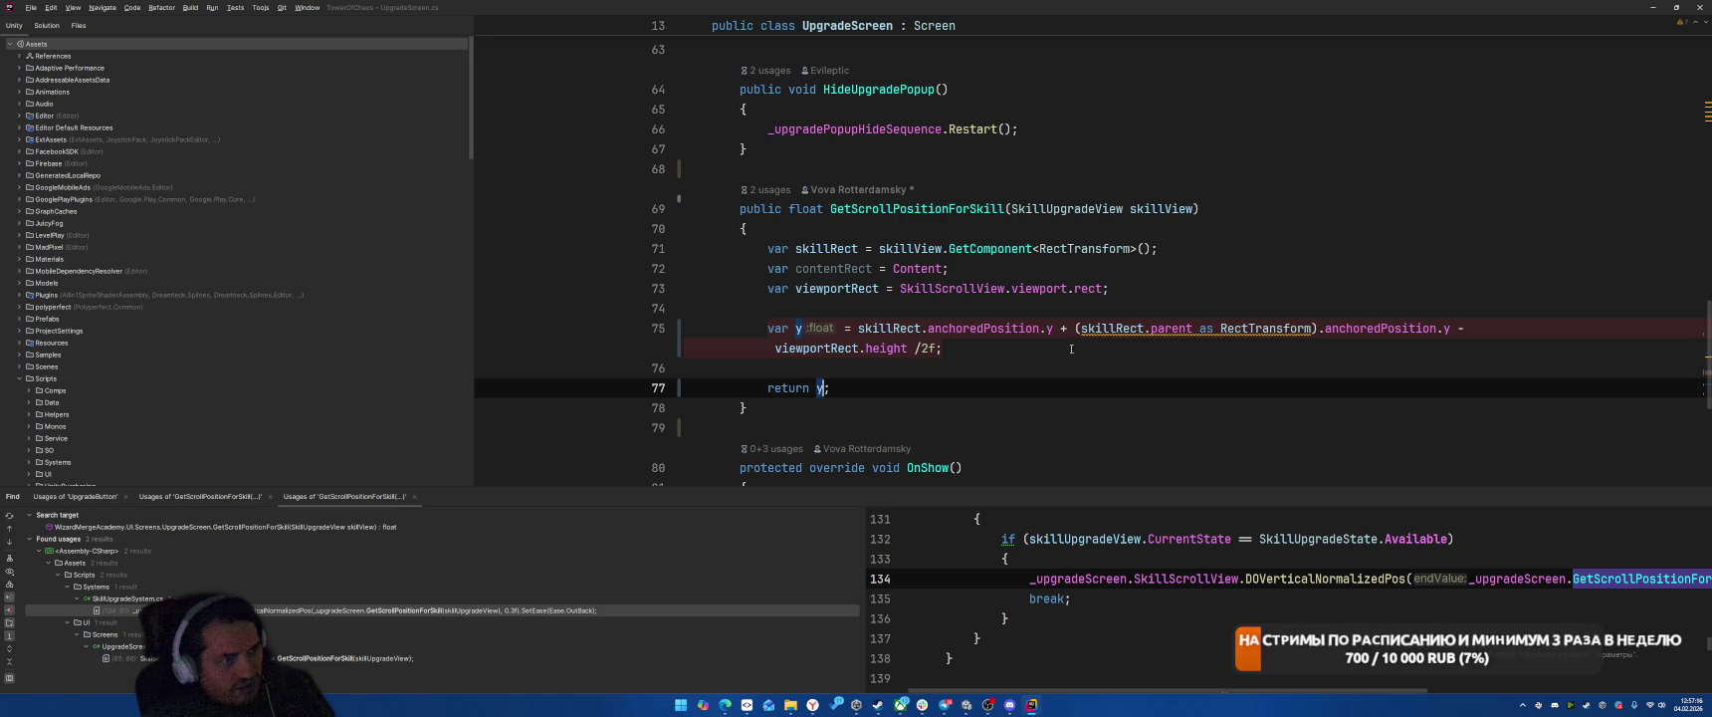
pyautogui.hotkey('ctrl', 'z')
pyautogui.hotkey('ctrl', 'z')
pyautogui.hotkey('ctrl', 'z')
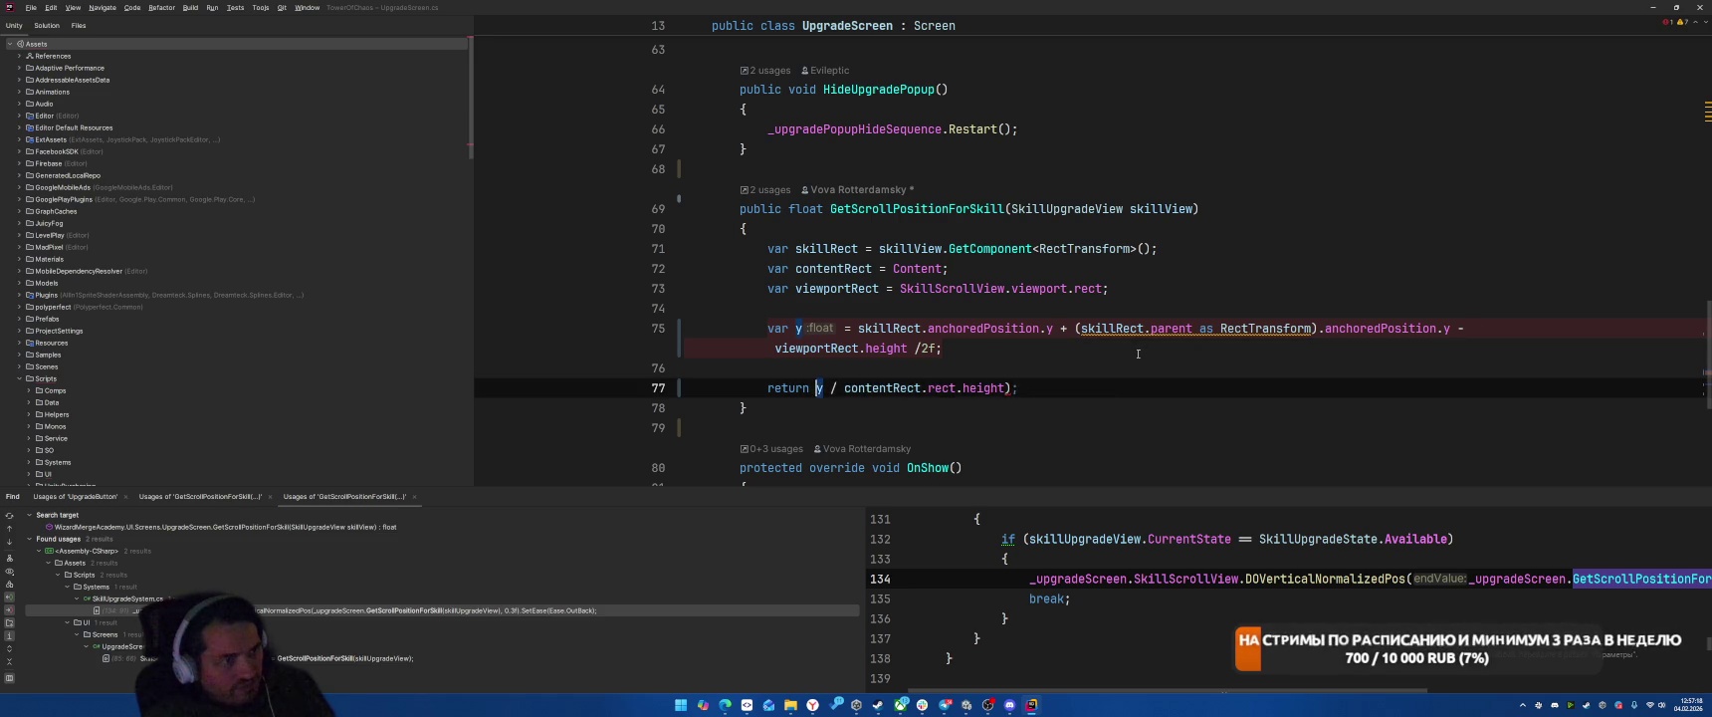
pyautogui.click(1171, 366)
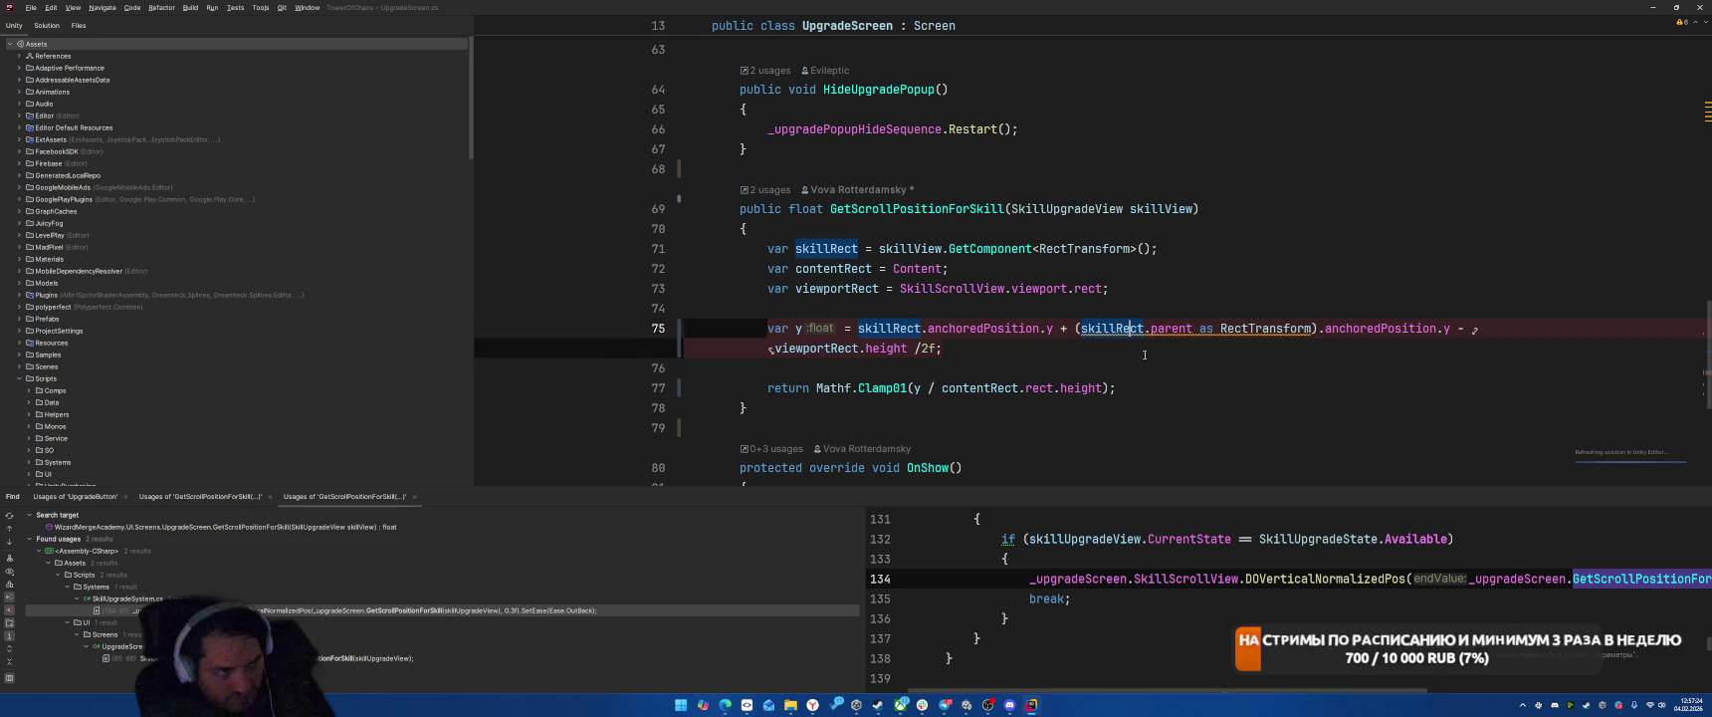
# Step: Go from the SkillUpgradeSystem.cs usage to the GetScrollPositionForSkill call in UpgradeScreen.OnShow
pyautogui.keyDown('ctrl'); pyautogui.click(929, 209); pyautogui.keyUp('ctrl')
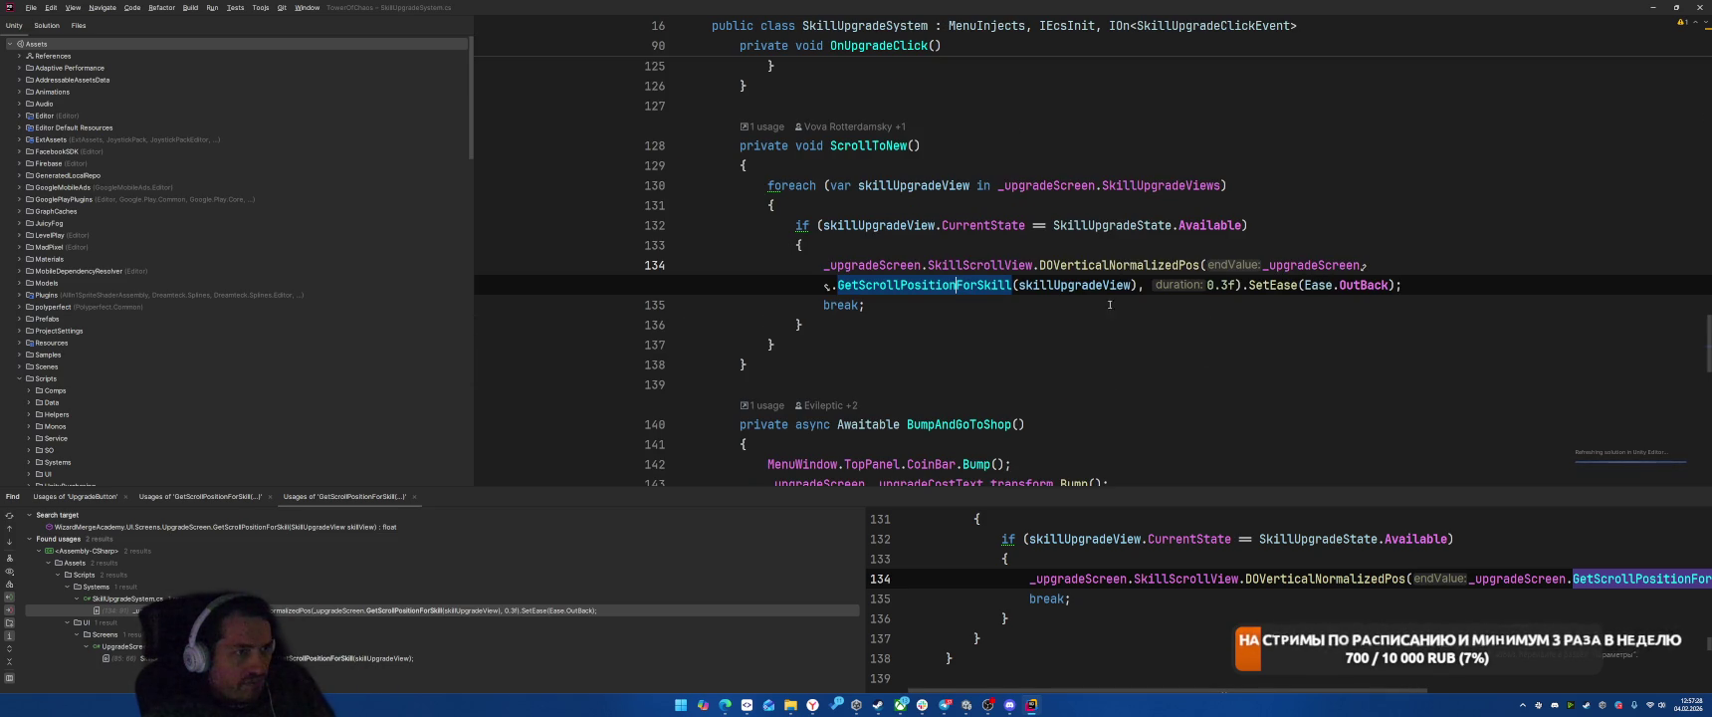
pyautogui.hotkey('ctrl', 'Tab')
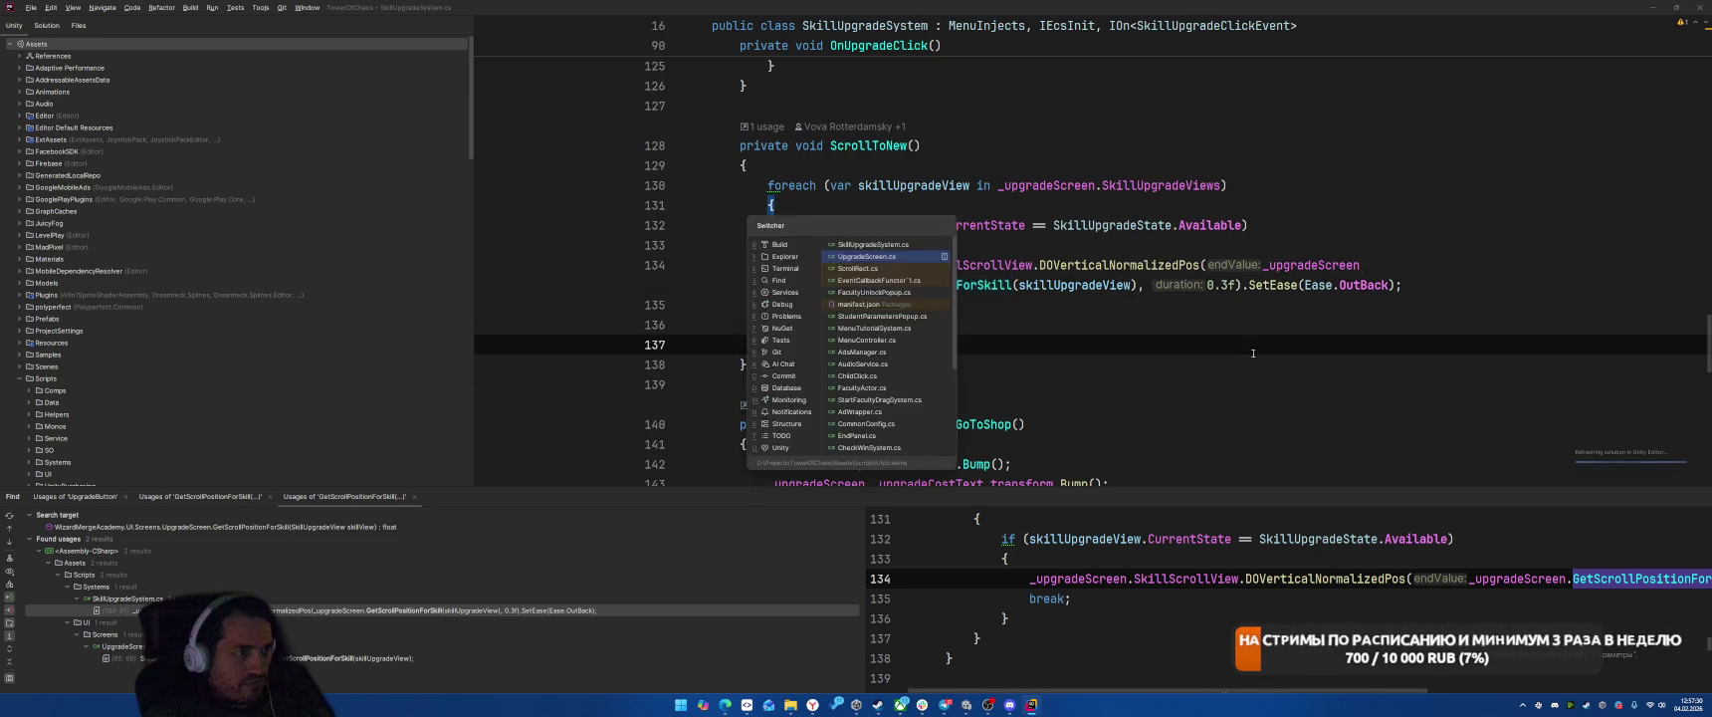
pyautogui.keyDown('ctrl'); pyautogui.click(897, 202); pyautogui.keyUp('ctrl')
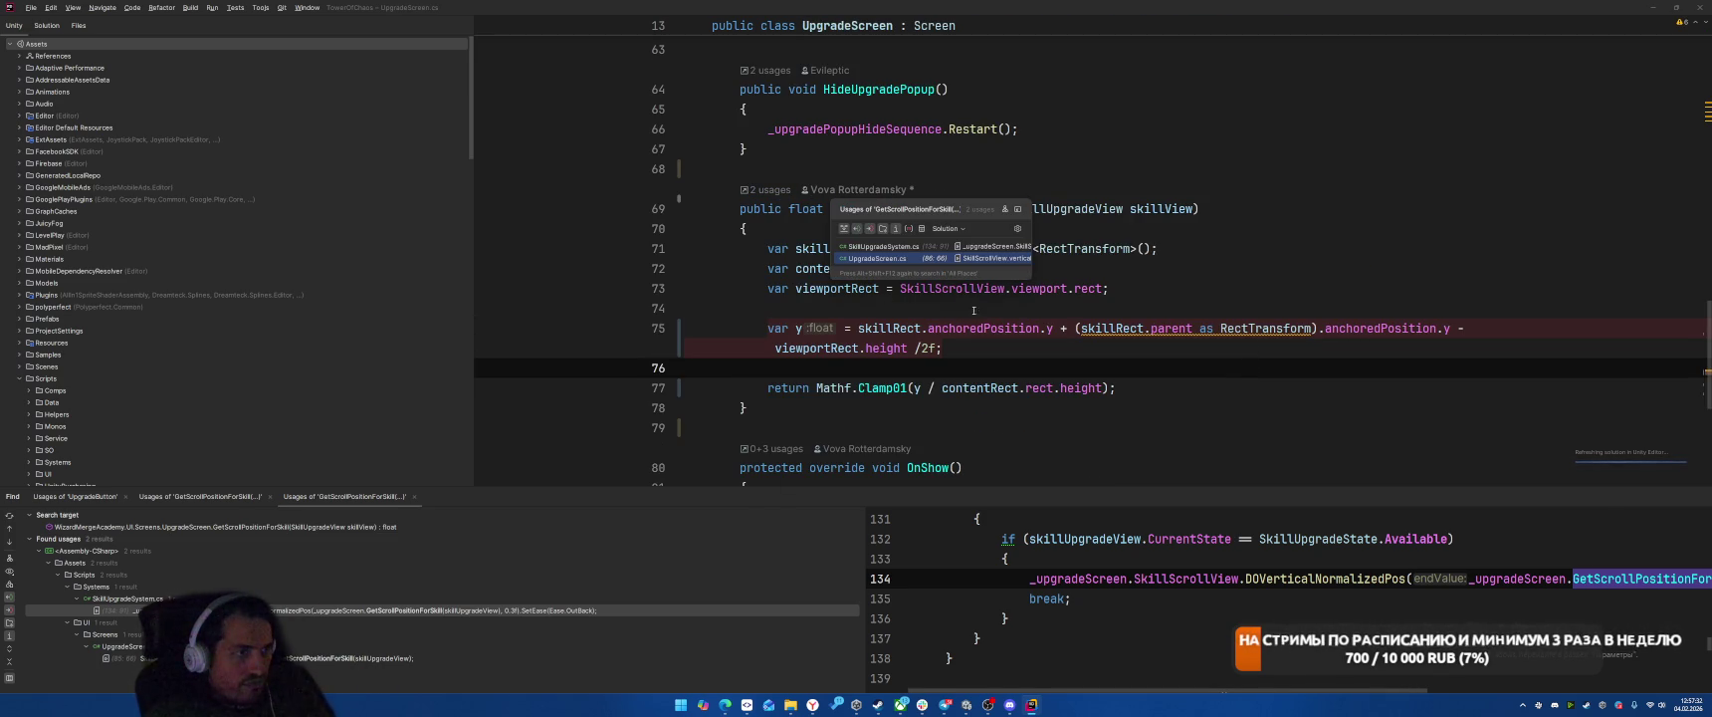
pyautogui.click(877, 259)
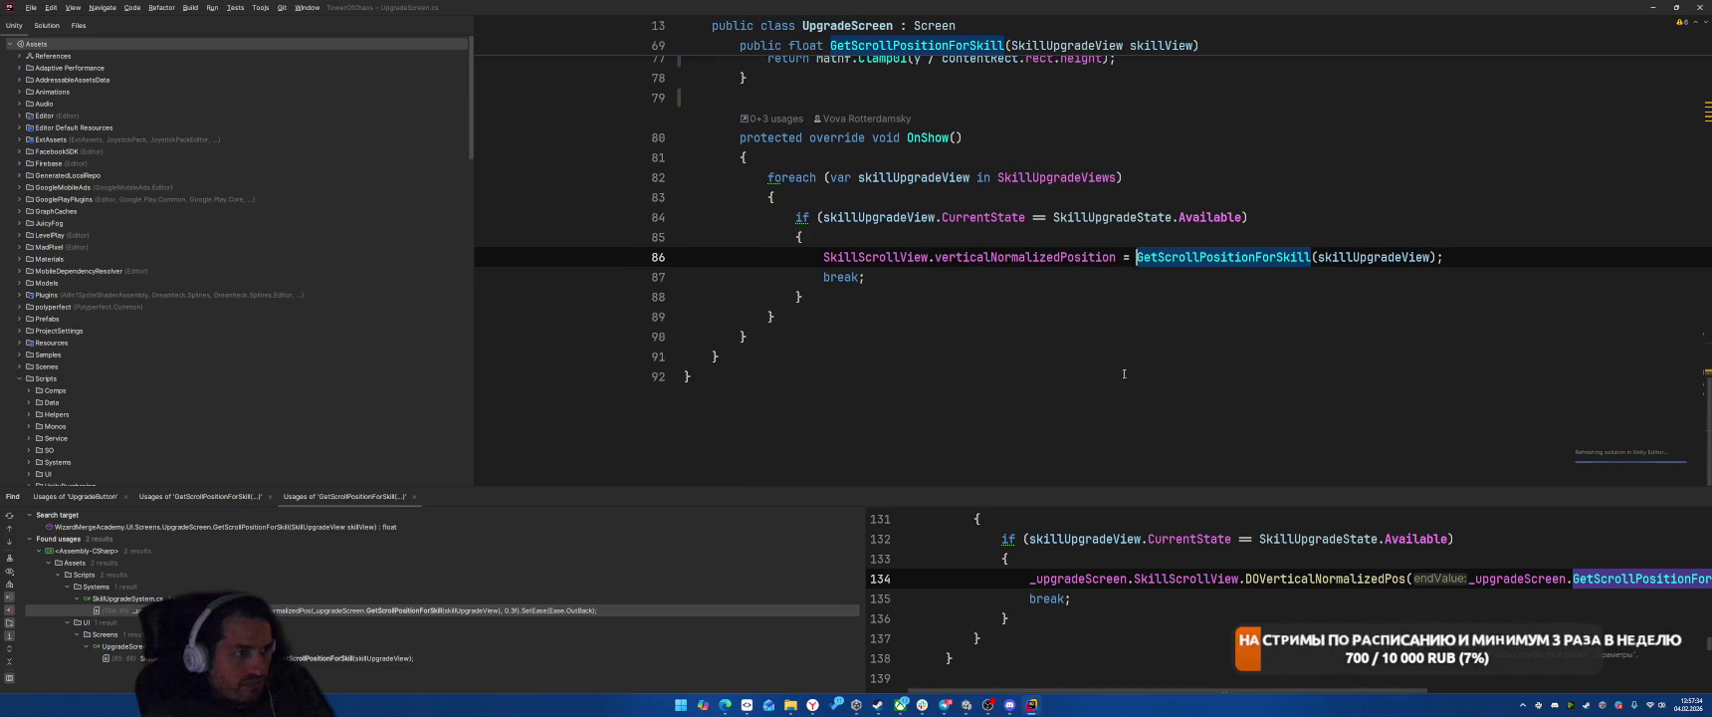
pyautogui.keyDown('ctrl'); pyautogui.click(1043, 264); pyautogui.keyUp('ctrl')
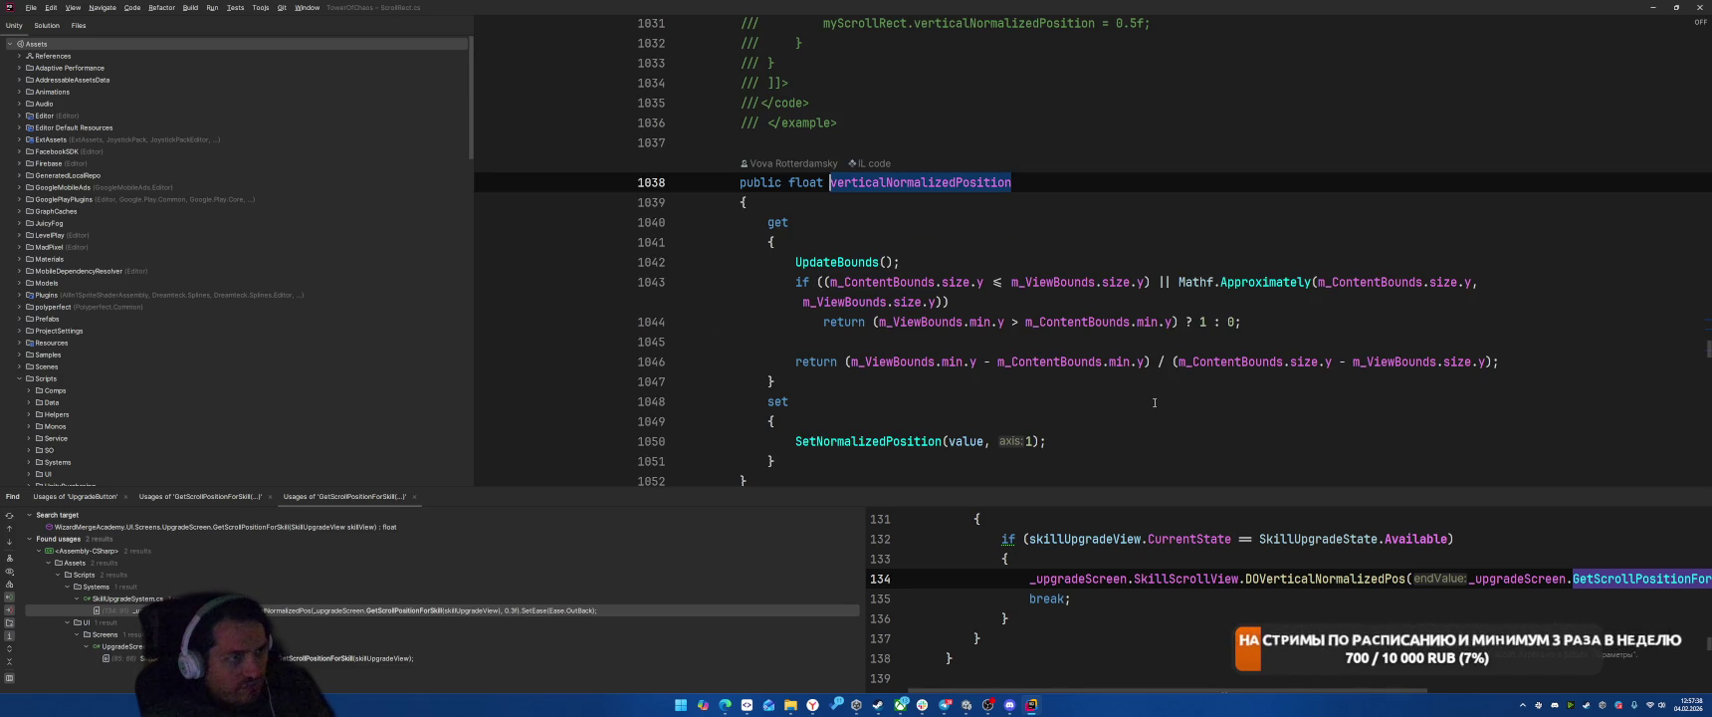
pyautogui.keyDown('ctrl'); pyautogui.click(881, 283); pyautogui.keyUp('ctrl')
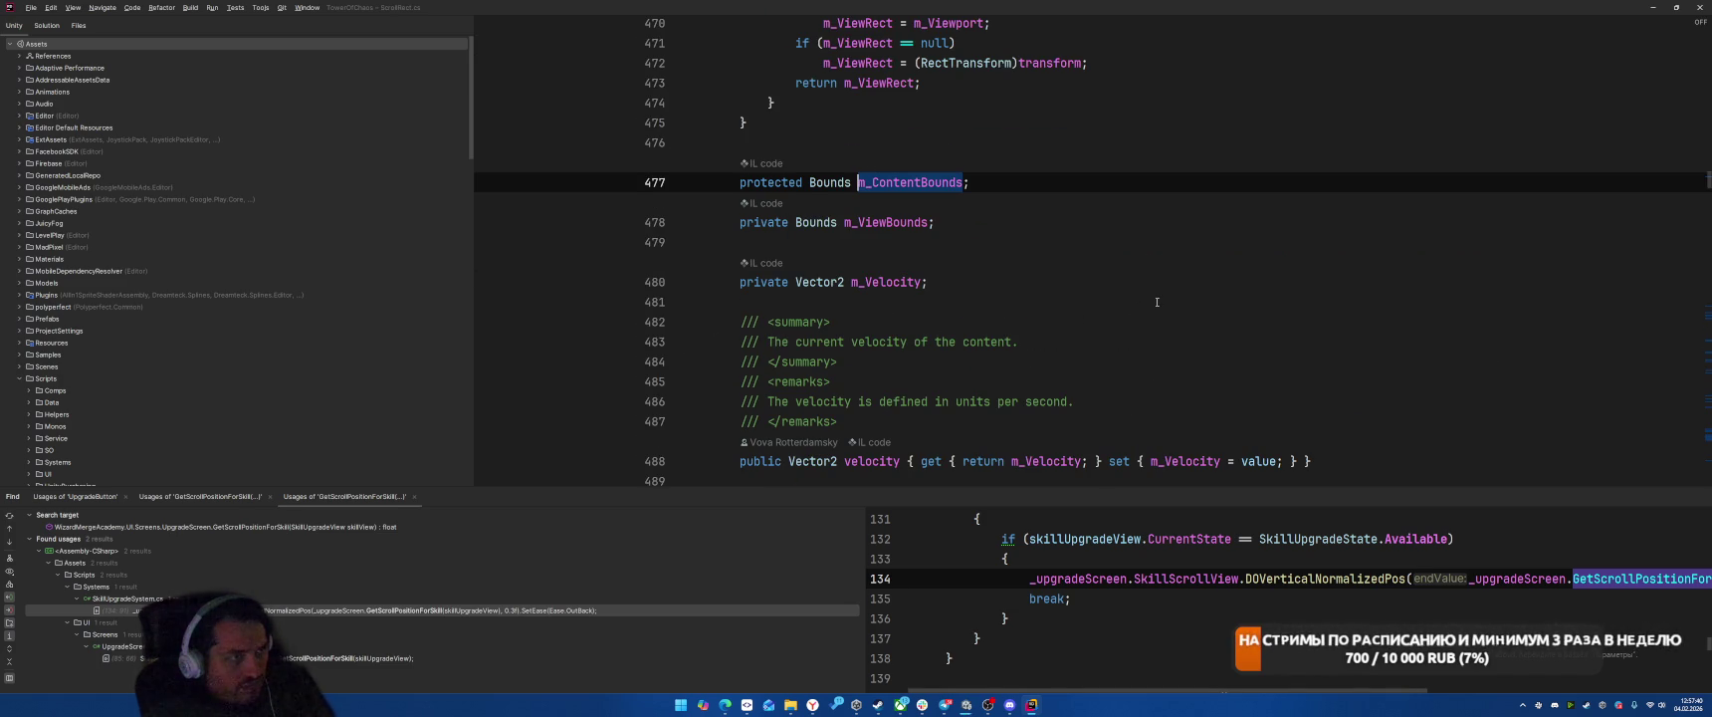
pyautogui.scroll(-1, 1157, 301)
pyautogui.scroll(4, 1160, 304)
pyautogui.scroll(-2, 1167, 299)
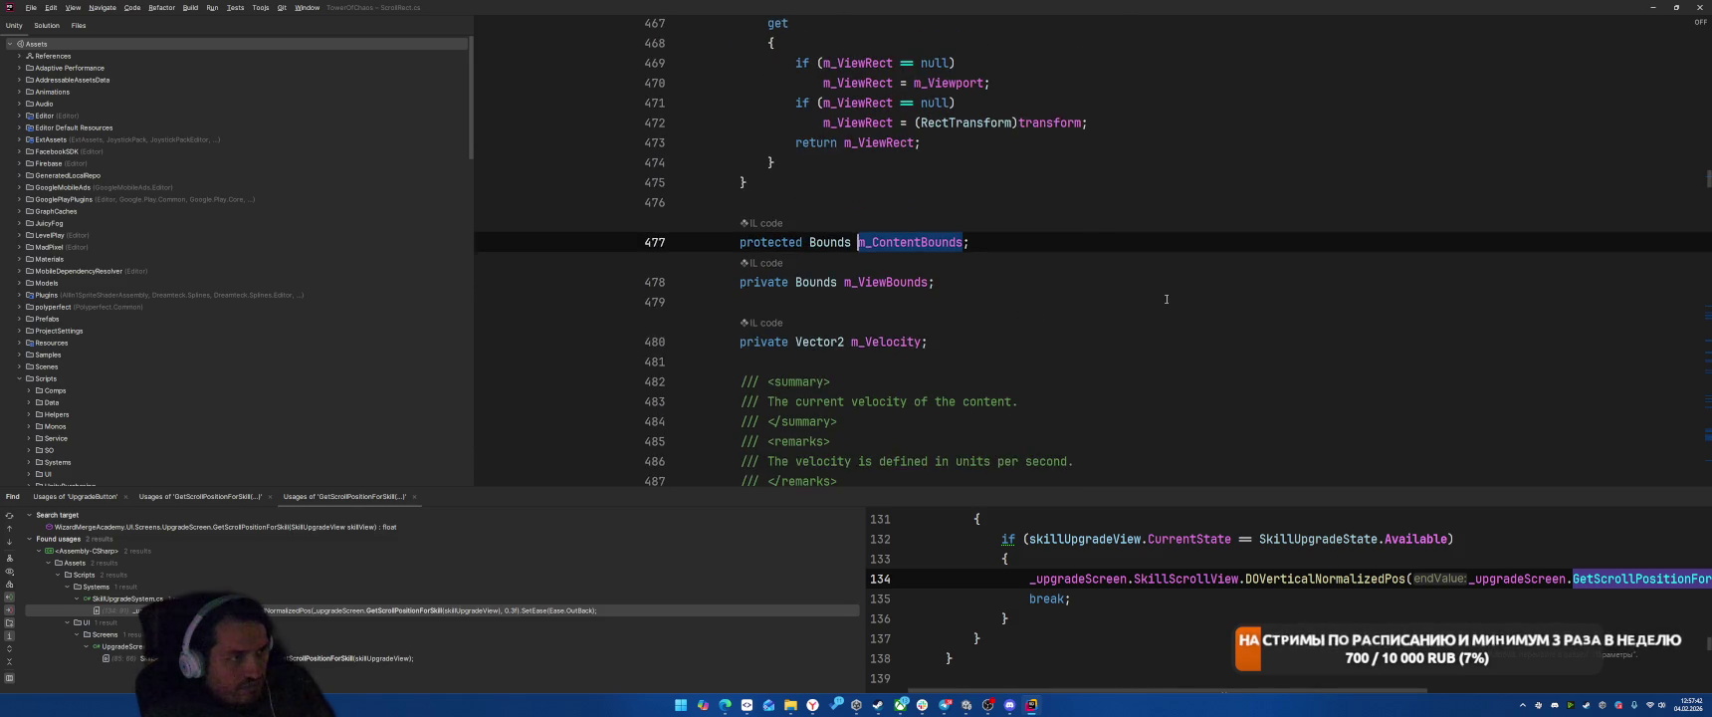
pyautogui.scroll(6, 1167, 298)
pyautogui.scroll(-2, 1167, 299)
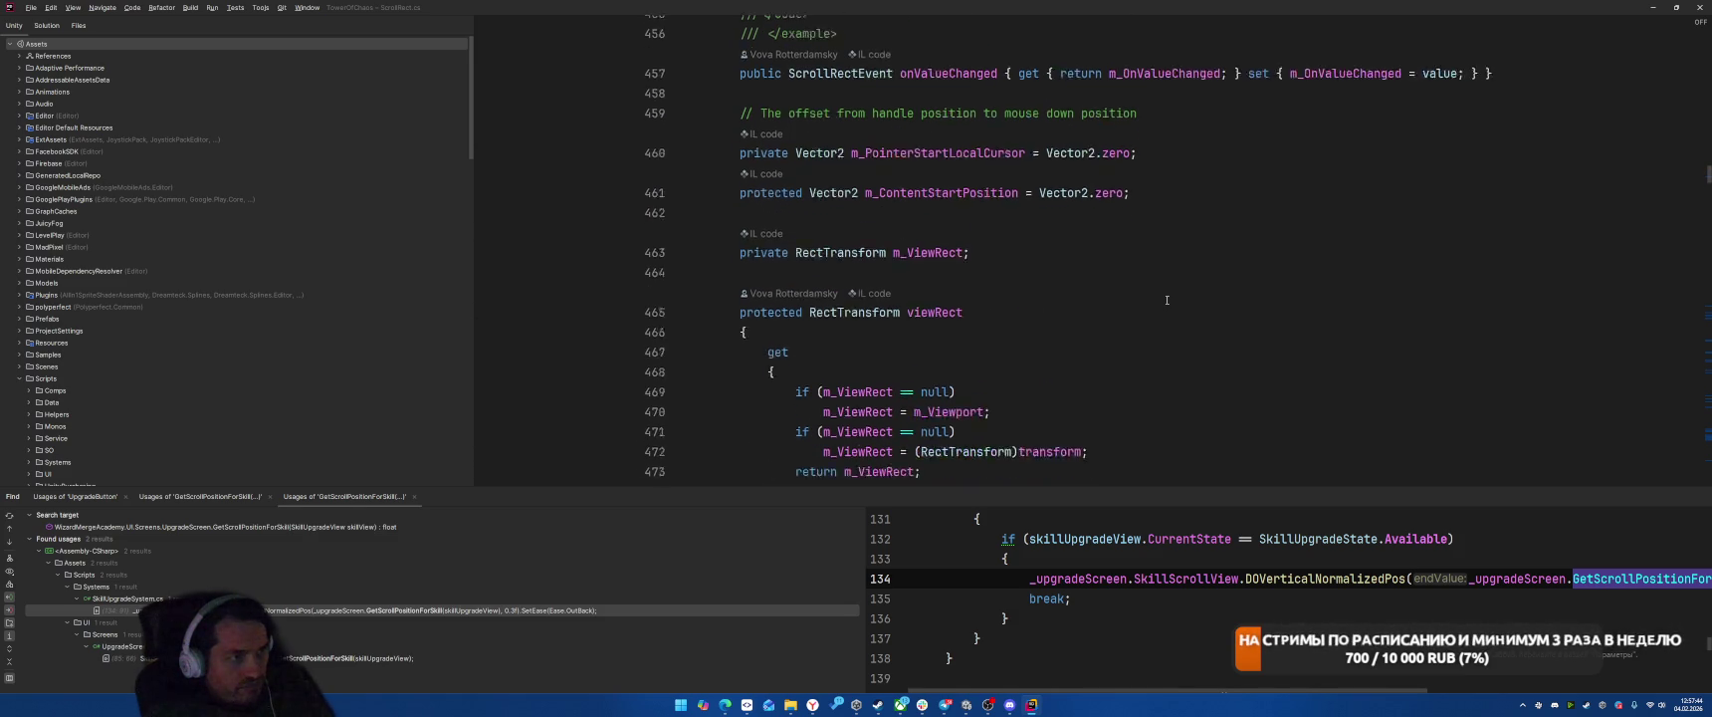
pyautogui.scroll(4, 1193, 261)
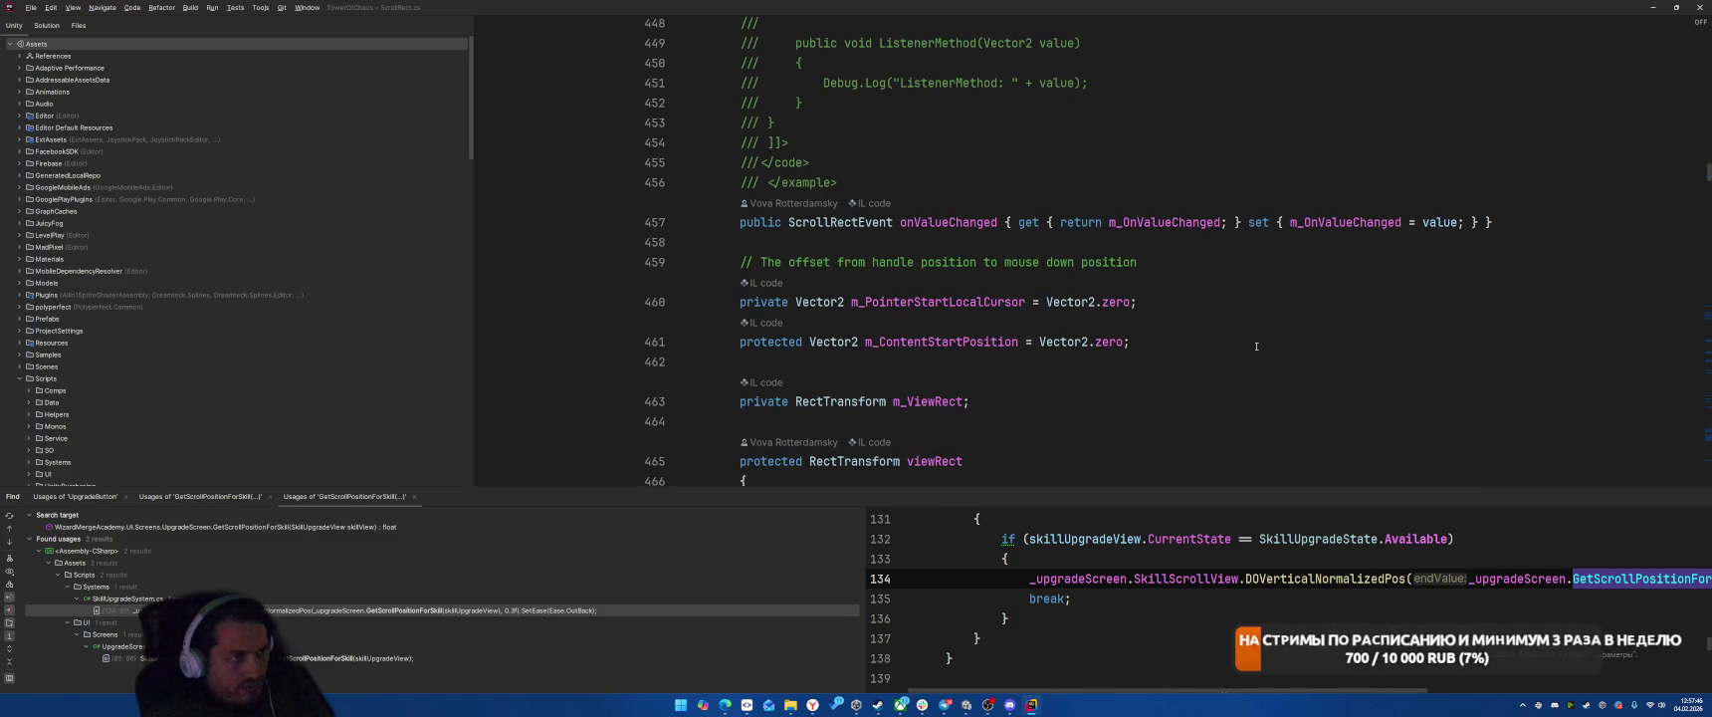
pyautogui.scroll(12, 1257, 345)
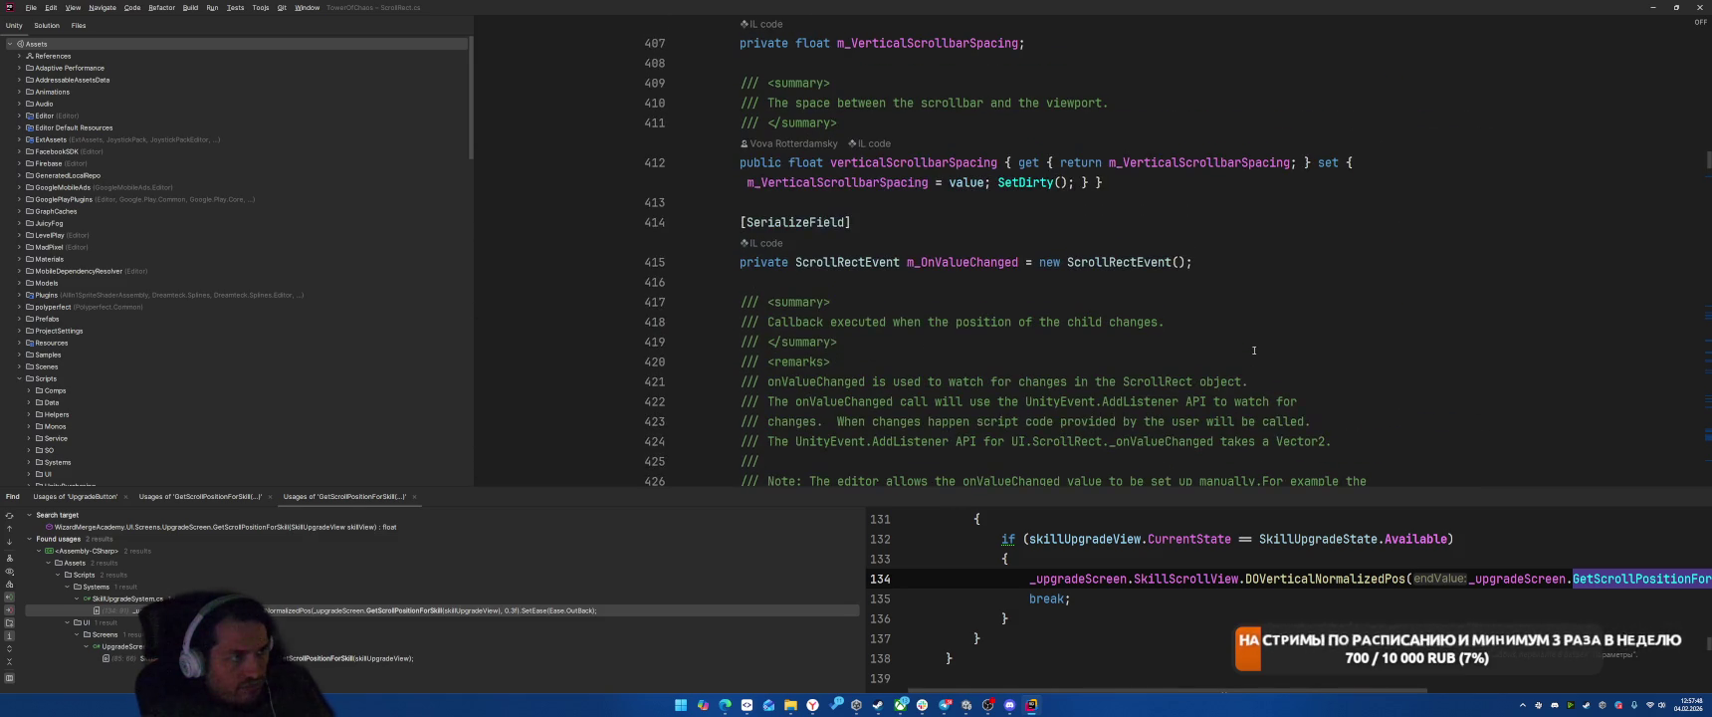
pyautogui.scroll(4, 1255, 351)
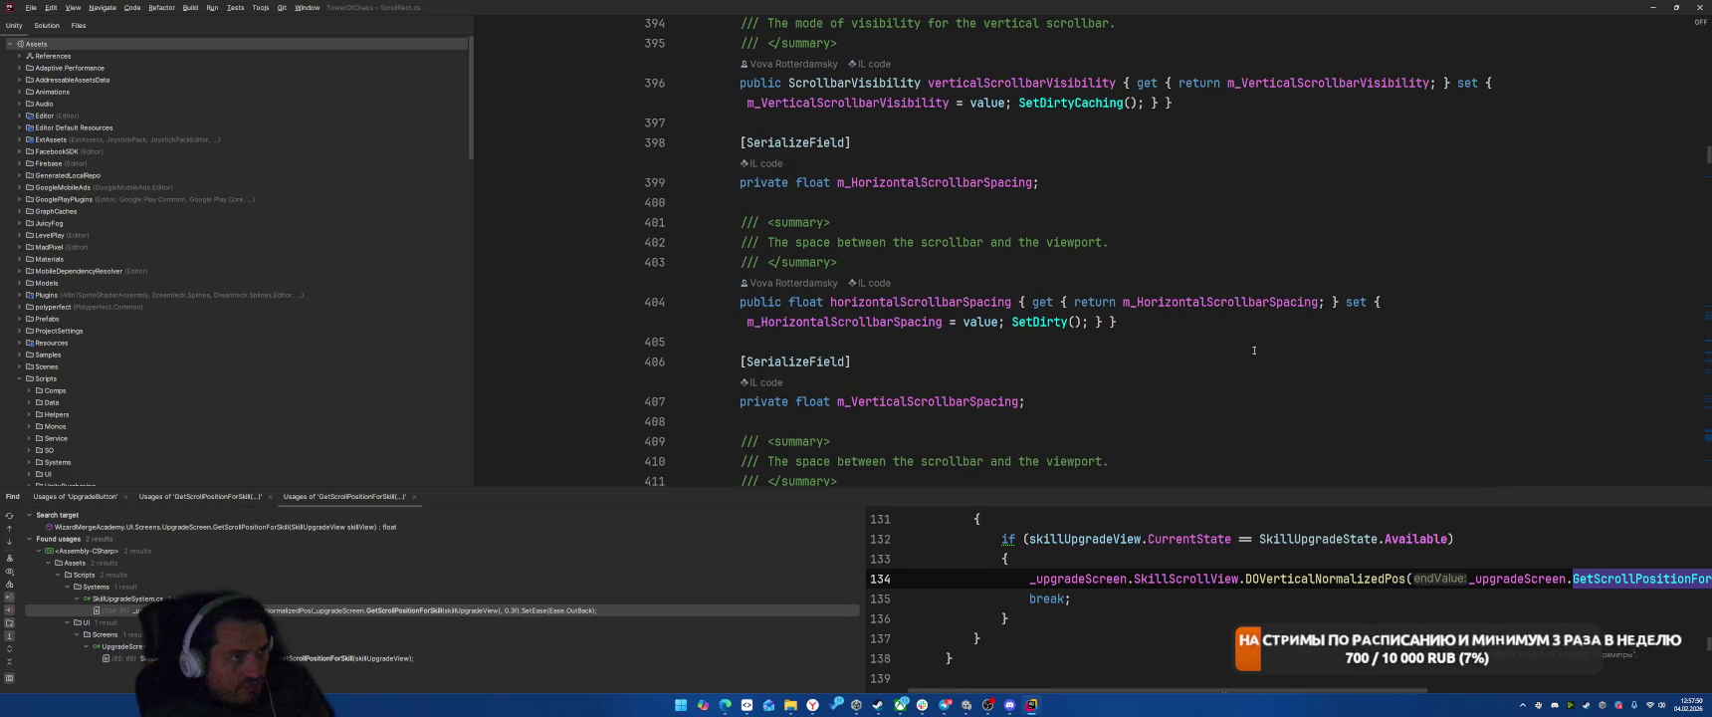
pyautogui.scroll(13, 1254, 351)
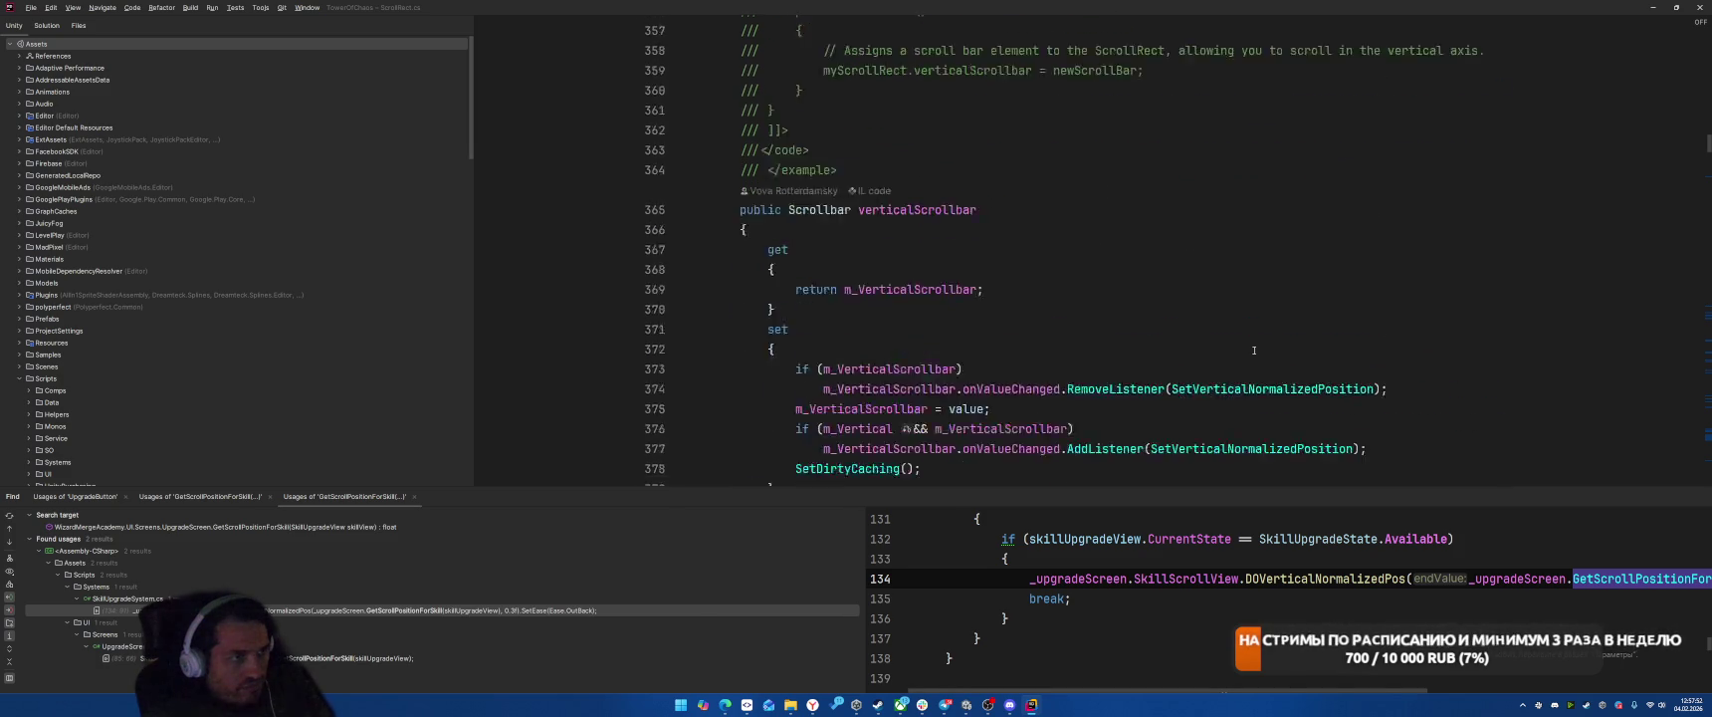
pyautogui.scroll(11, 1255, 350)
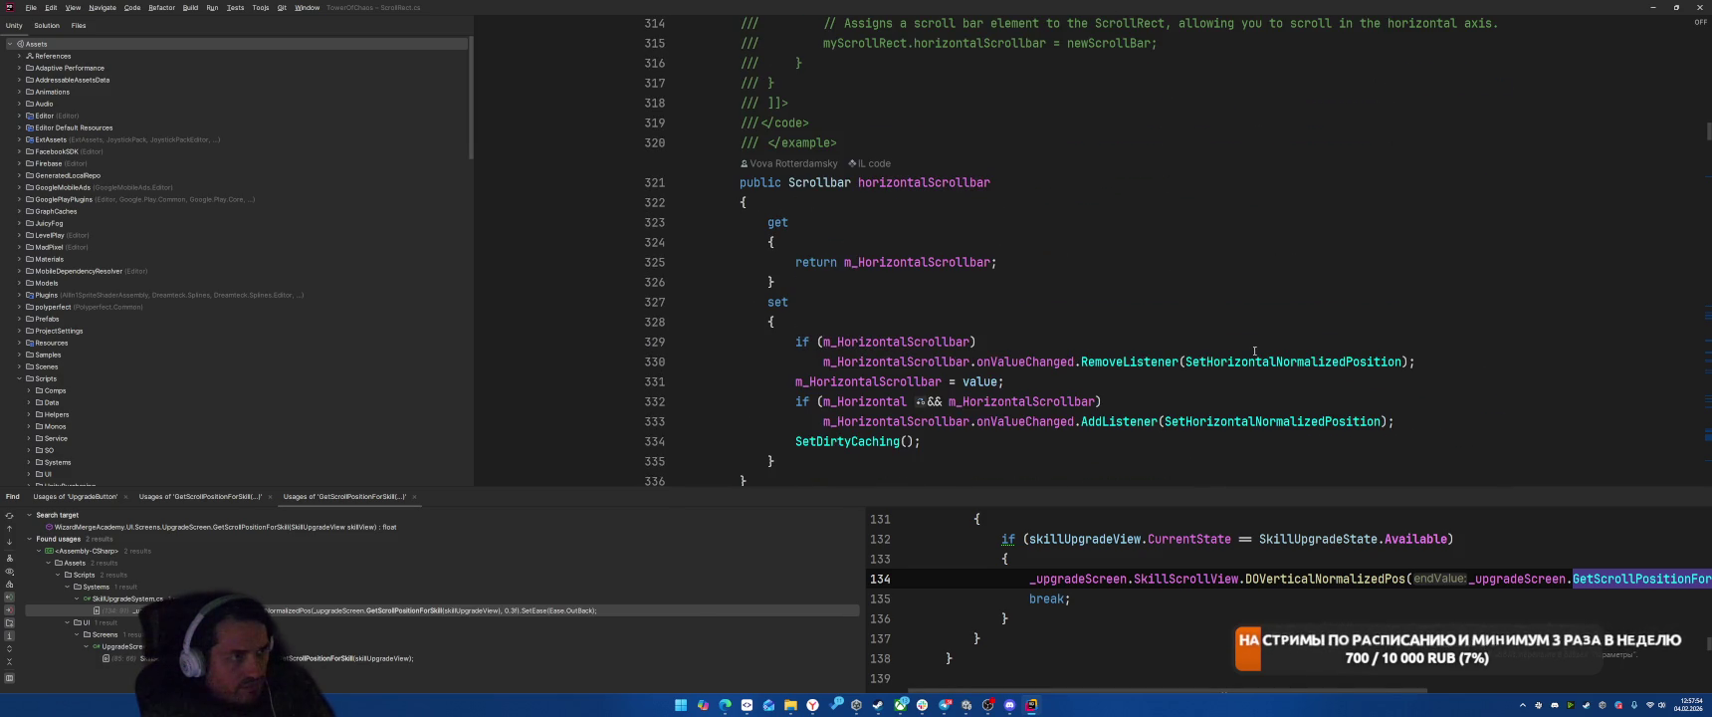
pyautogui.hotkey('ctrl', 'Tab')
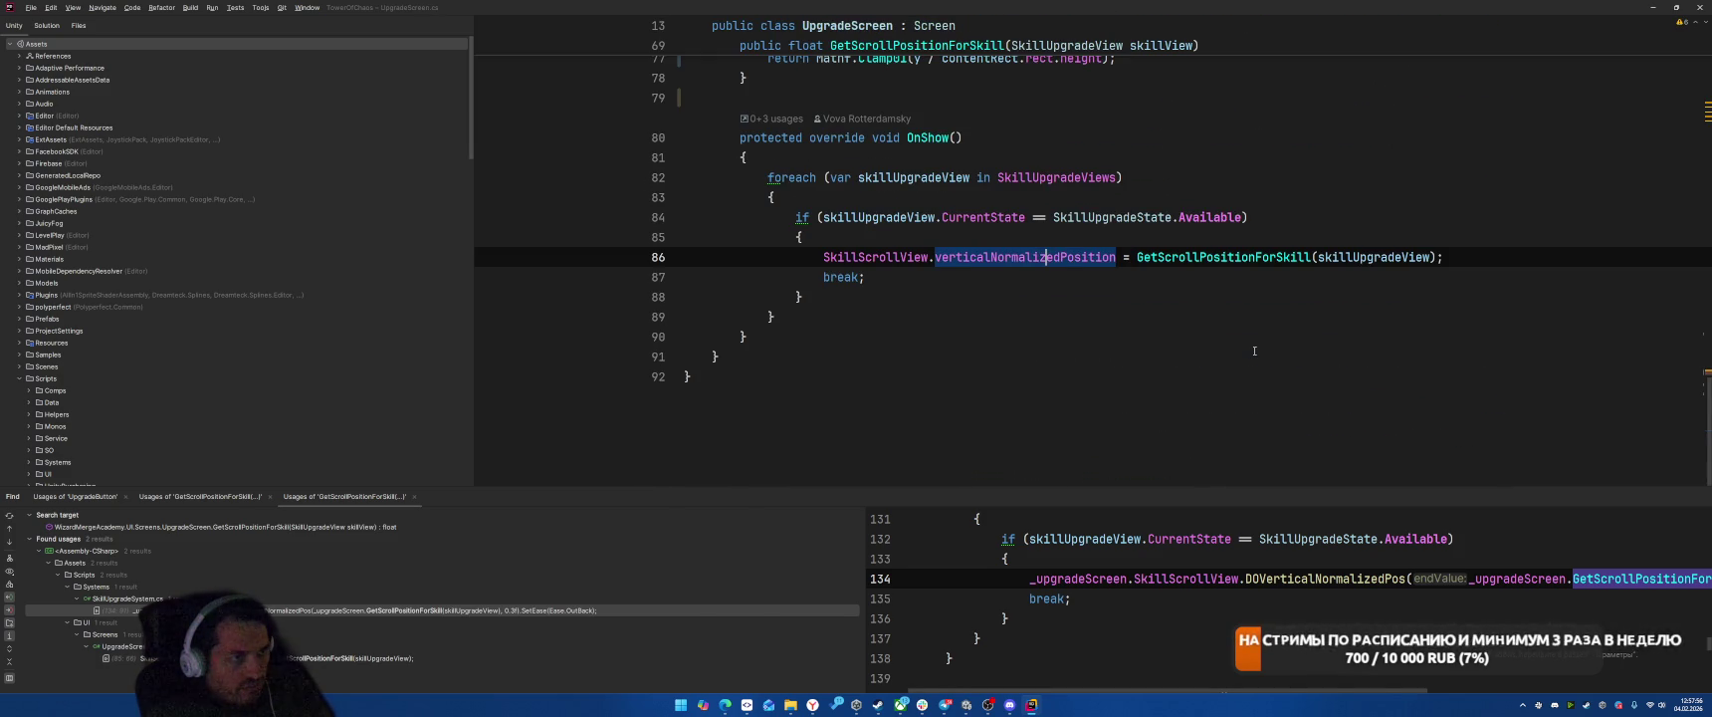
# Step: Append '- contentRect.offsetMin.y' to line 75 of GetScrollPositionForSkill, save, and switch to Unity
pyautogui.hotkey('ctrl', 'Right')
pyautogui.hotkey('ctrl', 'Right')
pyautogui.hotkey('ctrl', 'b')
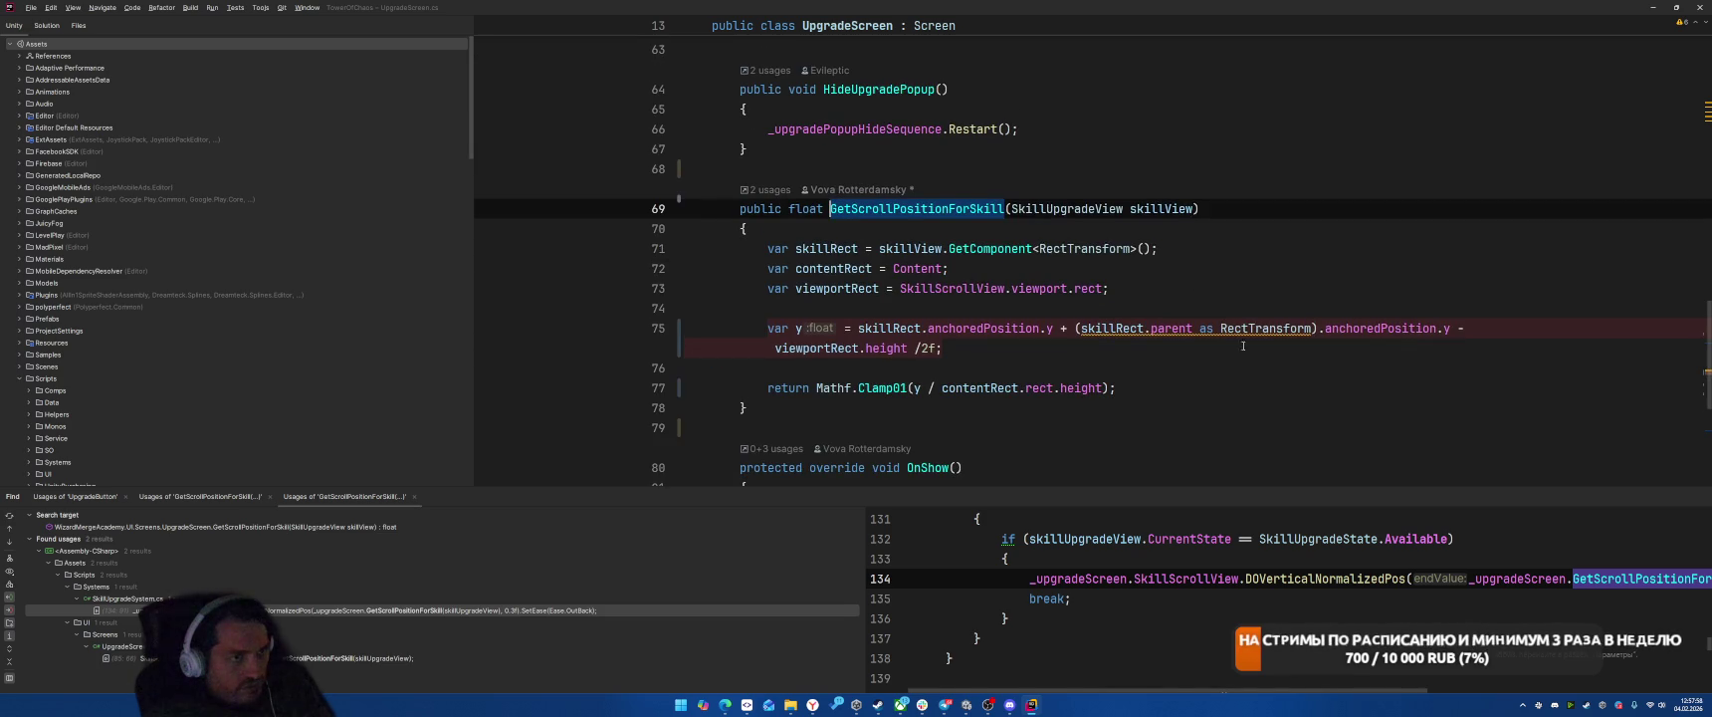
pyautogui.click(1243, 345)
pyautogui.press('Left')
pyautogui.write('-')
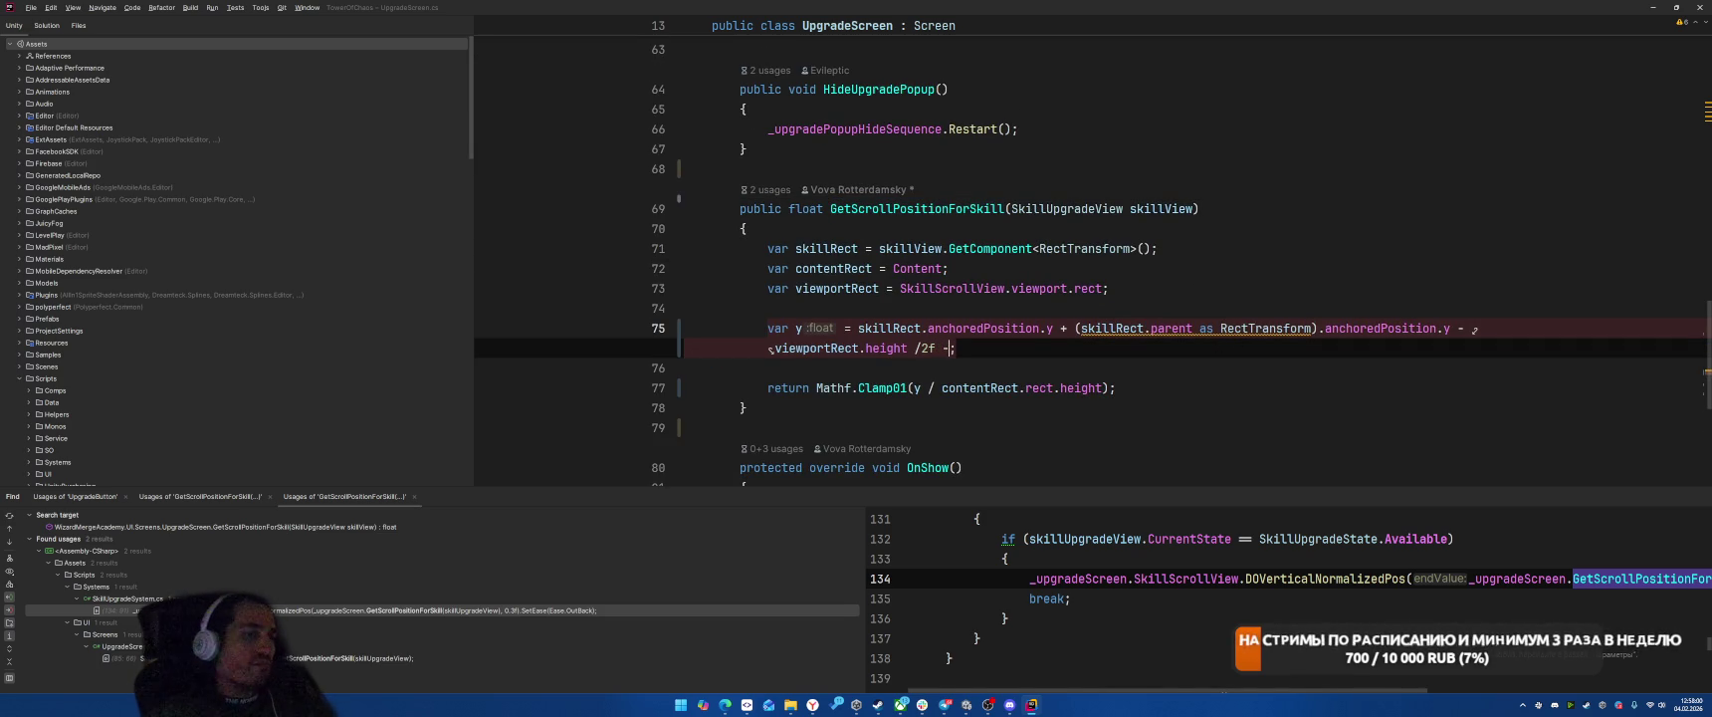
pyautogui.write(' con')
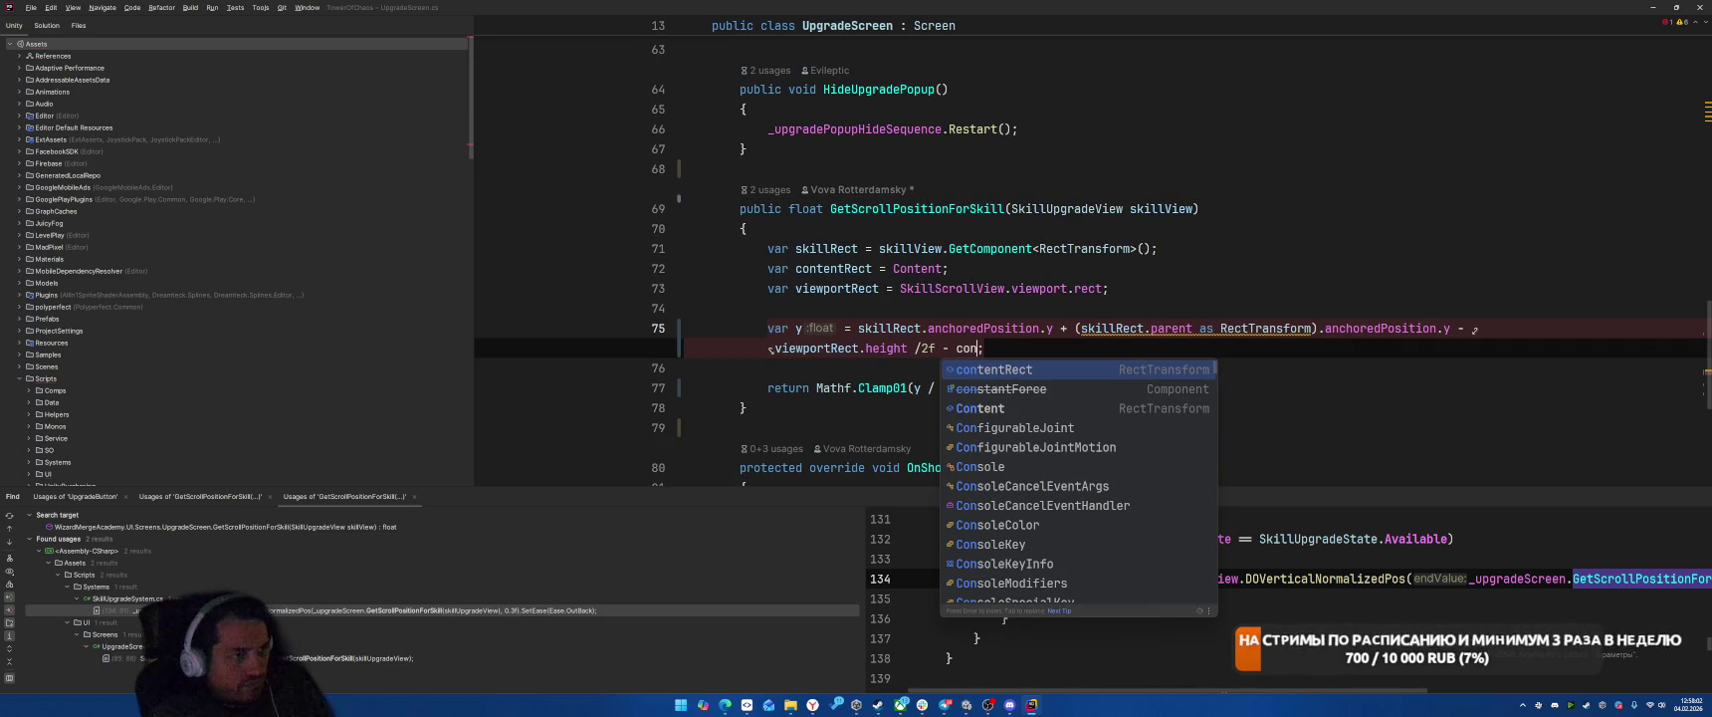
pyautogui.press('Return')
pyautogui.write('.min')
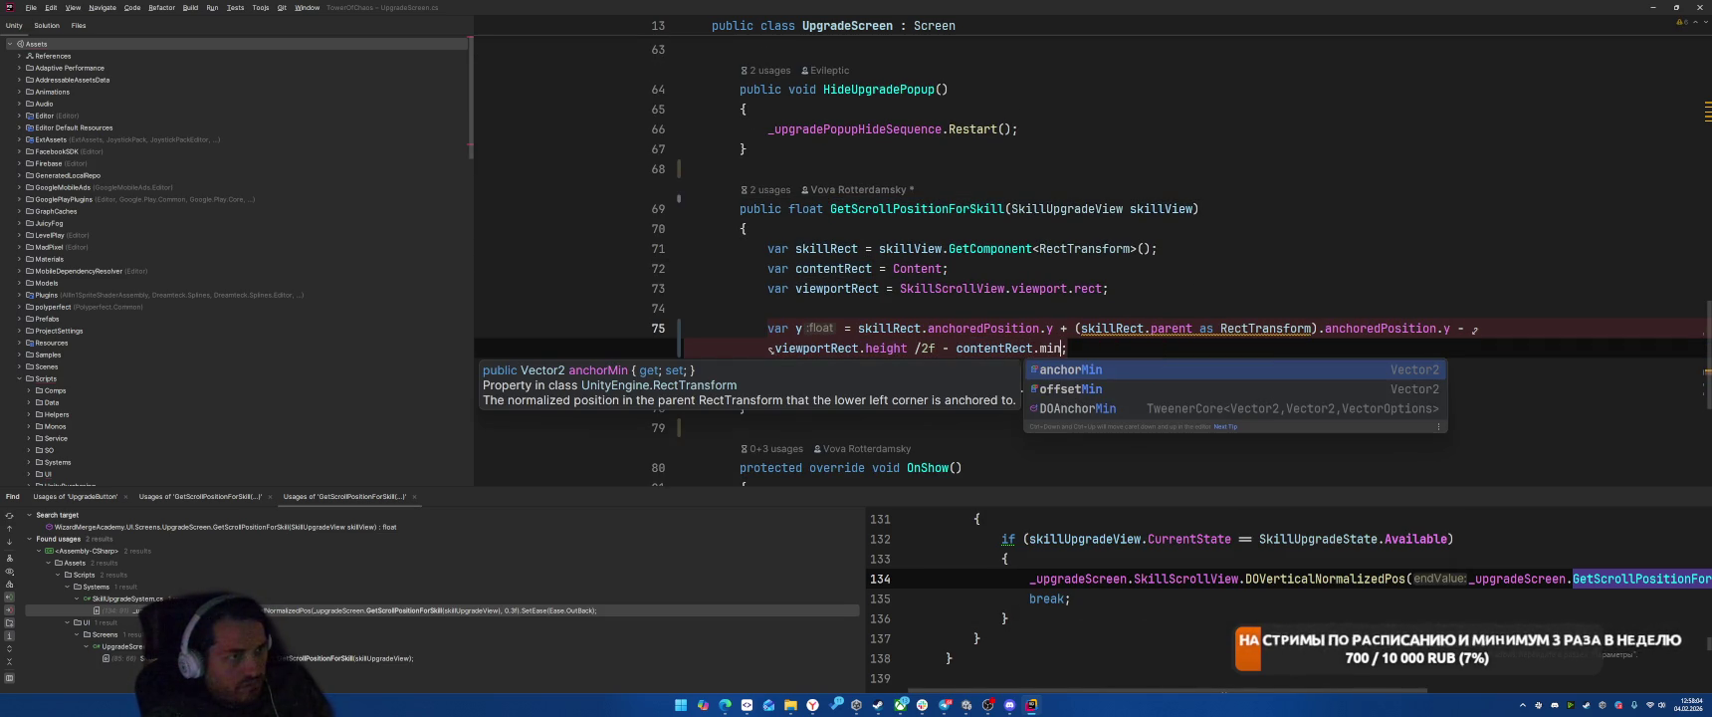
pyautogui.press('Down')
pyautogui.press('Return')
pyautogui.write('.y')
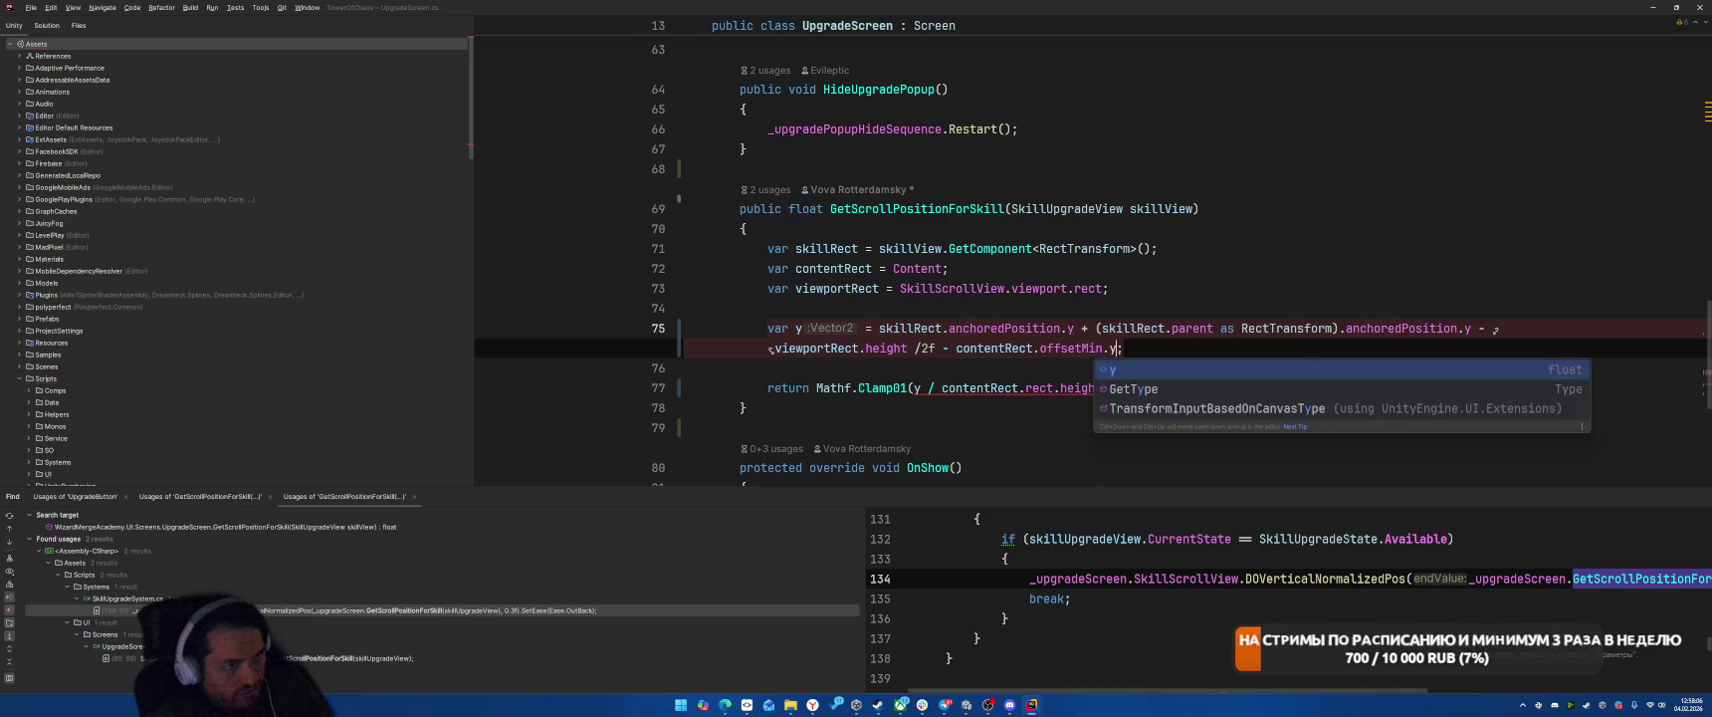
pyautogui.write(';')
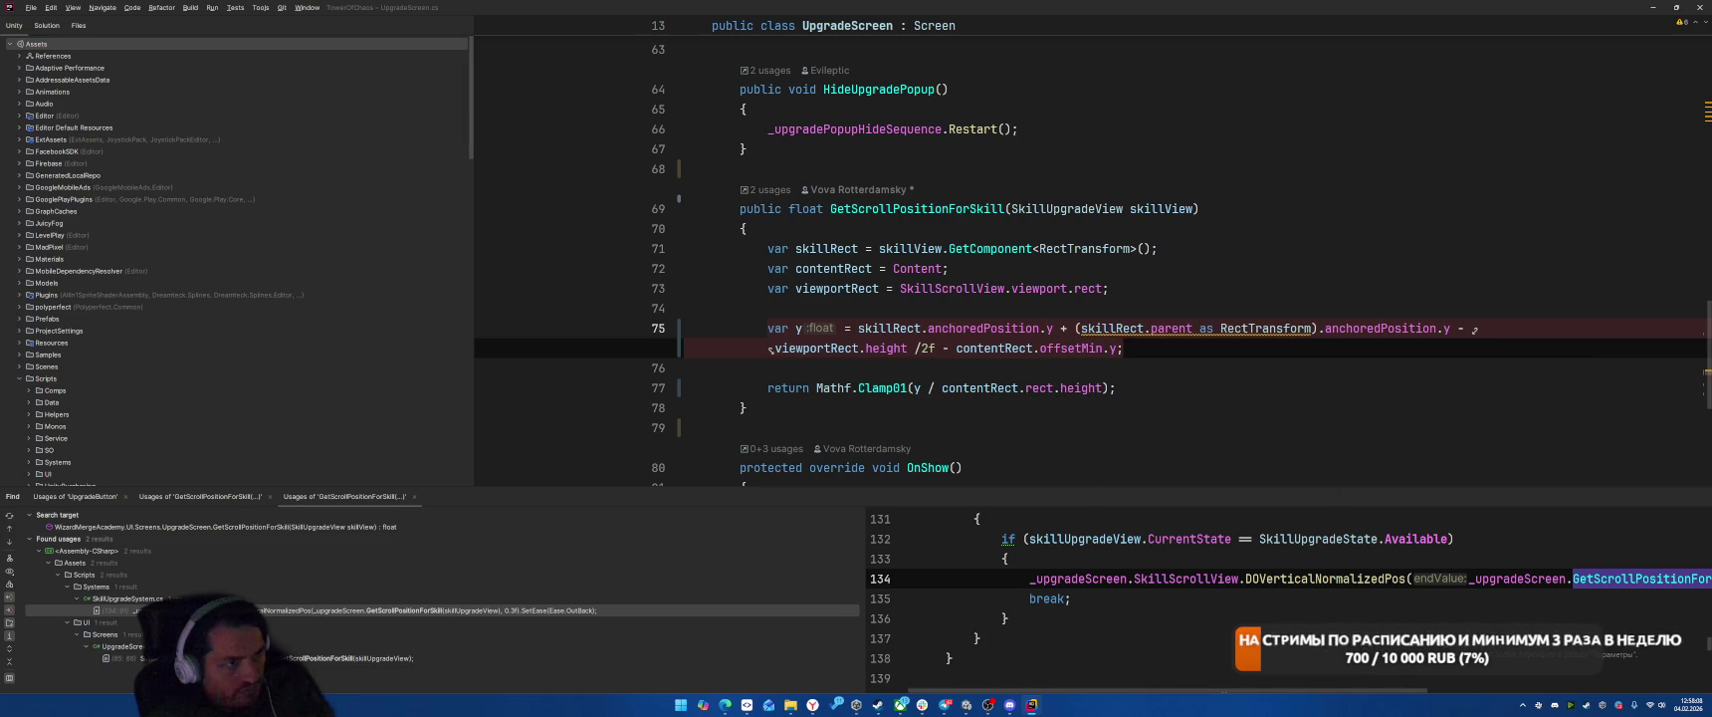
pyautogui.hotkey('ctrl', 's')
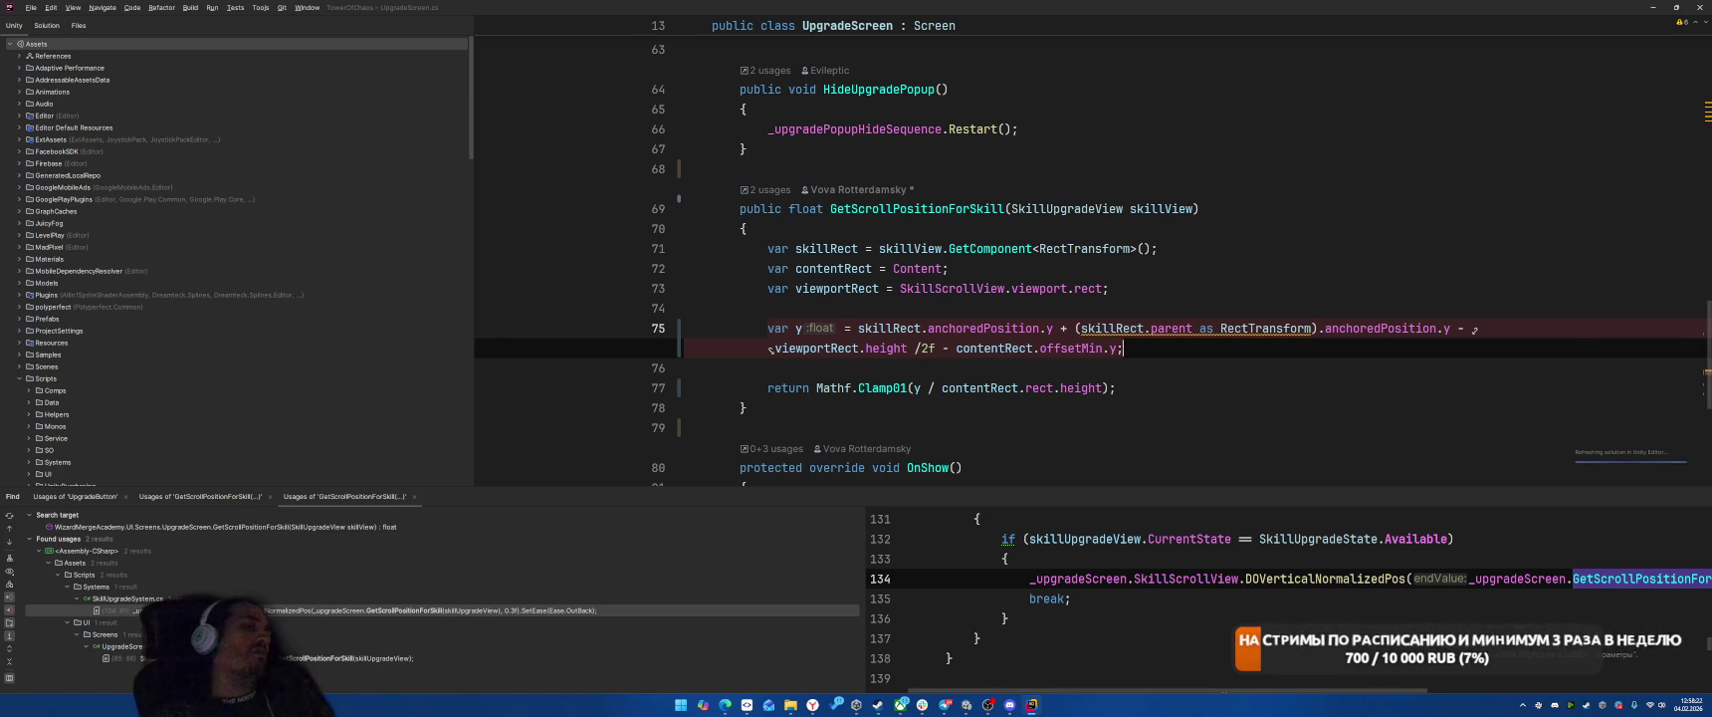
pyautogui.hotkey('alt', 'Tab')
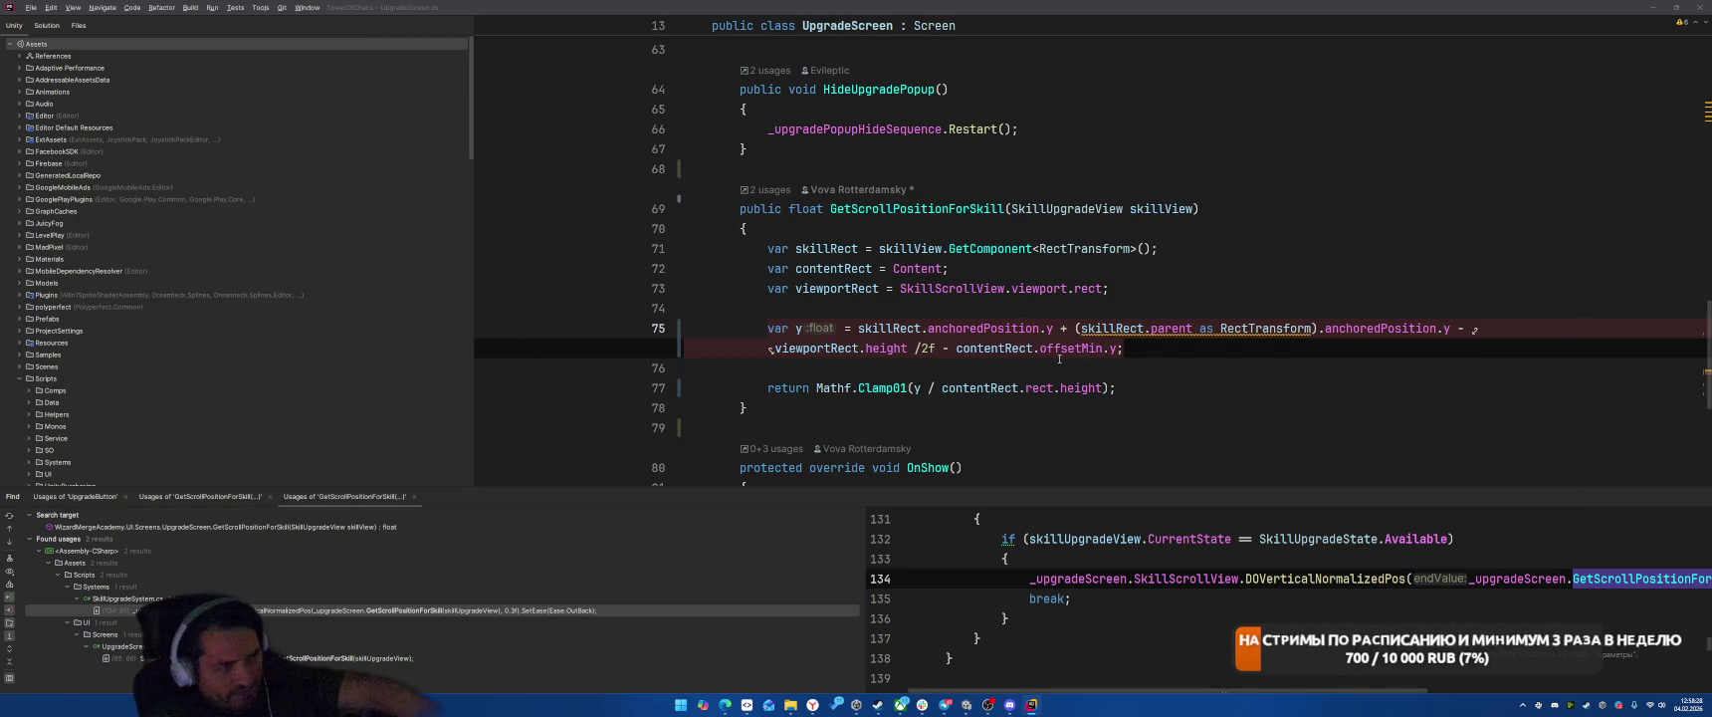
pyautogui.hotkey('alt', 'Tab')
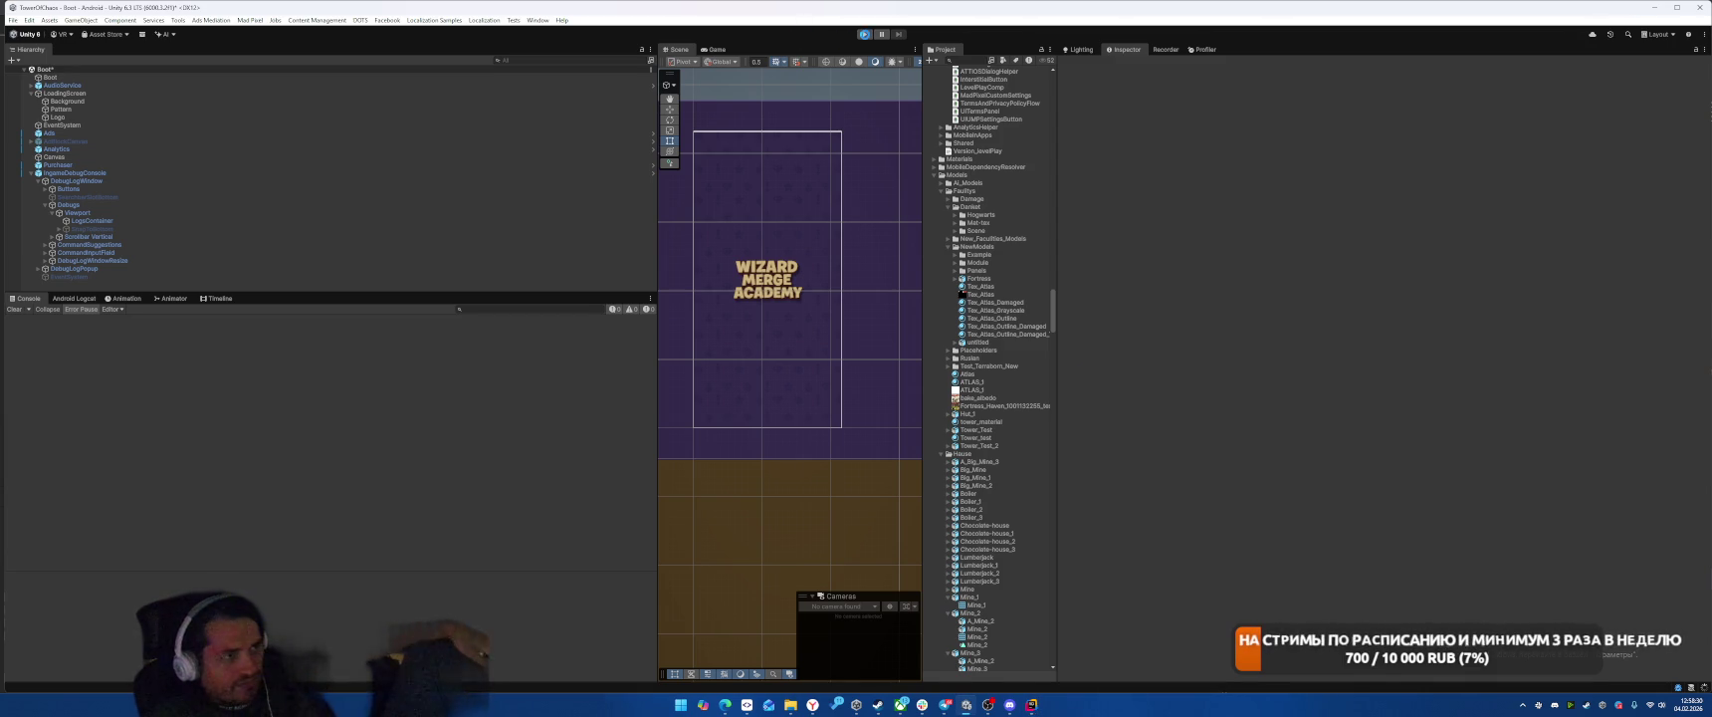
# Step: Restart Play mode and resume execution past the Rider breakpoint
pyautogui.click(866, 36)
pyautogui.click(865, 36)
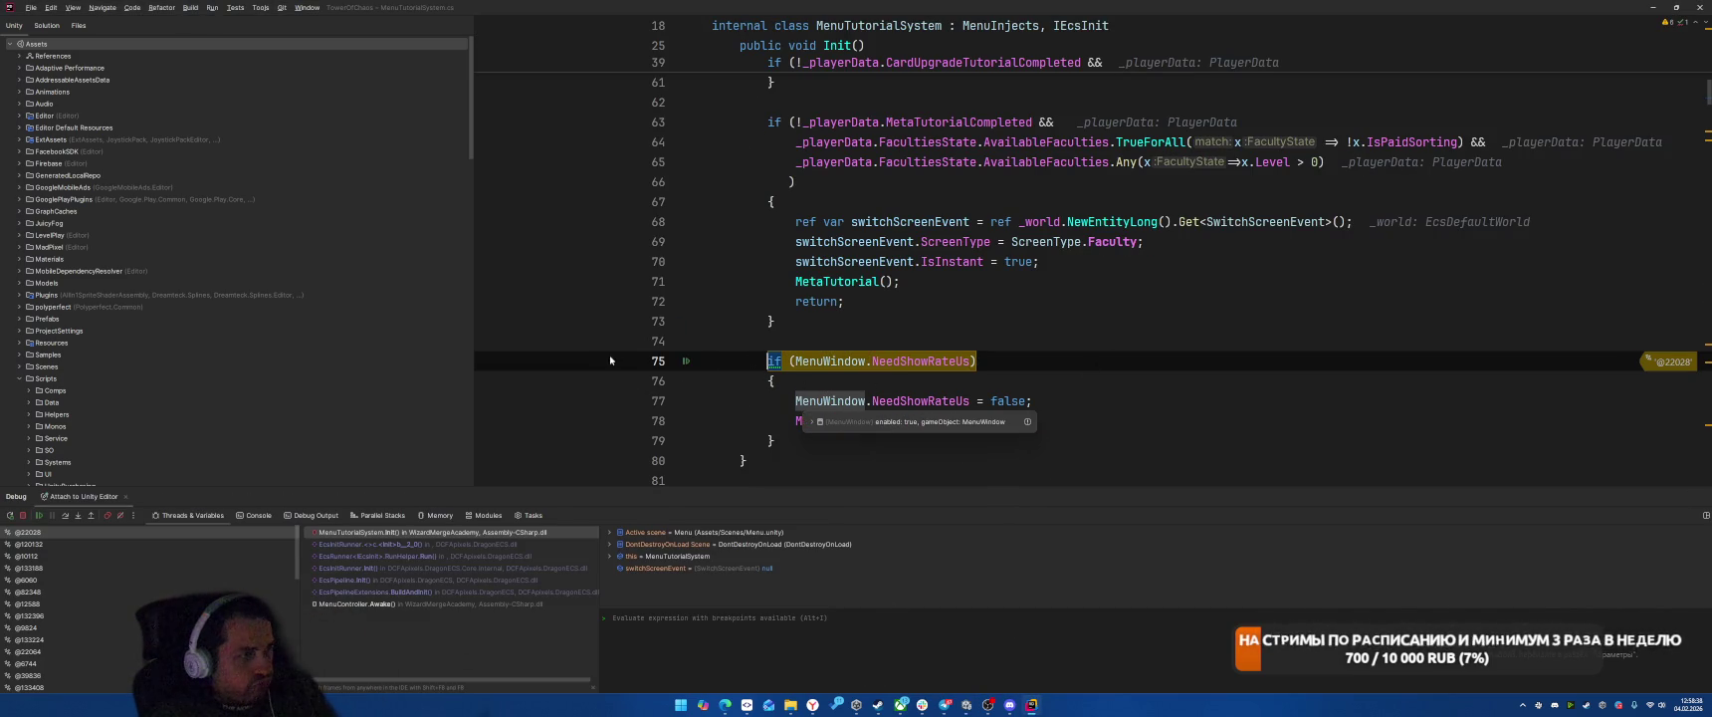
pyautogui.click(1218, 320)
pyautogui.press('F5')
pyautogui.hotkey('alt', 'Tab')
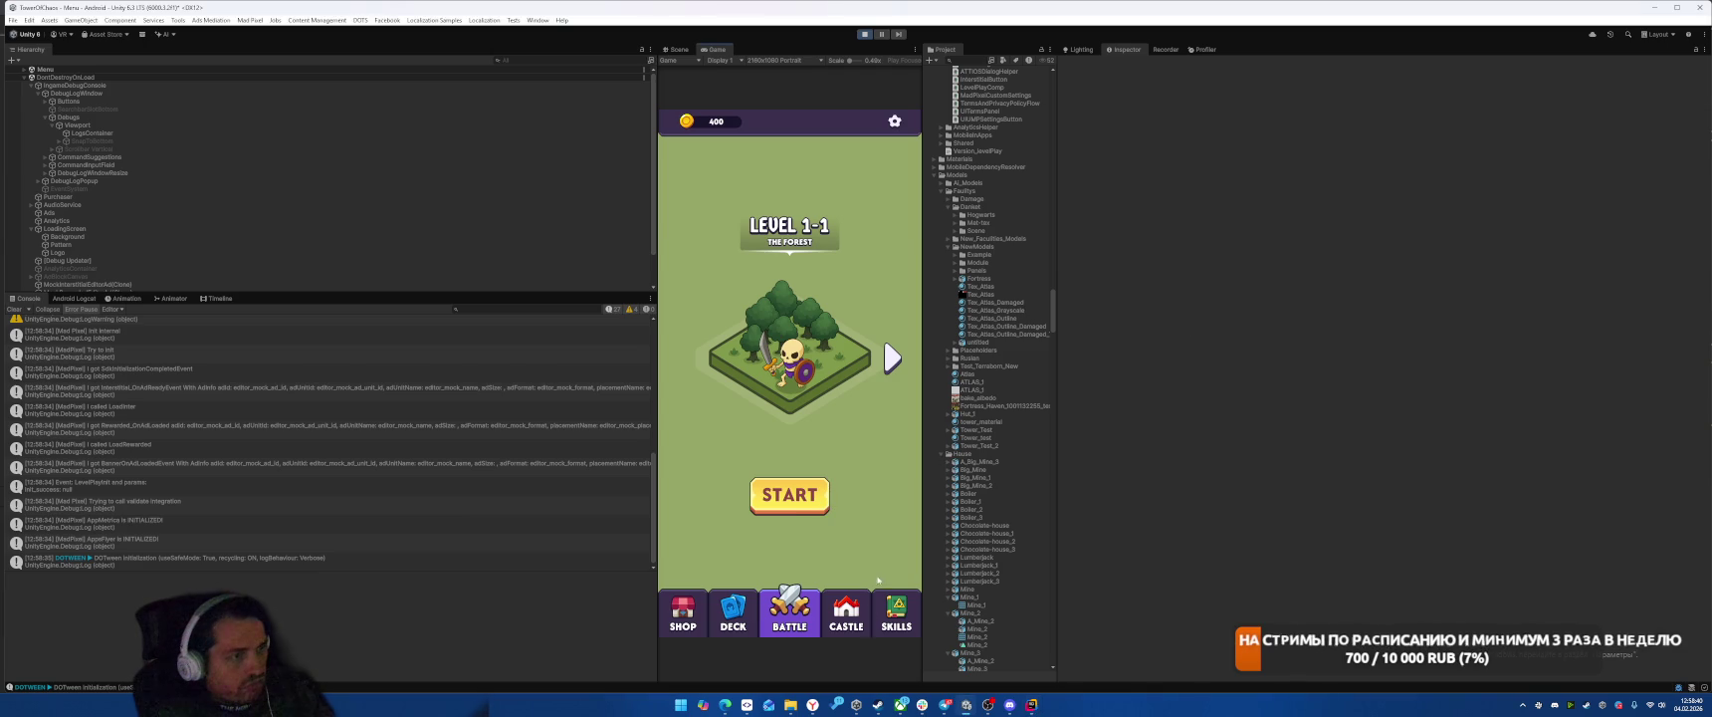
# Step: Open the SKILLS screen, continue from the line 75 breakpoint, check the scroll, then stop Play
pyautogui.click(896, 615)
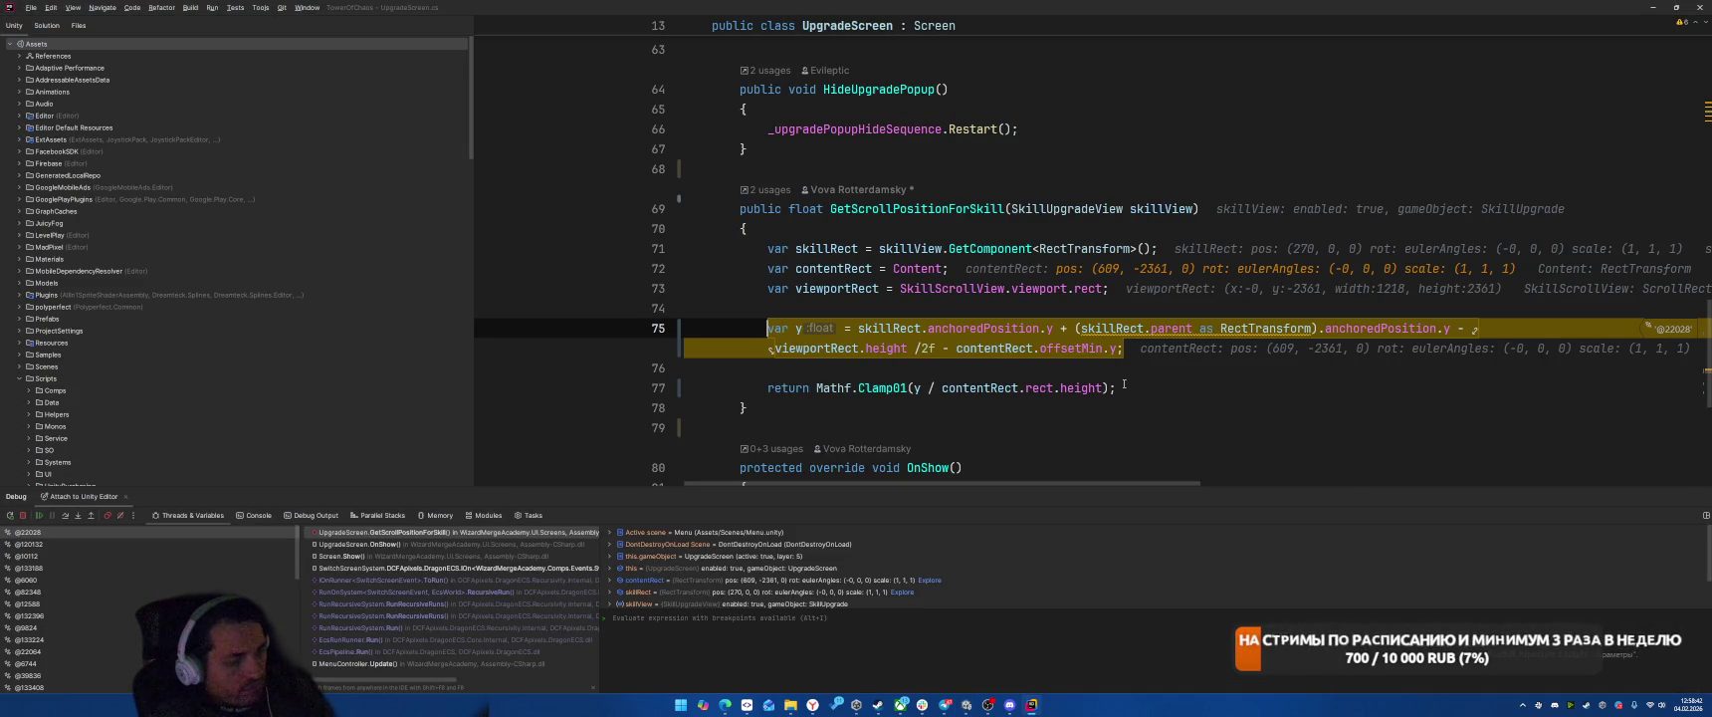
pyautogui.press('F5')
pyautogui.hotkey('alt', 'Tab')
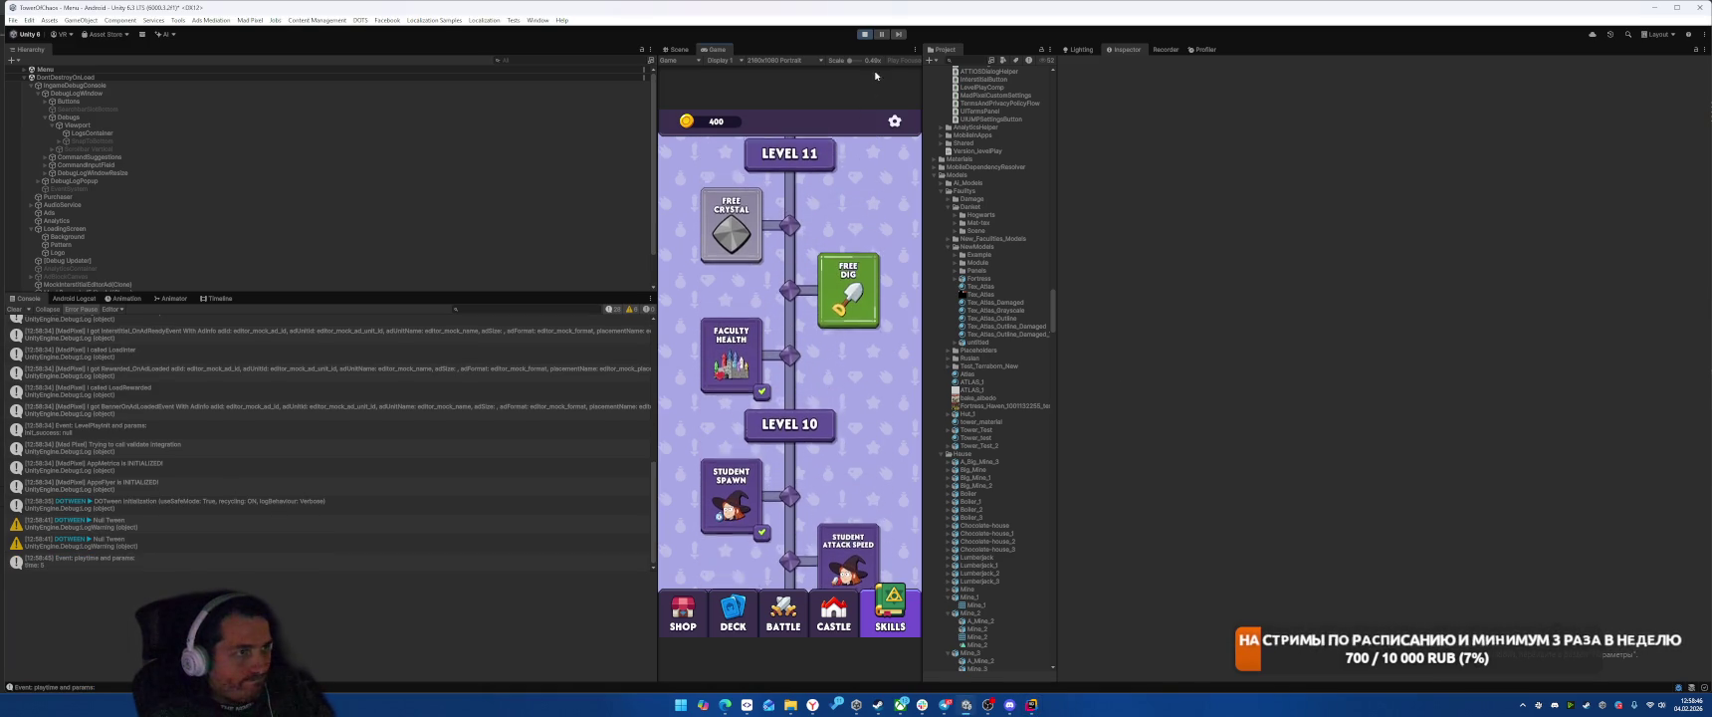
pyautogui.hotkey('ctrl', 'p')
pyautogui.hotkey('alt', 'Tab')
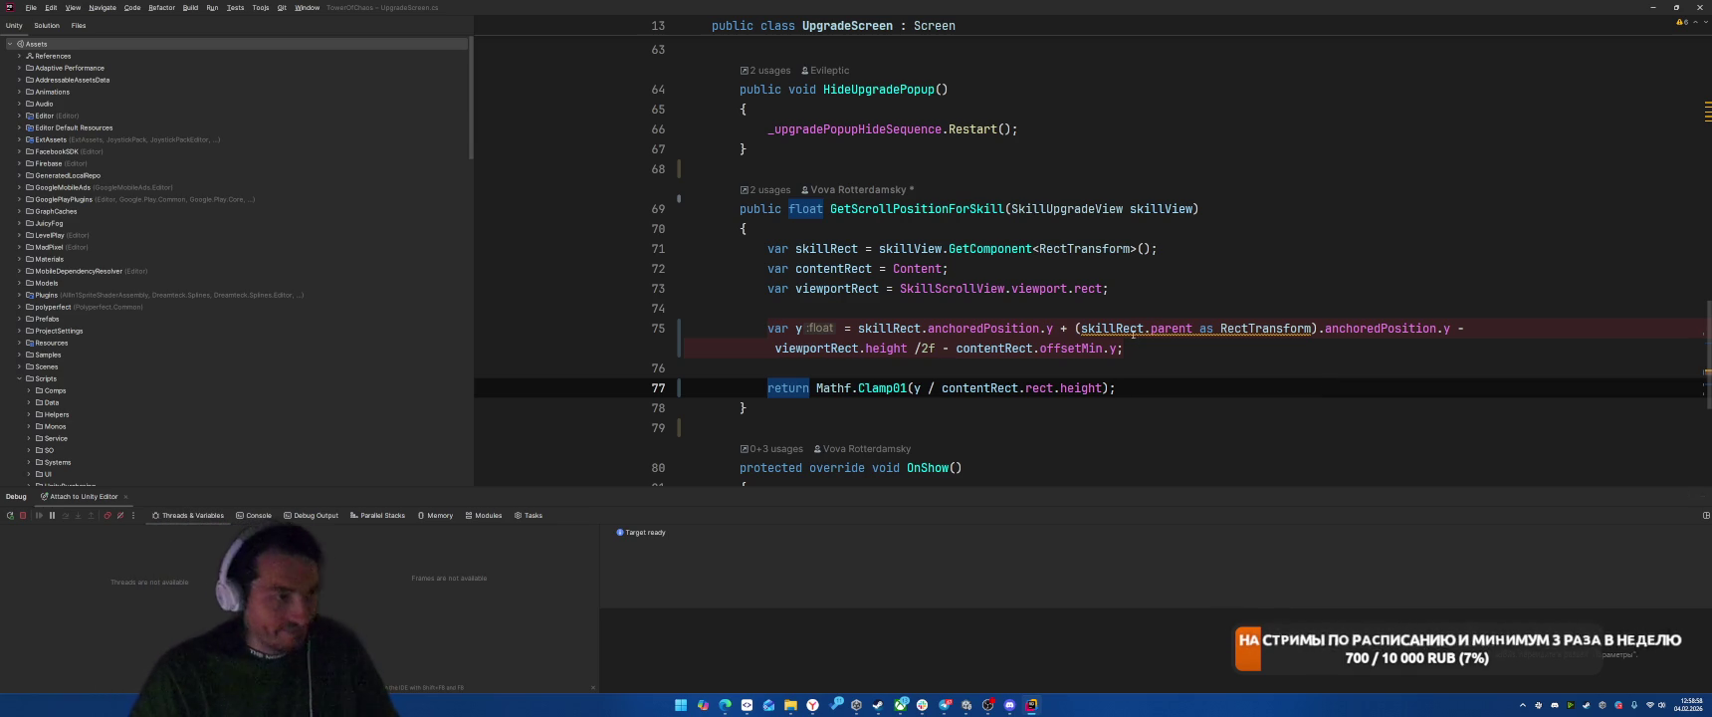
# Step: Remove the contentRect.offsetMin.y subtraction from line 75 and save
pyautogui.click(891, 328)
pyautogui.click(1155, 347)
pyautogui.press('Left')
pyautogui.hotkey('ctrl', 'shift', 'Left')
pyautogui.hotkey('ctrl', 'shift', 'Left')
pyautogui.hotkey('ctrl', 'shift', 'Left')
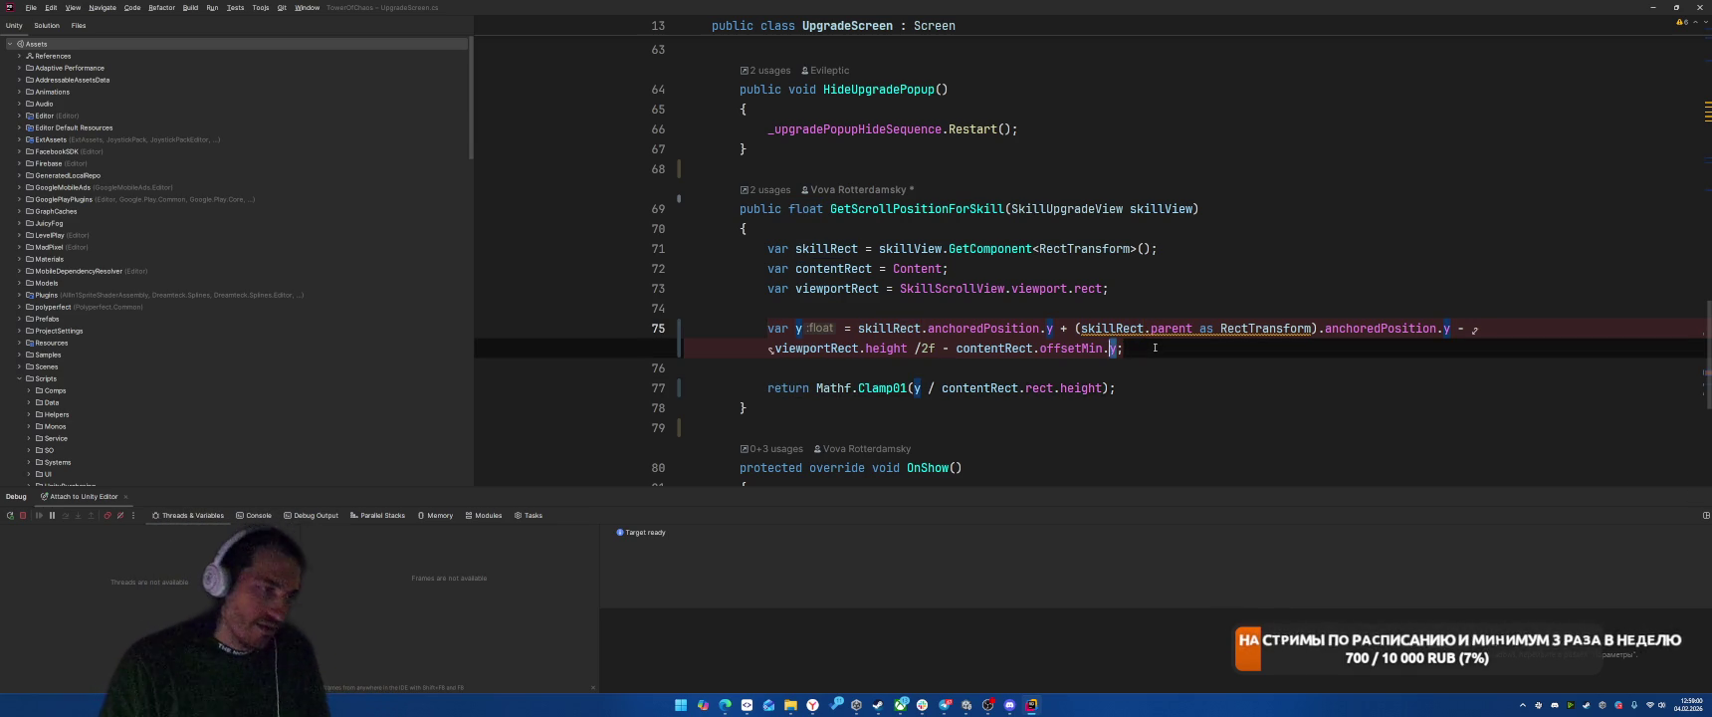
pyautogui.press('BackSpace')
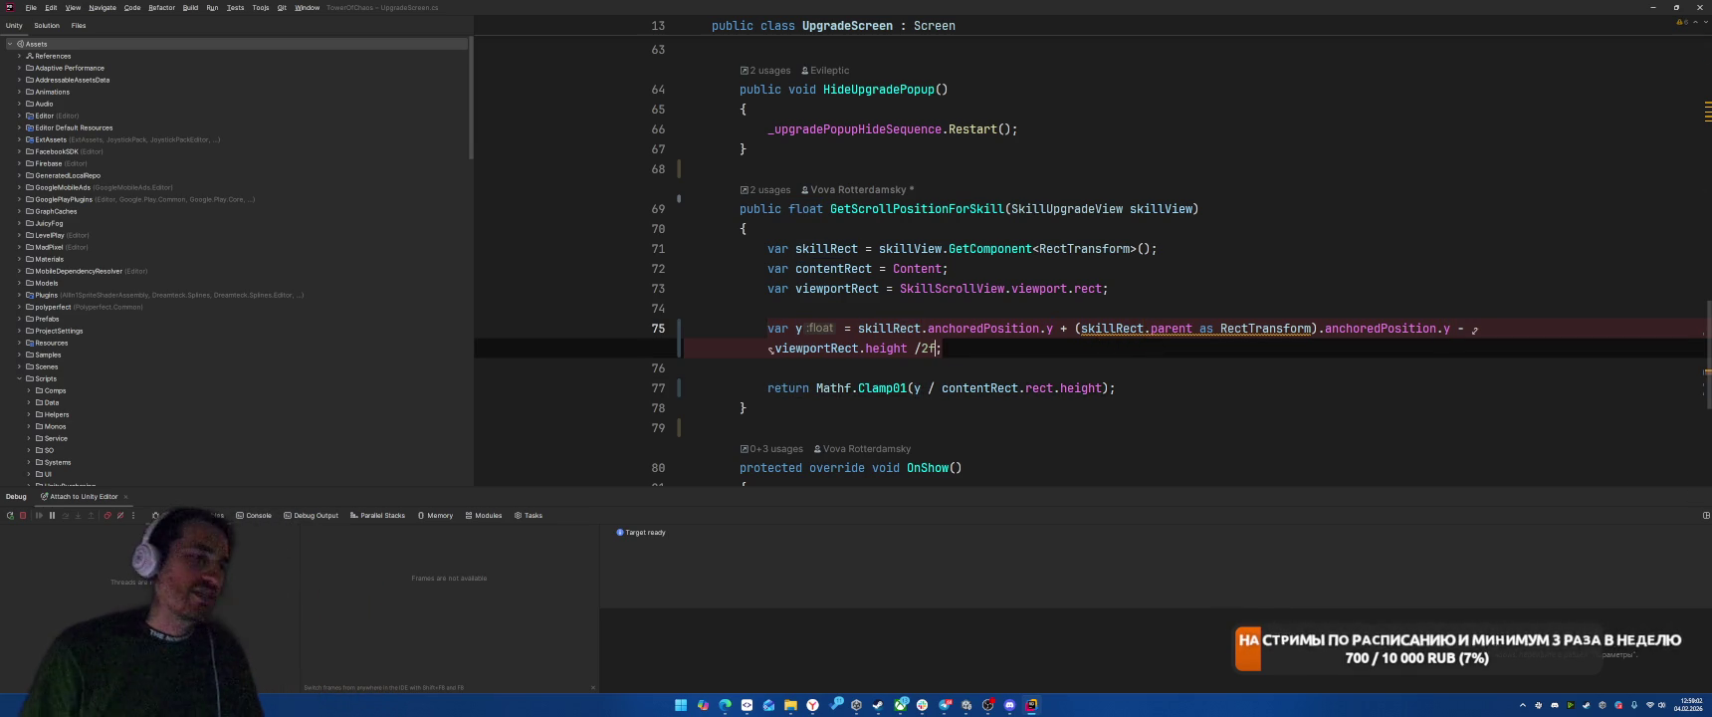
pyautogui.hotkey('ctrl', 's')
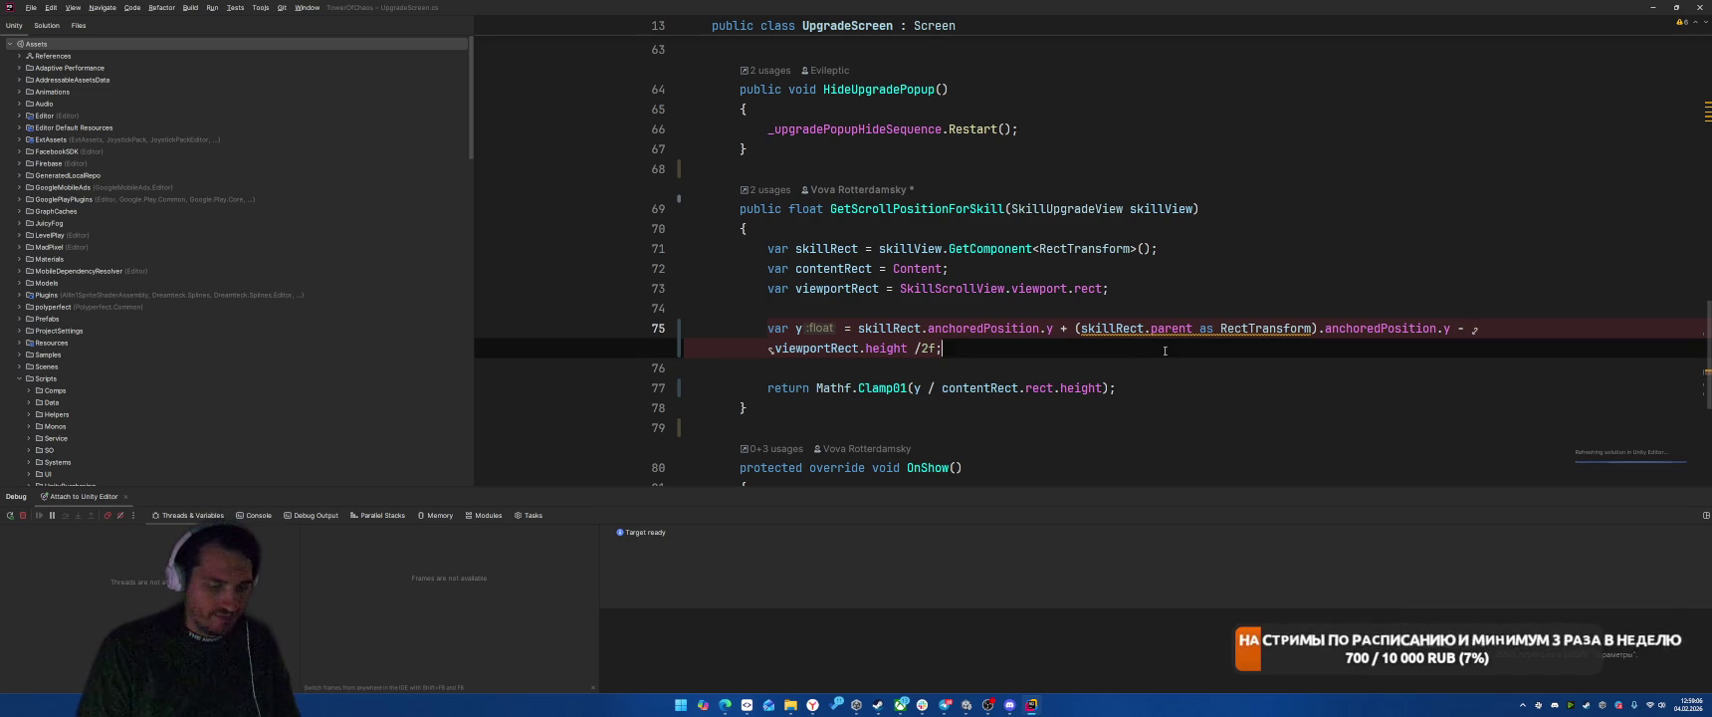
# Step: Ask the inline AI assistant to check ScrollRect's implementation and calculate the position correctly
pyautogui.hotkey('ctrl', '\\')
pyautogui.write('no')
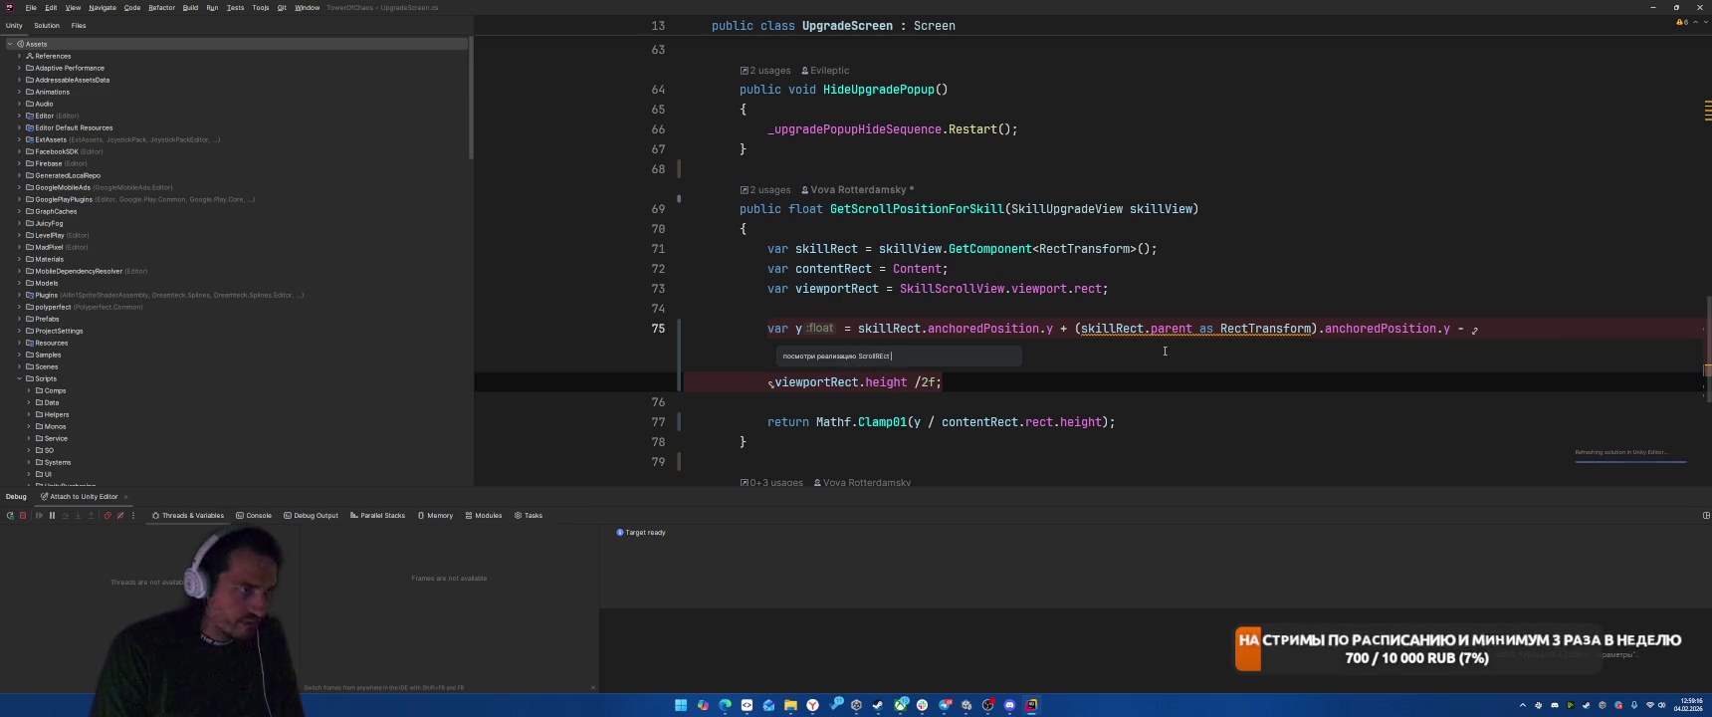
pyautogui.write('c')
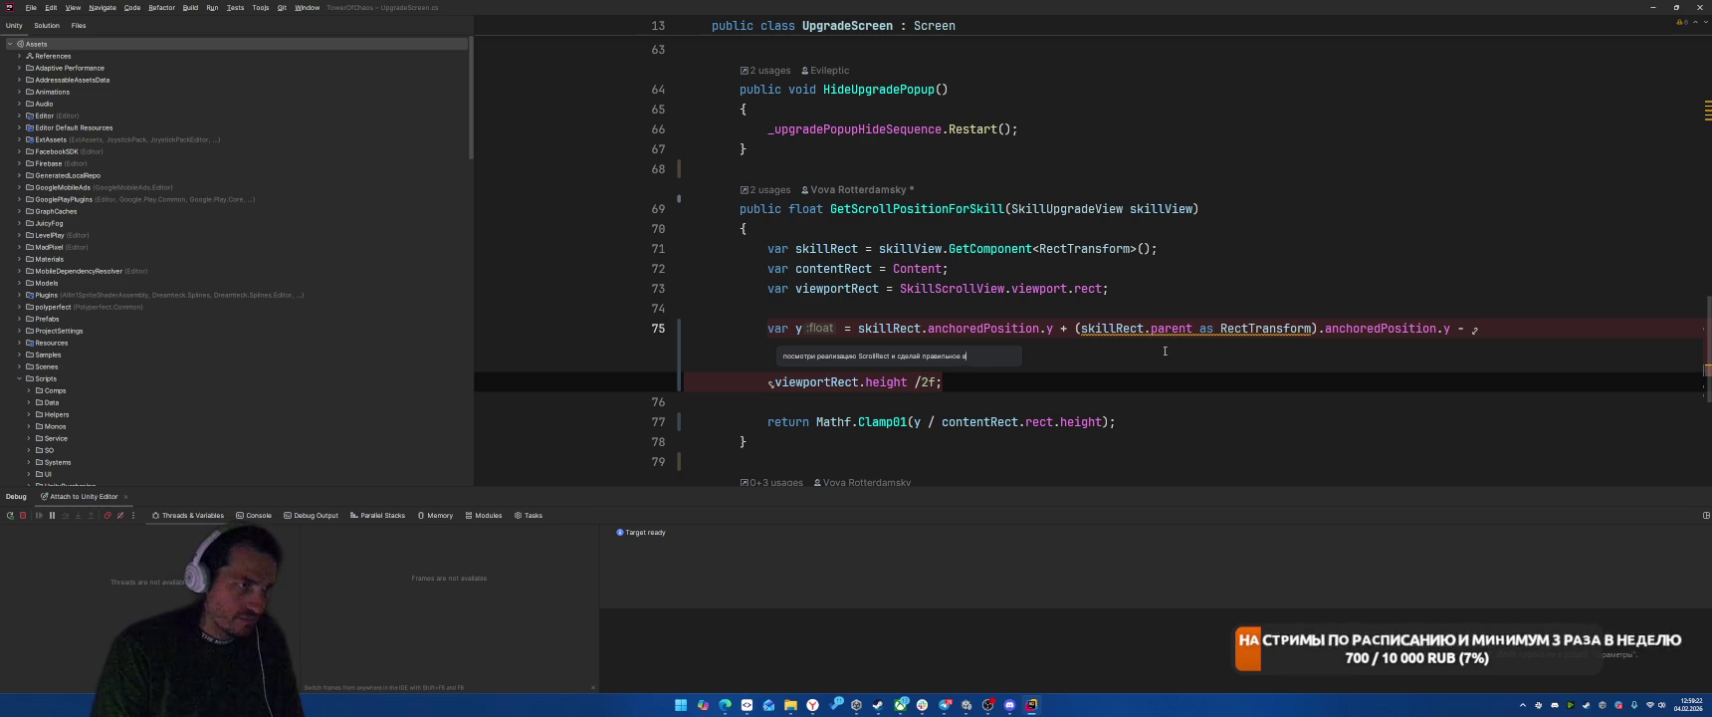
pyautogui.write('ием')
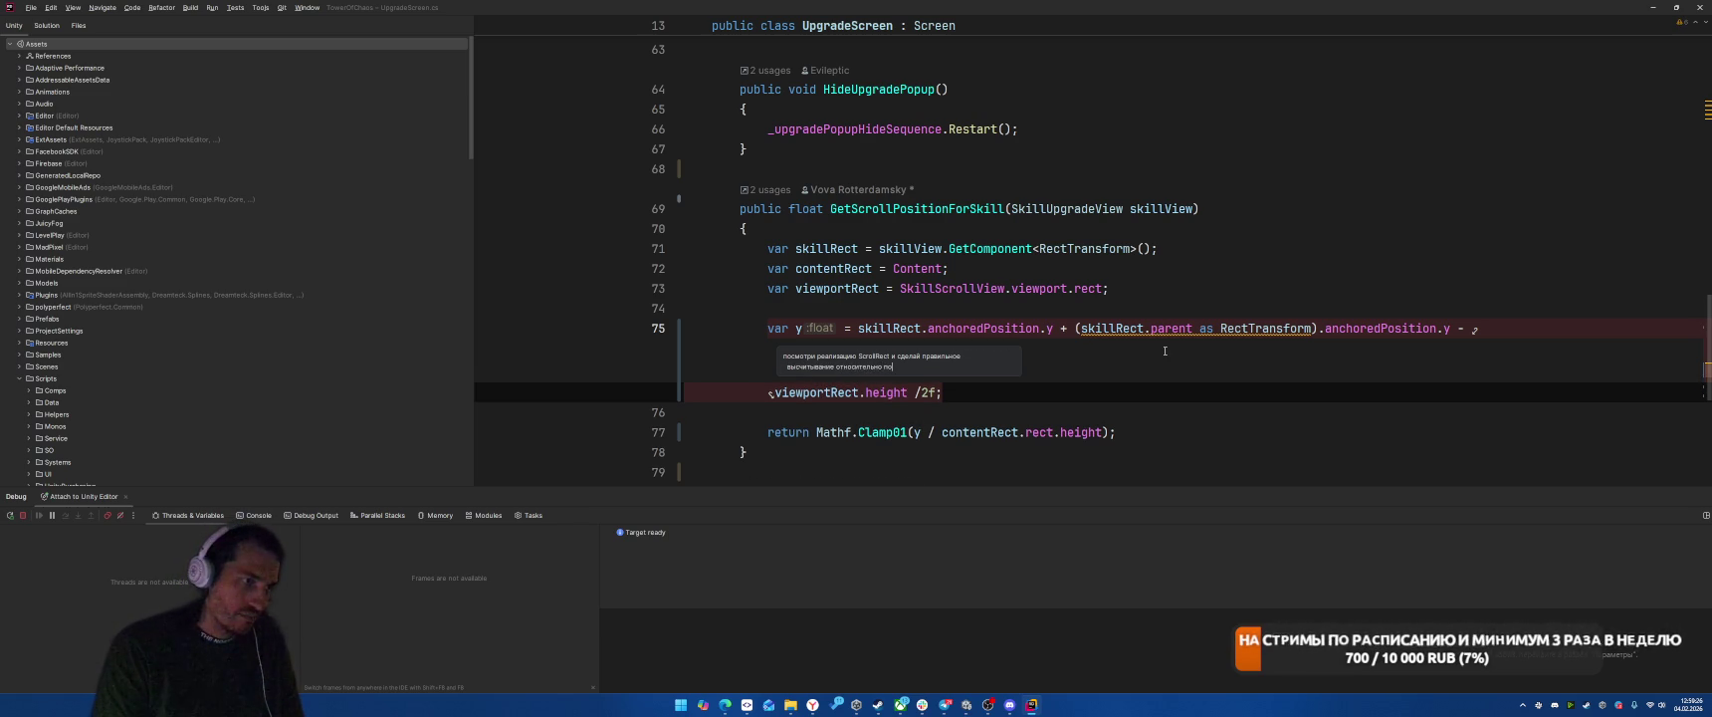
pyautogui.press('Return')
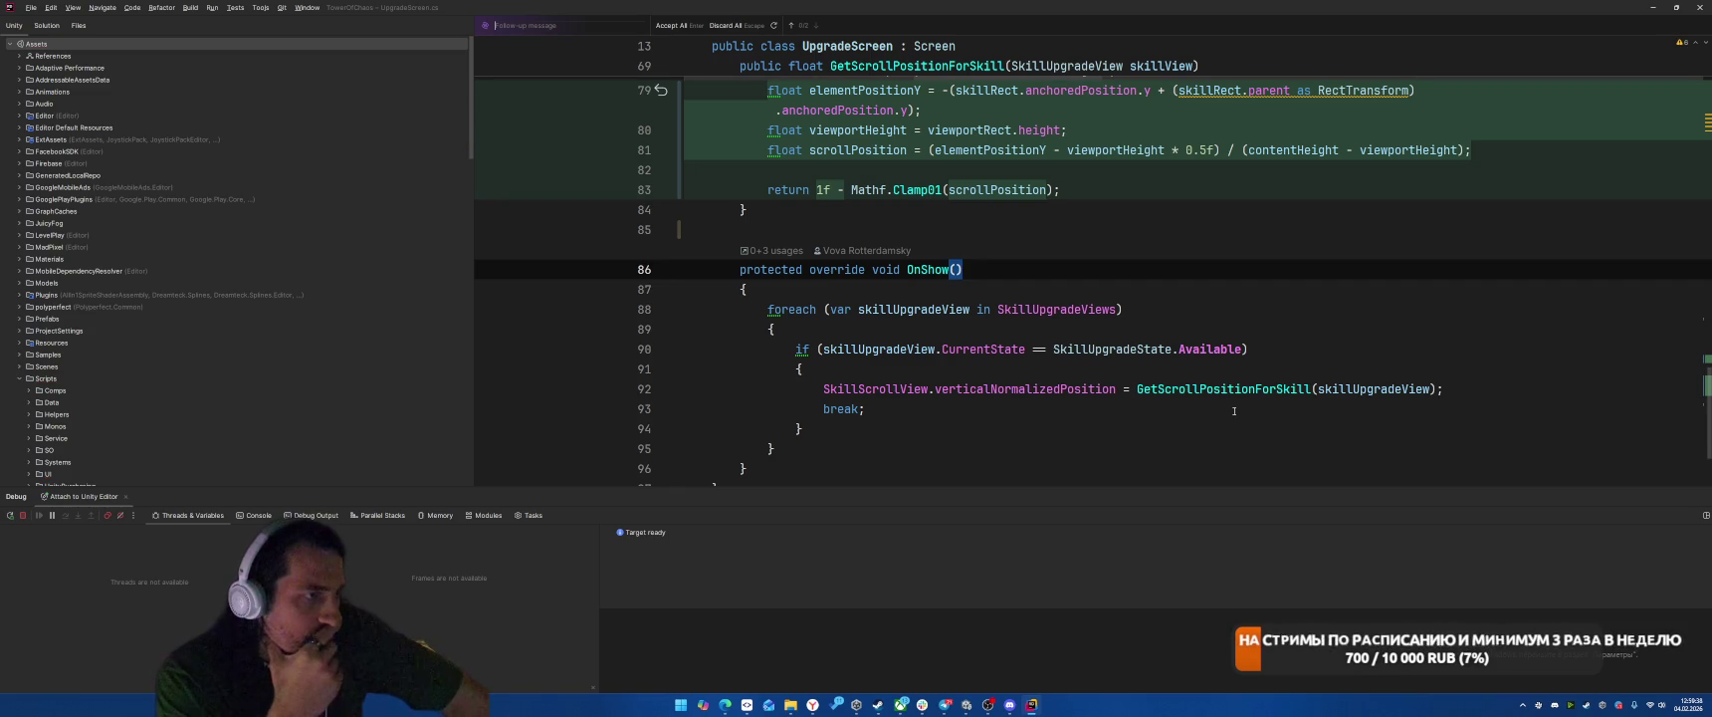
# Step: Review the AI's GetScrollPositionForSkill diff, accept all changes, and go back to Unity
pyautogui.scroll(2, 1225, 388)
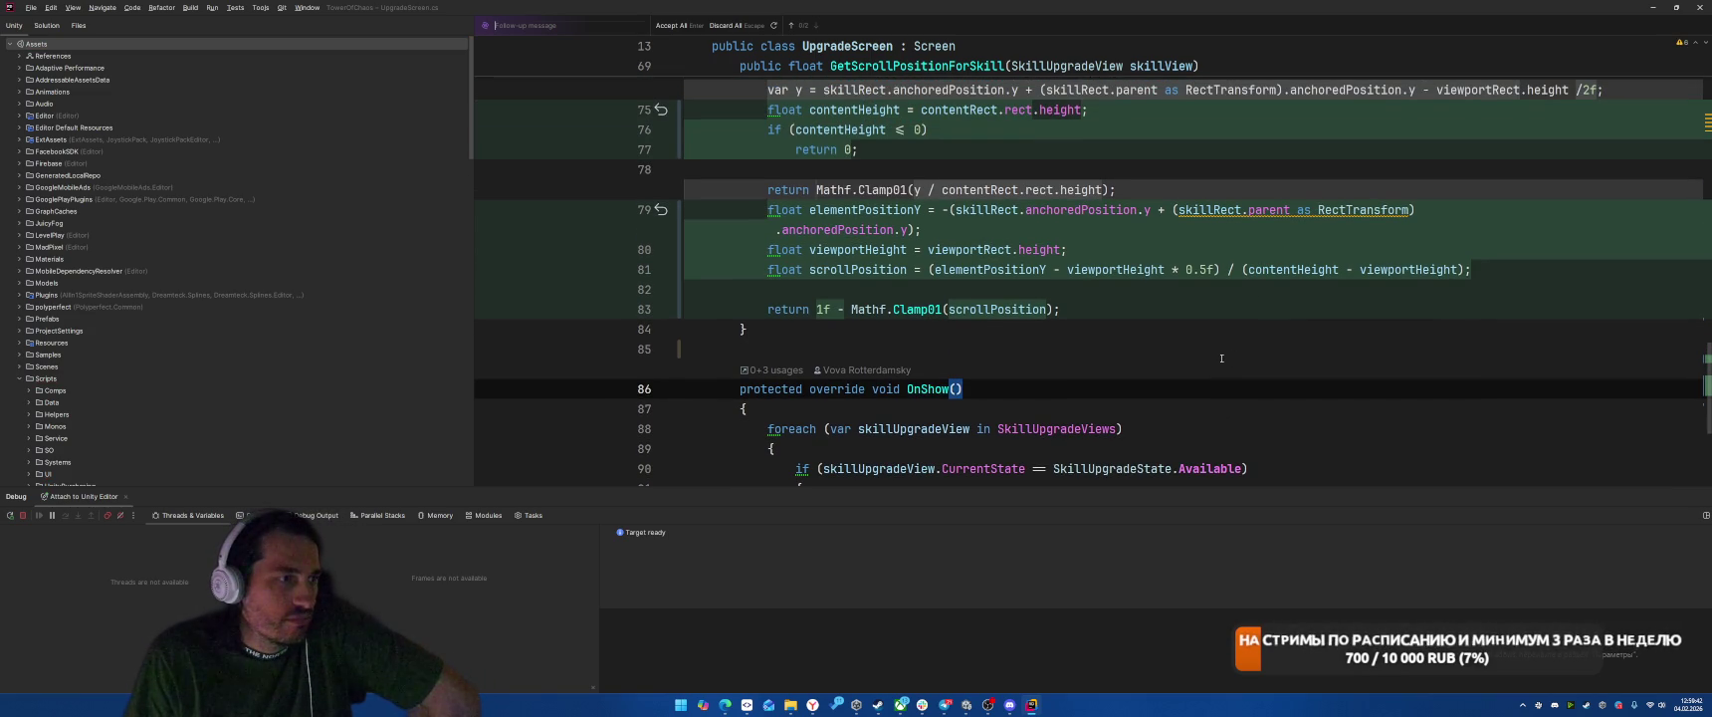
pyautogui.scroll(2, 960, 198)
pyautogui.click(670, 25)
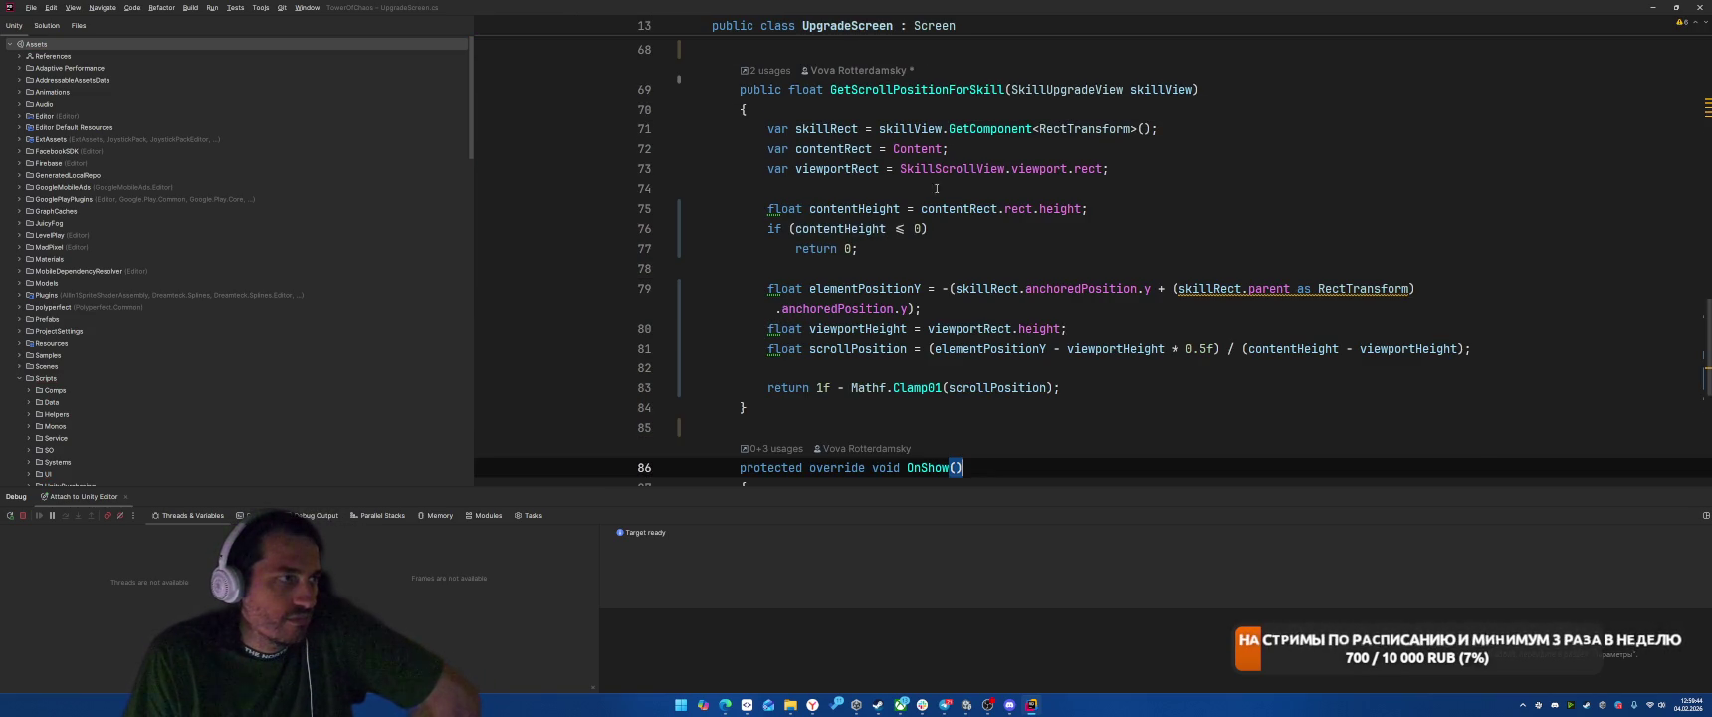
pyautogui.hotkey('alt', 'Tab')
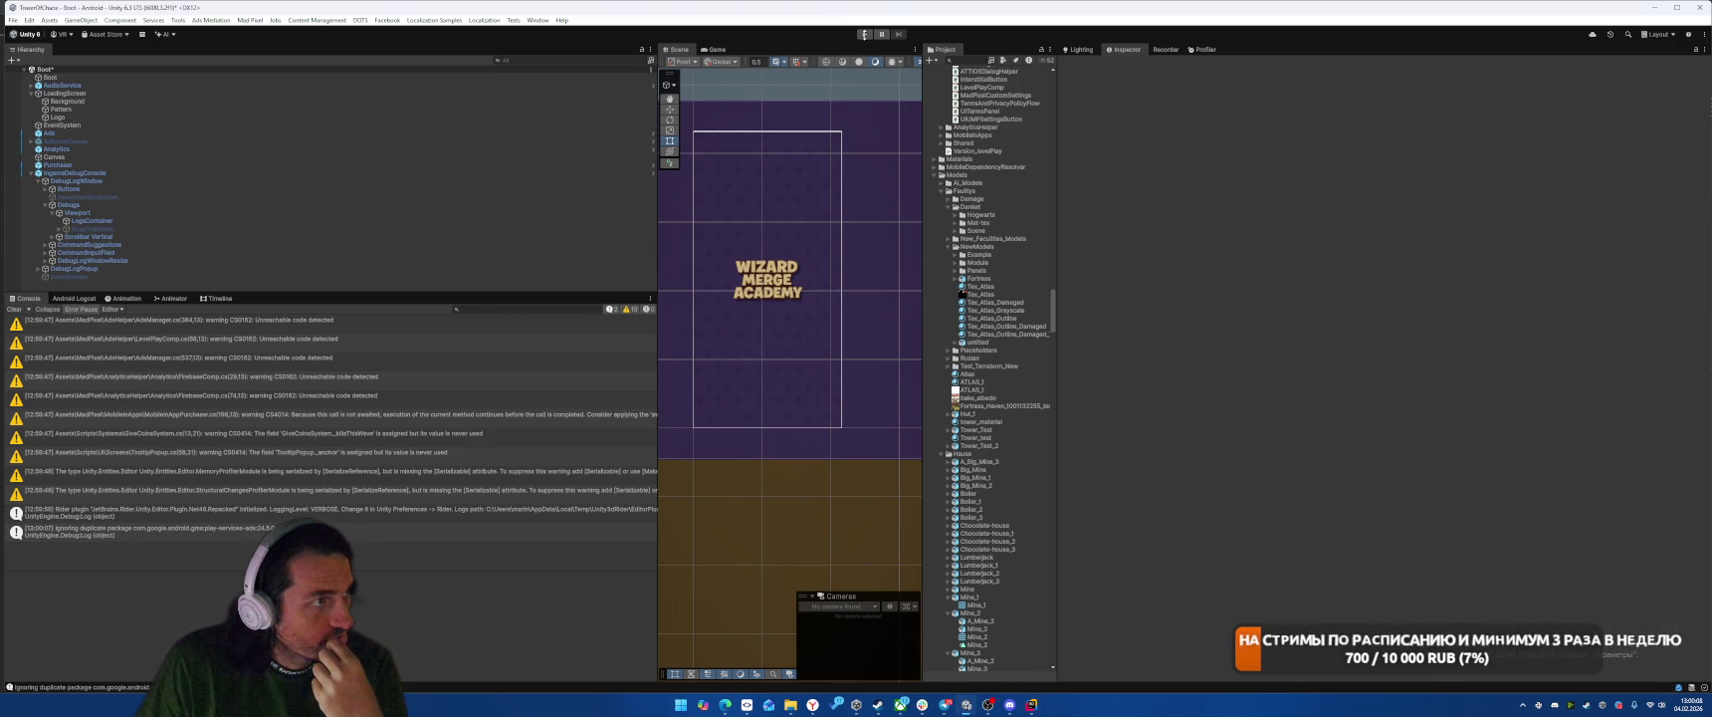
# Step: Play the game, open SKILLS and scroll the tree around Level 15, then stop Play
pyautogui.click(864, 34)
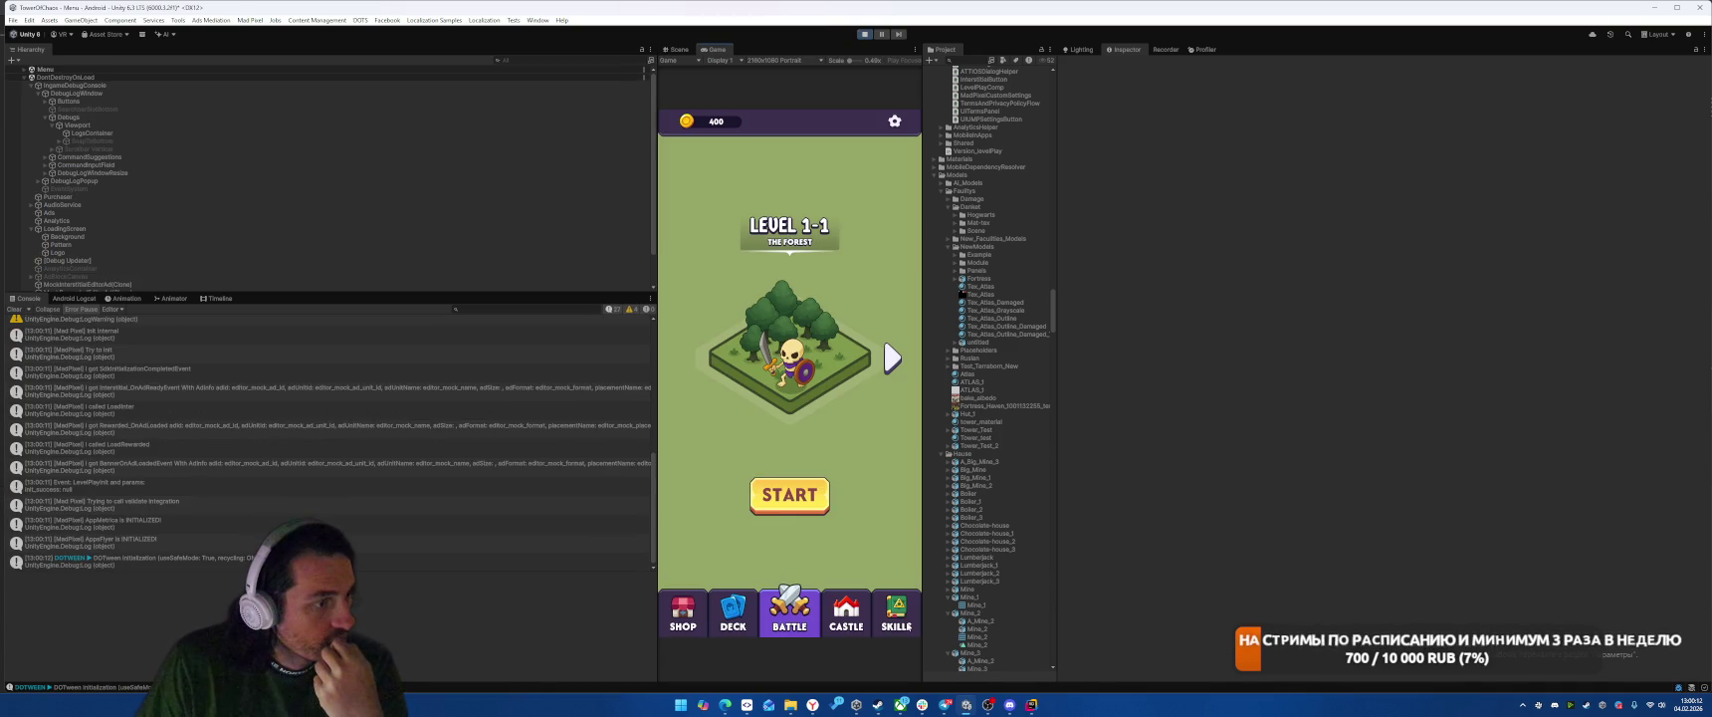
pyautogui.click(896, 616)
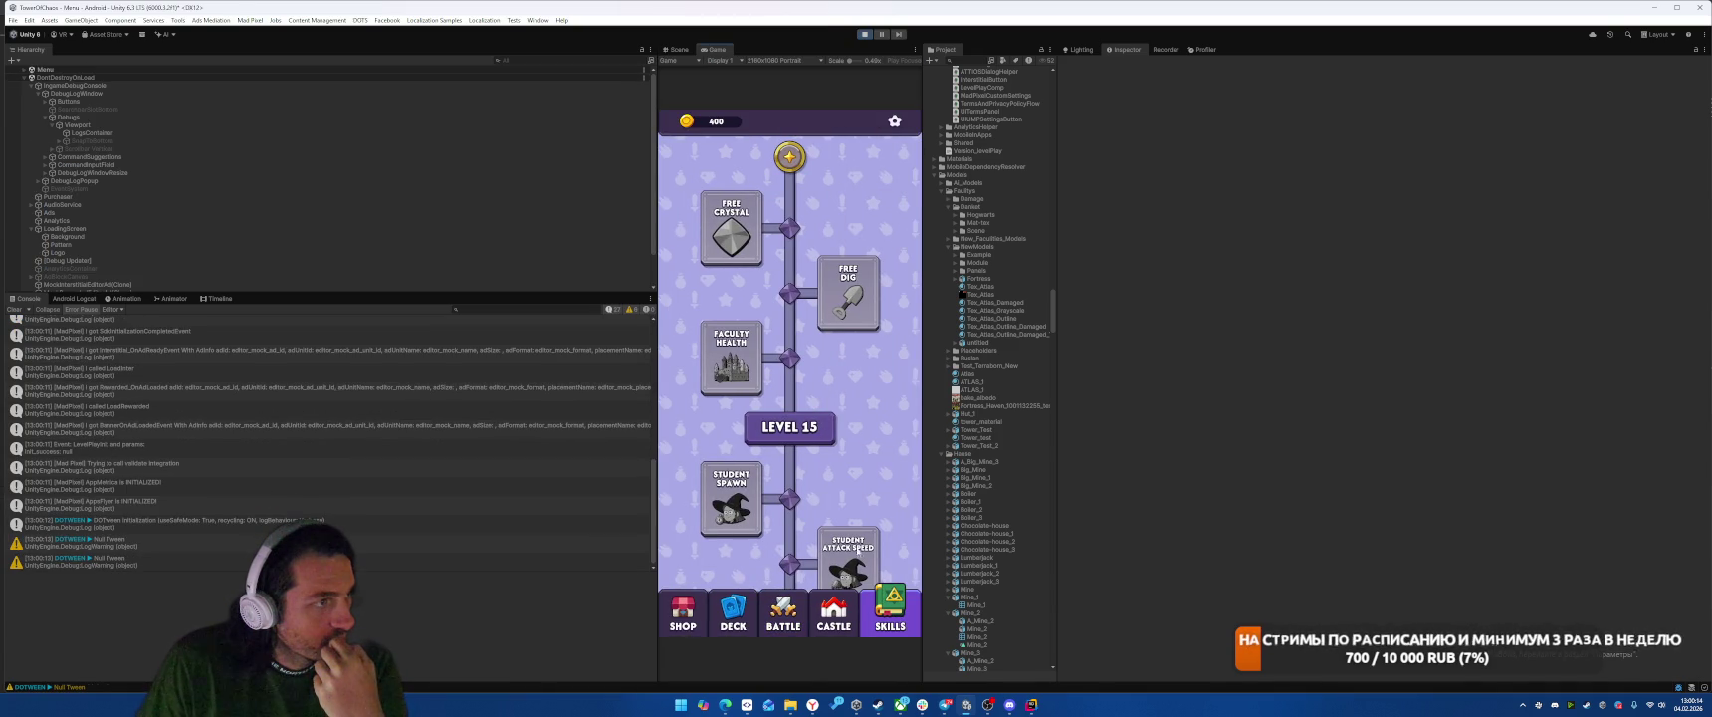
pyautogui.scroll(-2, 836, 448)
pyautogui.scroll(5, 832, 373)
pyautogui.scroll(-3, 870, 291)
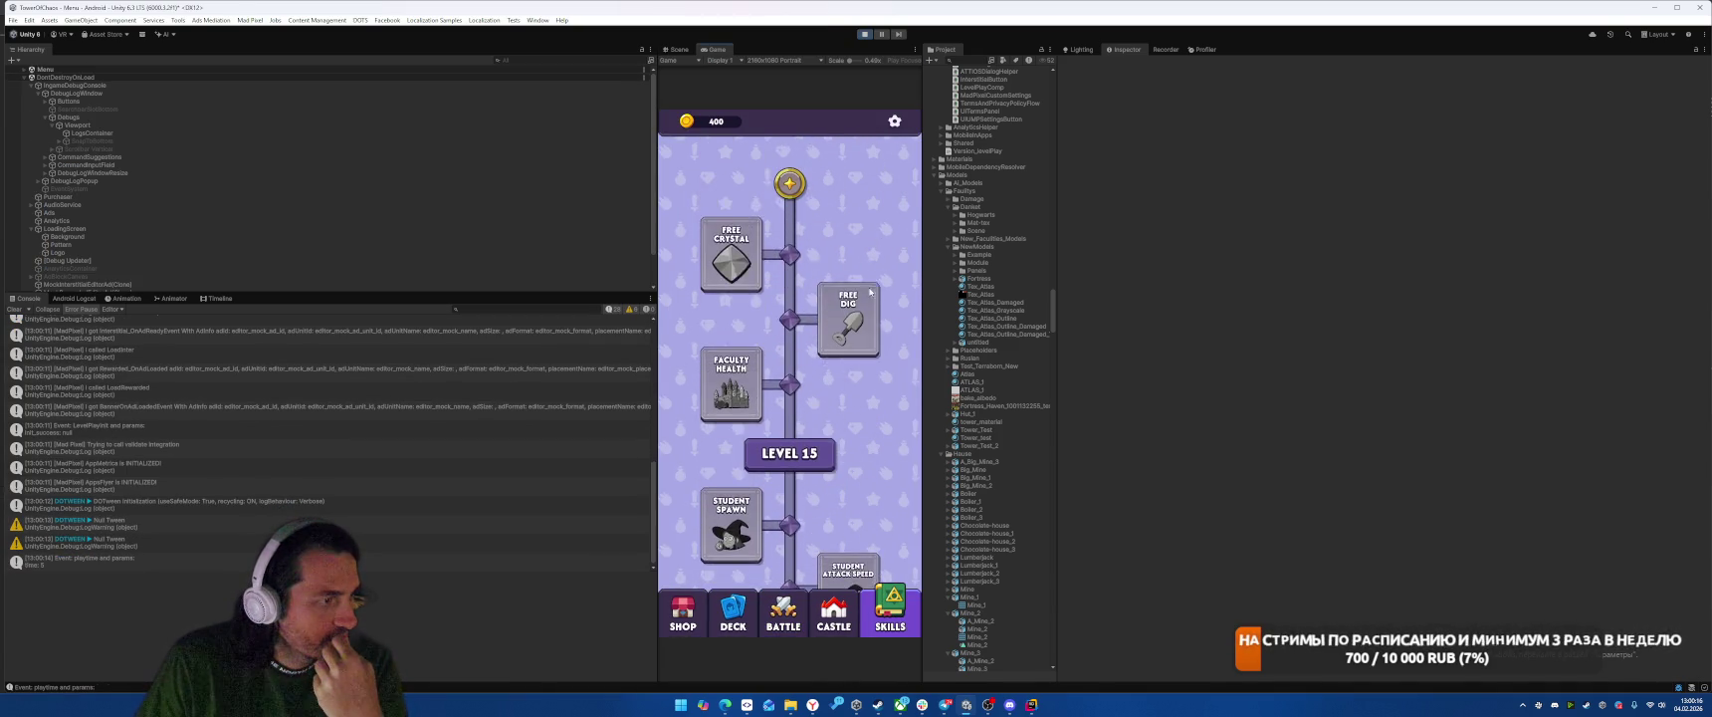
pyautogui.hotkey('ctrl', 'p')
pyautogui.hotkey('alt', 'Tab')
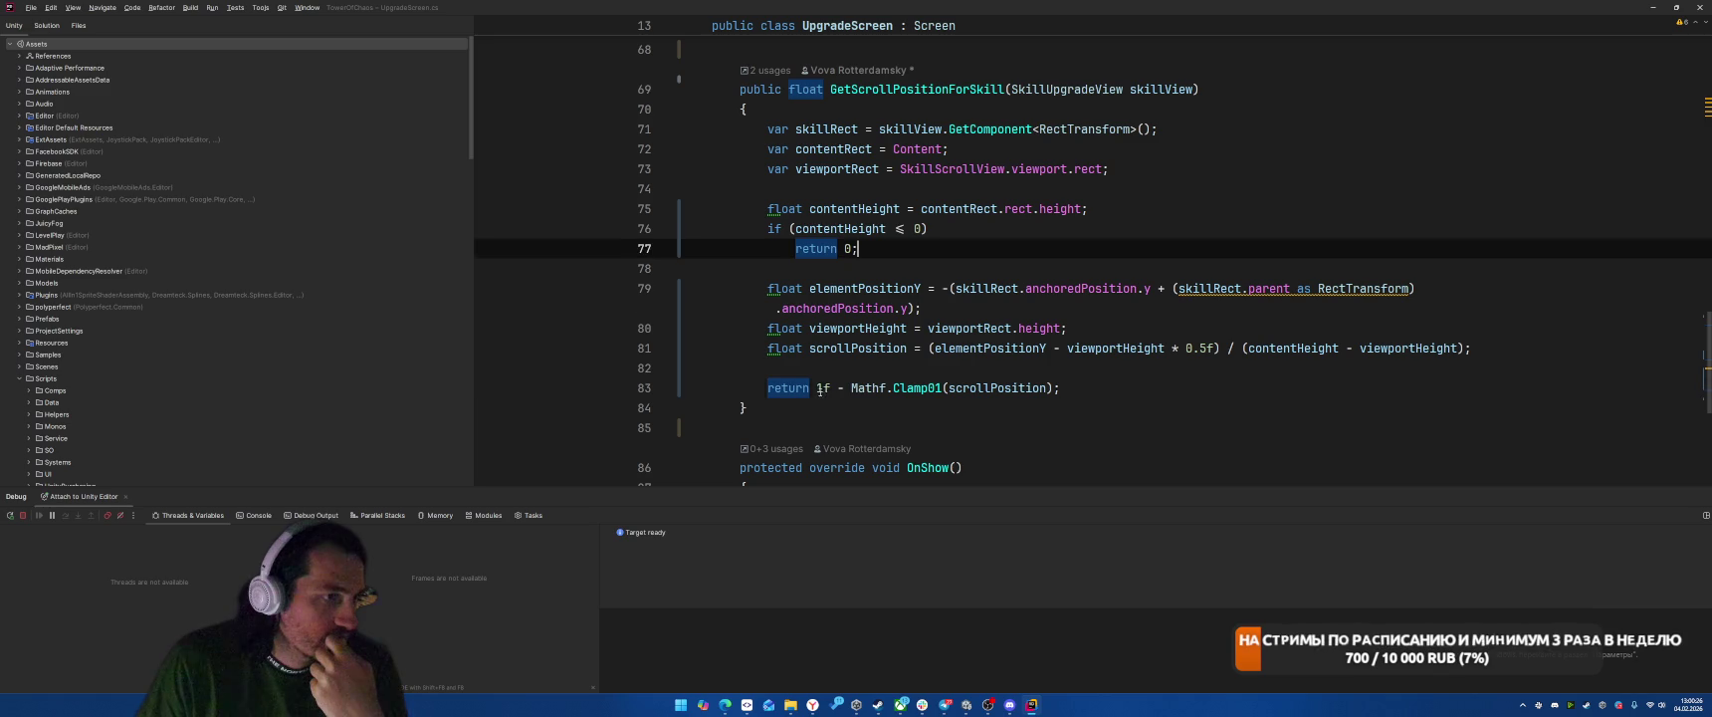
# Step: Delete the '1f - ' inversion on line 83 and switch back to Unity
pyautogui.moveTo(818, 388); pyautogui.dragTo(850, 388)
pyautogui.press('BackSpace')
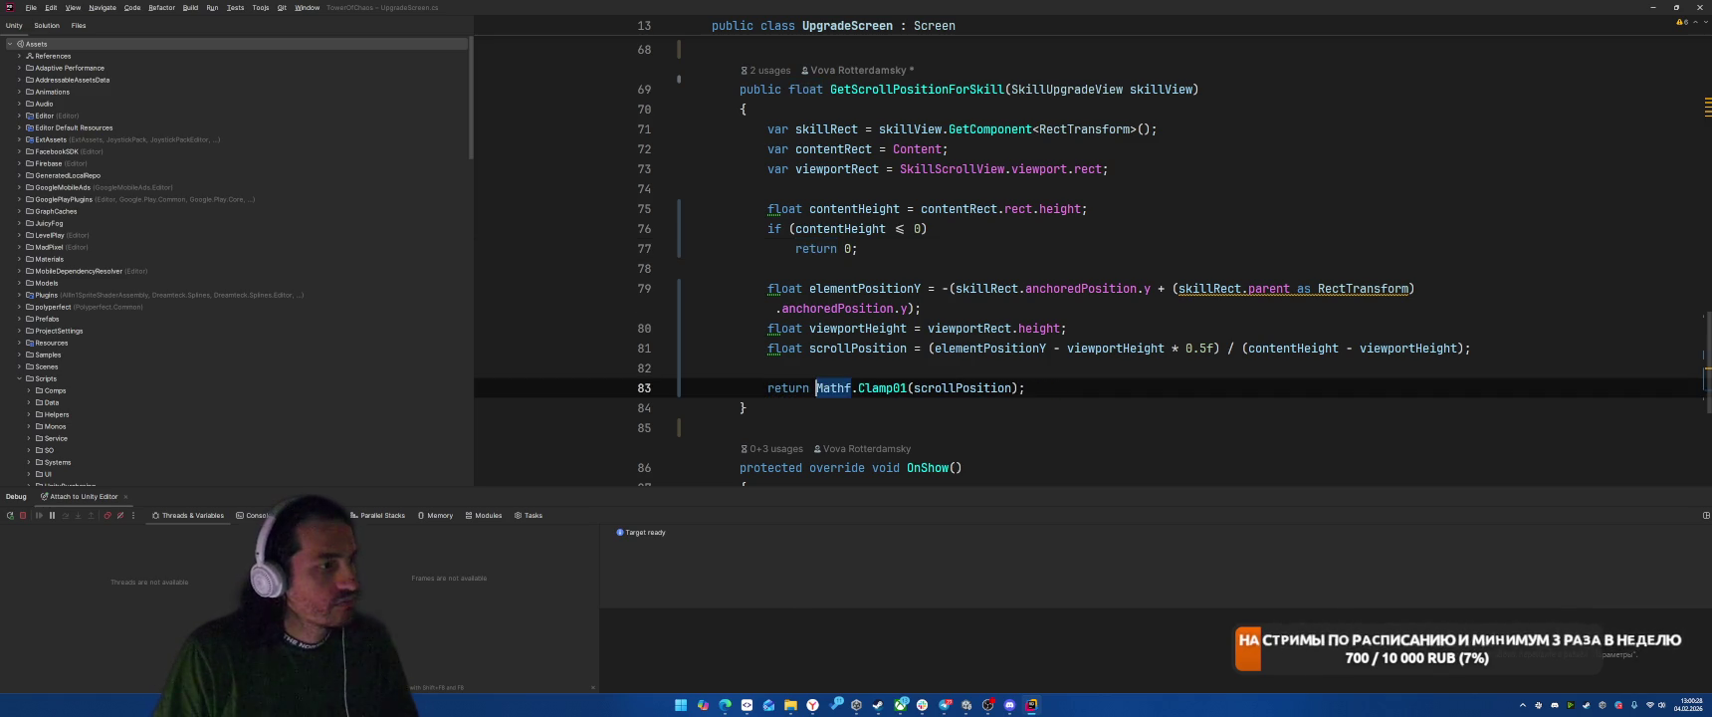
pyautogui.hotkey('alt', 'Tab')
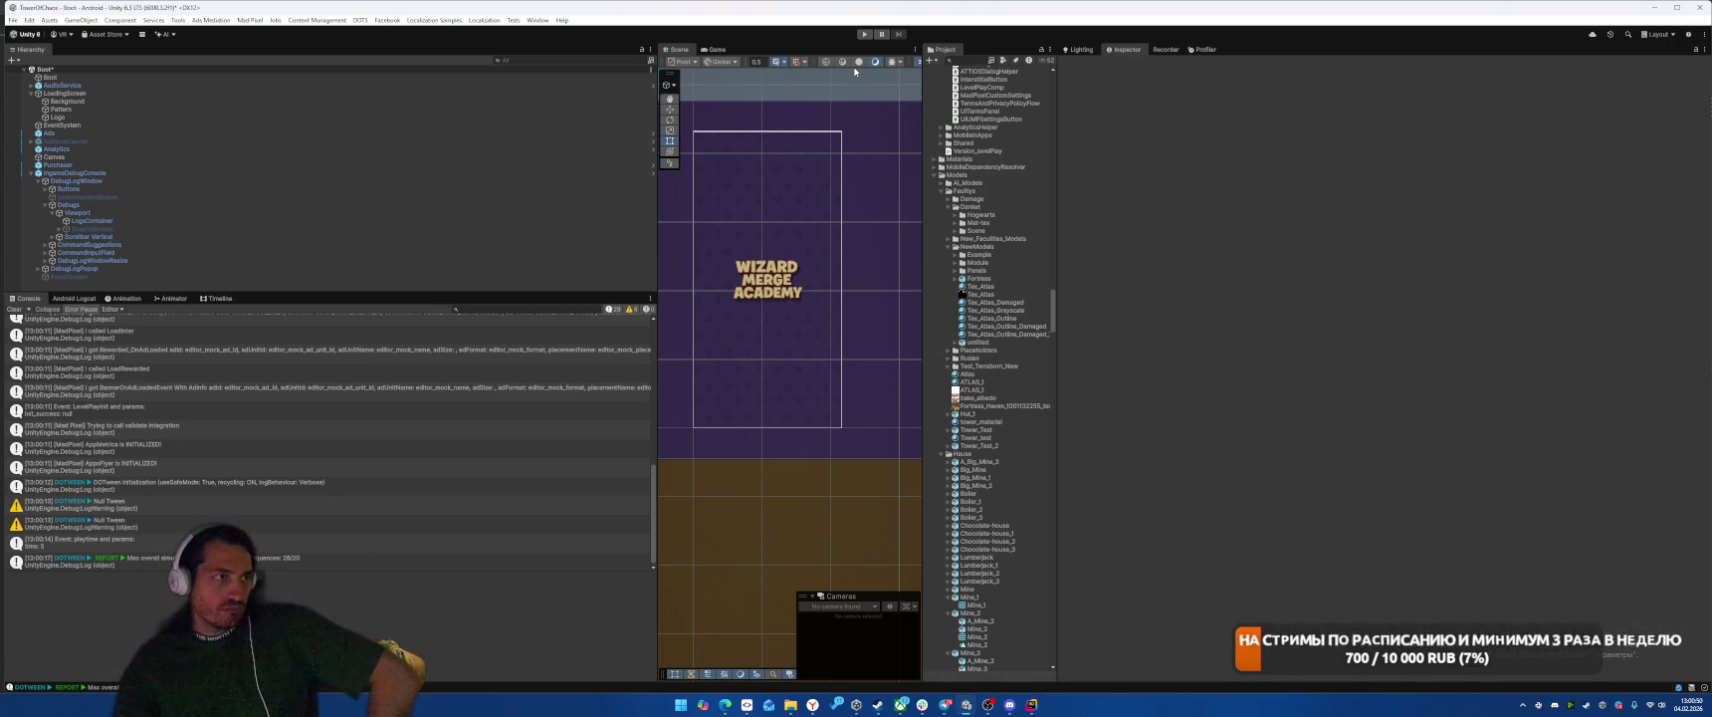
# Step: Play-test again, seeing the SKILLS tree open near Level 1, then stop and return to Rider
pyautogui.click(864, 35)
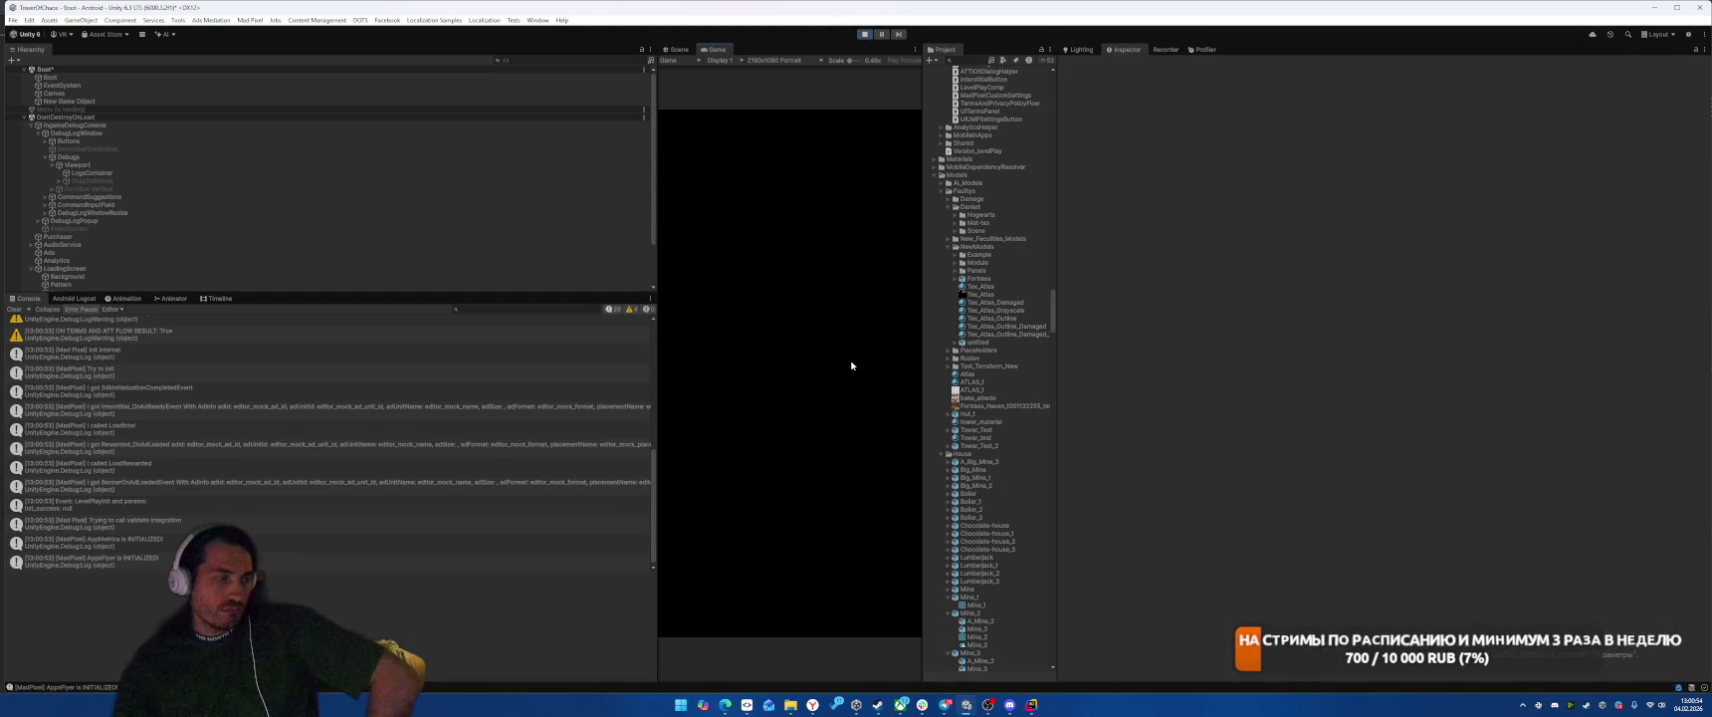
pyautogui.click(890, 608)
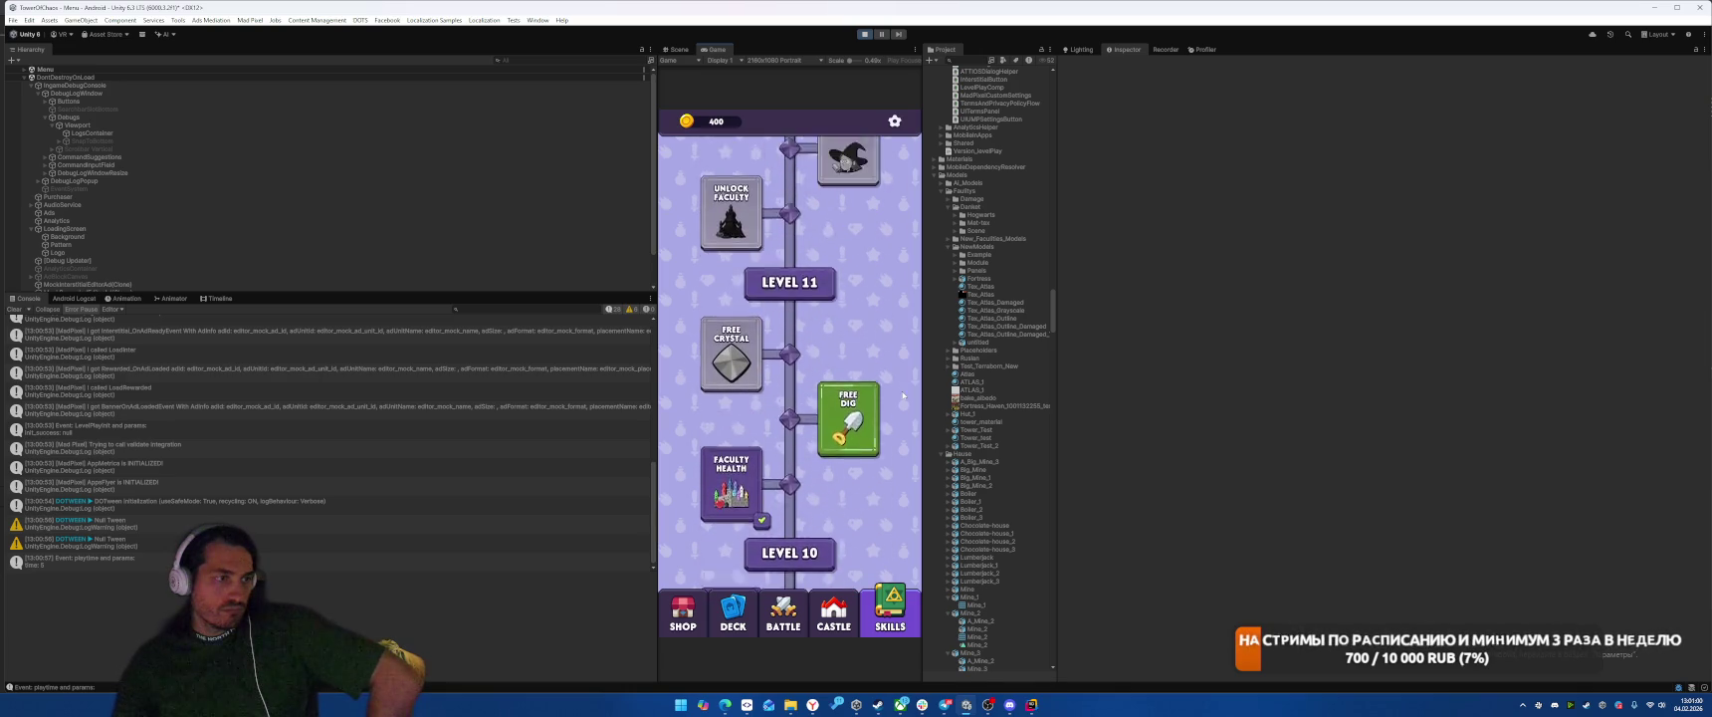
pyautogui.hotkey('ctrl', 'p')
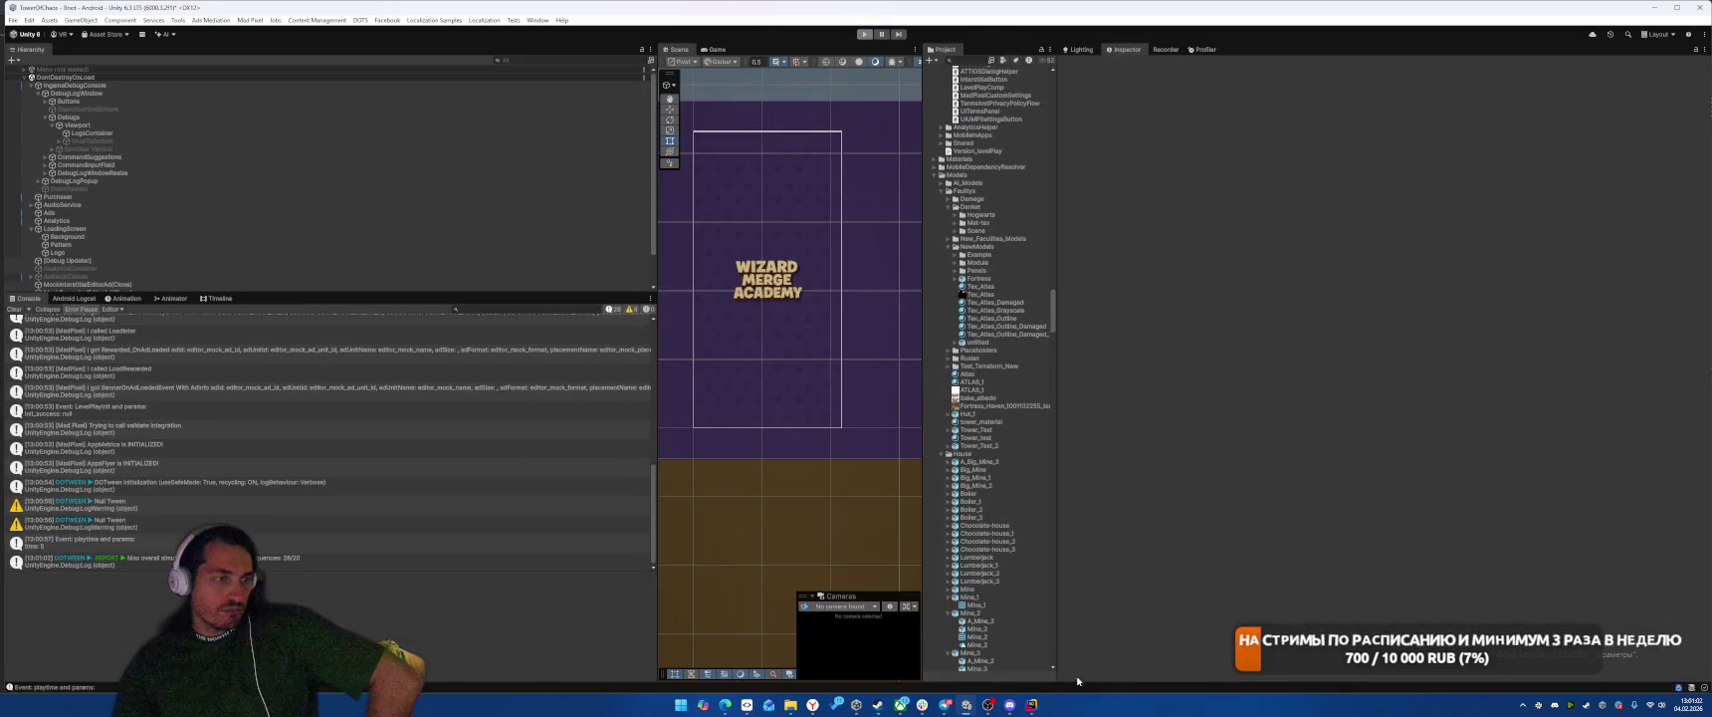
pyautogui.hotkey('alt', 'Tab')
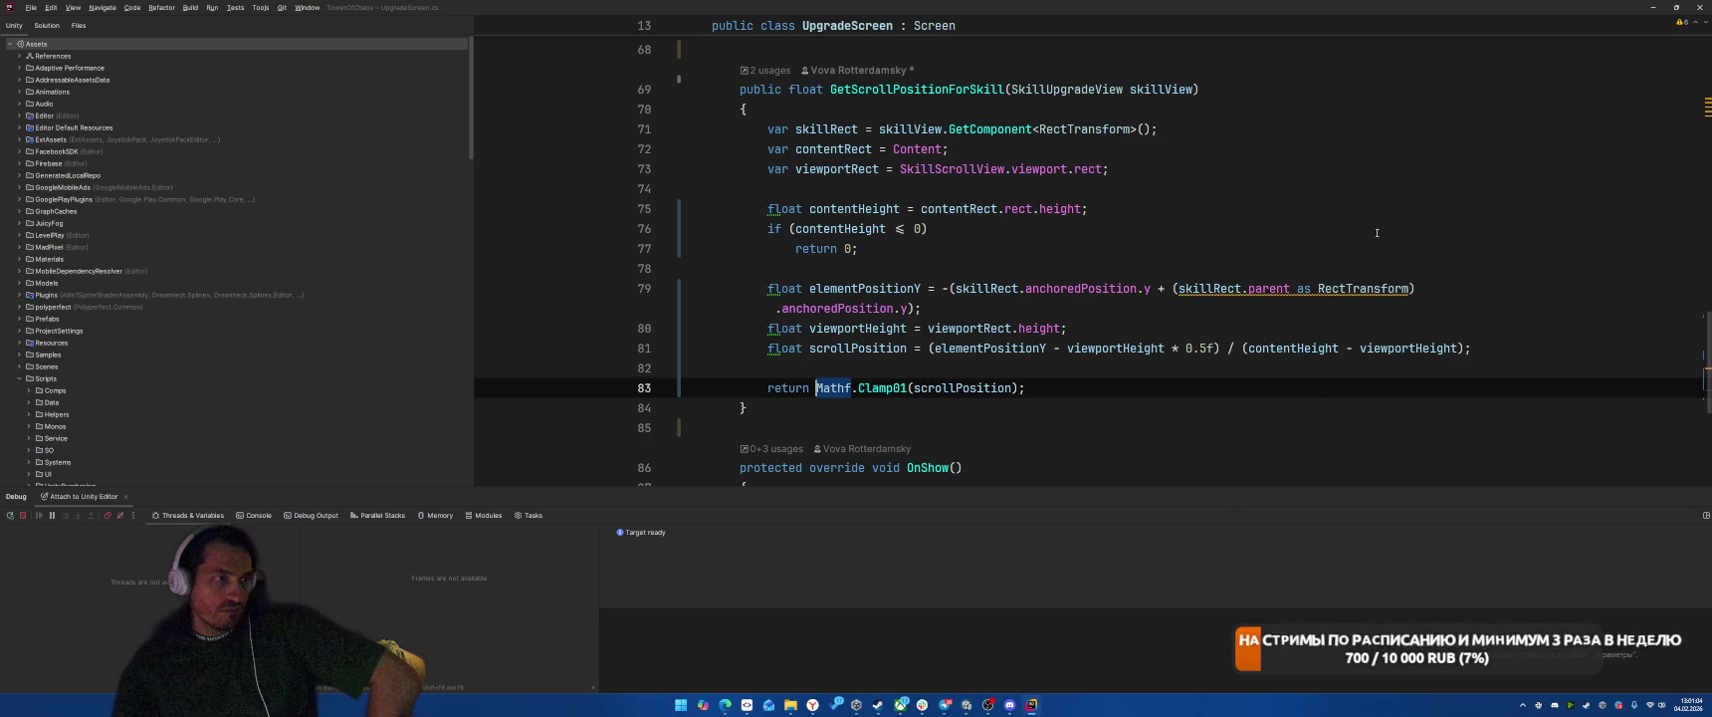
# Step: Inspect the contentHeight check on line 76 and its uses on line 81, then return to Unity
pyautogui.click(1377, 233)
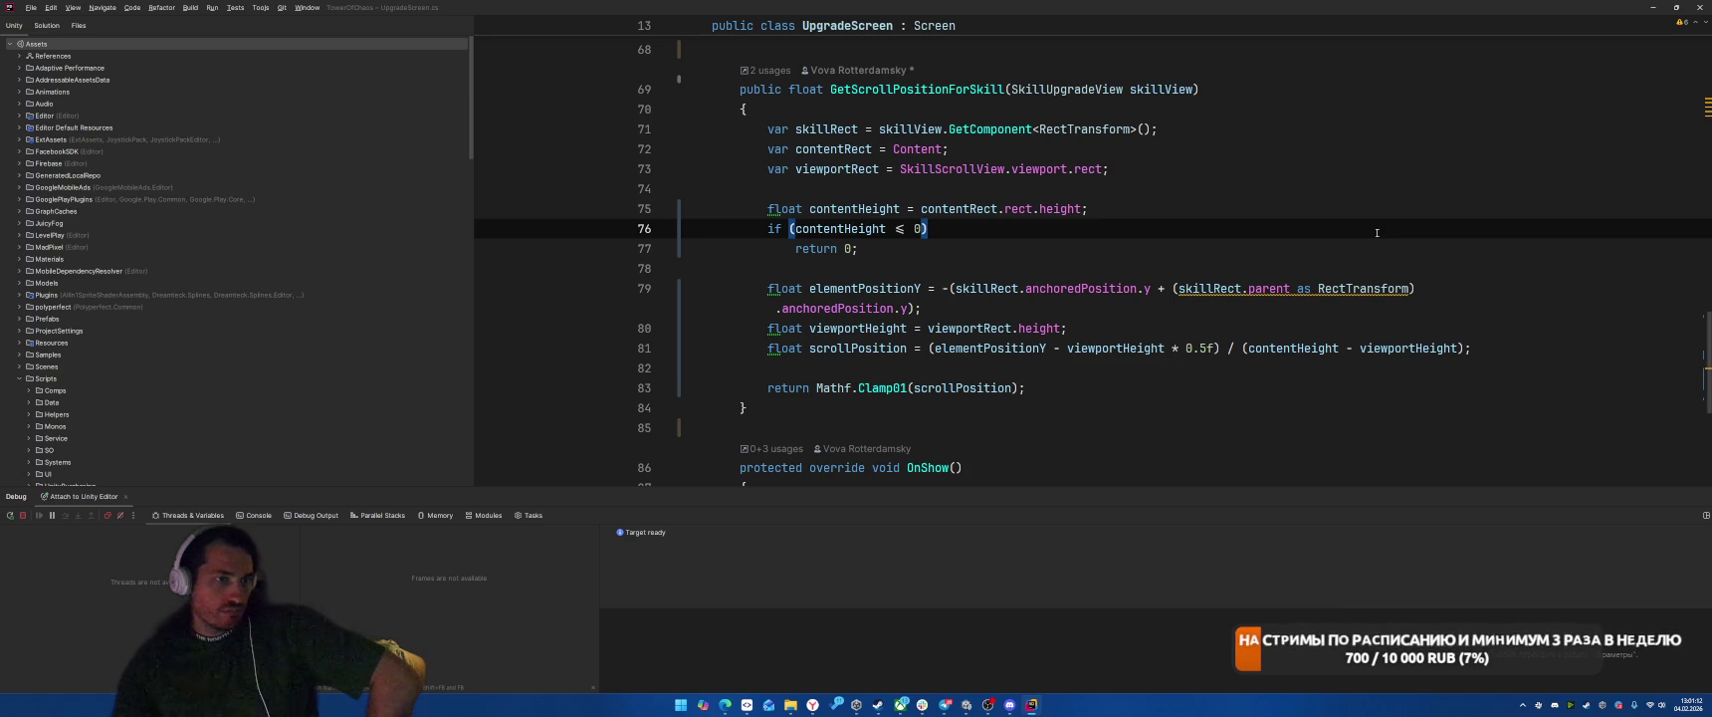
pyautogui.click(1291, 347)
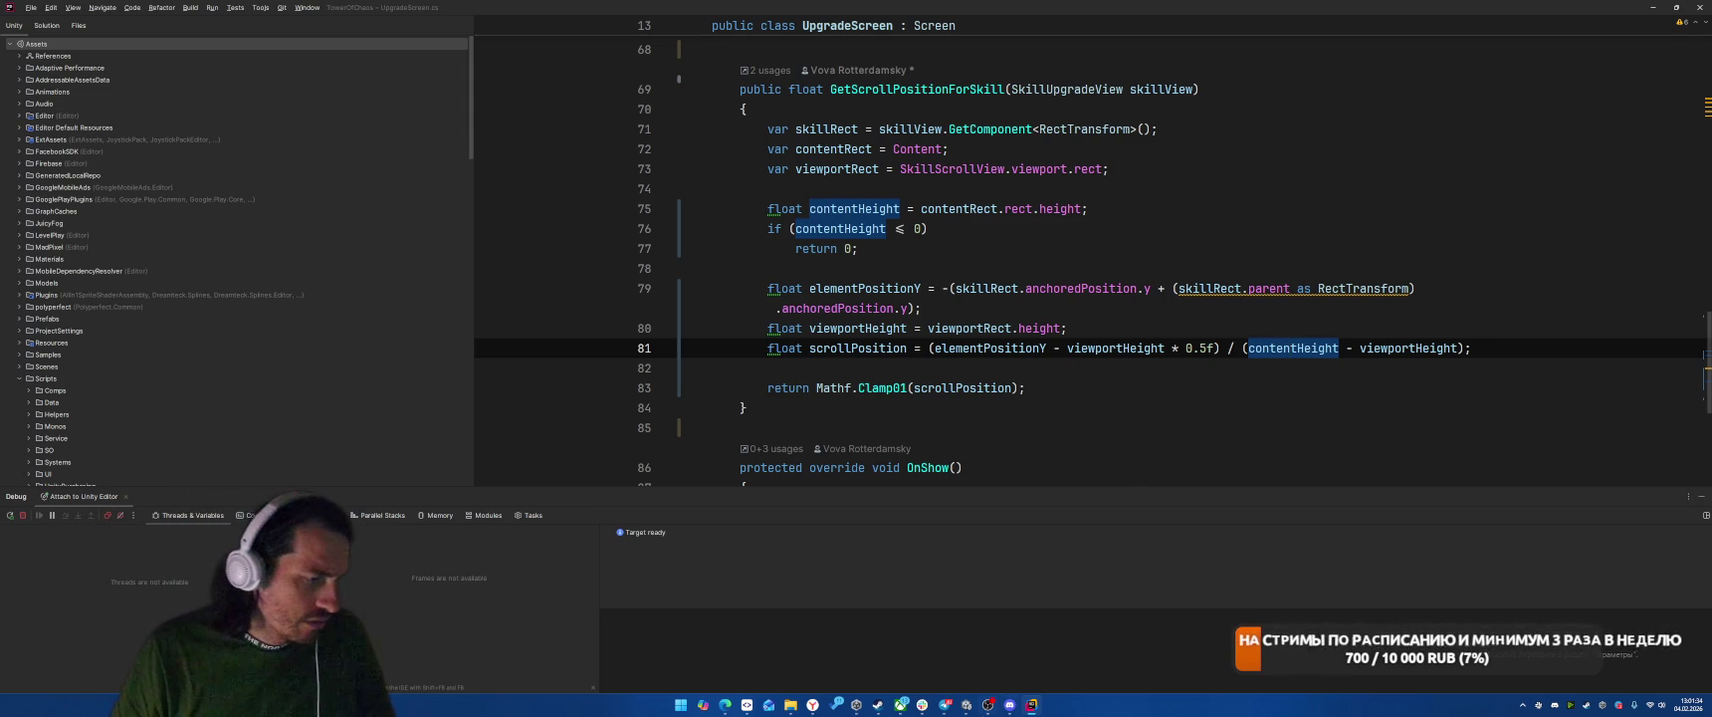
pyautogui.click(966, 704)
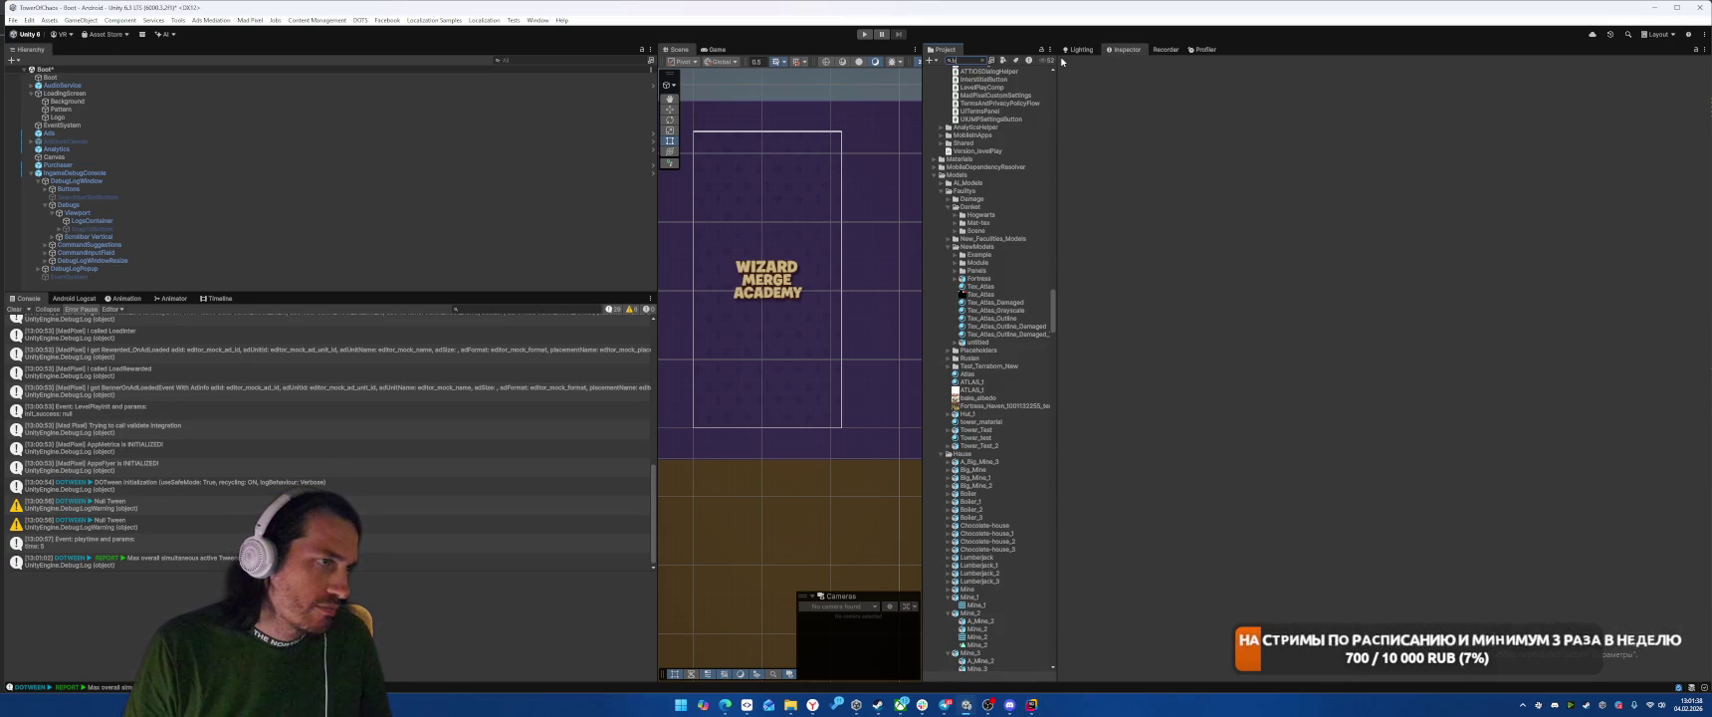
# Step: Search the project for the MenuWindow prefab and open it for editing
pyautogui.write('yt')
pyautogui.press('BackSpace')
pyautogui.press('BackSpace')
pyautogui.press('BackSpace')
pyautogui.write('Mon')
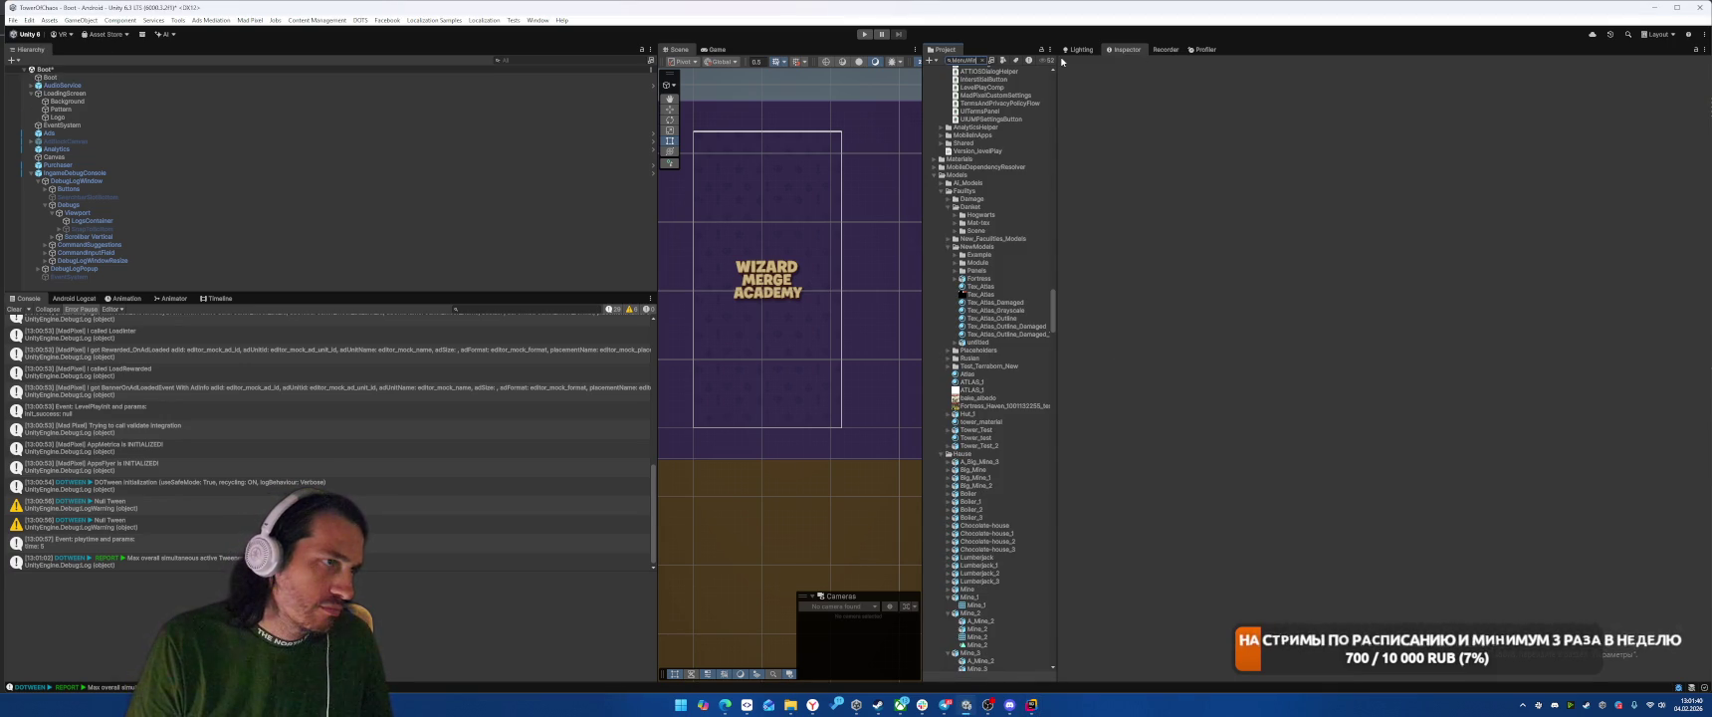
pyautogui.click(954, 80)
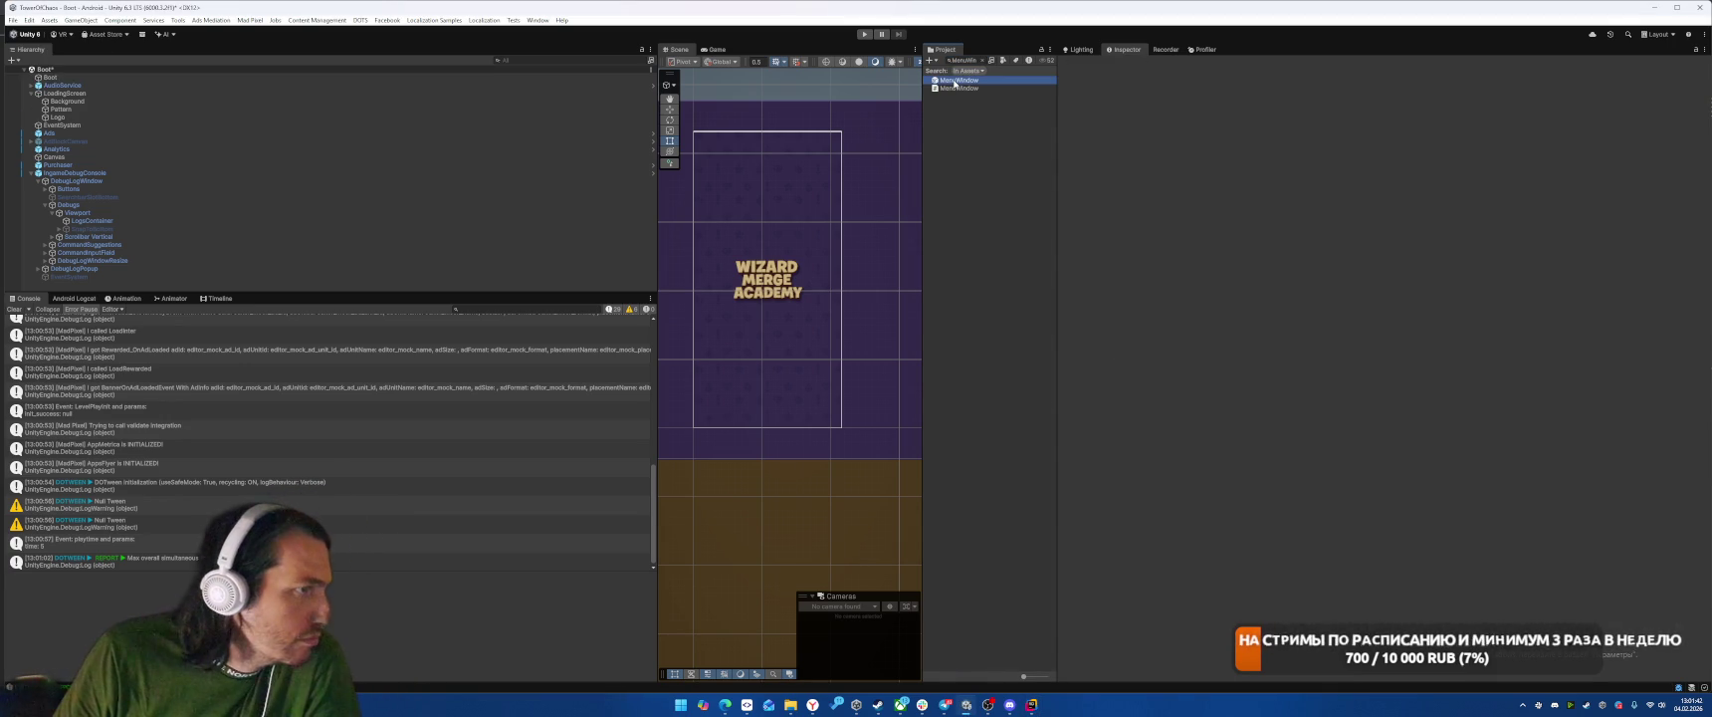
pyautogui.doubleClick(954, 81)
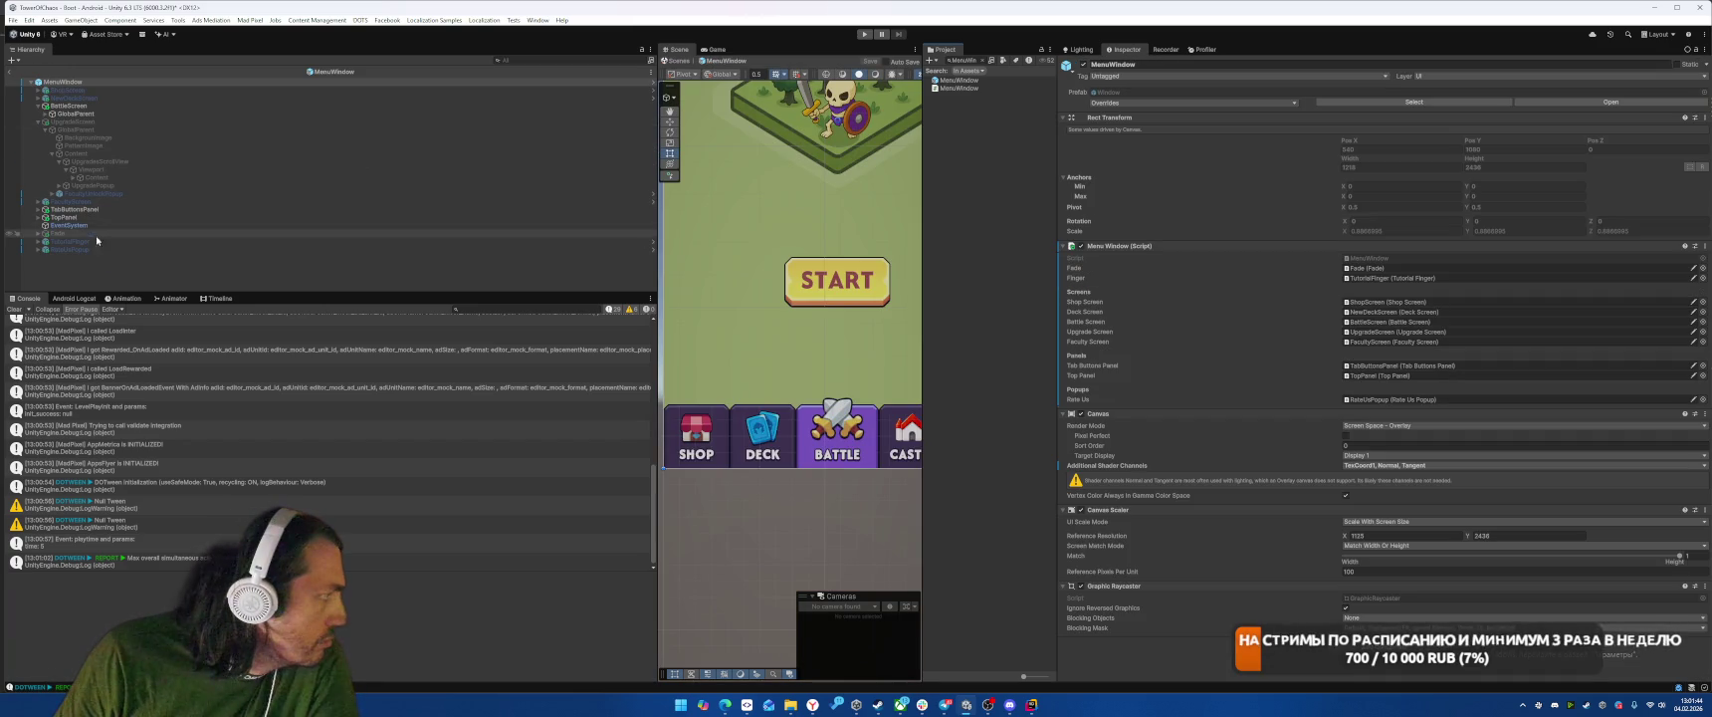
# Step: Enable the UpgradeScreen object and make it its own prefab in the Windows folder
pyautogui.doubleClick(126, 120)
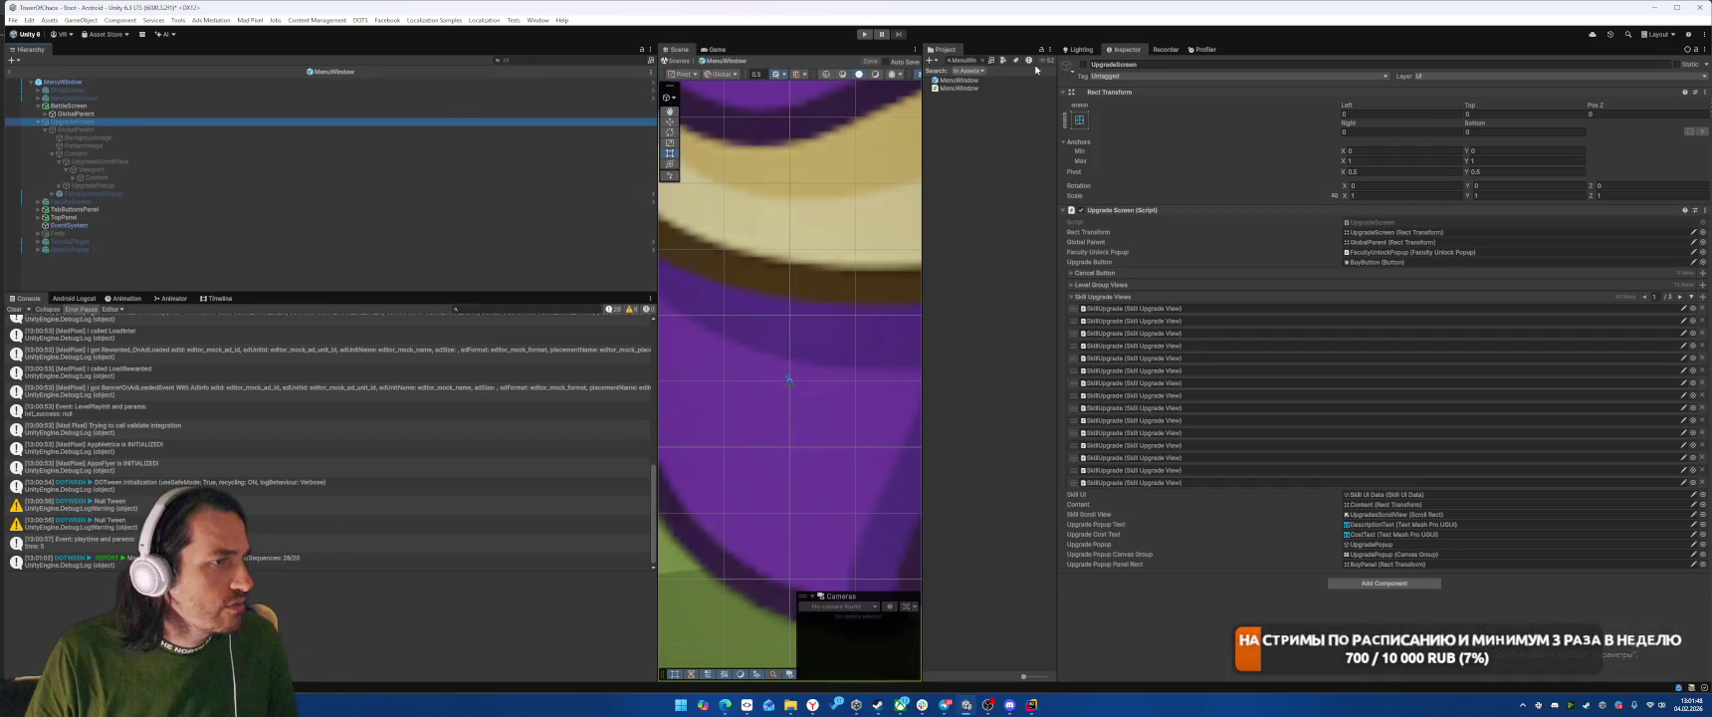
pyautogui.hotkey('alt', 'shift', 'a')
pyautogui.click(372, 74)
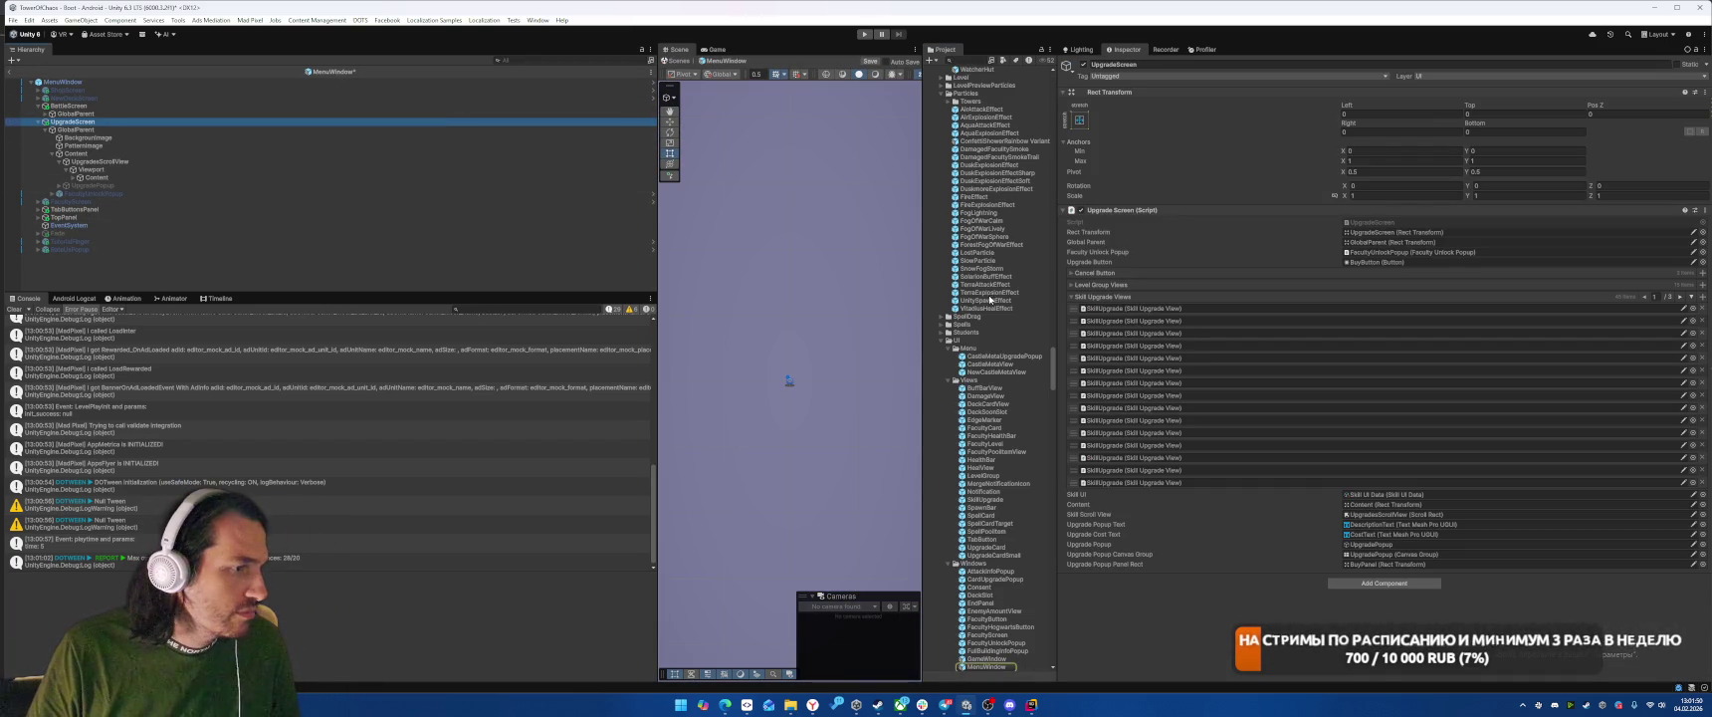
pyautogui.scroll(-2, 989, 298)
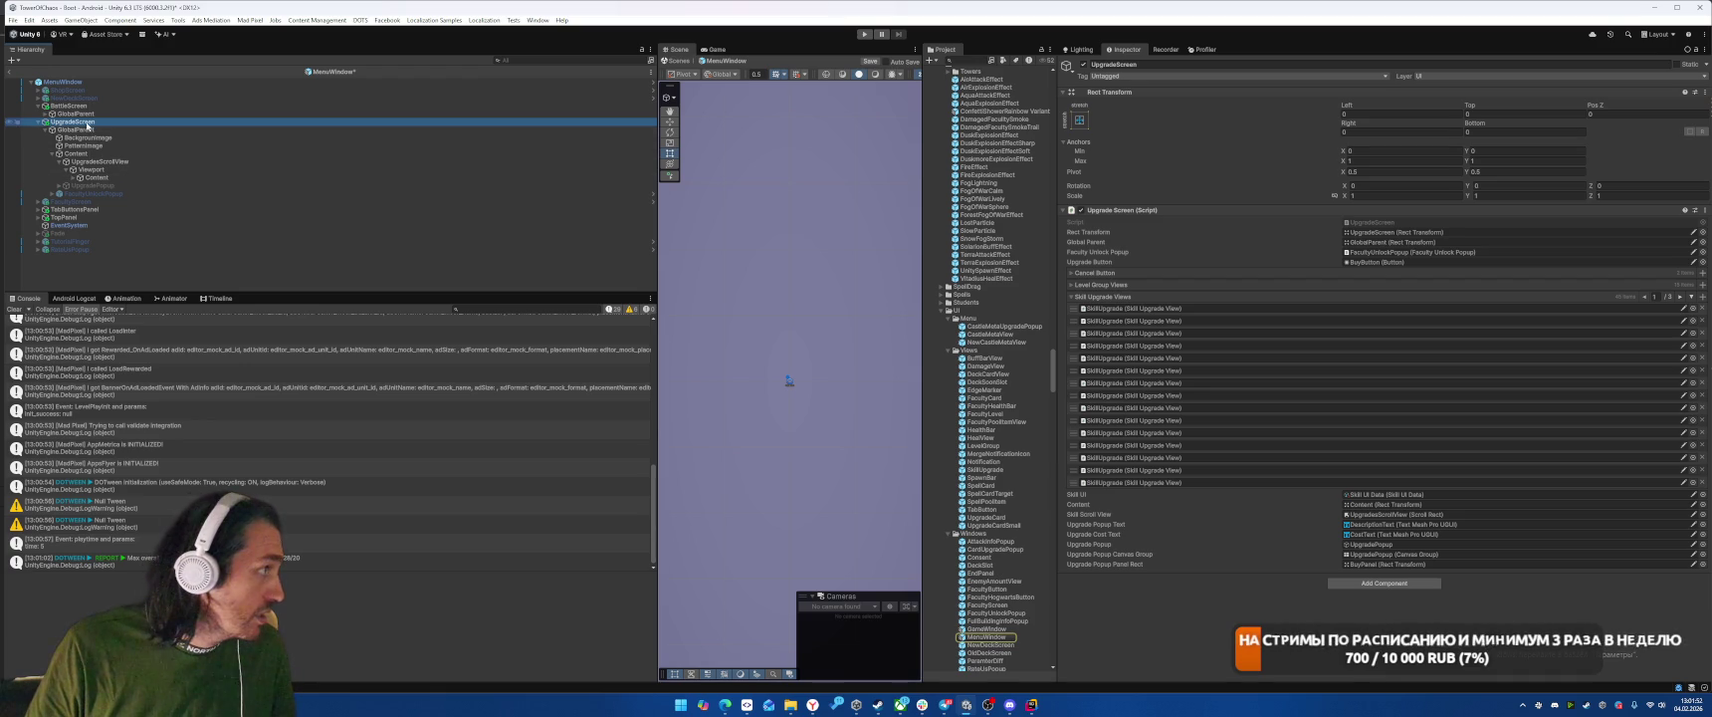
pyautogui.moveTo(88, 125); pyautogui.dragTo(979, 502)
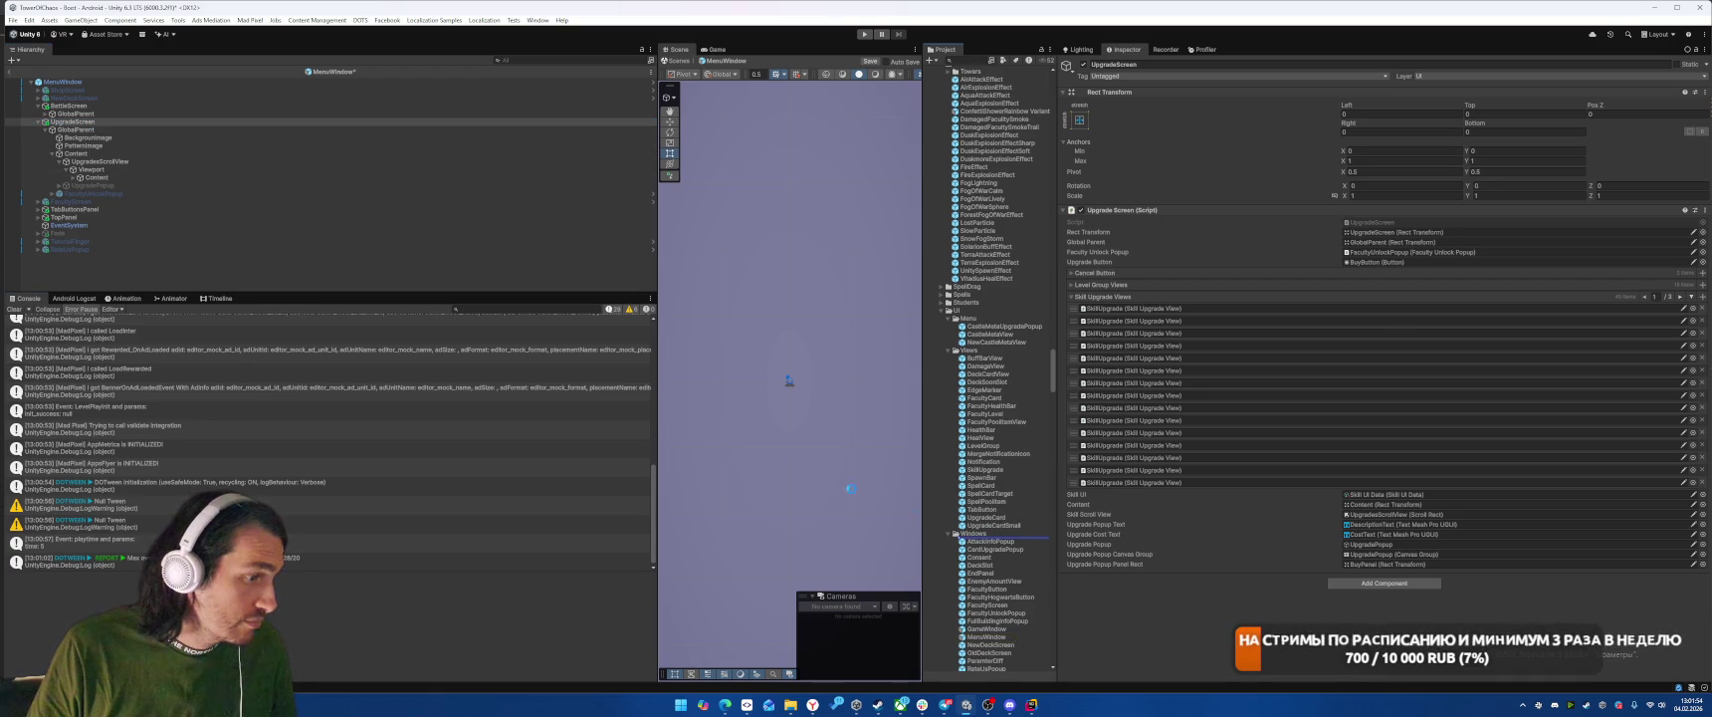
pyautogui.moveTo(851, 489); pyautogui.dragTo(976, 534)
pyautogui.doubleClick(203, 121)
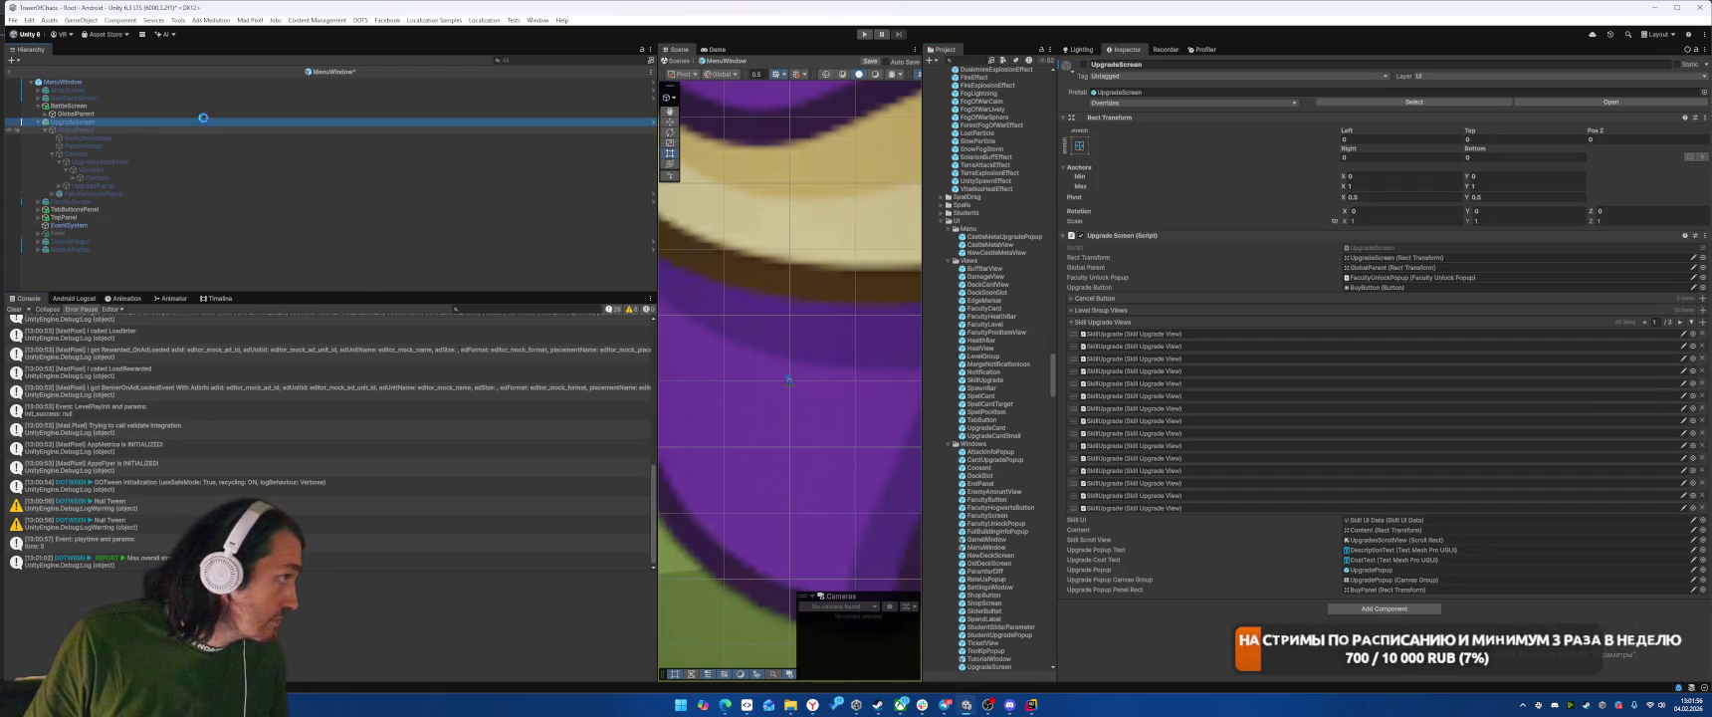
# Step: Return to the Boot scene and open the new UpgradeScreen prefab for editing
pyautogui.click(12, 72)
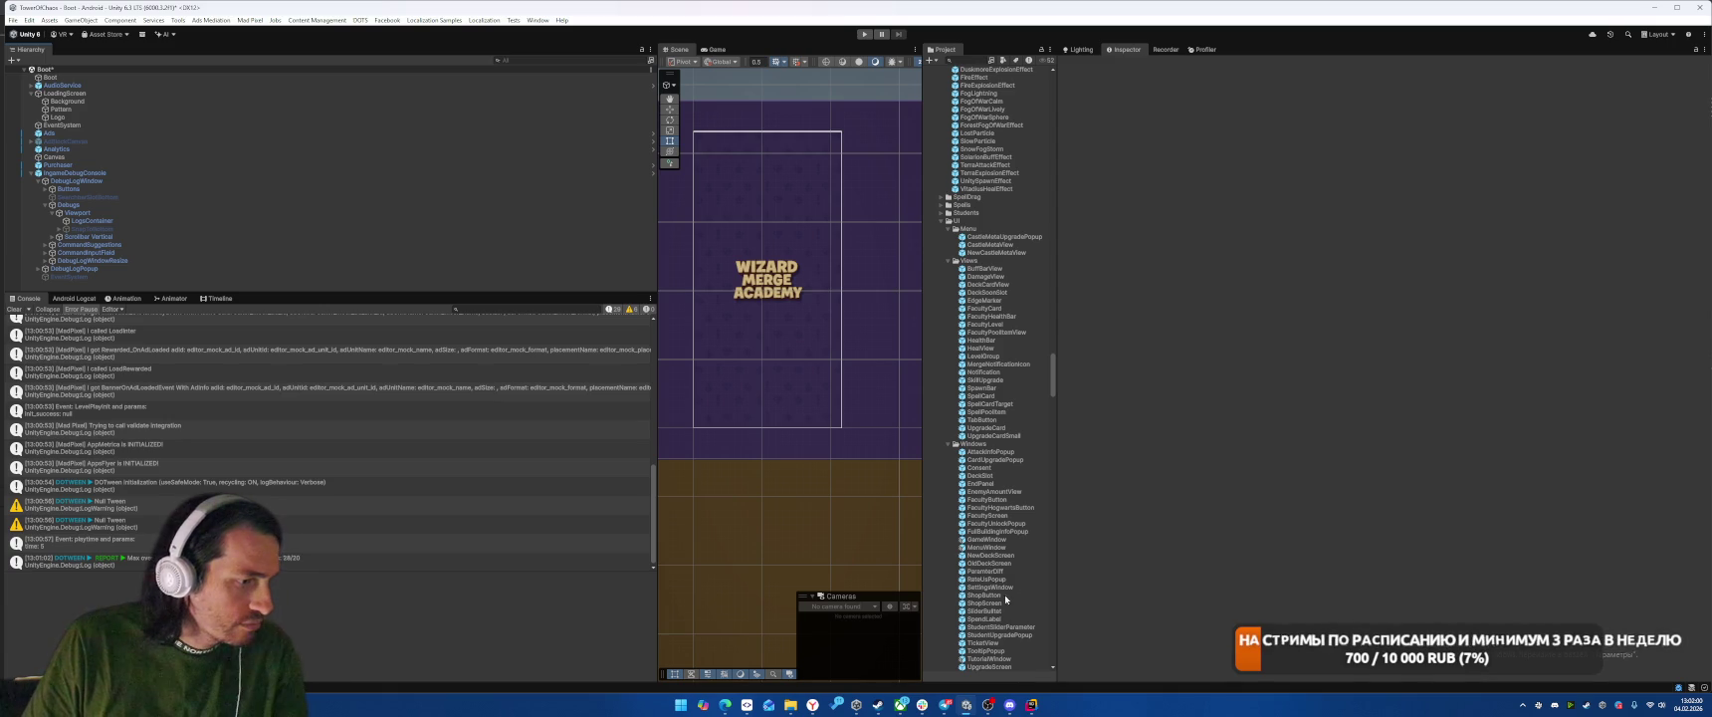
pyautogui.scroll(-3, 1005, 595)
pyautogui.click(984, 578)
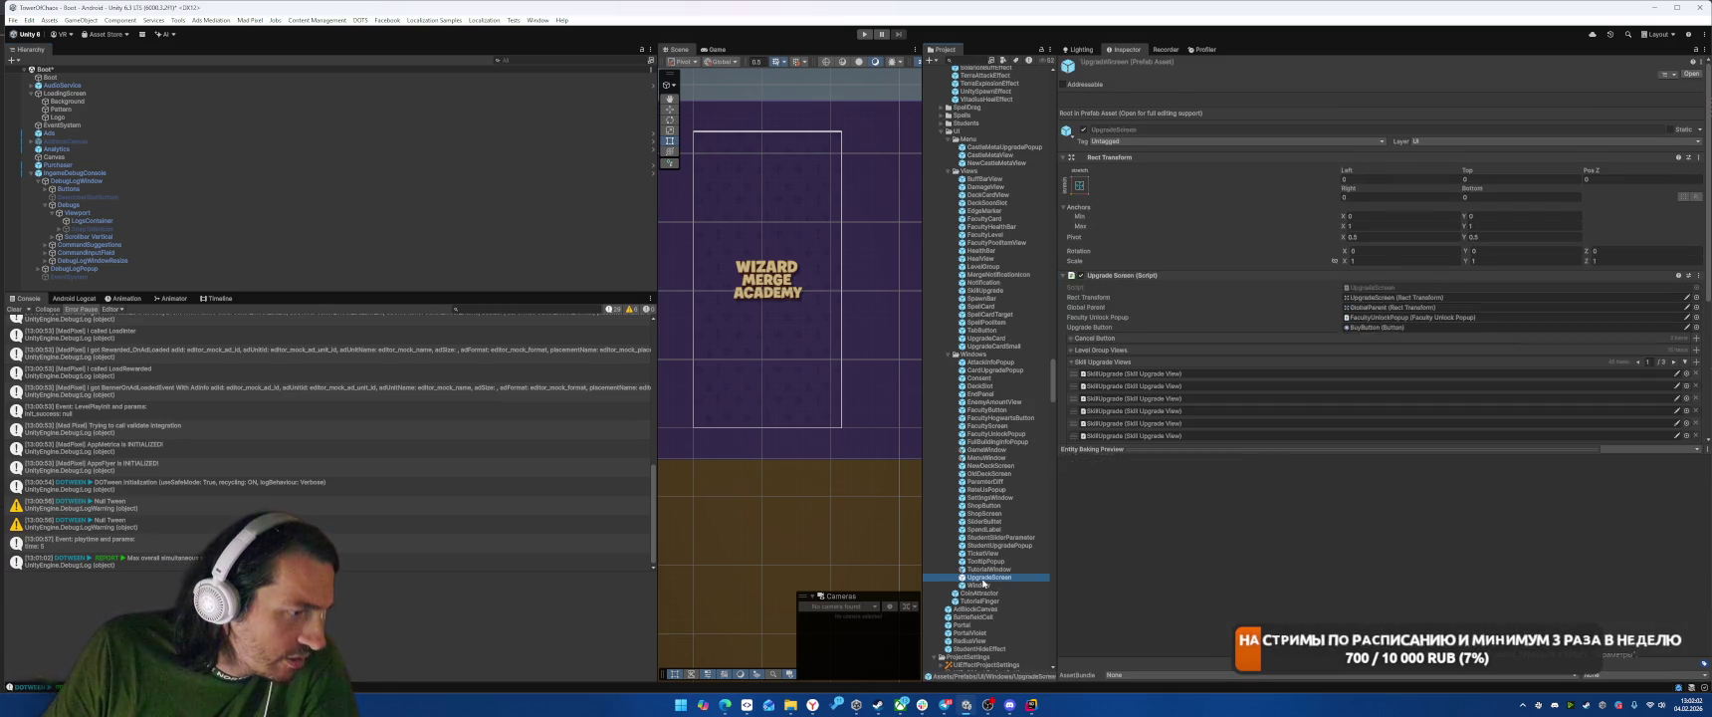
pyautogui.doubleClick(971, 577)
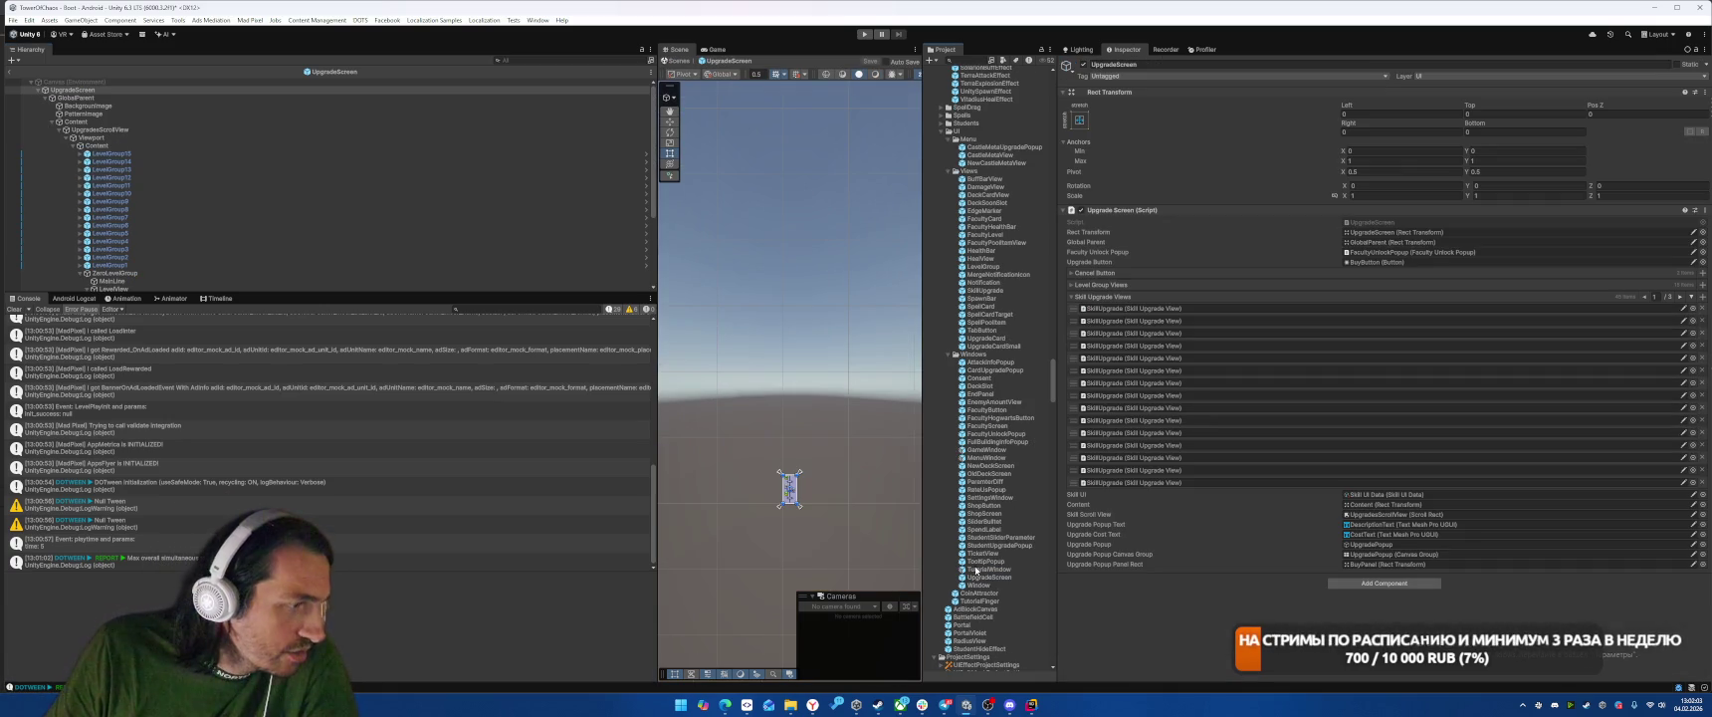
# Step: Inspect the Content, GlobalParent, background and panel objects in the prefab hierarchy
pyautogui.click(59, 130)
pyautogui.click(89, 122)
pyautogui.click(103, 129)
pyautogui.click(110, 122)
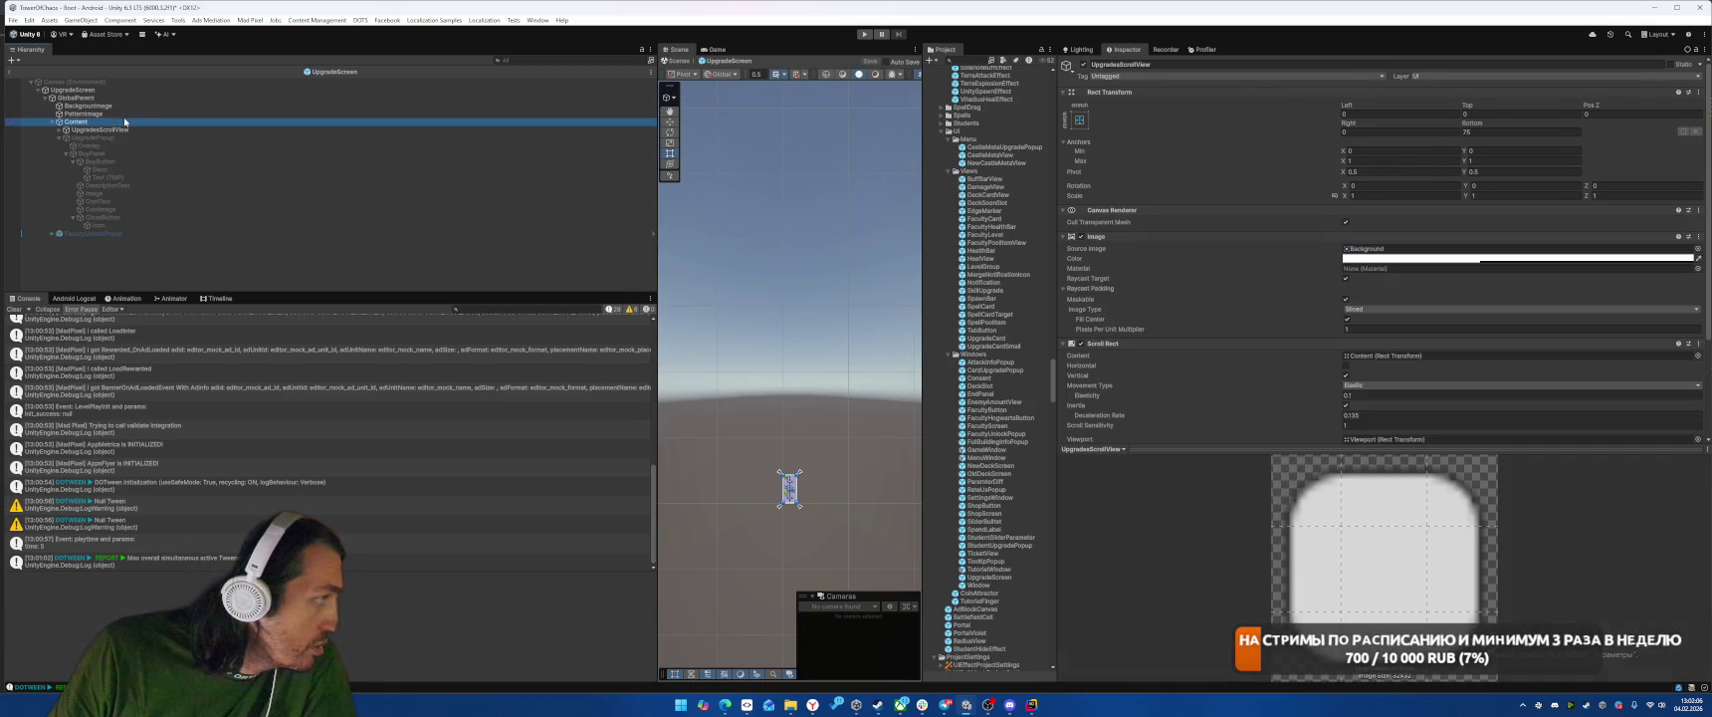
pyautogui.click(132, 98)
pyautogui.click(109, 105)
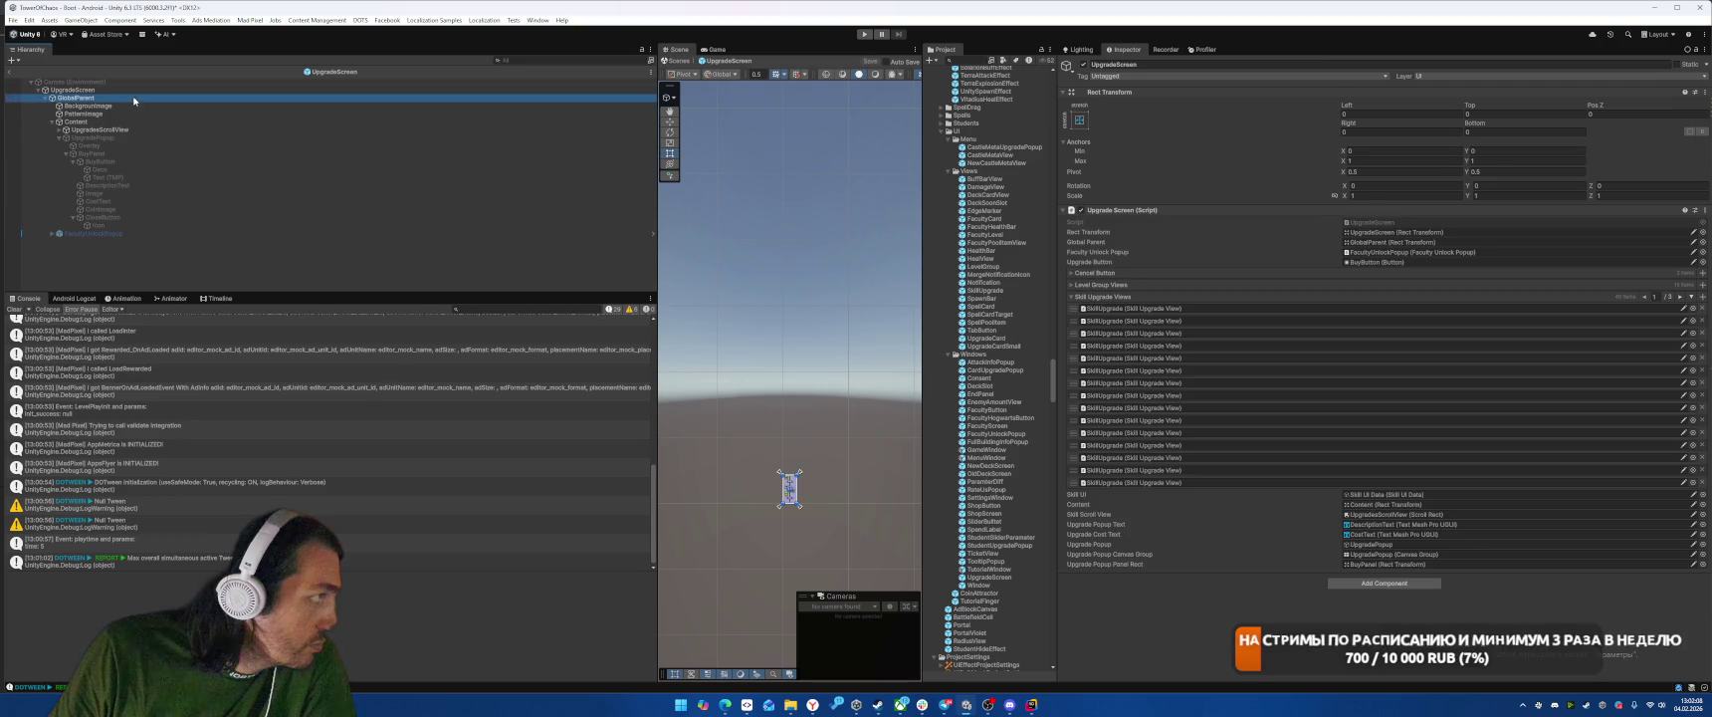
pyautogui.click(123, 124)
pyautogui.click(109, 106)
pyautogui.click(119, 98)
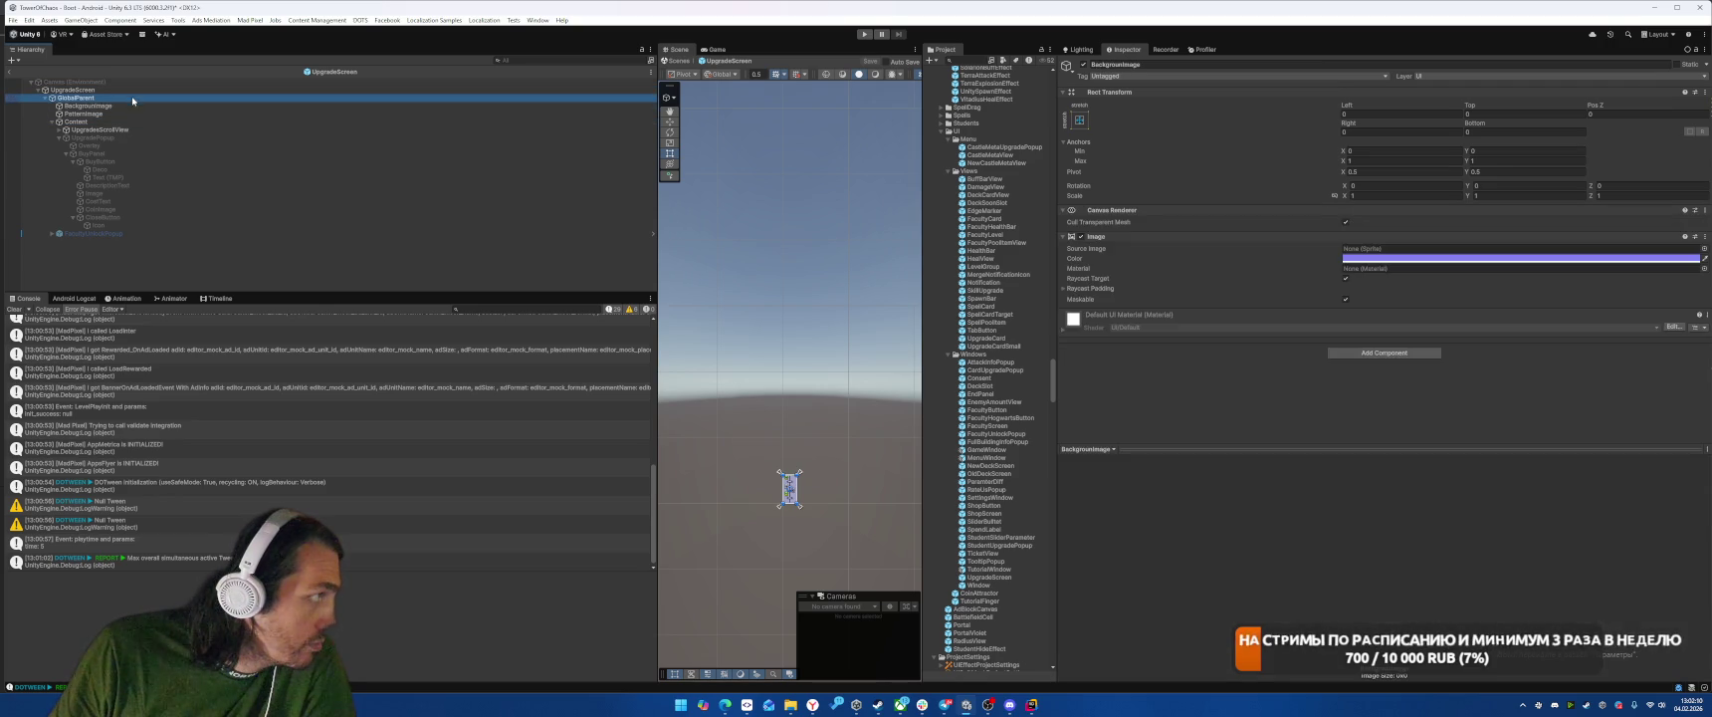
pyautogui.click(129, 121)
# Step: Select UpgradesScrollView, expand its children, and frame it in the Scene view zoomed in
pyautogui.click(129, 130)
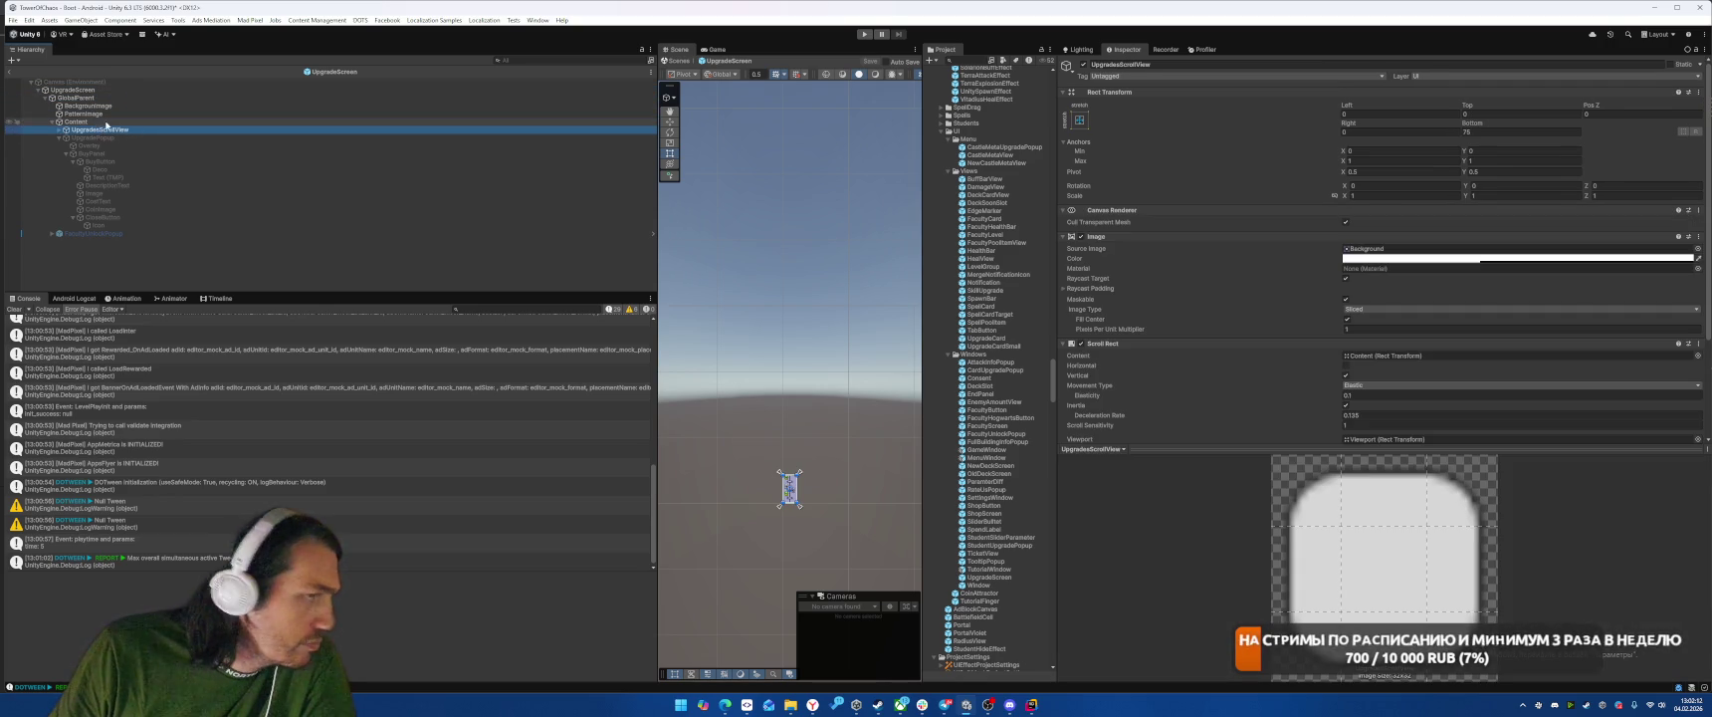
pyautogui.click(125, 122)
pyautogui.click(123, 130)
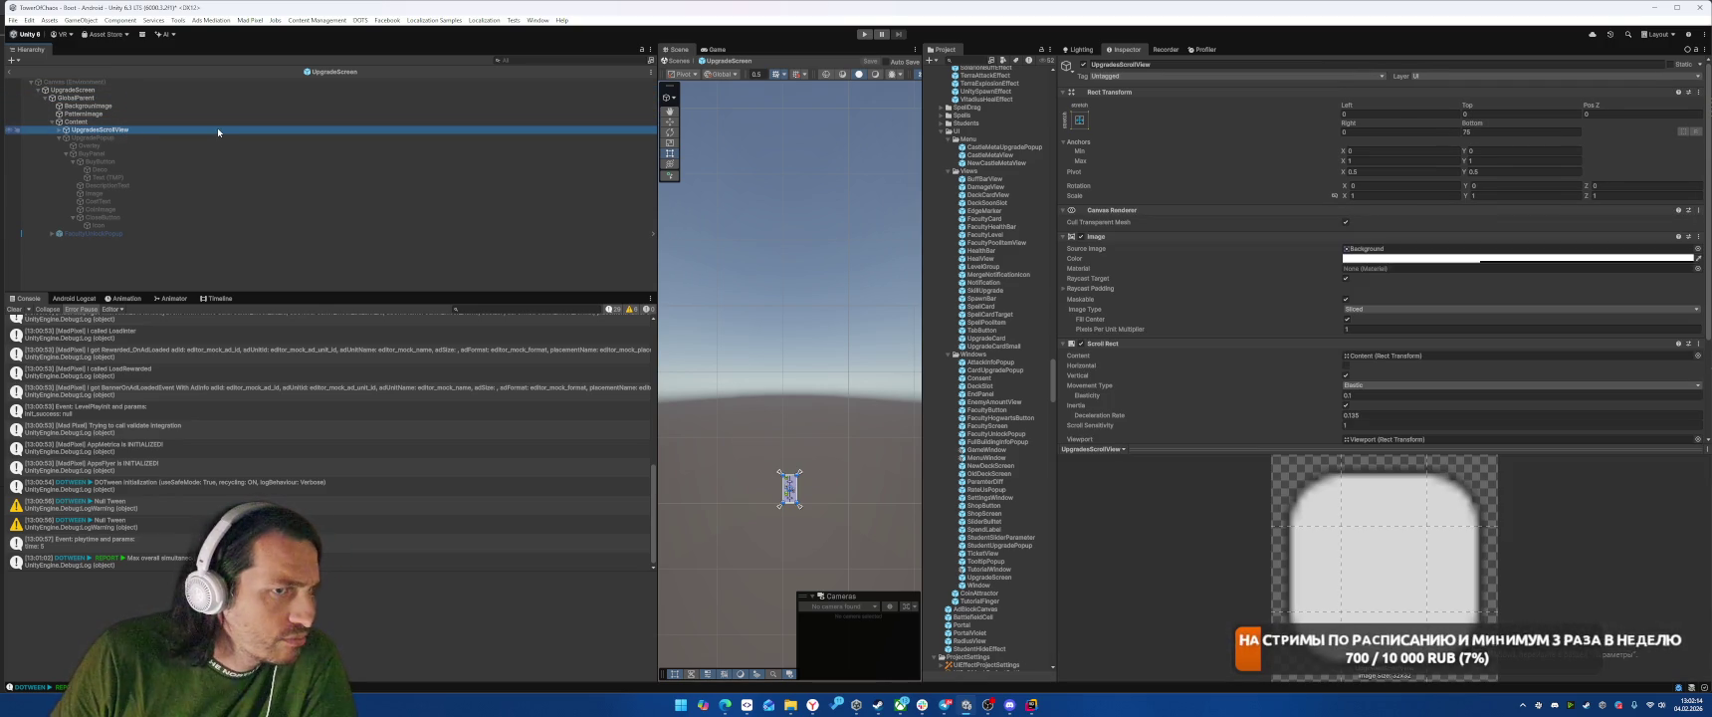
pyautogui.press('Right')
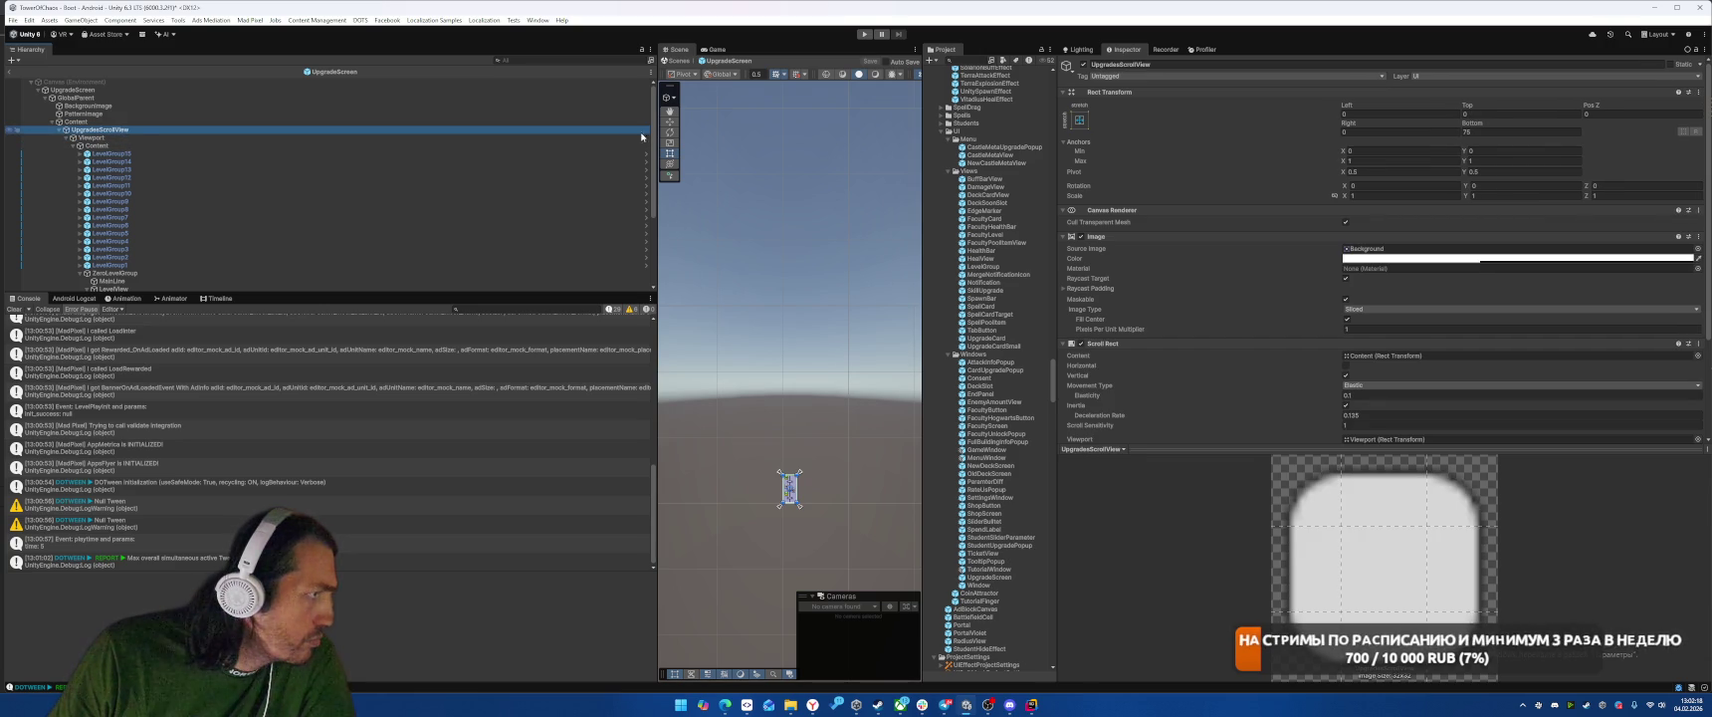
pyautogui.press('f')
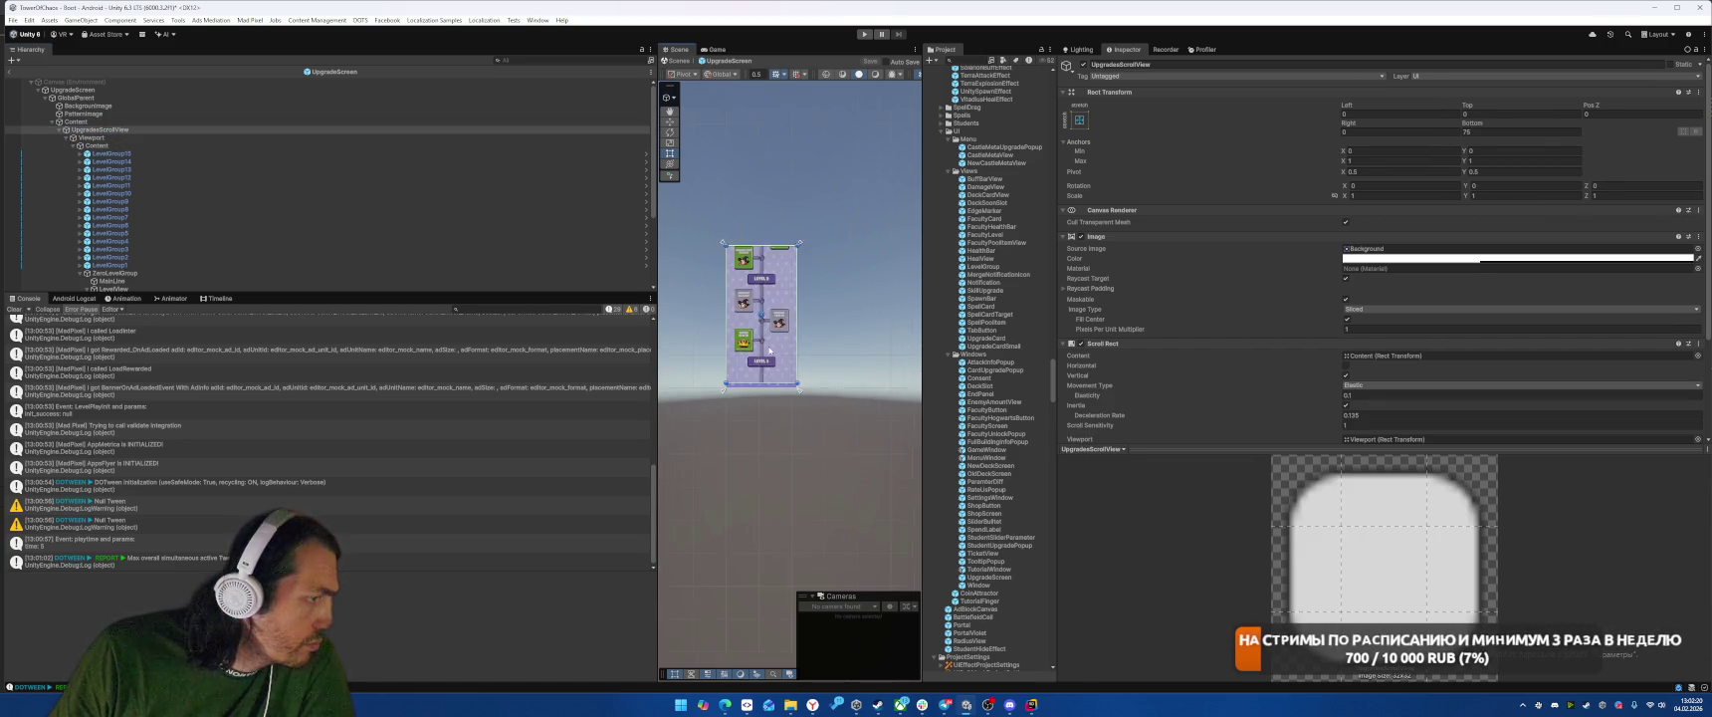
pyautogui.scroll(8, 768, 350)
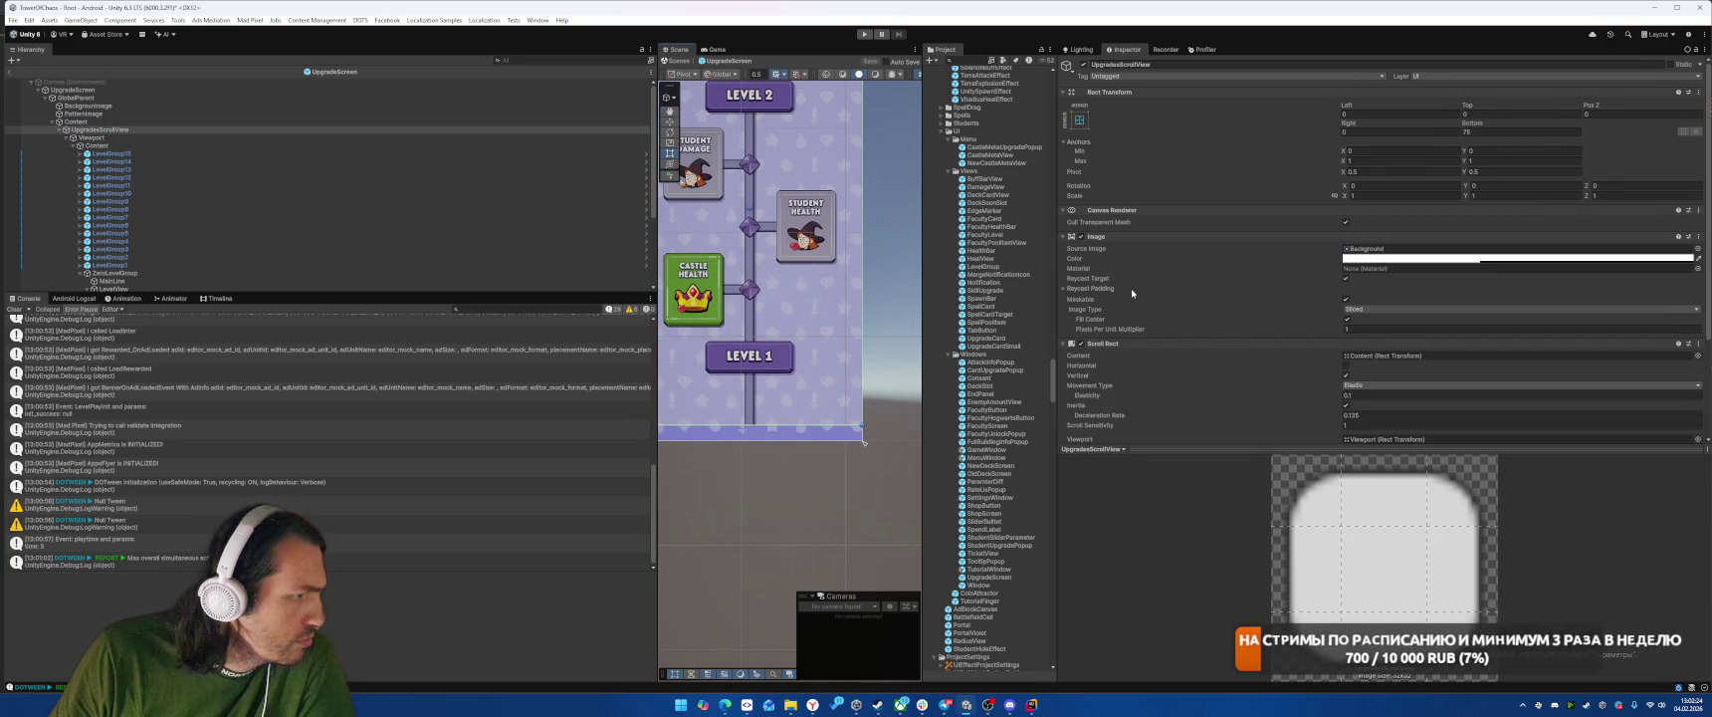
# Step: Remove the Image component from UpgradesScrollView
pyautogui.rightClick(1123, 241)
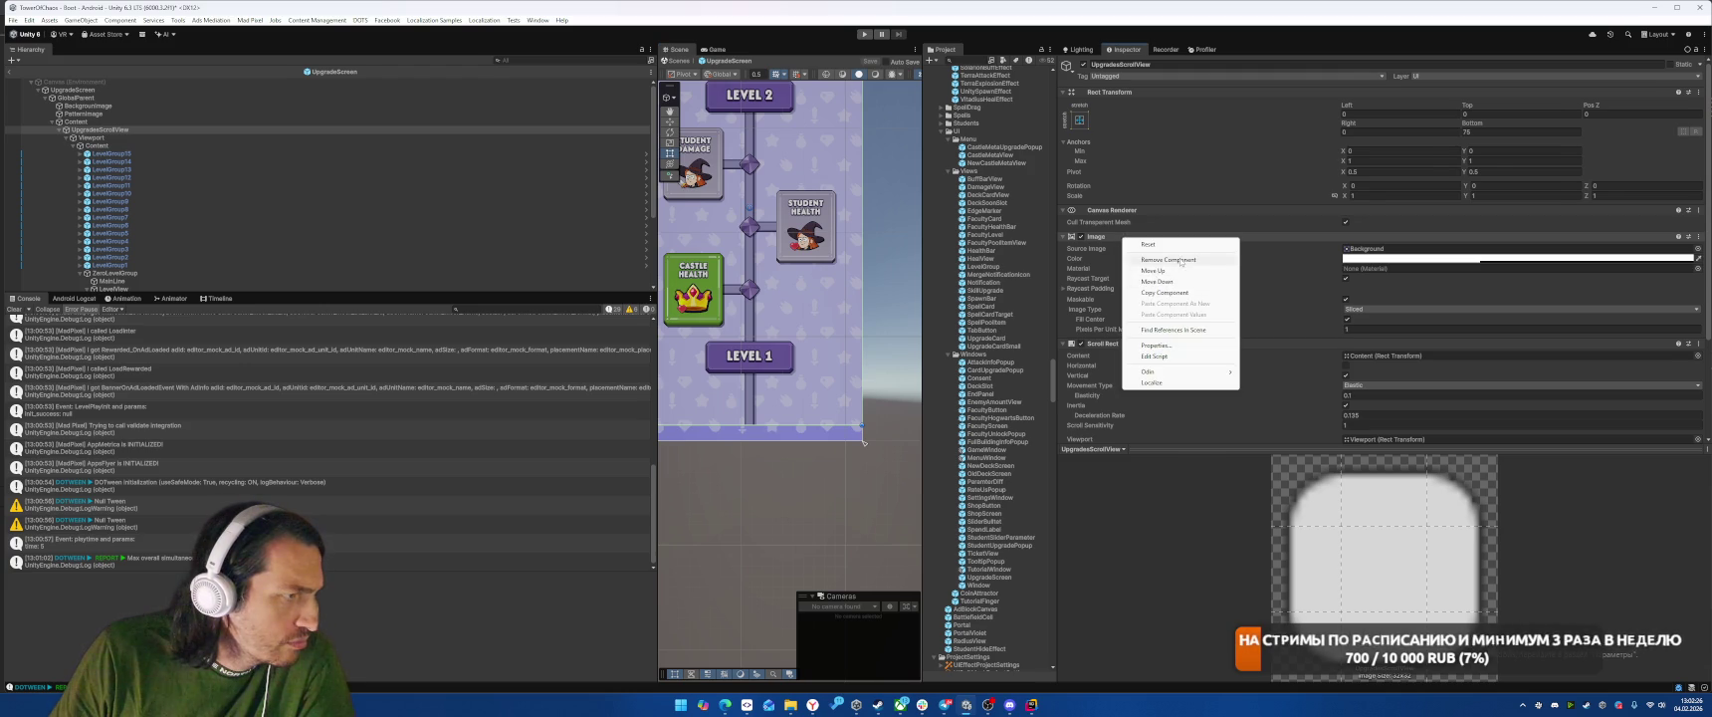
pyautogui.click(1160, 273)
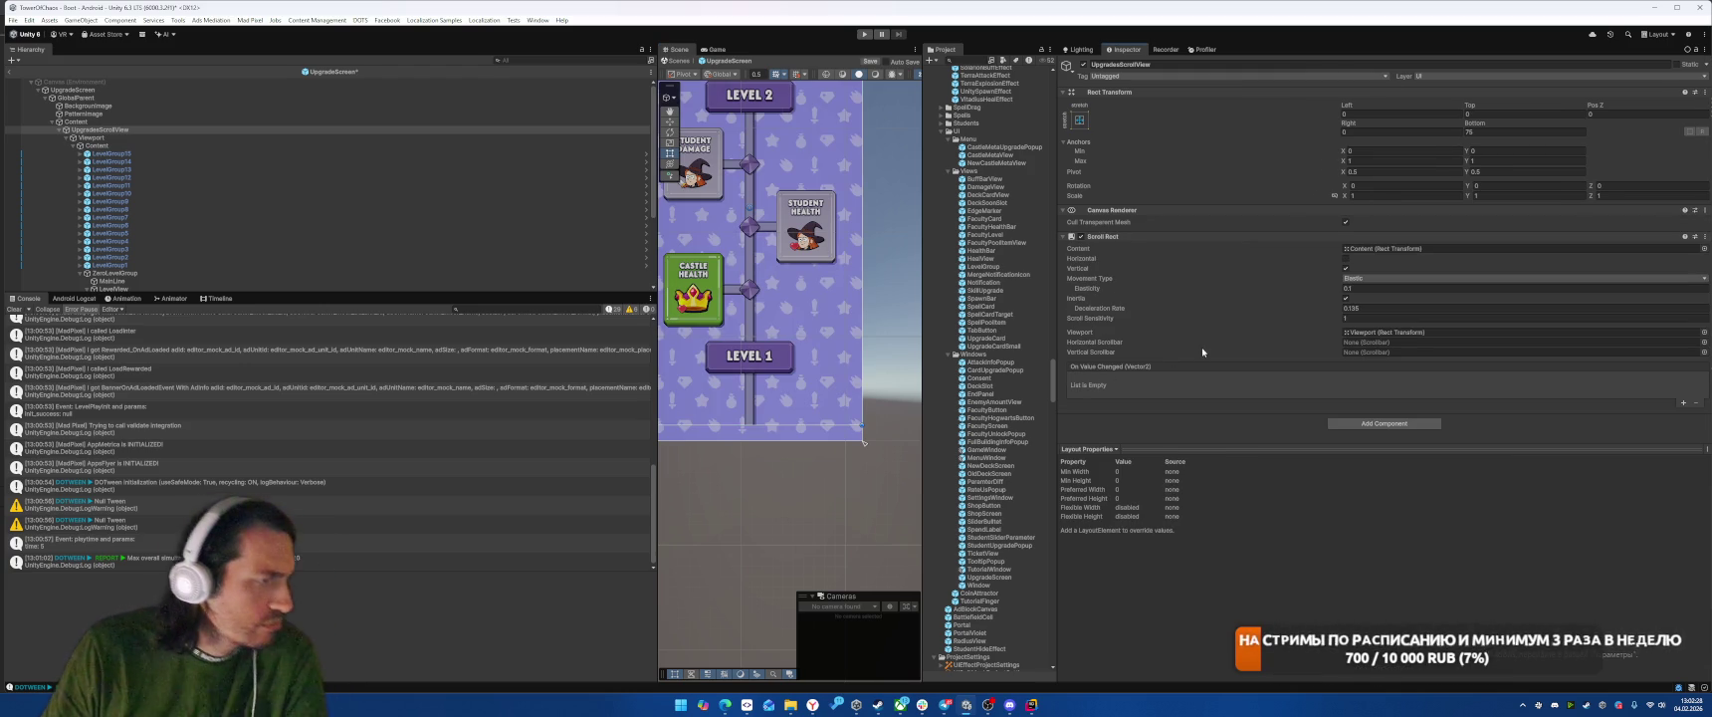
pyautogui.hotkey('ctrl', 'z')
pyautogui.click(1393, 249)
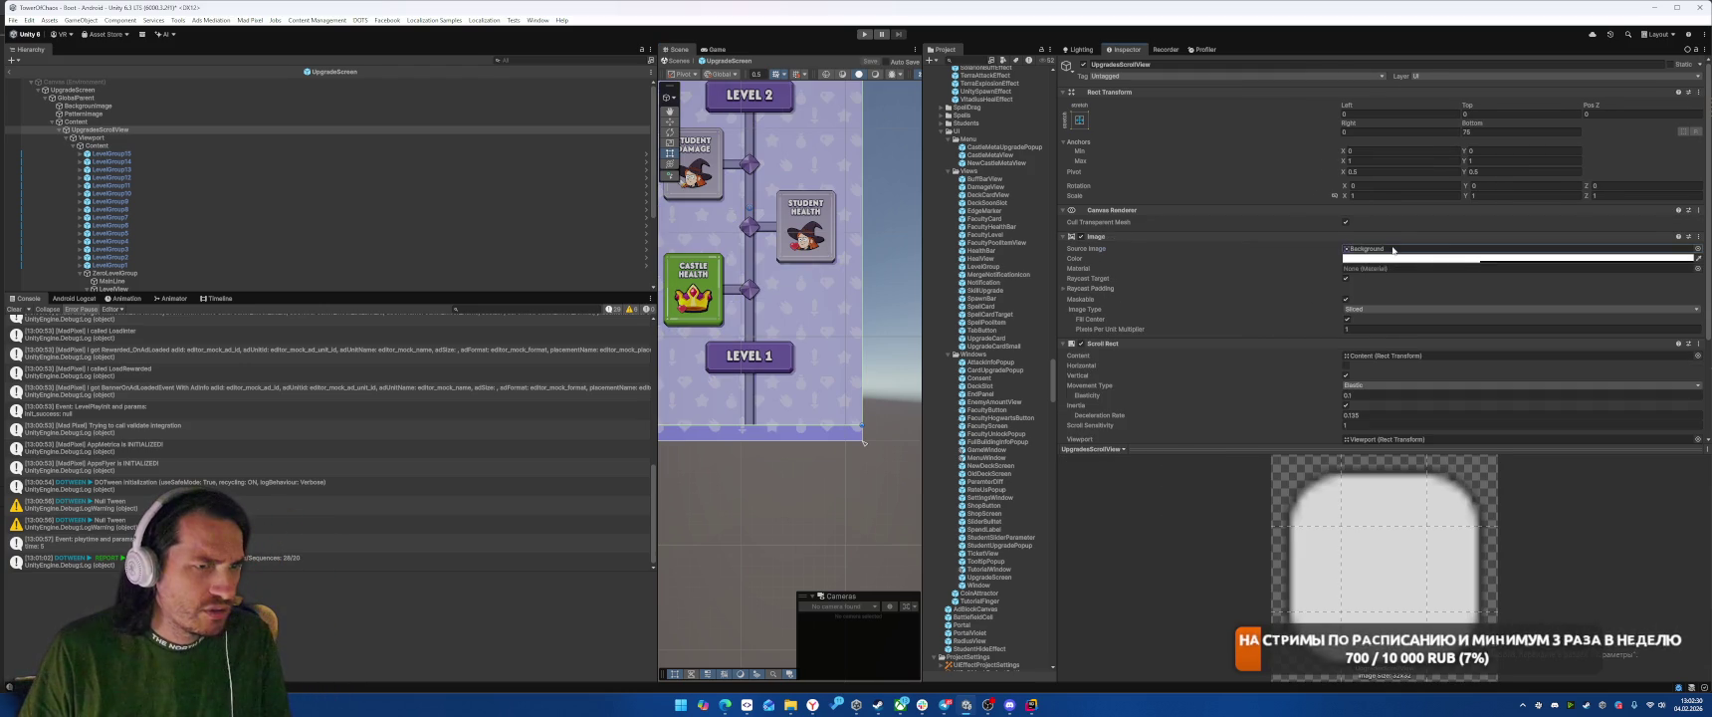
pyautogui.press('Delete')
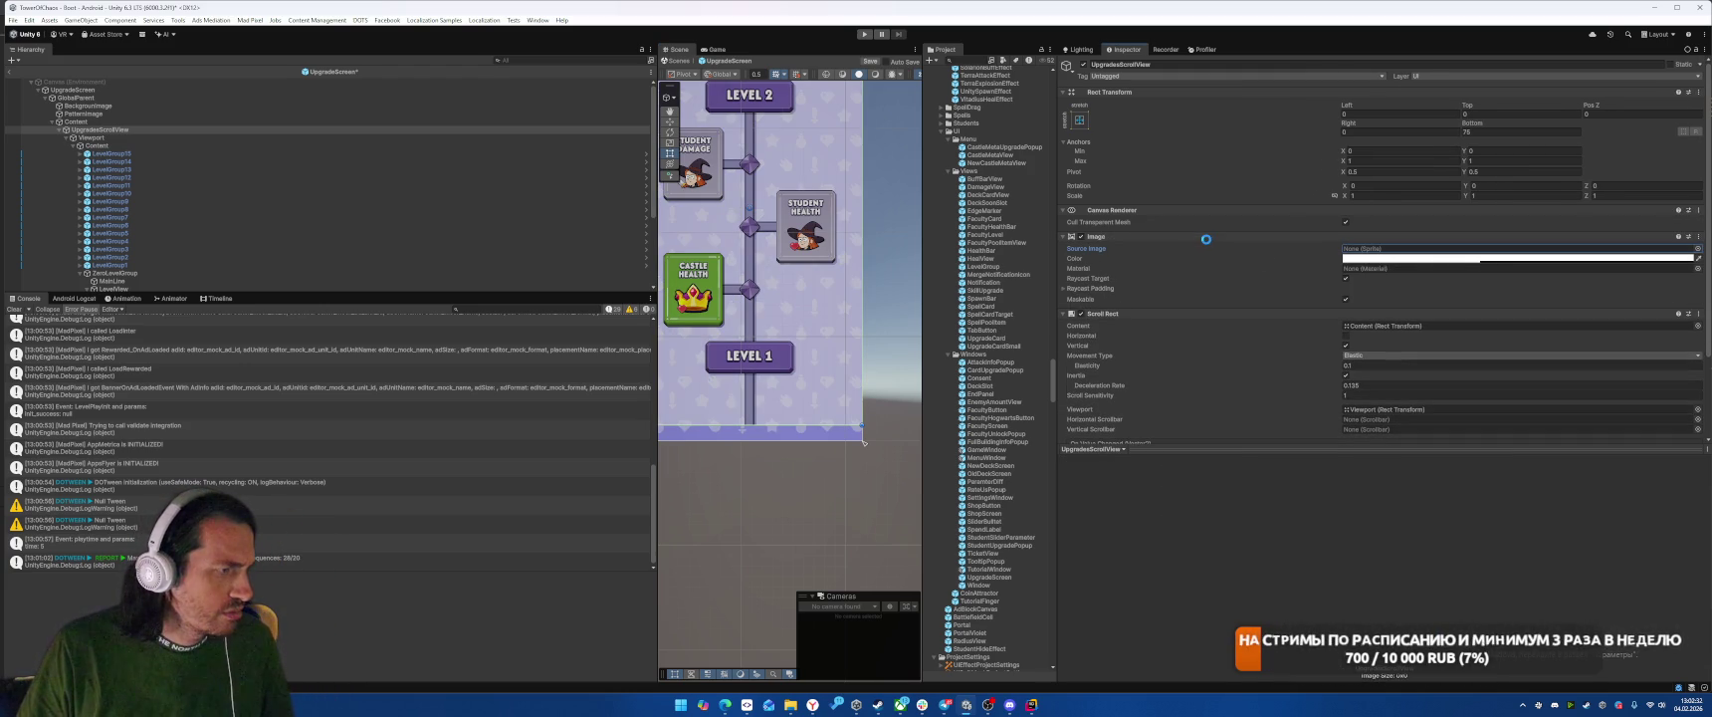
pyautogui.scroll(-3, 1273, 347)
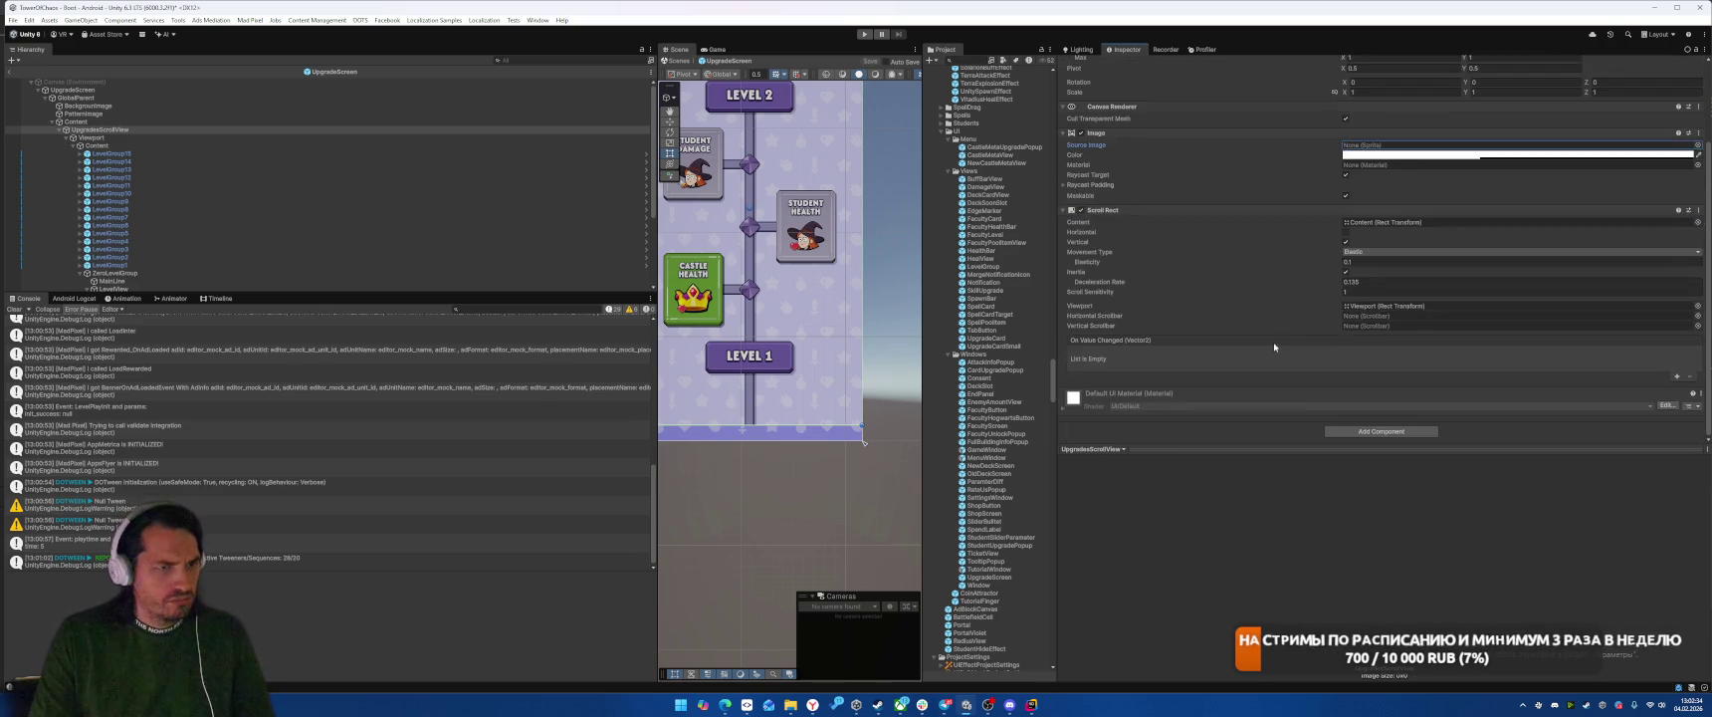
pyautogui.scroll(3, 1273, 346)
pyautogui.rightClick(1124, 238)
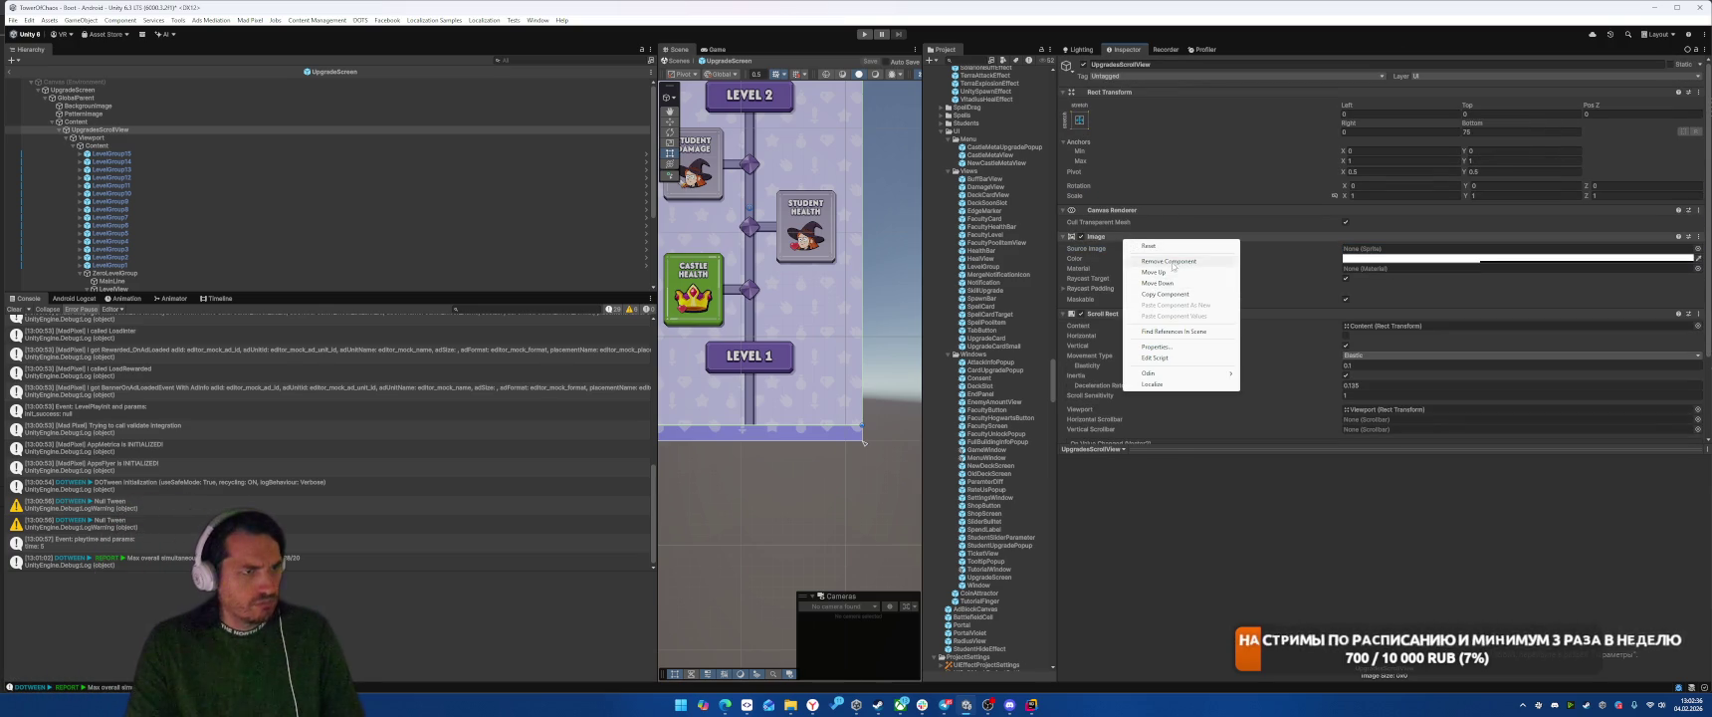
pyautogui.click(1171, 261)
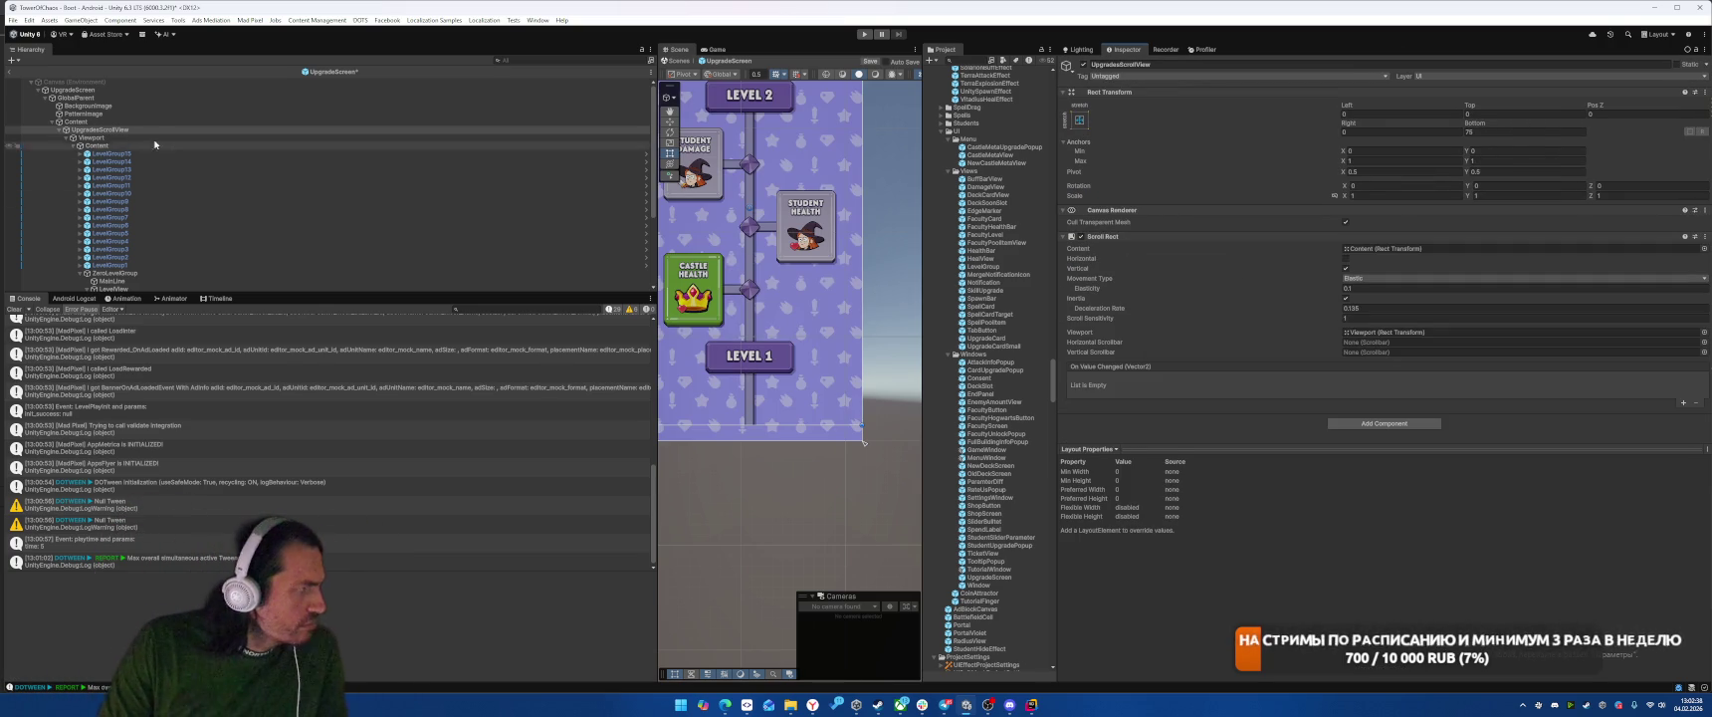
# Step: Set the Viewport's Rect Transform Bottom offset to 100 and save the UpgradeScreen prefab
pyautogui.click(128, 137)
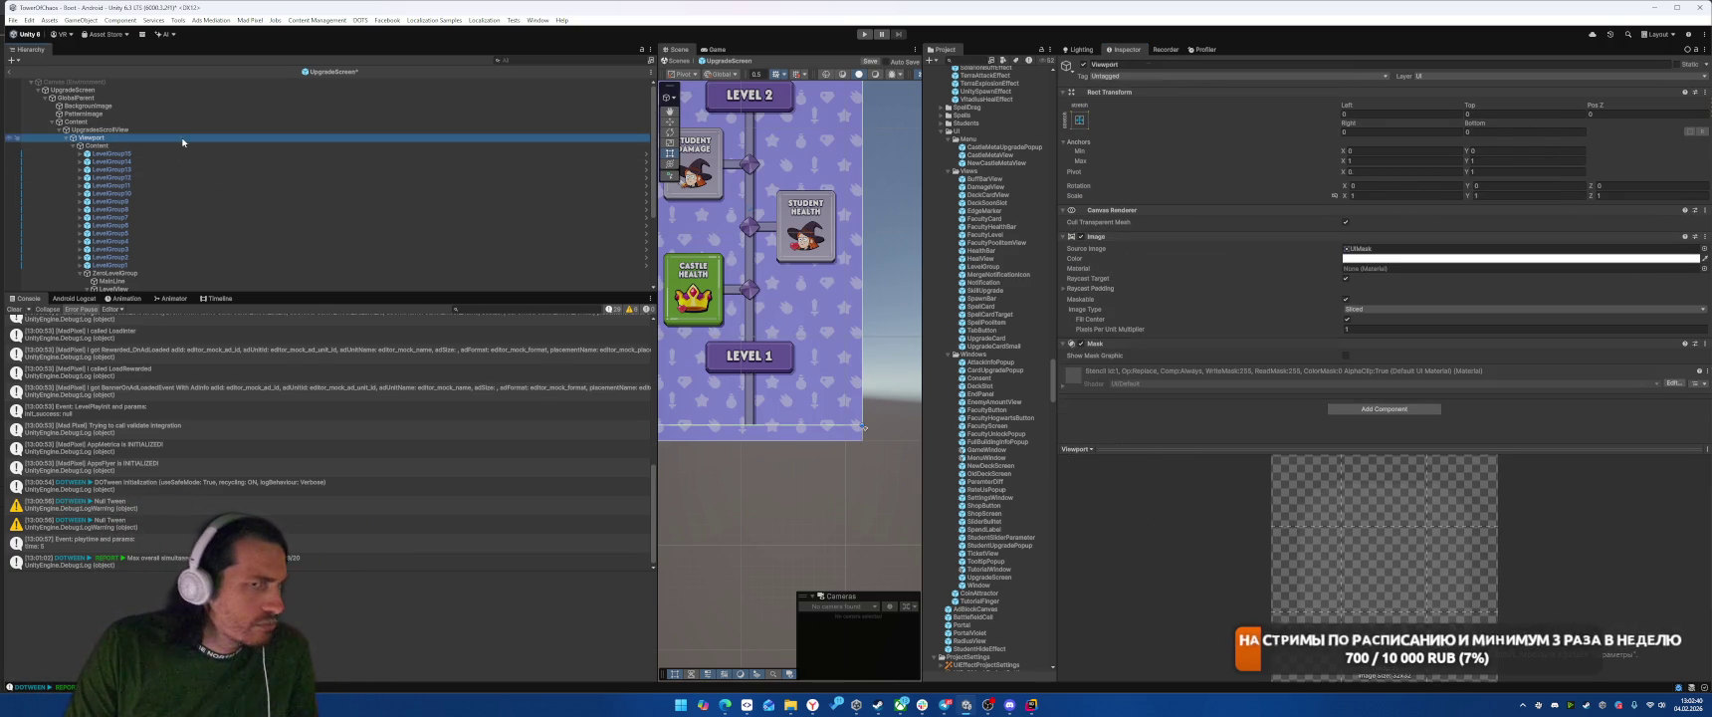
pyautogui.click(109, 130)
pyautogui.click(1496, 132)
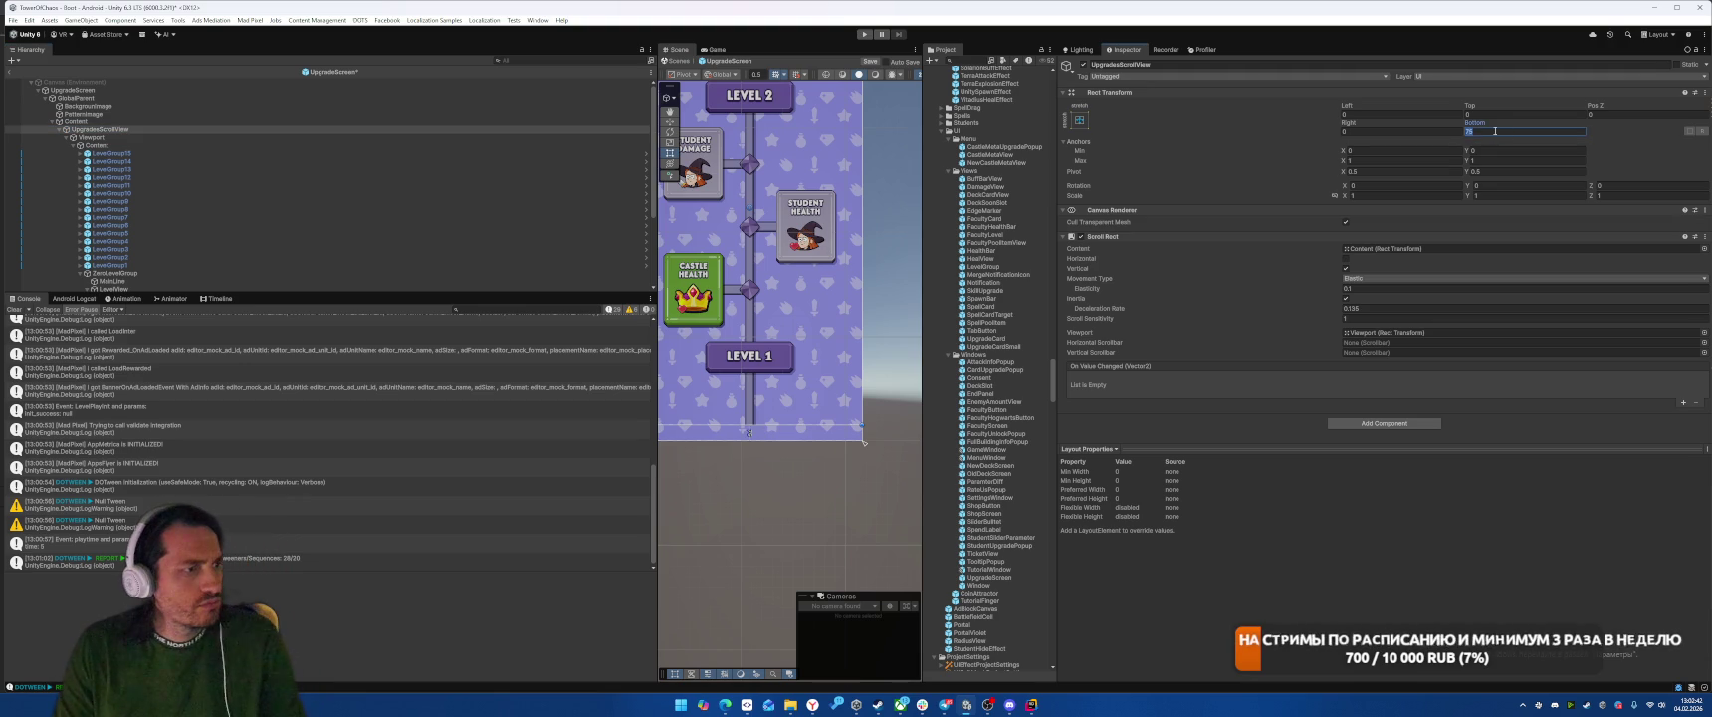
pyautogui.write('0')
pyautogui.click(100, 137)
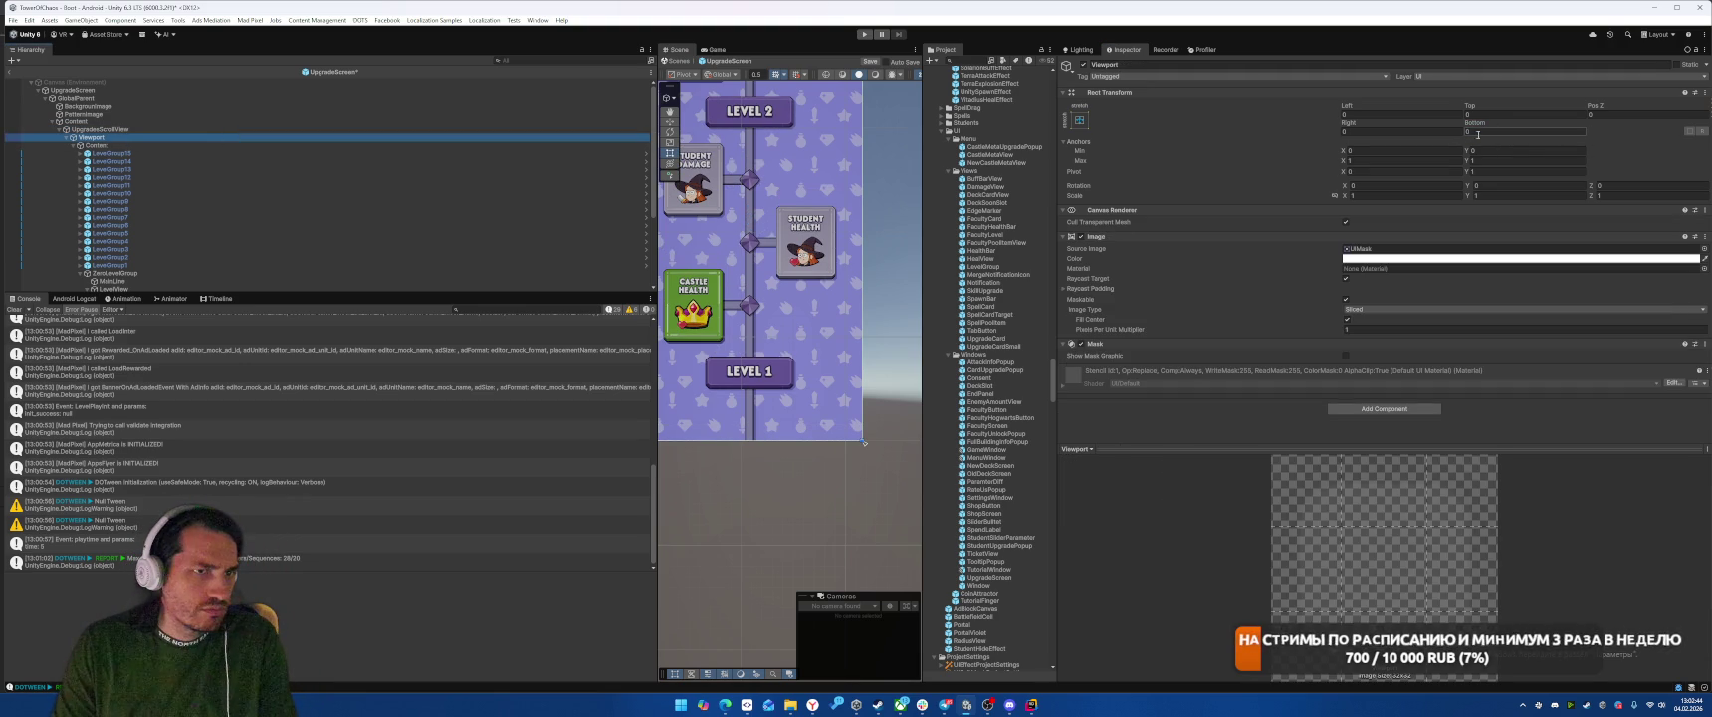
pyautogui.click(1478, 133)
pyautogui.write('250')
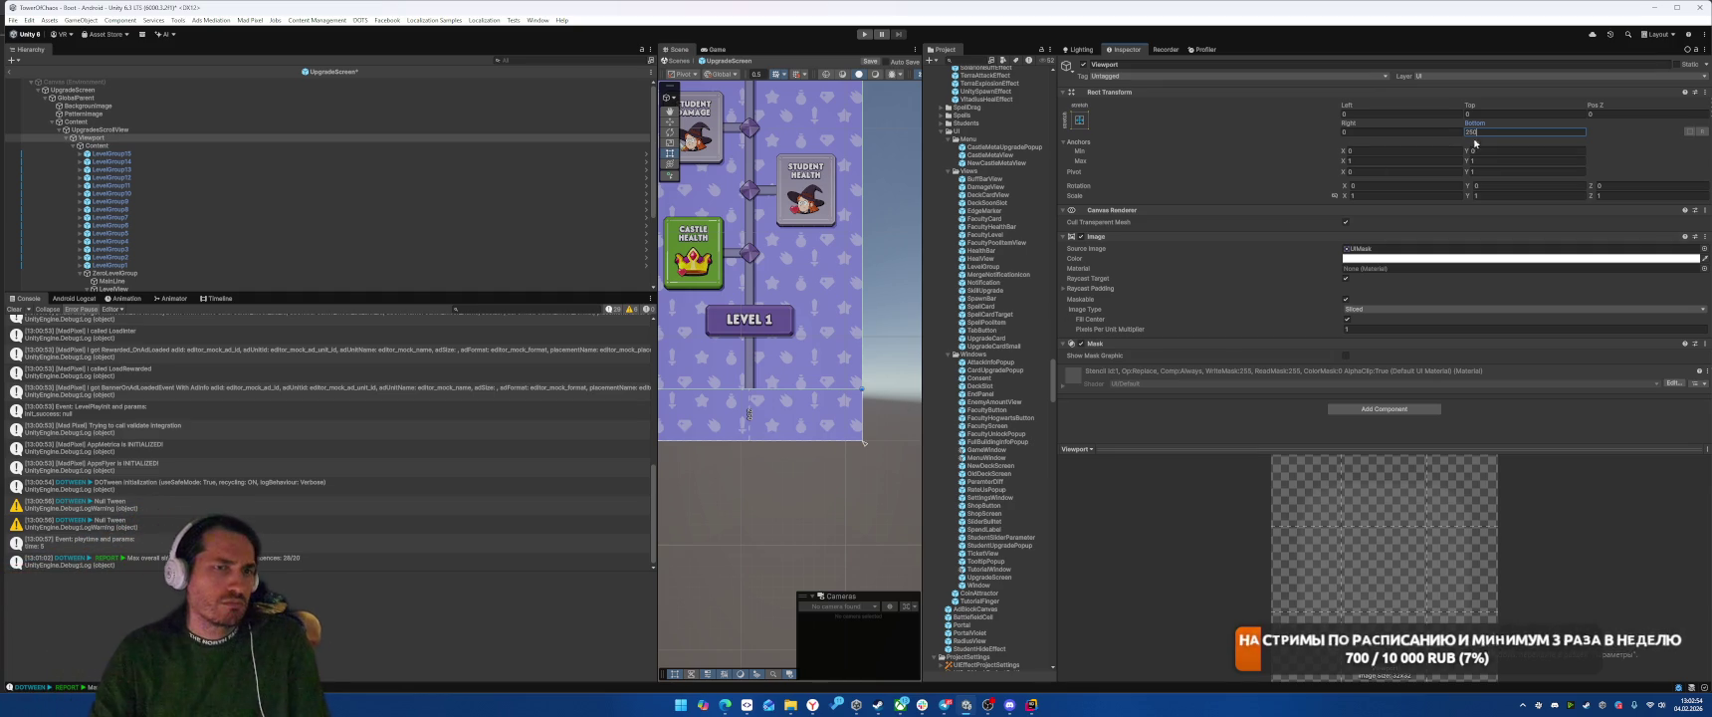
pyautogui.press('Return')
pyautogui.write('0')
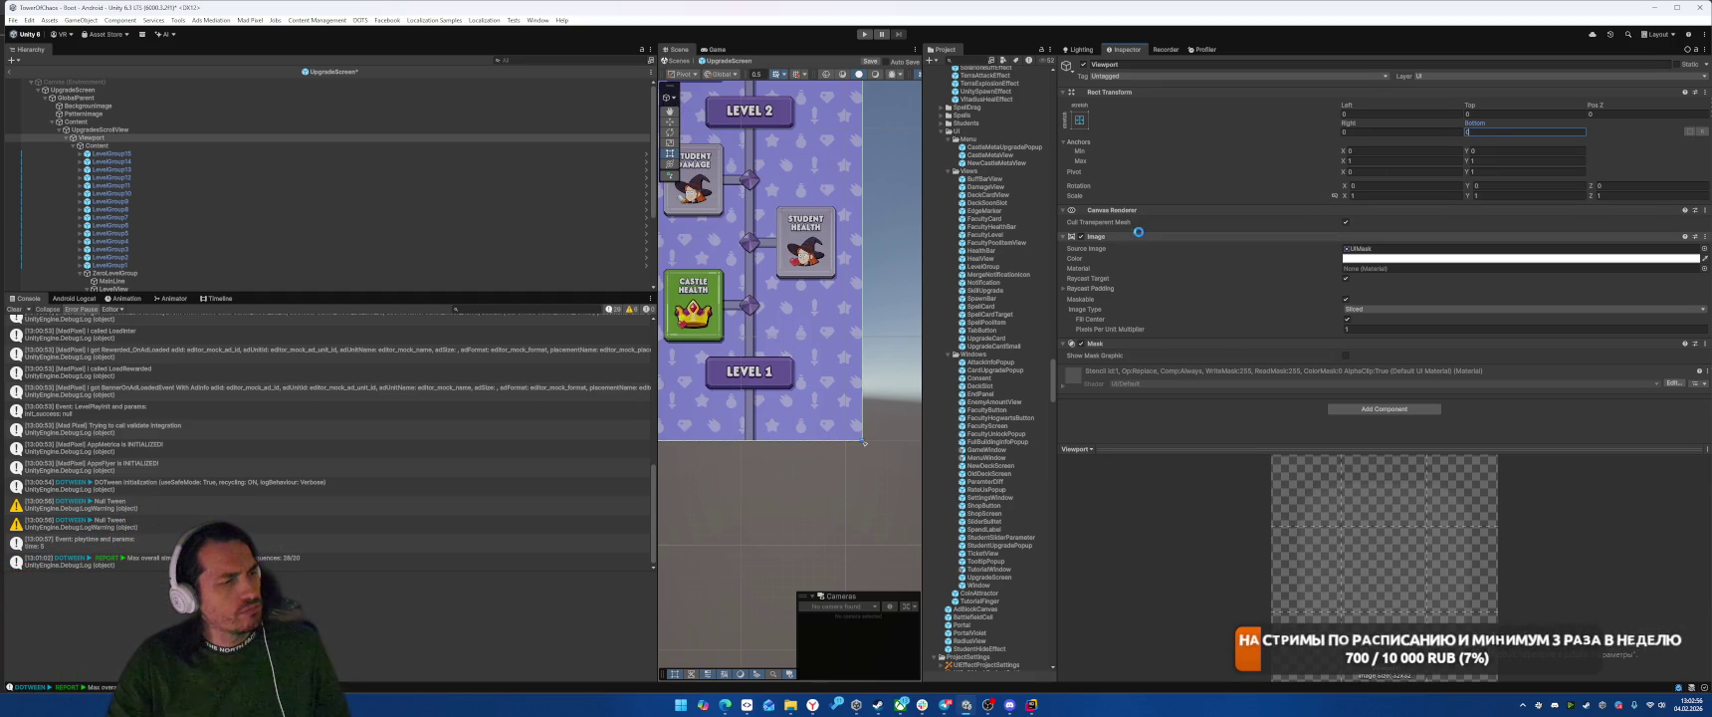
pyautogui.hotkey('ctrl', 's')
pyautogui.write('100')
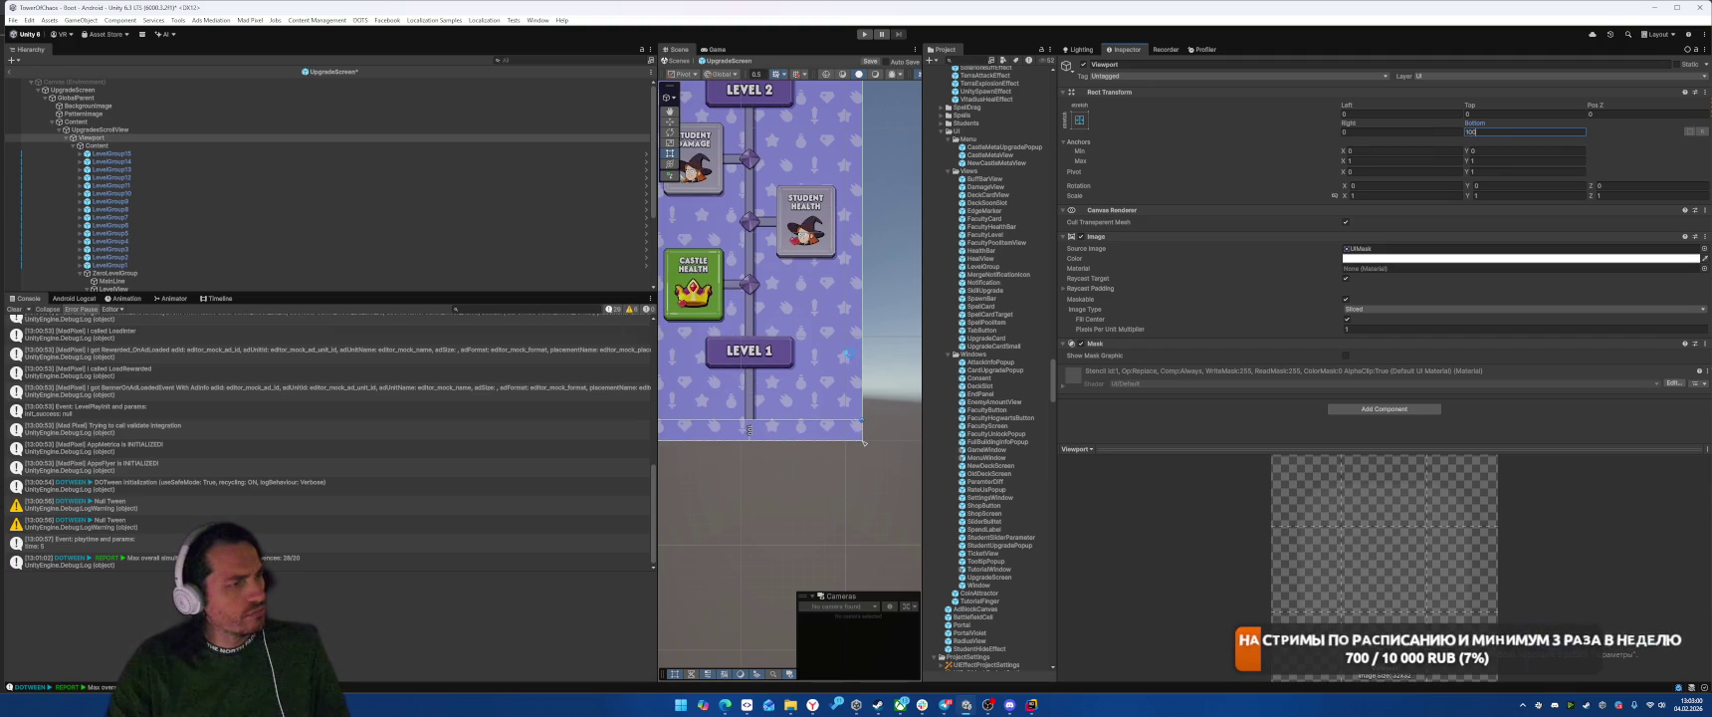
pyautogui.hotkey('ctrl', 's')
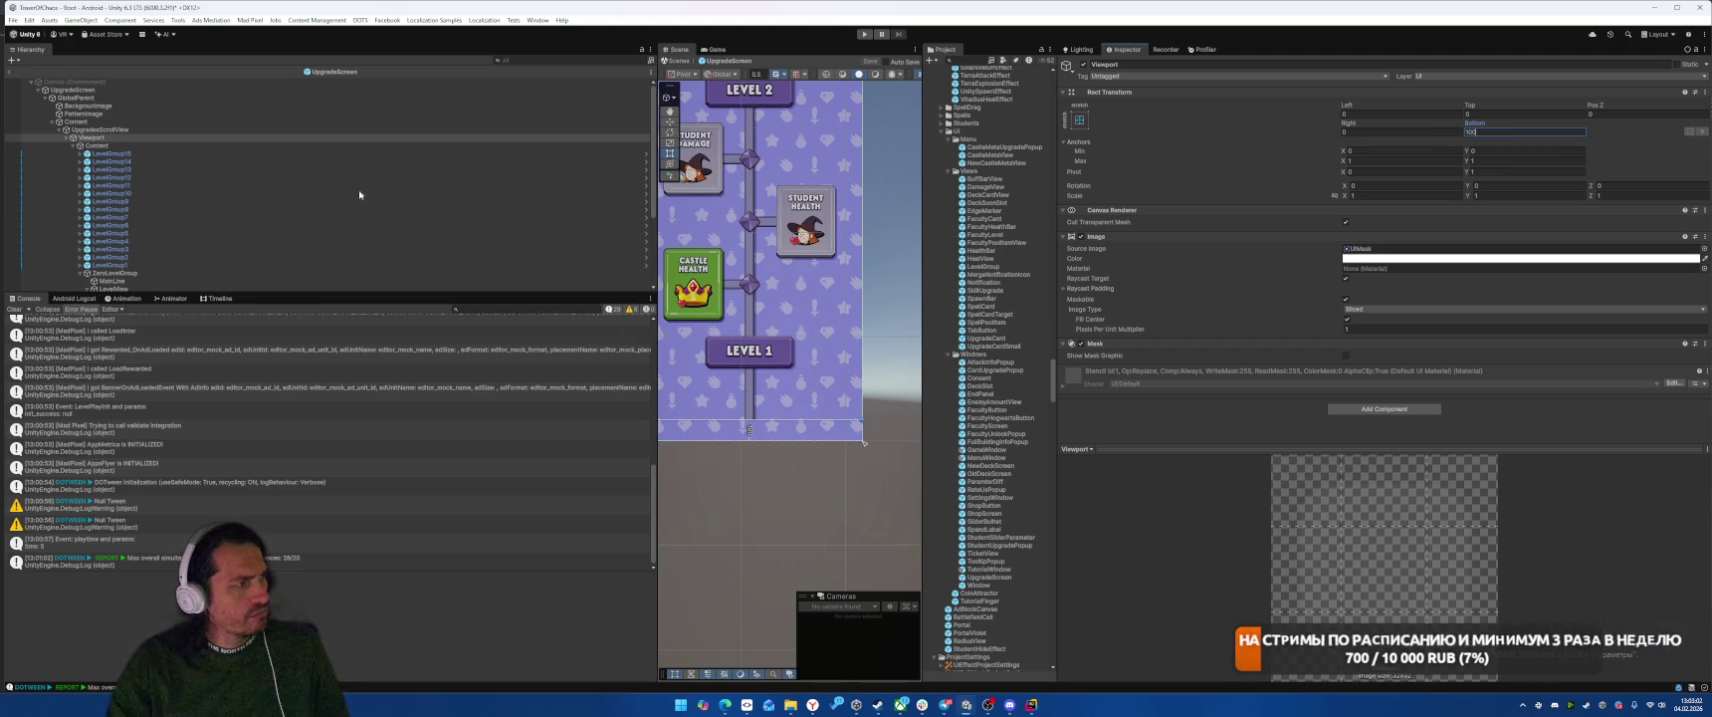
# Step: Exit Prefab Mode, play-test the SKILLS tab by scrolling the tree, then stop playing
pyautogui.click(11, 77)
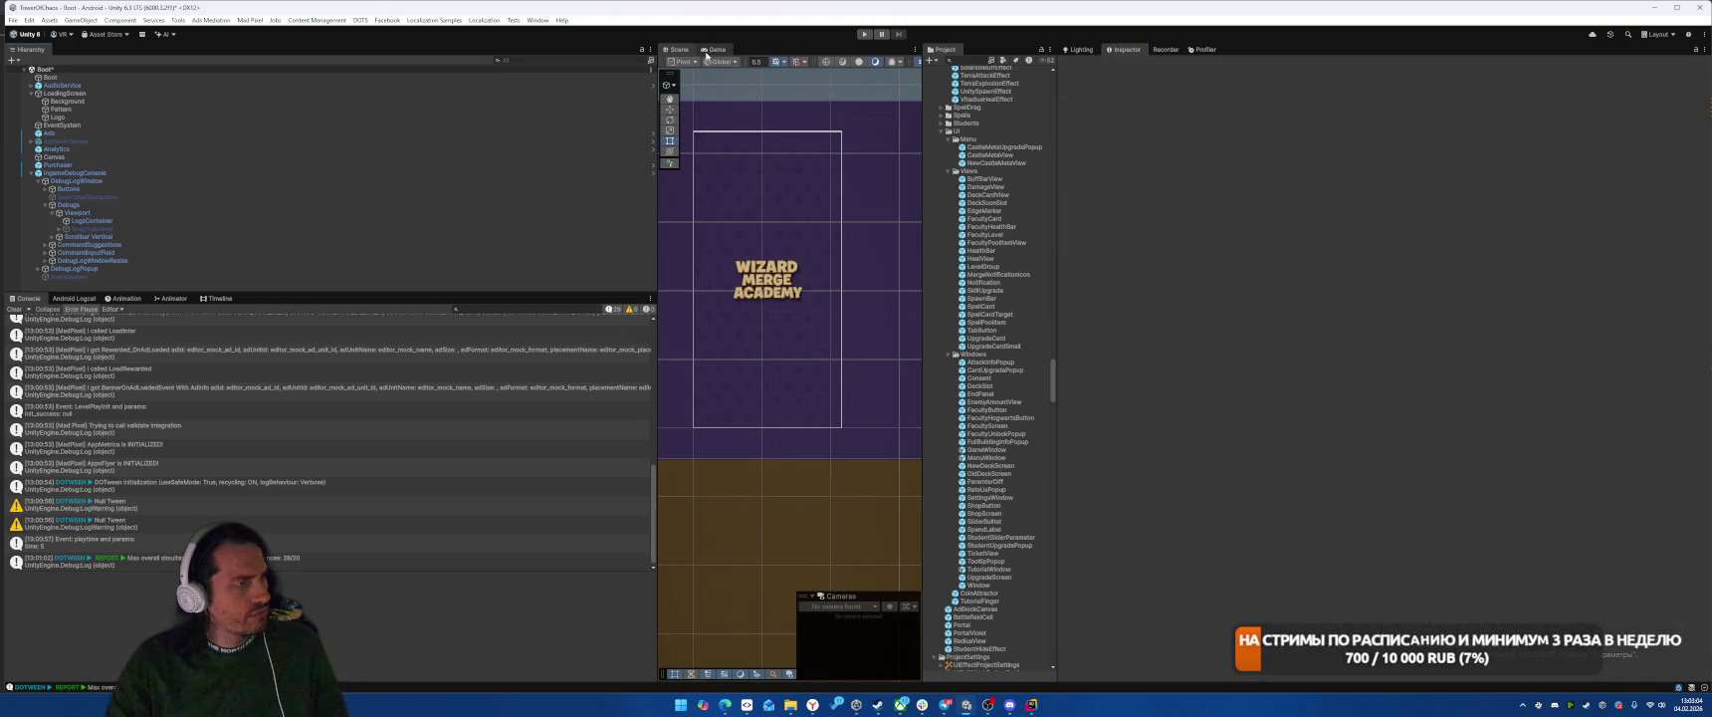
pyautogui.click(862, 34)
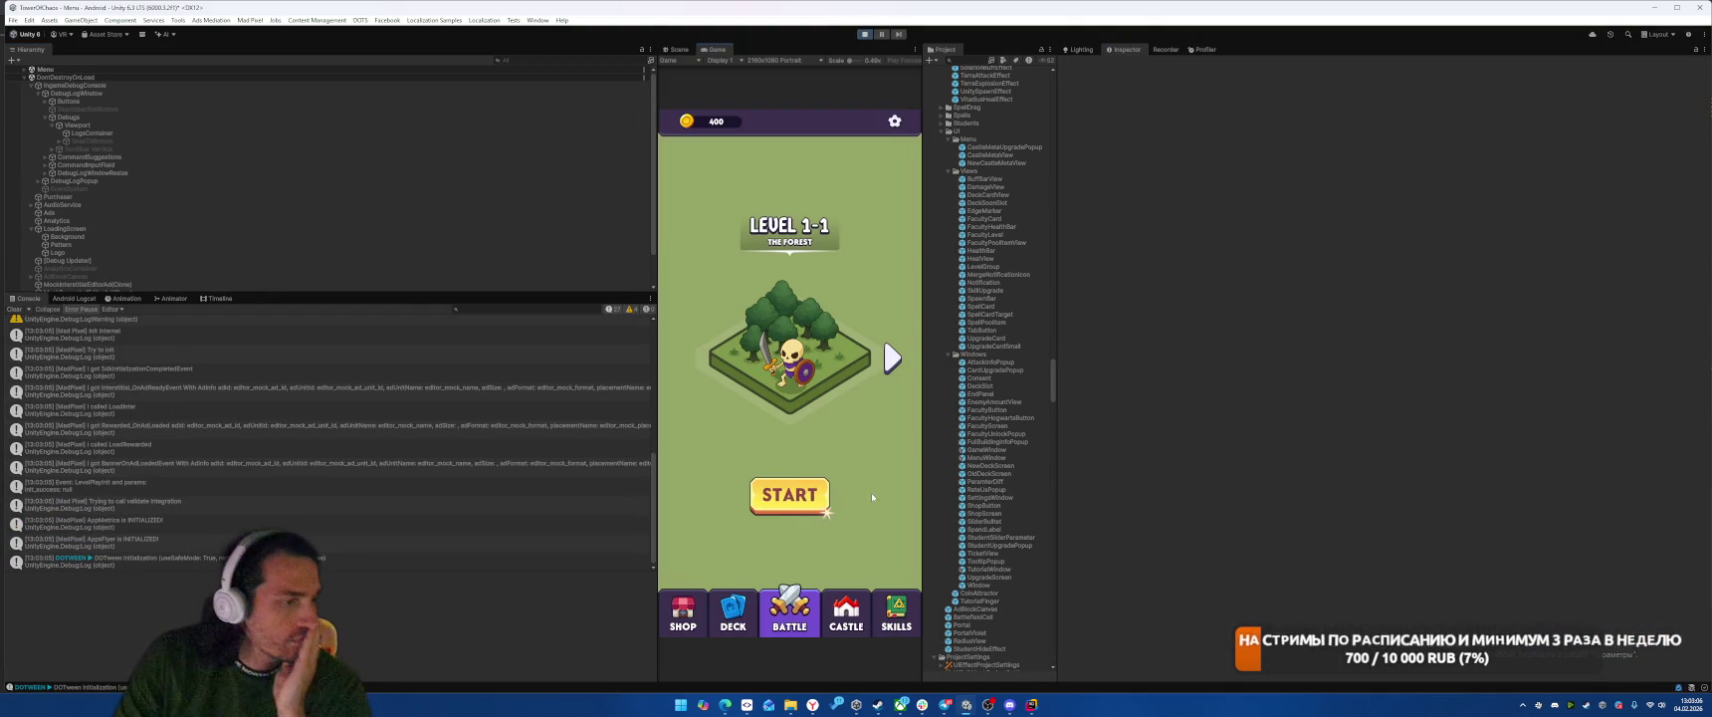
pyautogui.click(893, 613)
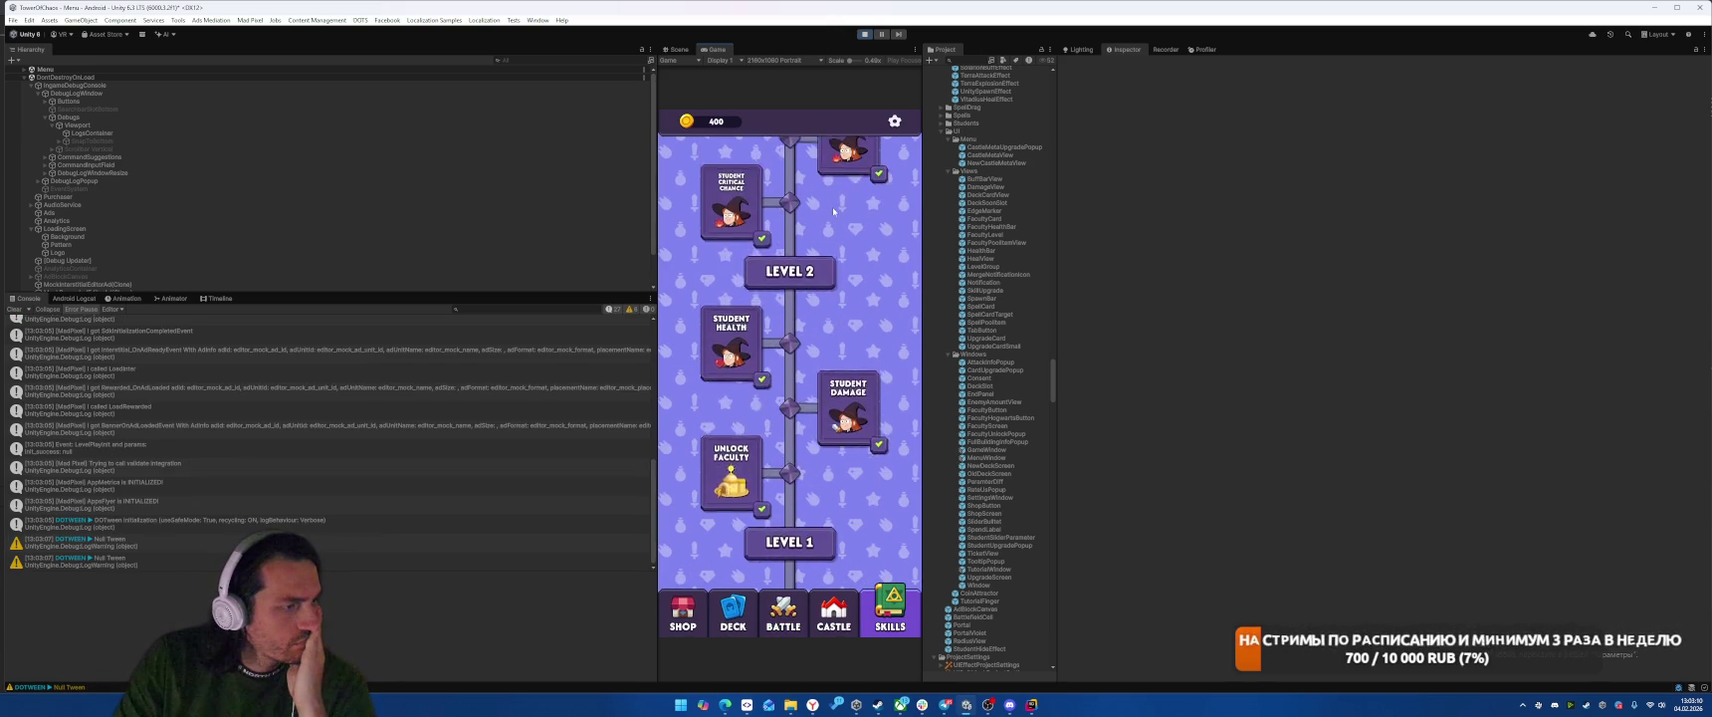
pyautogui.scroll(5, 816, 554)
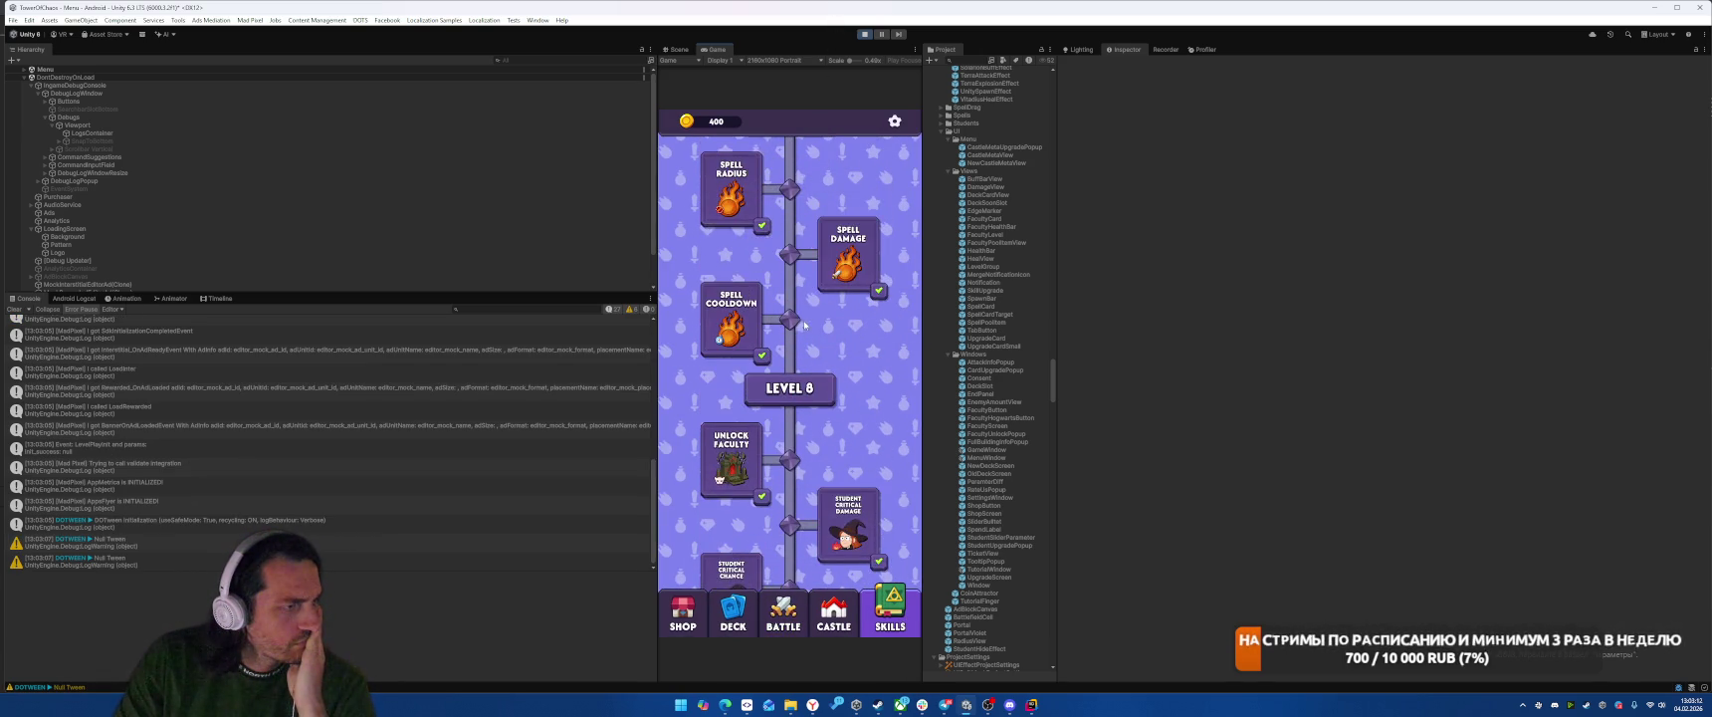
pyautogui.moveTo(838, 514); pyautogui.dragTo(869, 116)
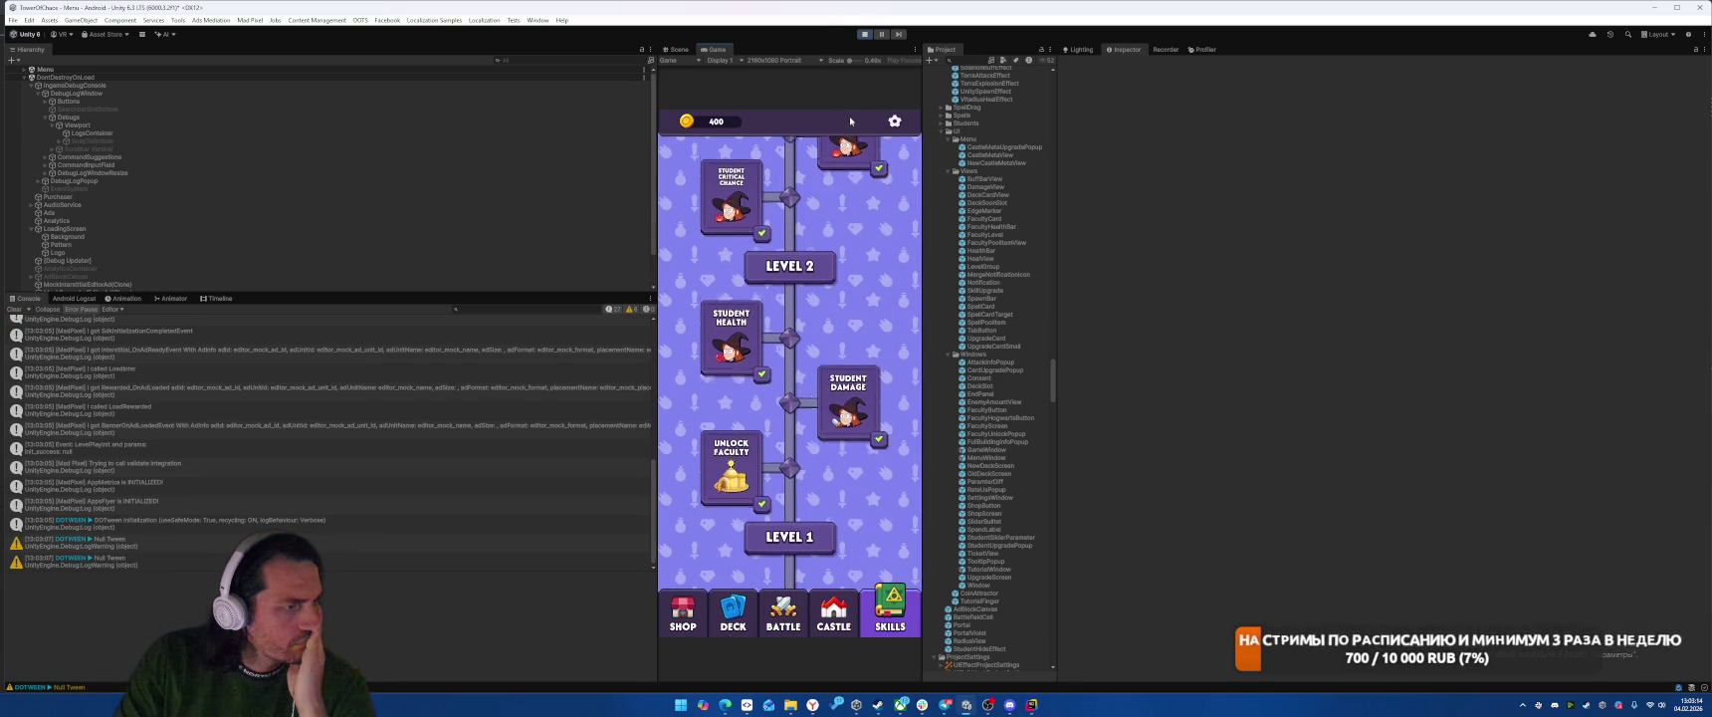
pyautogui.click(864, 35)
pyautogui.write('Upgrade')
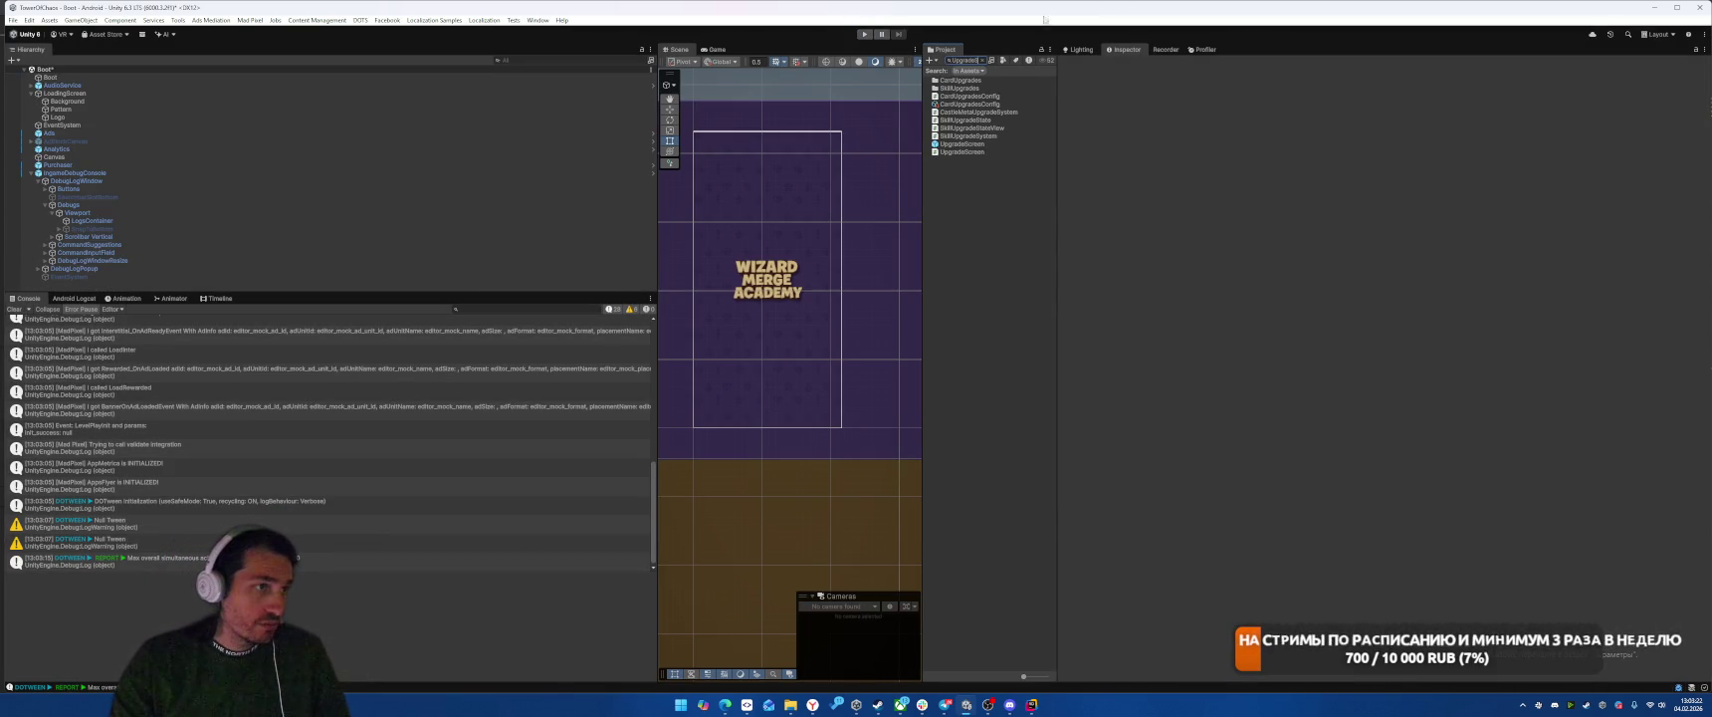
# Step: Give UpgradesScrollView an Image component with colour alpha set to 0
pyautogui.doubleClick(961, 144)
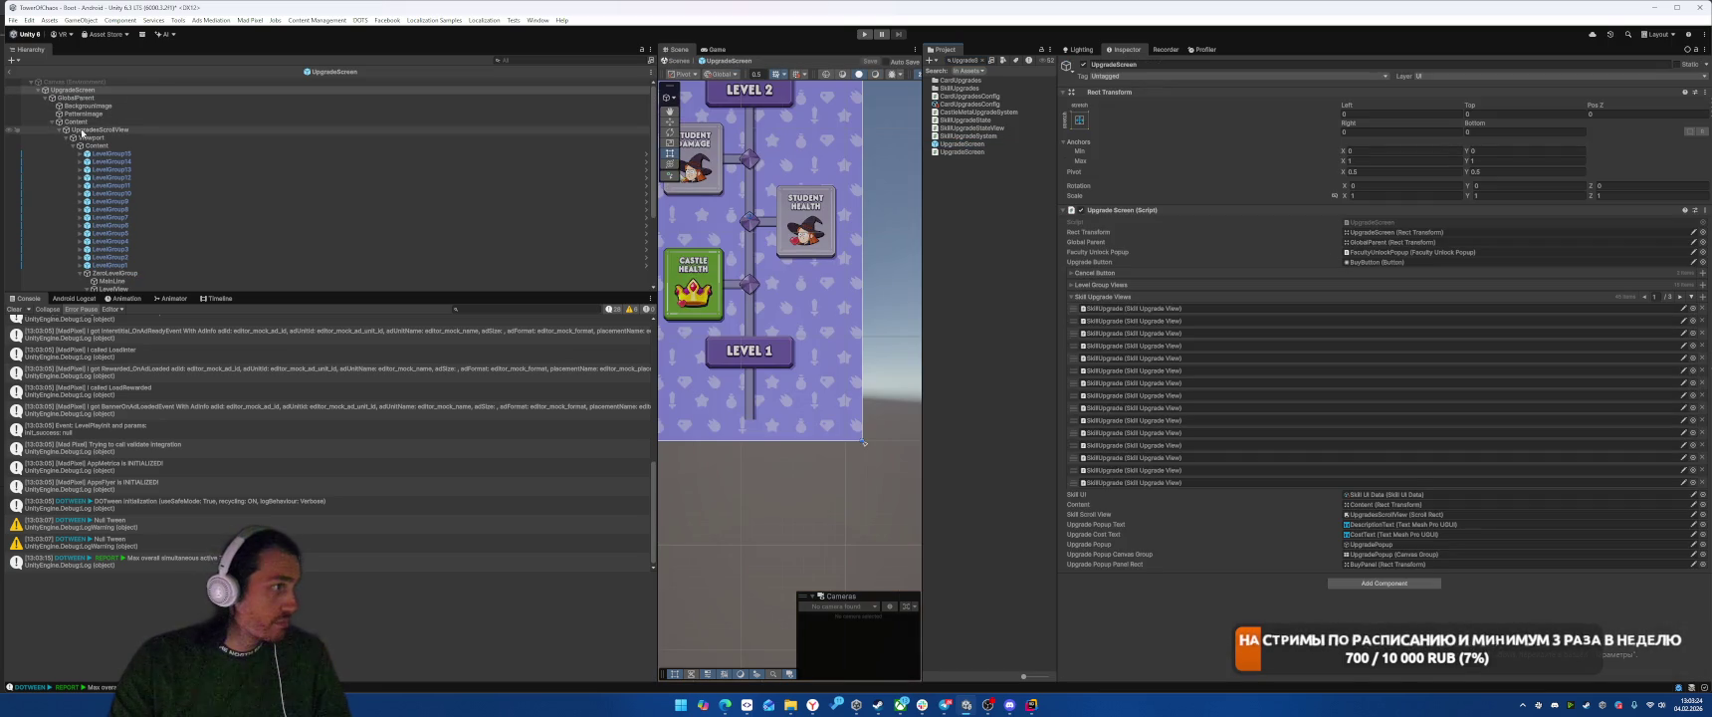
pyautogui.click(100, 130)
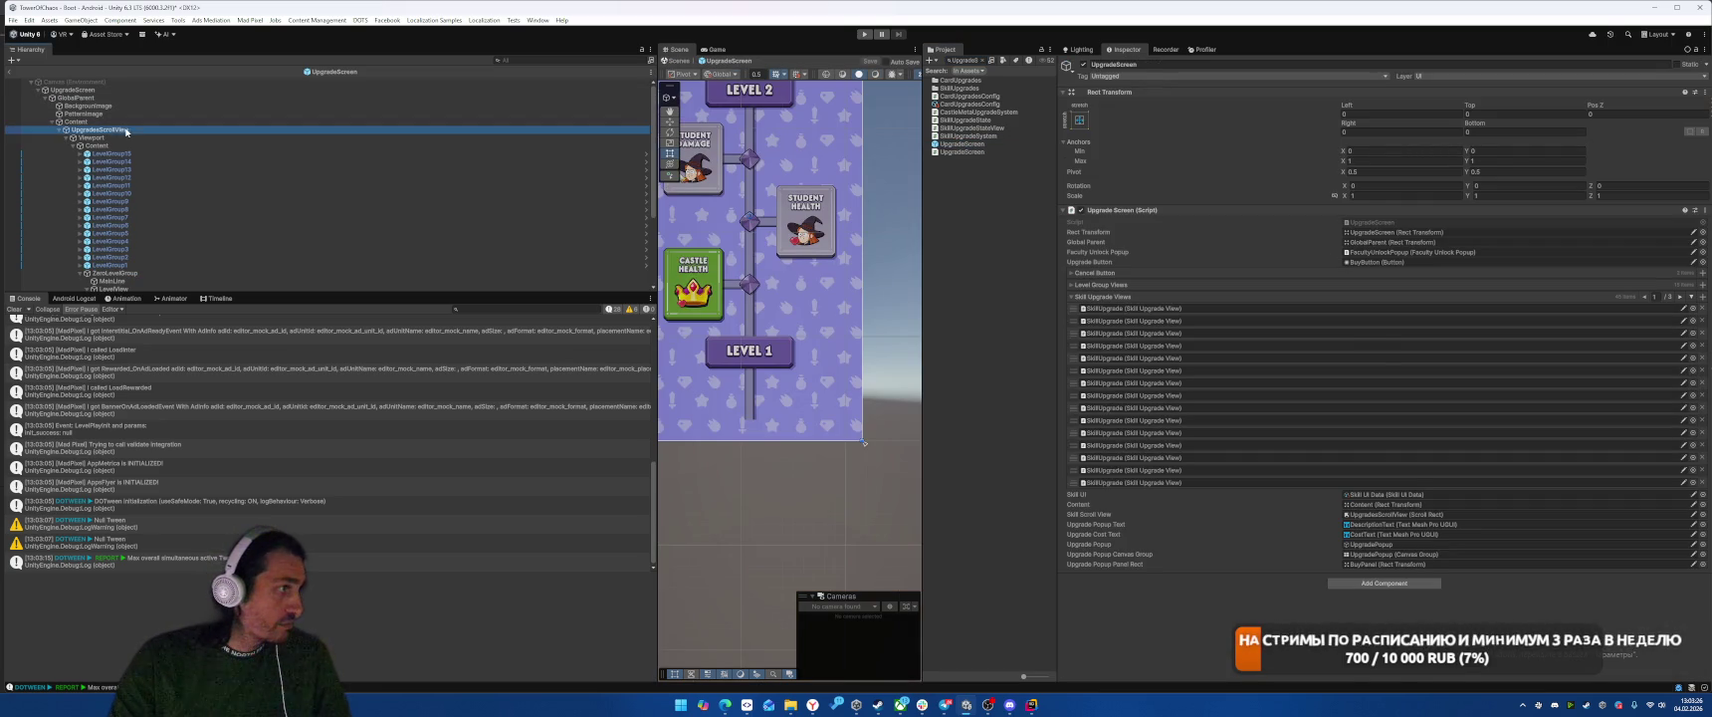
pyautogui.click(1404, 425)
pyautogui.write('image')
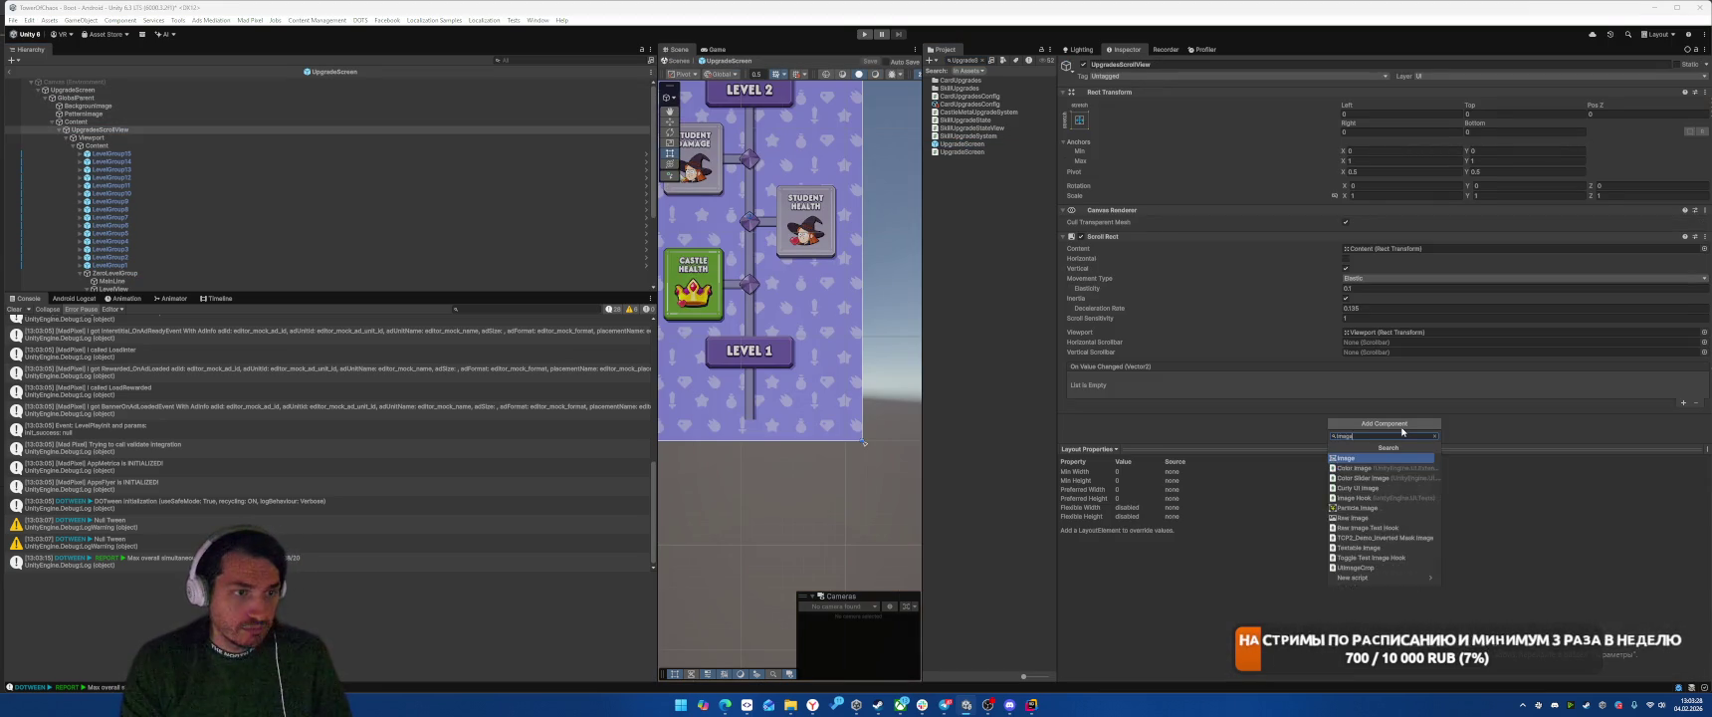
pyautogui.press('Return')
pyautogui.click(1389, 440)
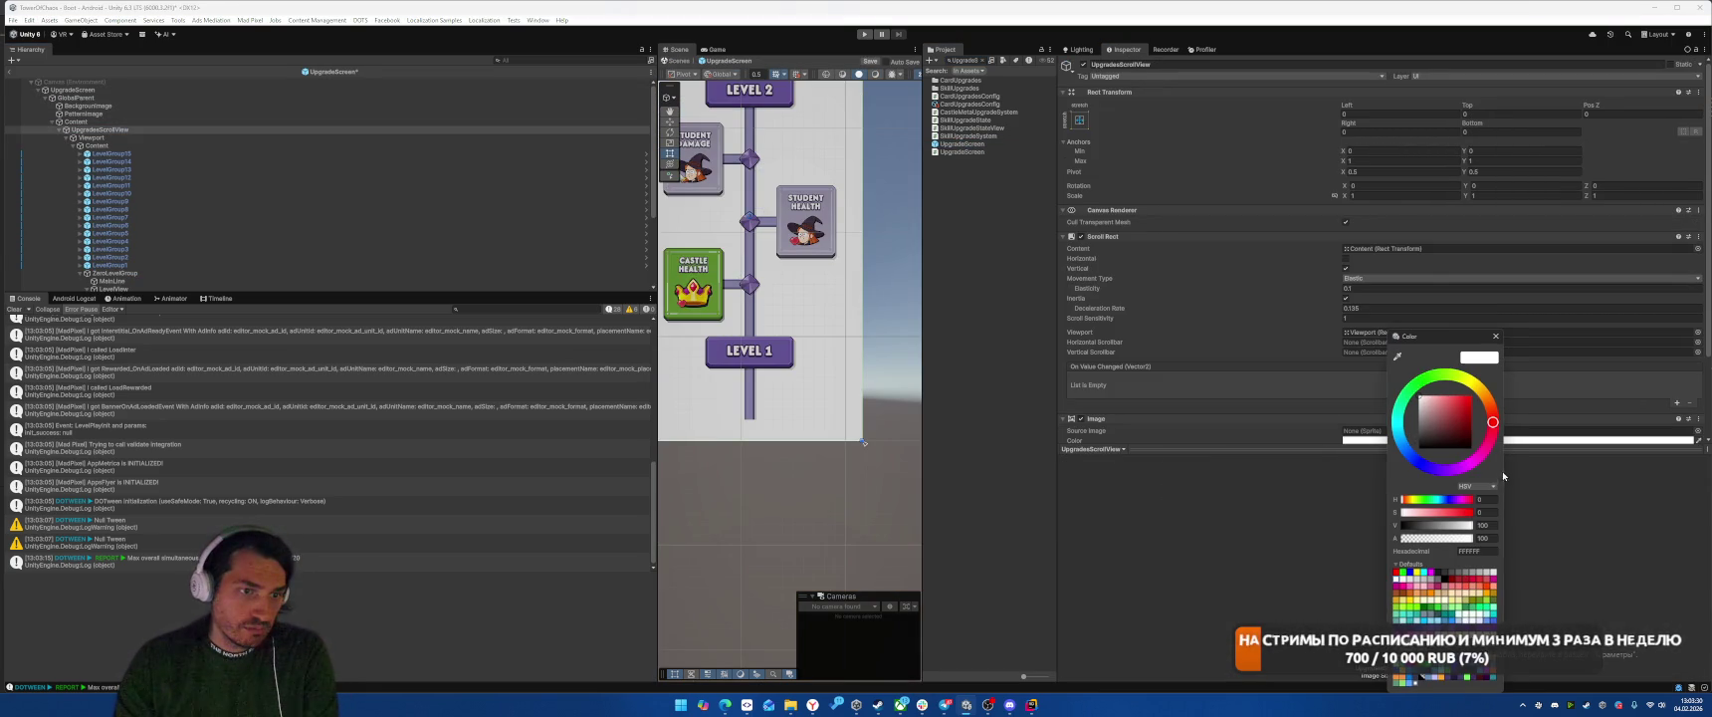
pyautogui.click(1492, 539)
pyautogui.write('80')
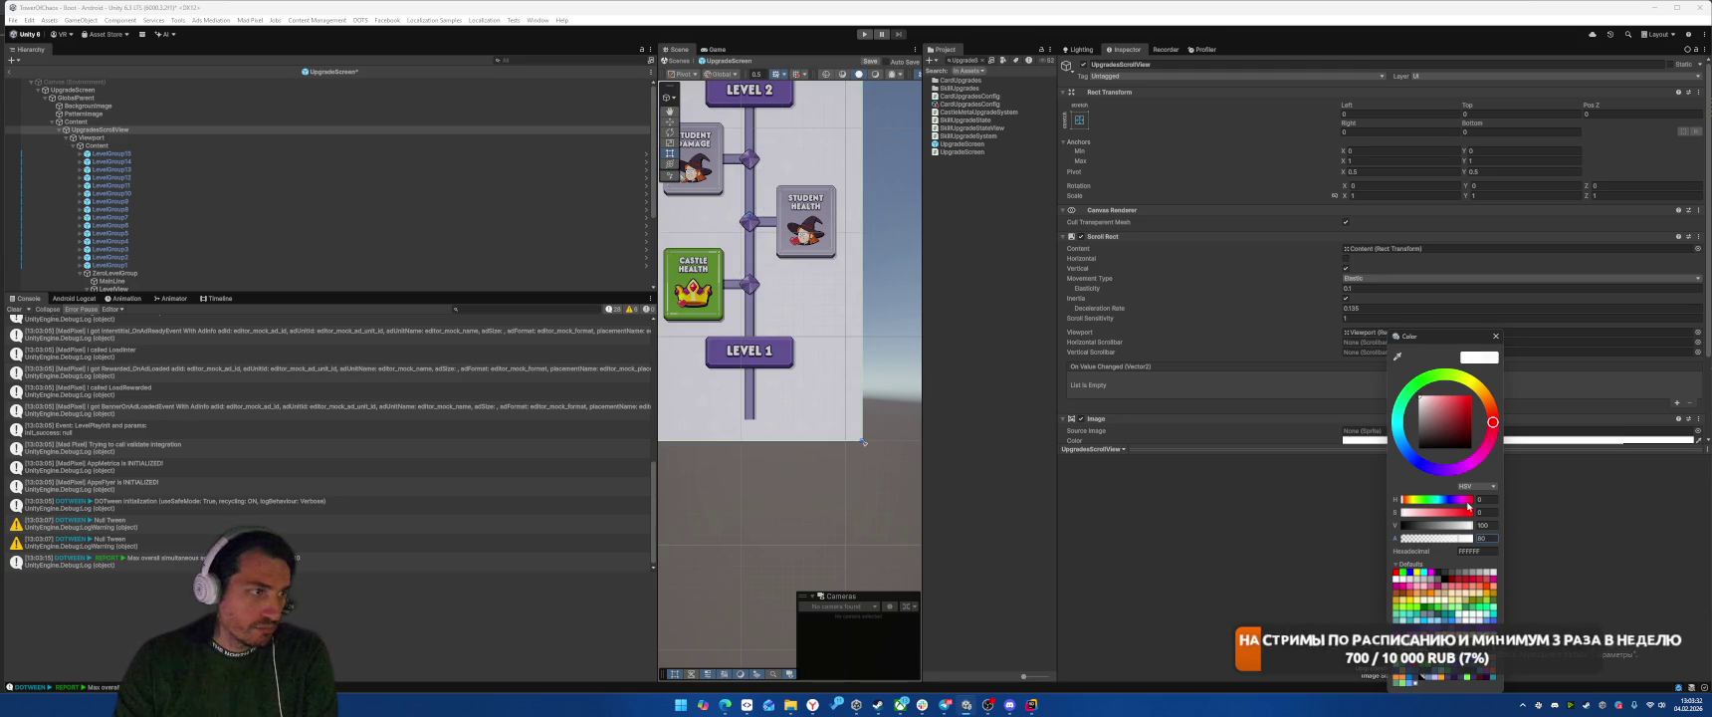
pyautogui.moveTo(1453, 543); pyautogui.dragTo(1400, 541)
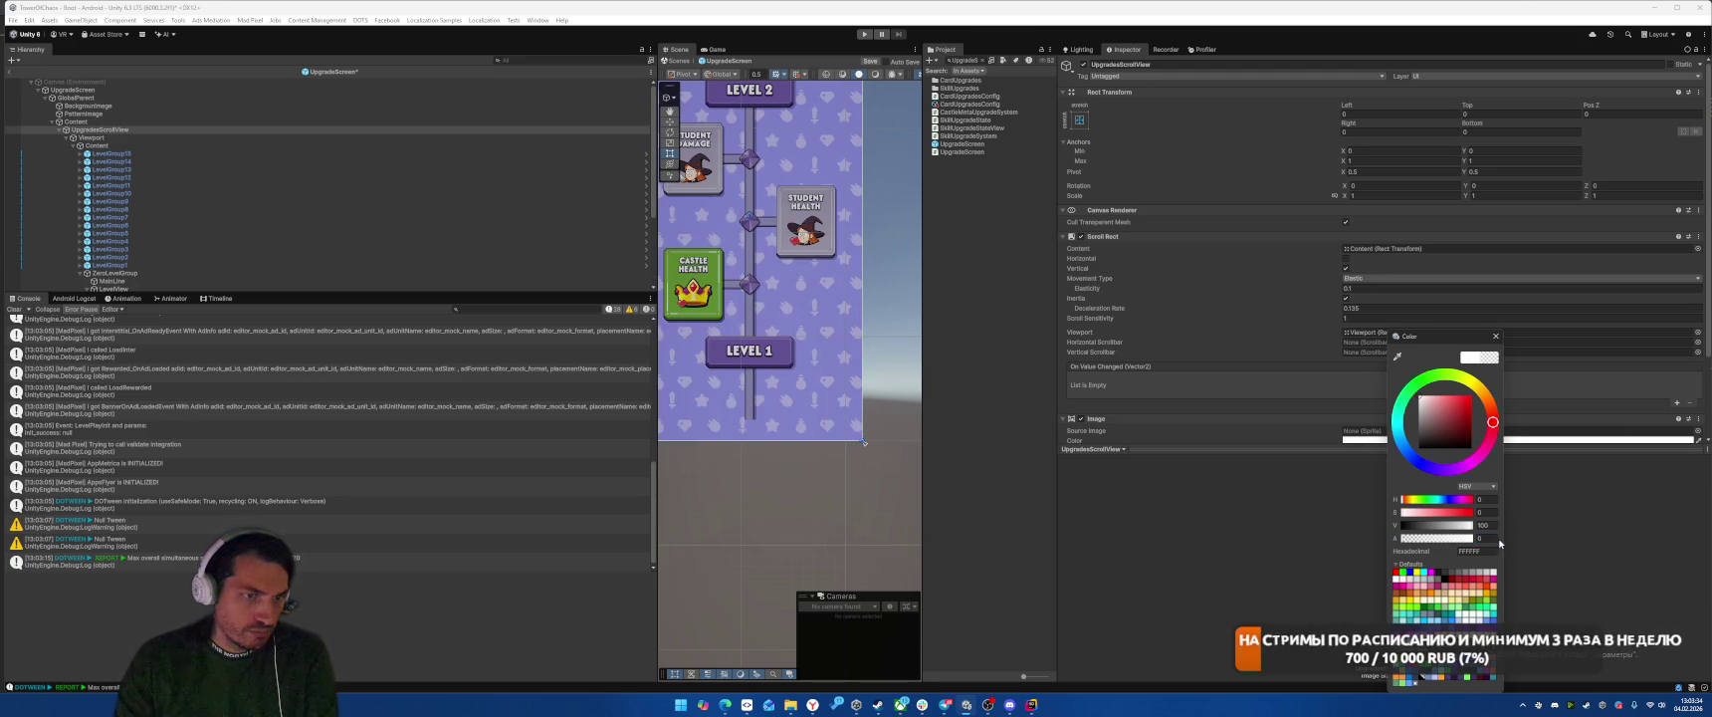
pyautogui.write('0')
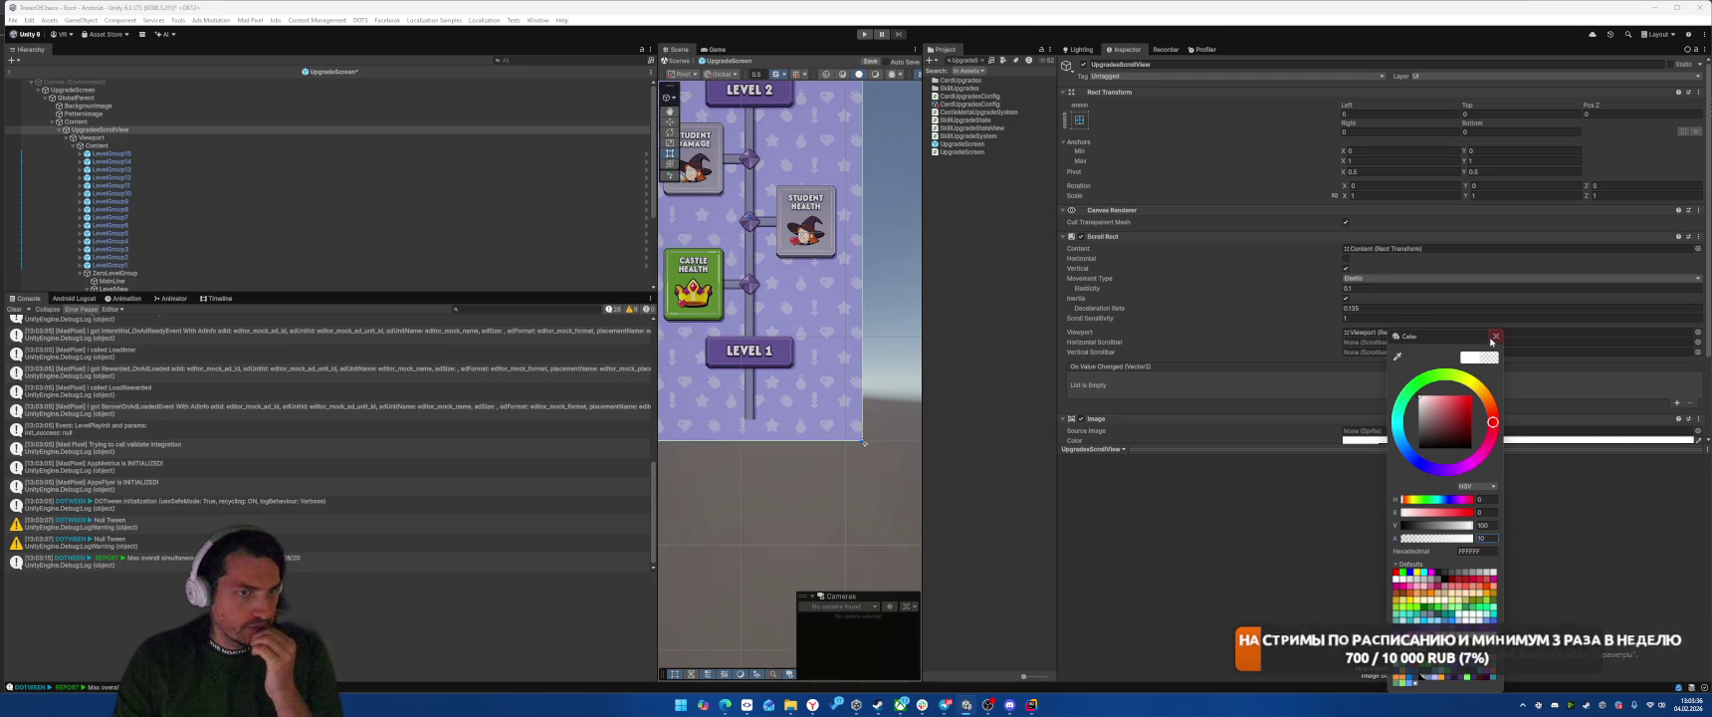
pyautogui.click(1494, 338)
# Step: Add a Sprite Mover to PatternImage and assign PatternImage's own Image to it
pyautogui.click(183, 124)
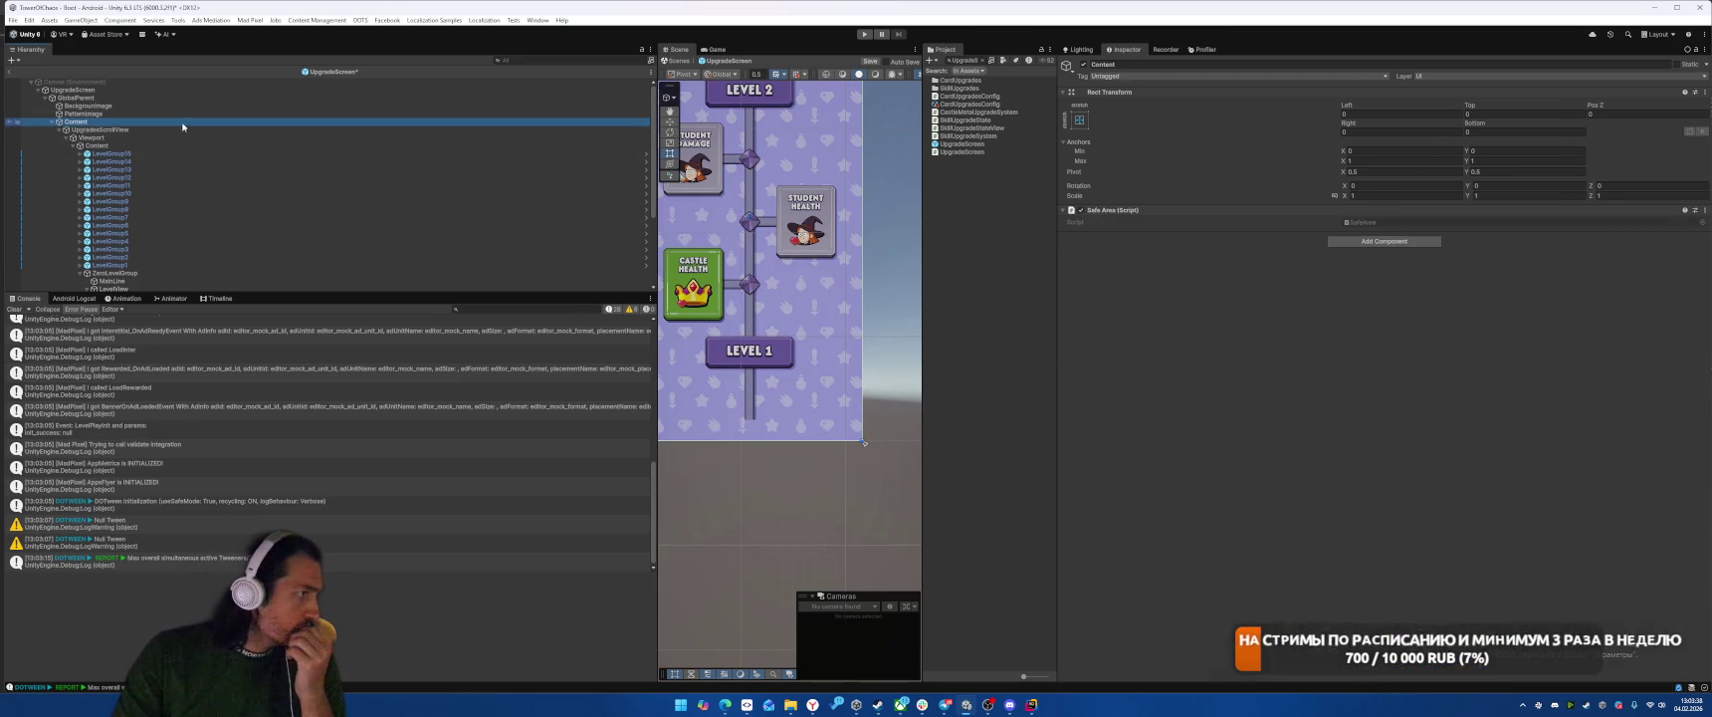
pyautogui.click(182, 113)
pyautogui.click(1371, 372)
pyautogui.write('an')
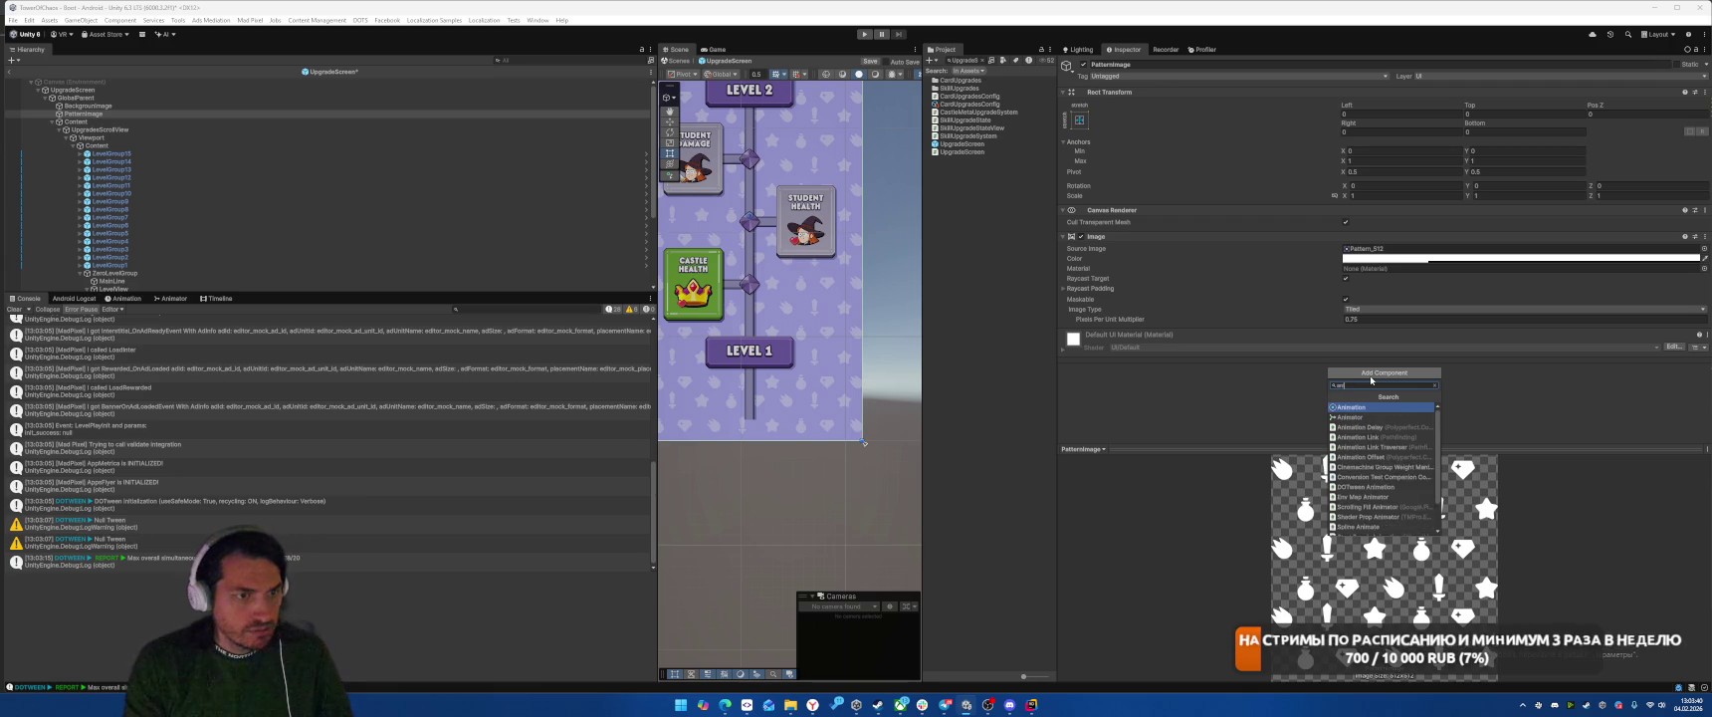
pyautogui.write('imate')
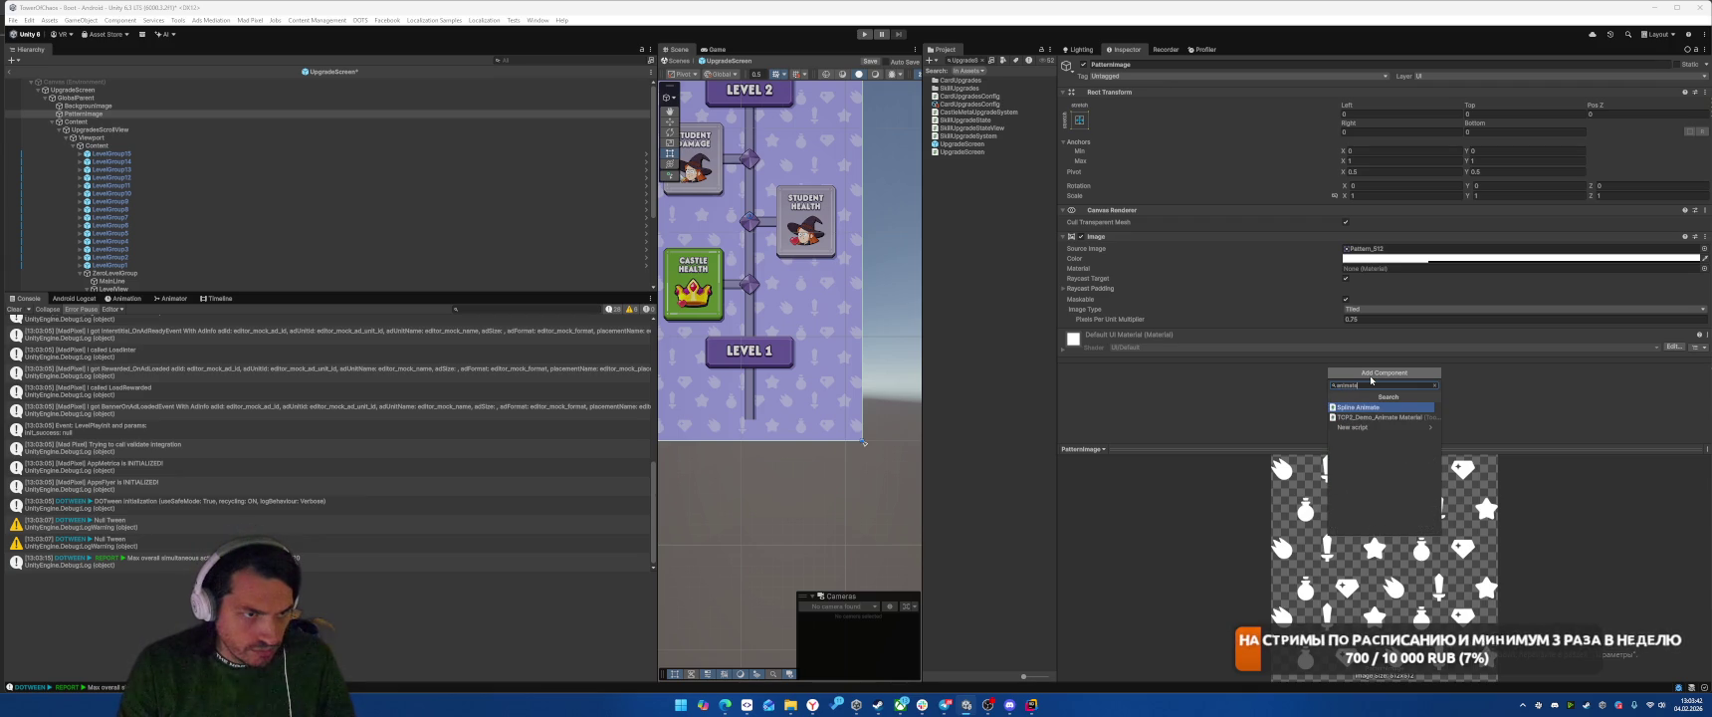
pyautogui.press('BackSpace')
pyautogui.press('BackSpace')
pyautogui.press('BackSpace')
pyautogui.write('sprit')
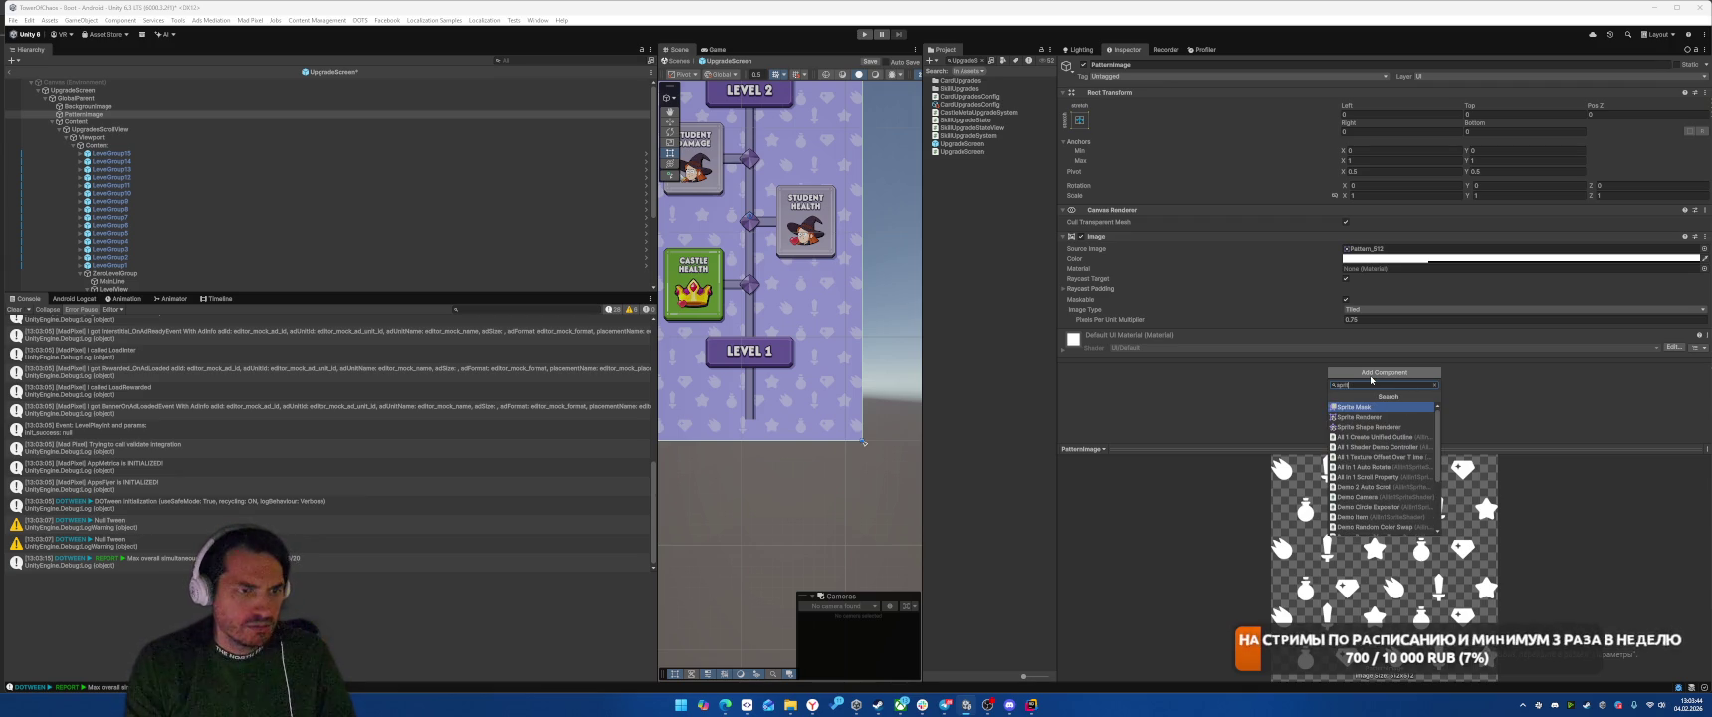
pyautogui.press('BackSpace')
pyautogui.press('BackSpace')
pyautogui.press('BackSpace')
pyautogui.write('sc')
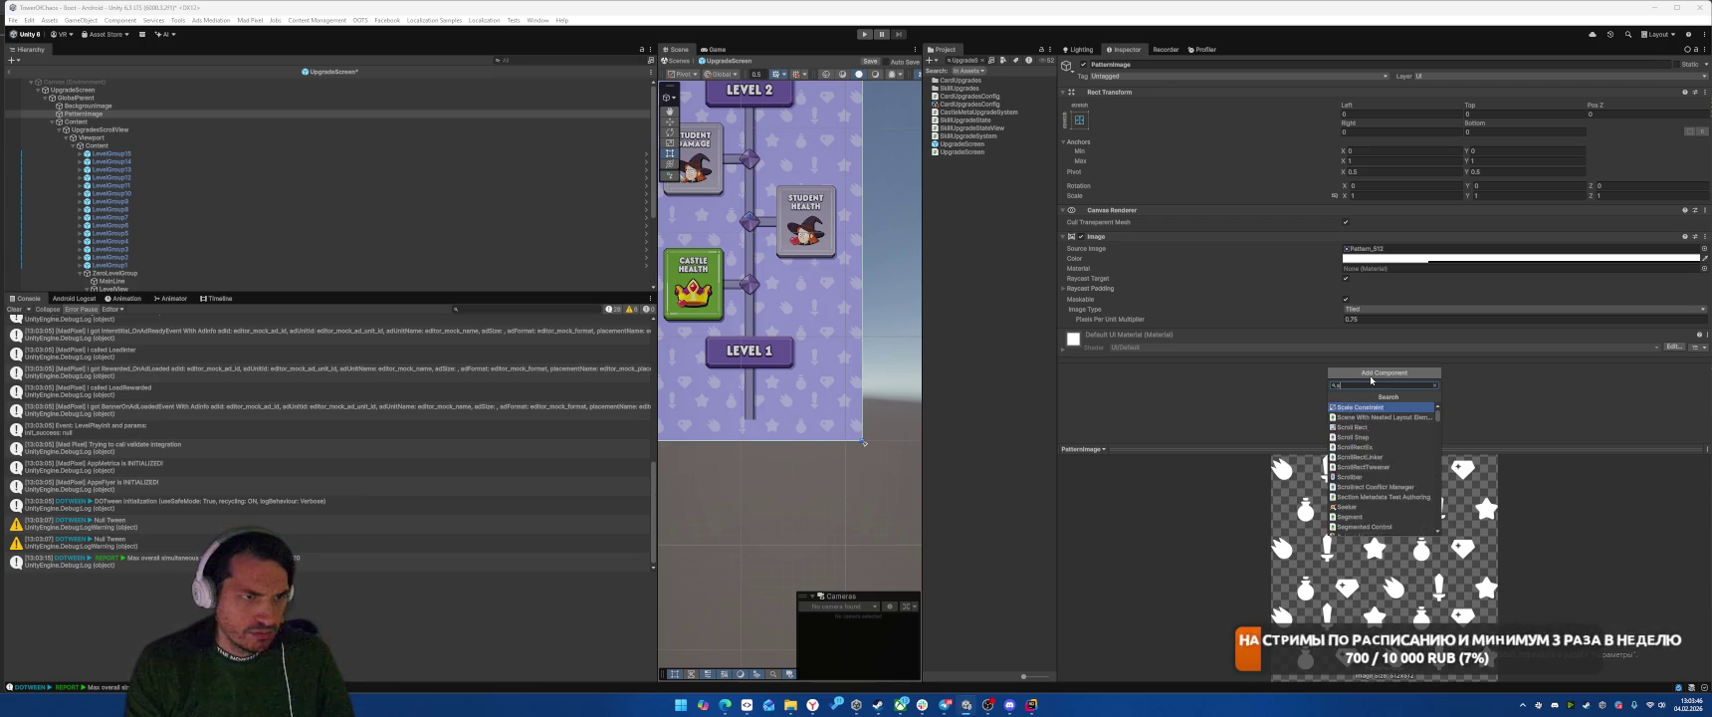
pyautogui.write('move')
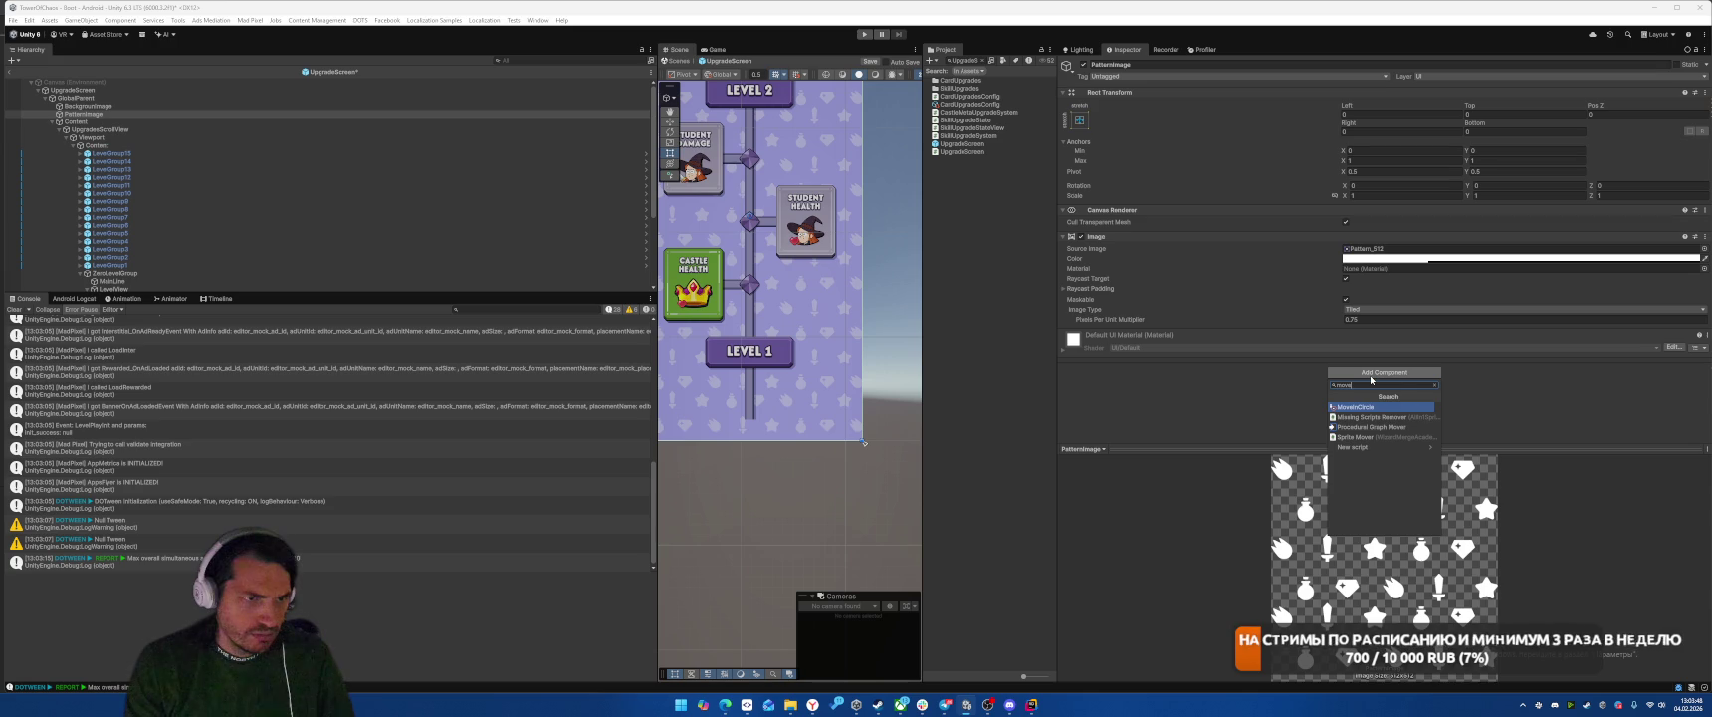
pyautogui.press('Down')
pyautogui.press('Down')
pyautogui.press('Down')
pyautogui.press('Return')
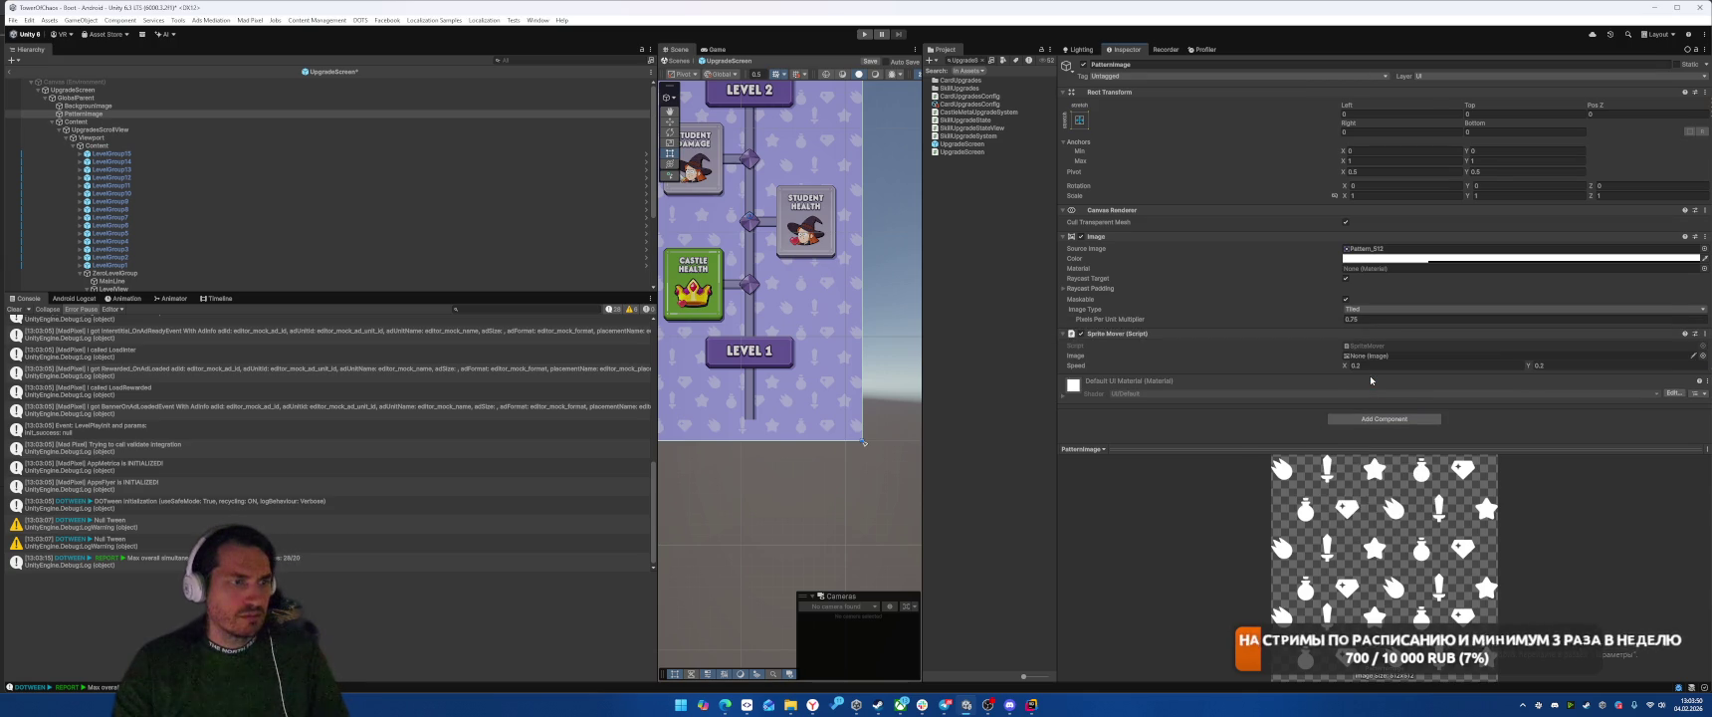
pyautogui.moveTo(1370, 239)
pyautogui.mouseDown()
pyautogui.moveTo(1372, 375)
pyautogui.moveTo(1373, 360)
pyautogui.mouseUp()
# Step: Play-test the game through the SKILLS, DECK, SHOP and SKILLS tabs, then stop and select PatternImage
pyautogui.click(864, 34)
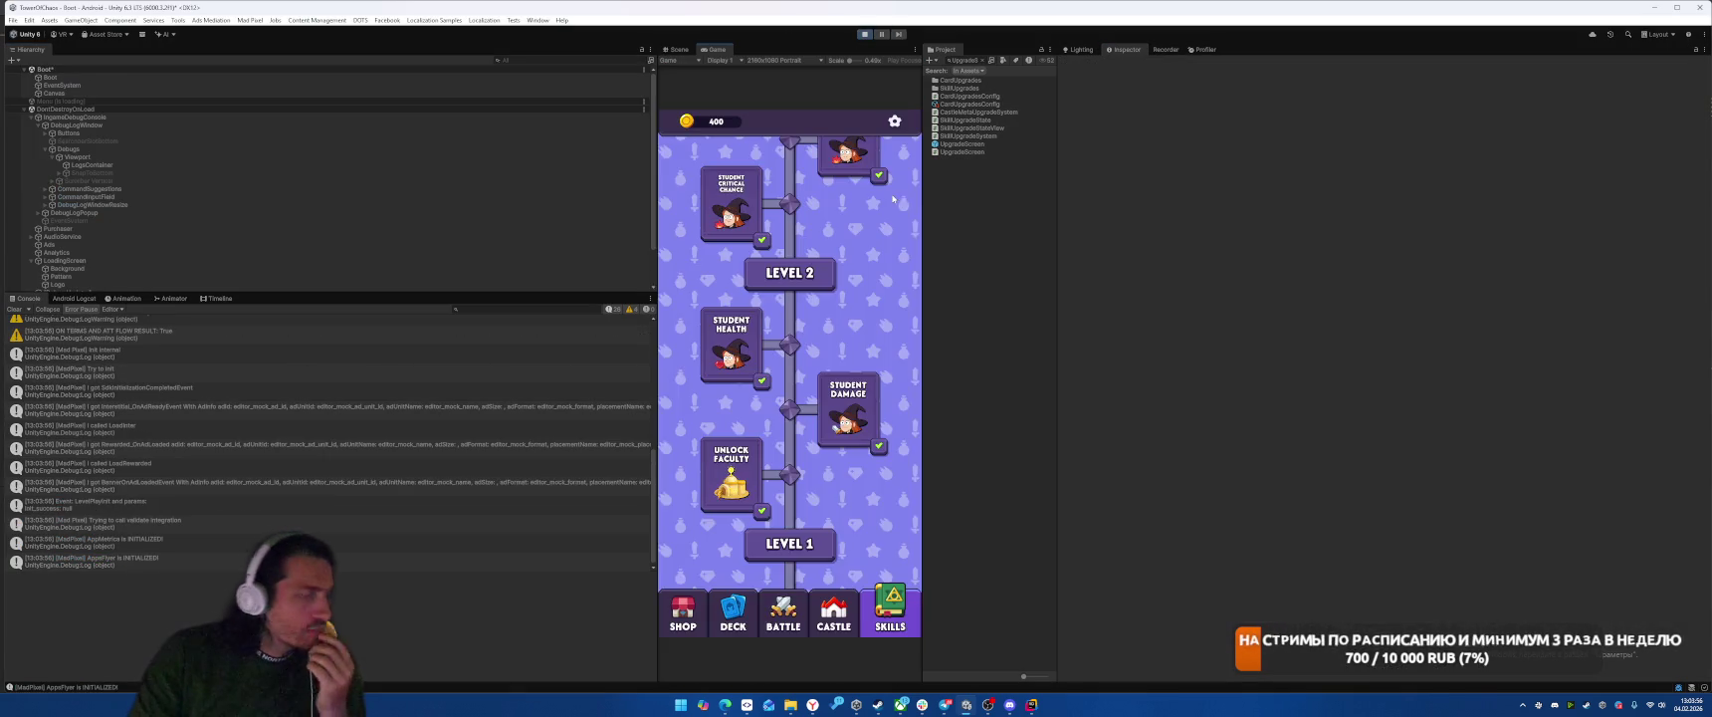
pyautogui.click(901, 624)
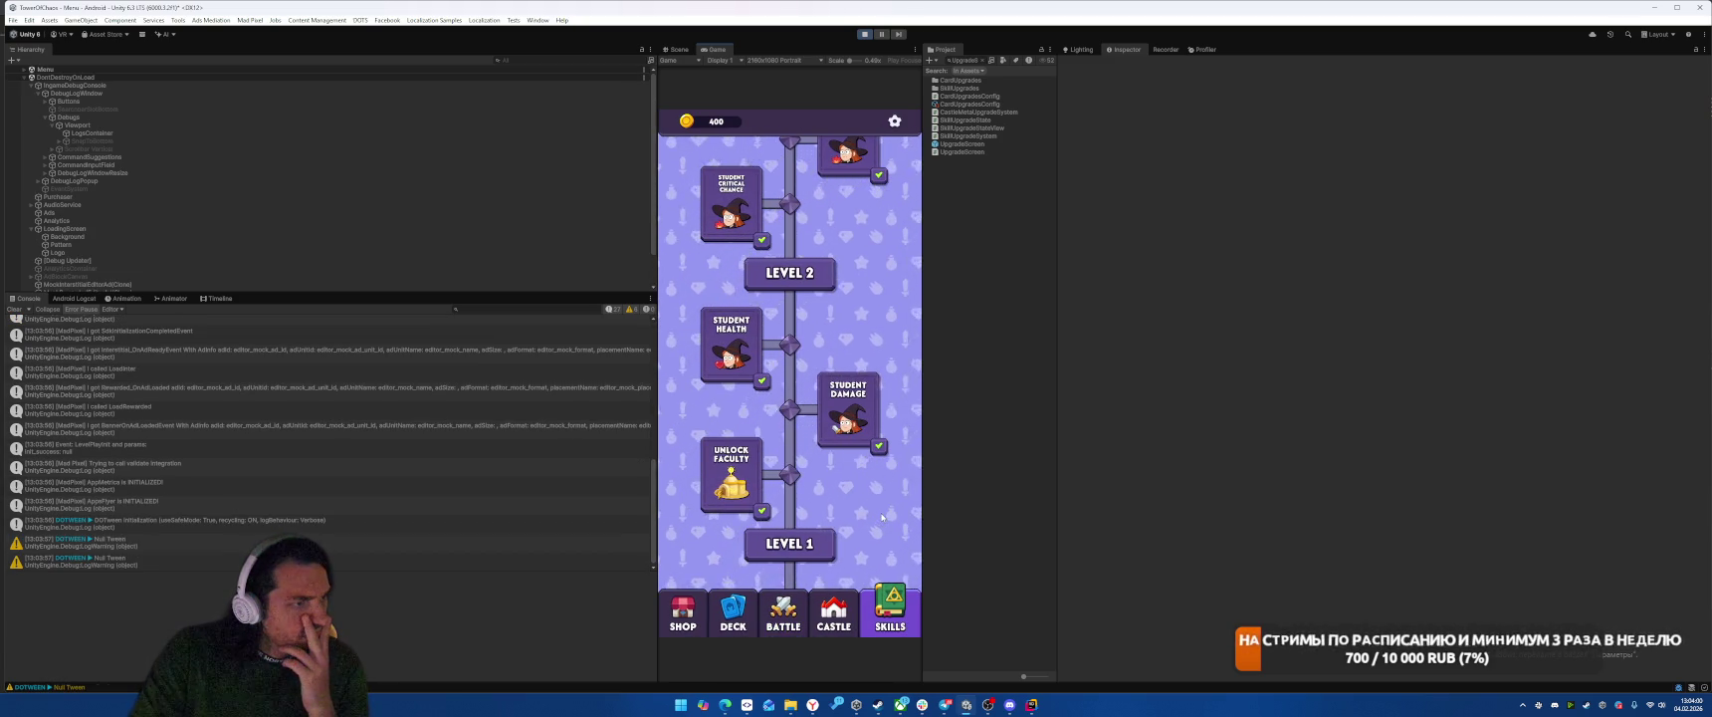
pyautogui.click(731, 612)
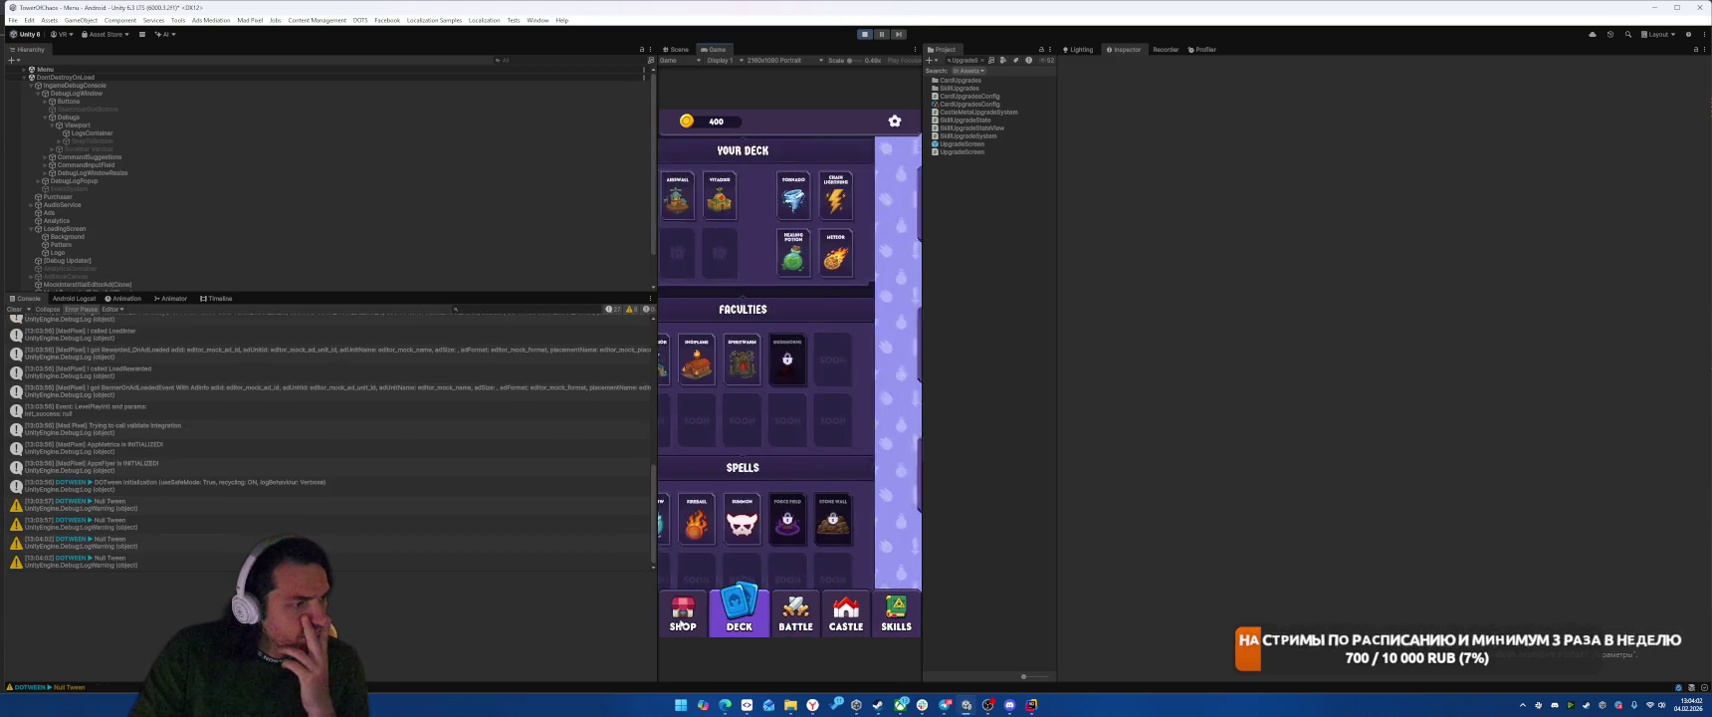
pyautogui.click(856, 616)
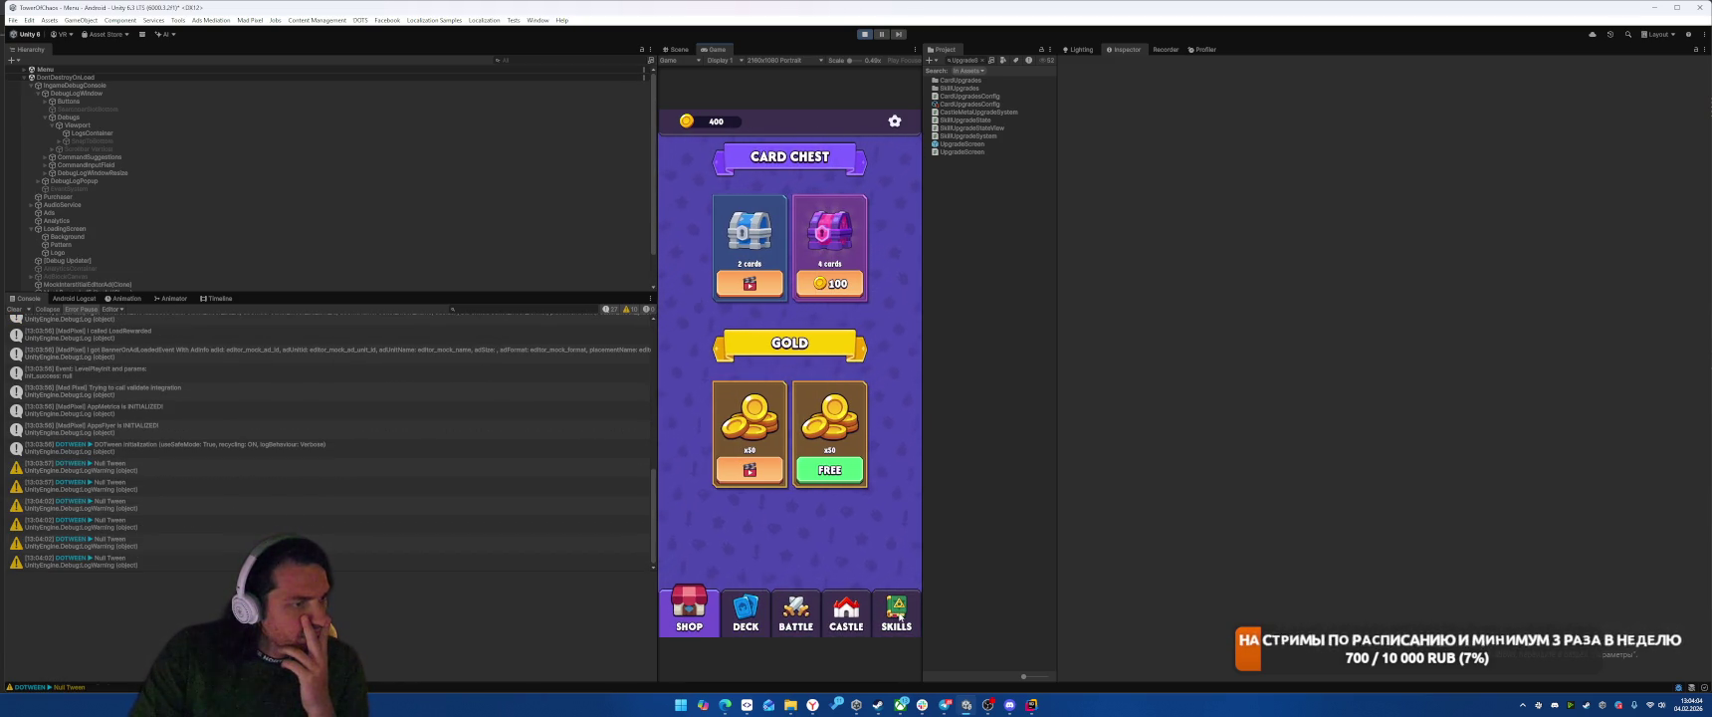
pyautogui.click(899, 612)
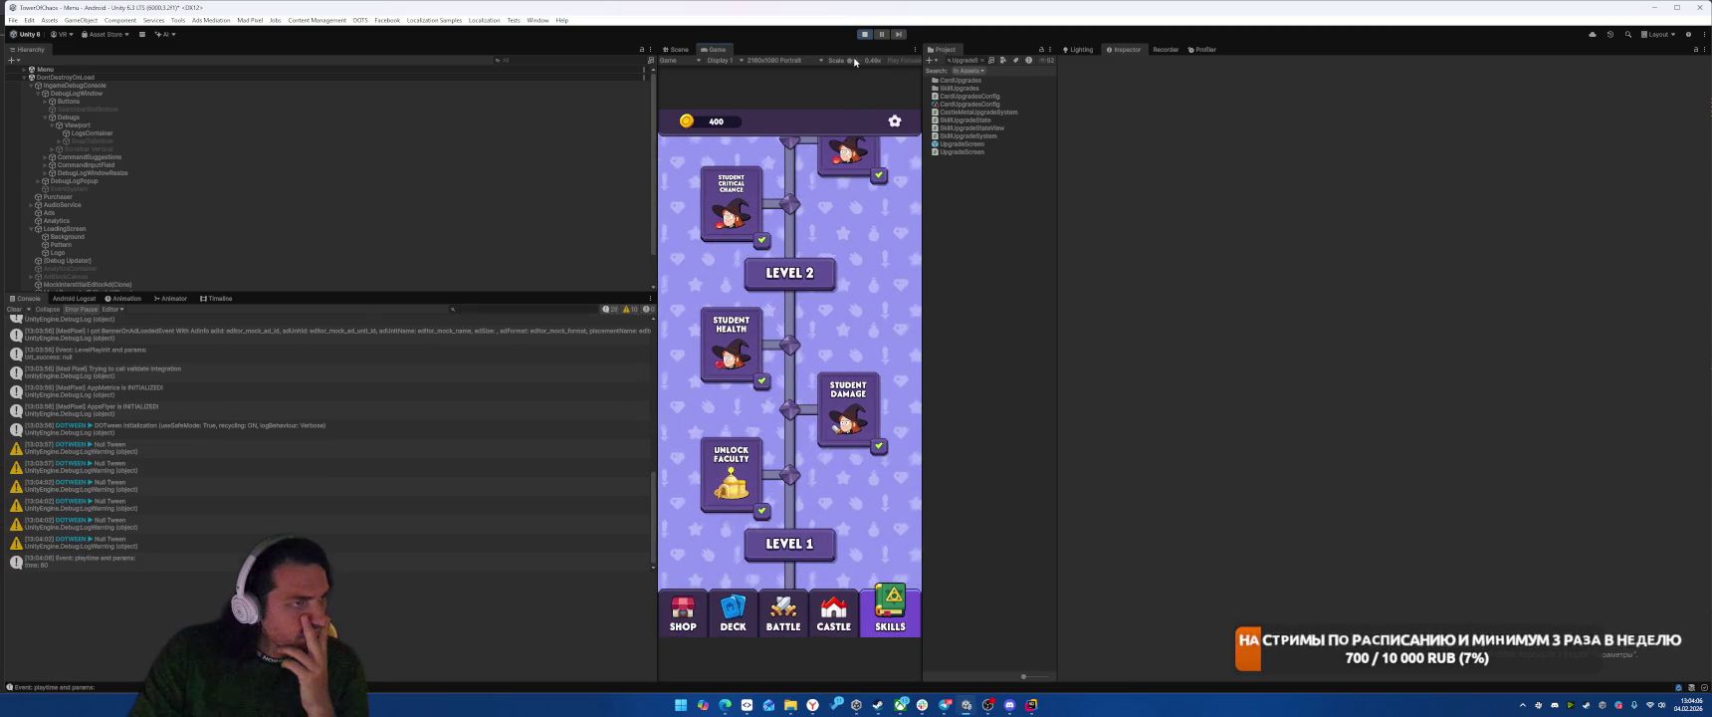
pyautogui.click(866, 33)
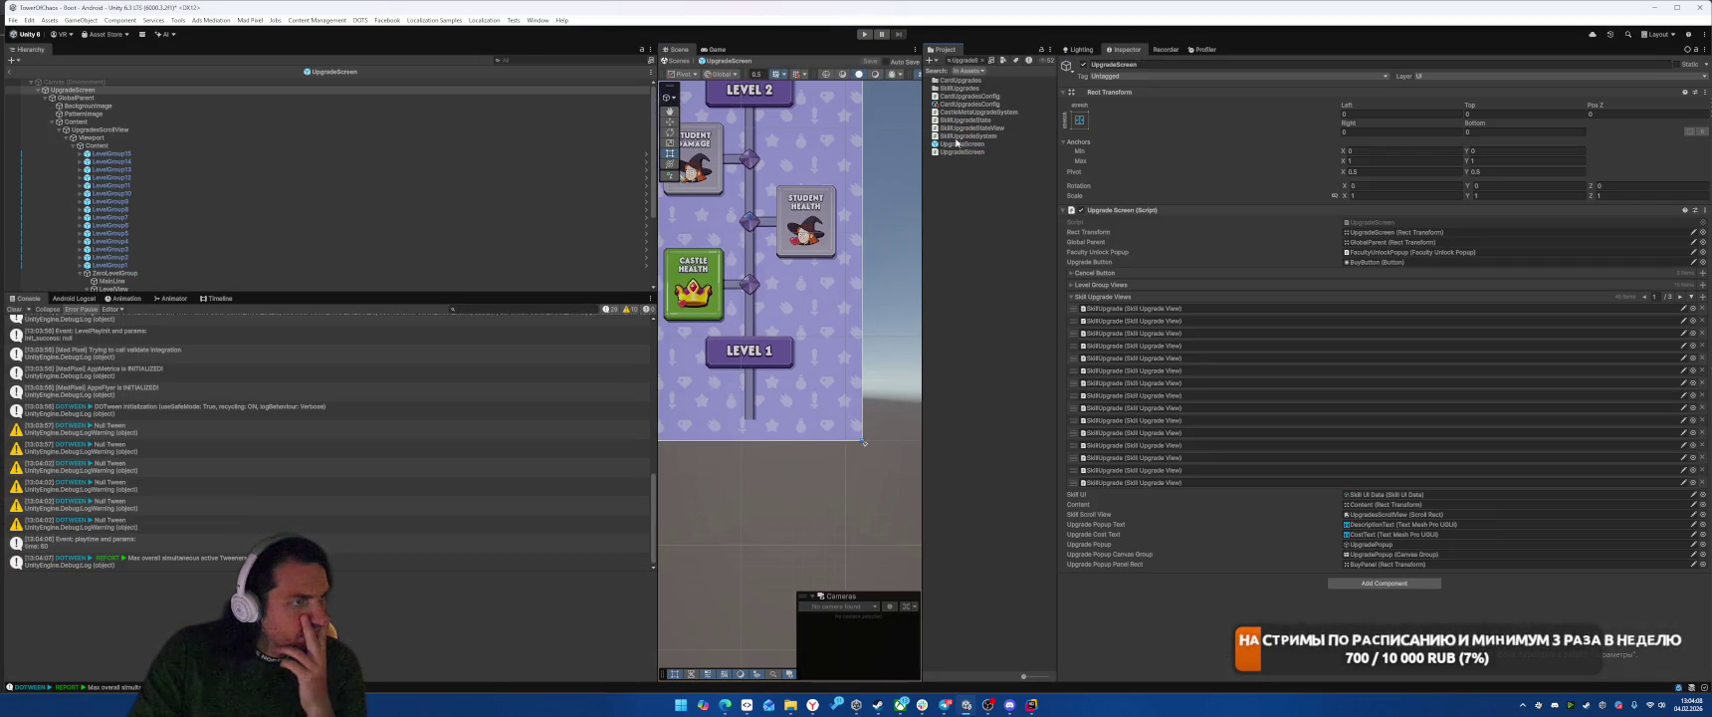
pyautogui.click(132, 113)
# Step: Darken PatternImage's tint colour by lowering its brightness
pyautogui.click(1384, 258)
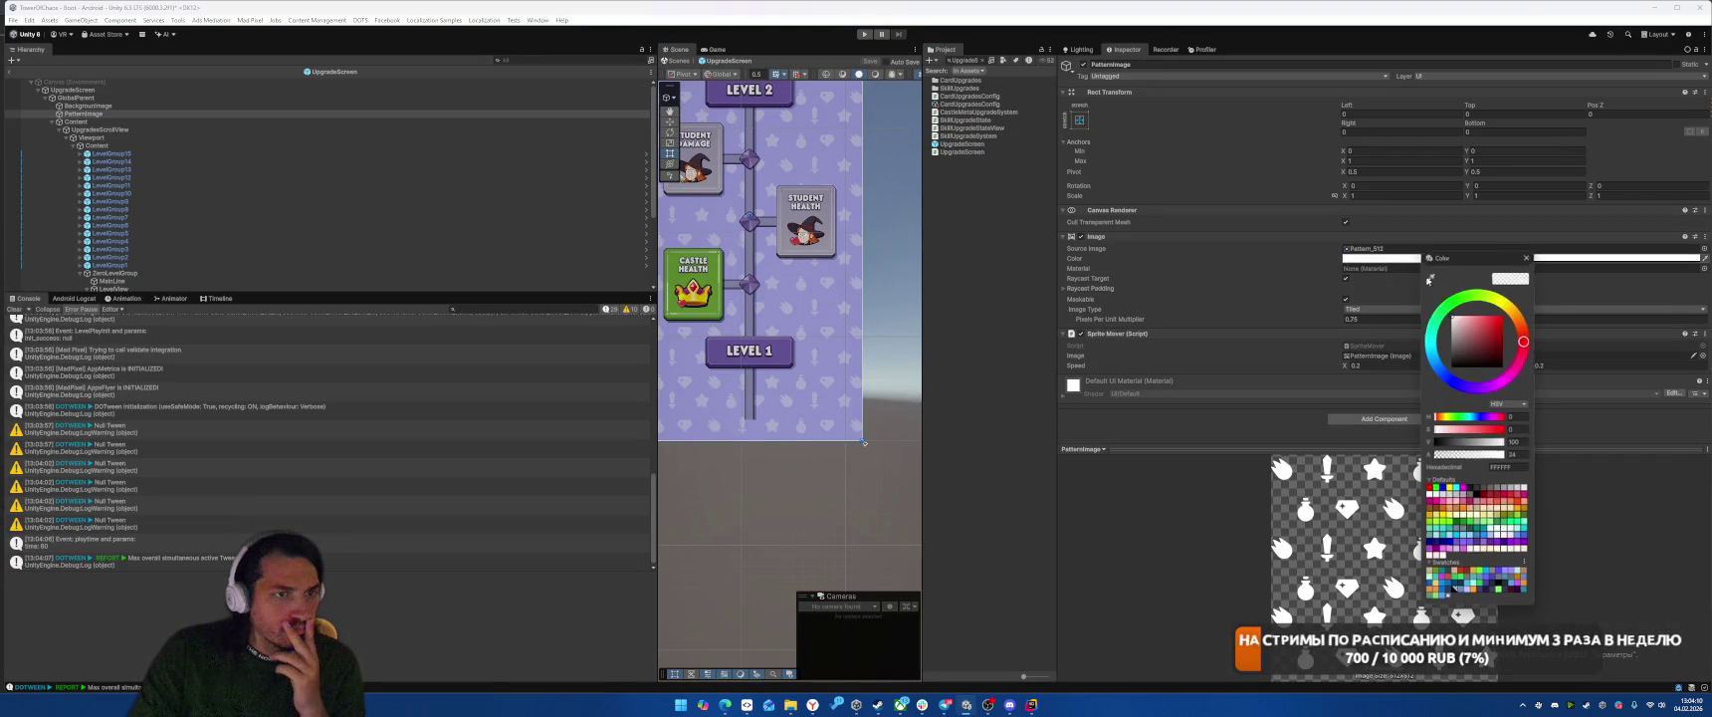
pyautogui.moveTo(1503, 442); pyautogui.dragTo(1369, 441)
pyautogui.click(1529, 253)
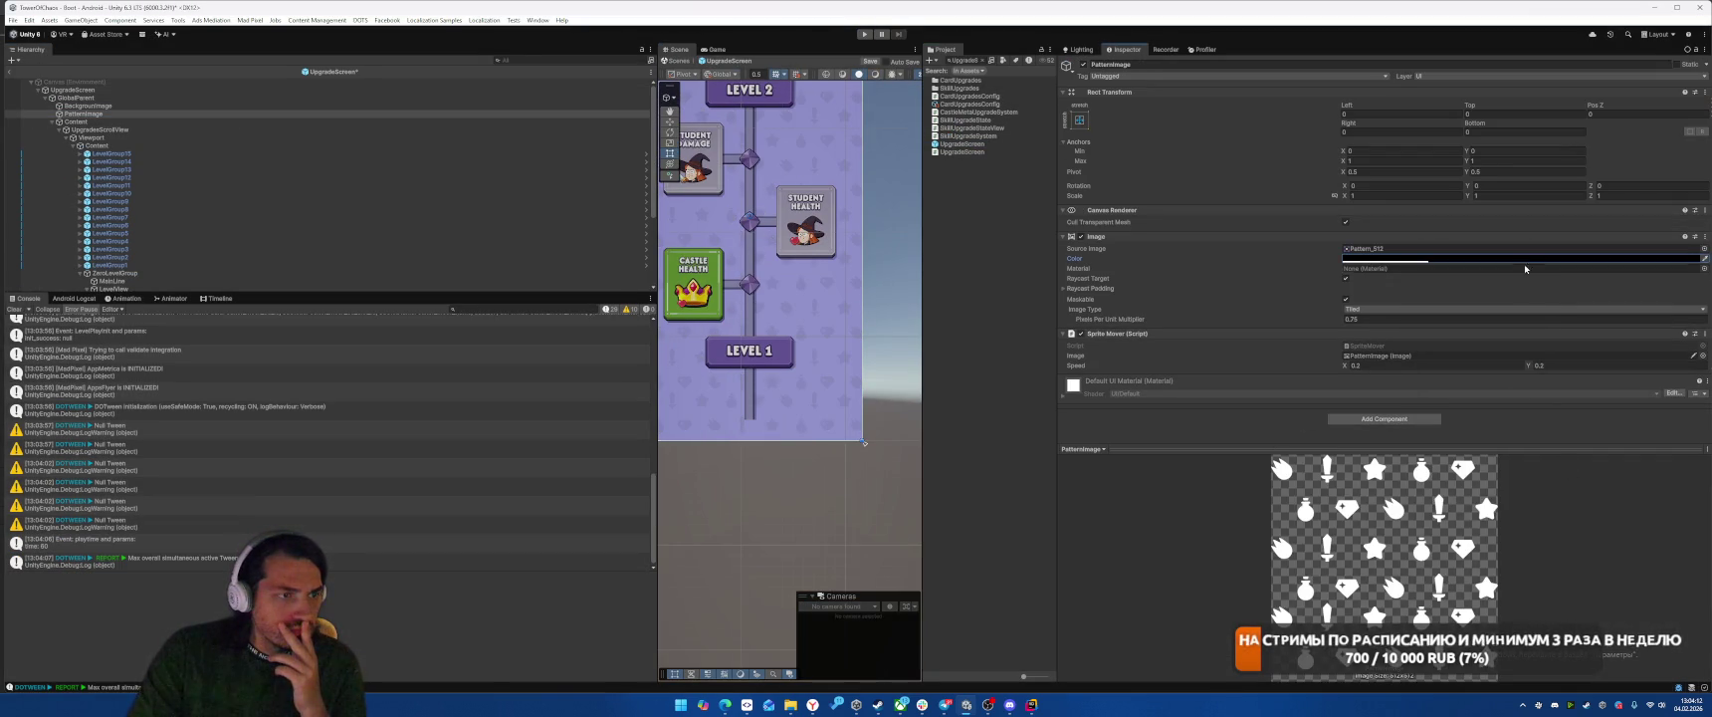
# Step: Set the Sprite Mover's X speed to -0.2, save the prefab, and return to Rider
pyautogui.click(1446, 364)
pyautogui.press('Home')
pyautogui.write('-')
pyautogui.hotkey('ctrl', 's')
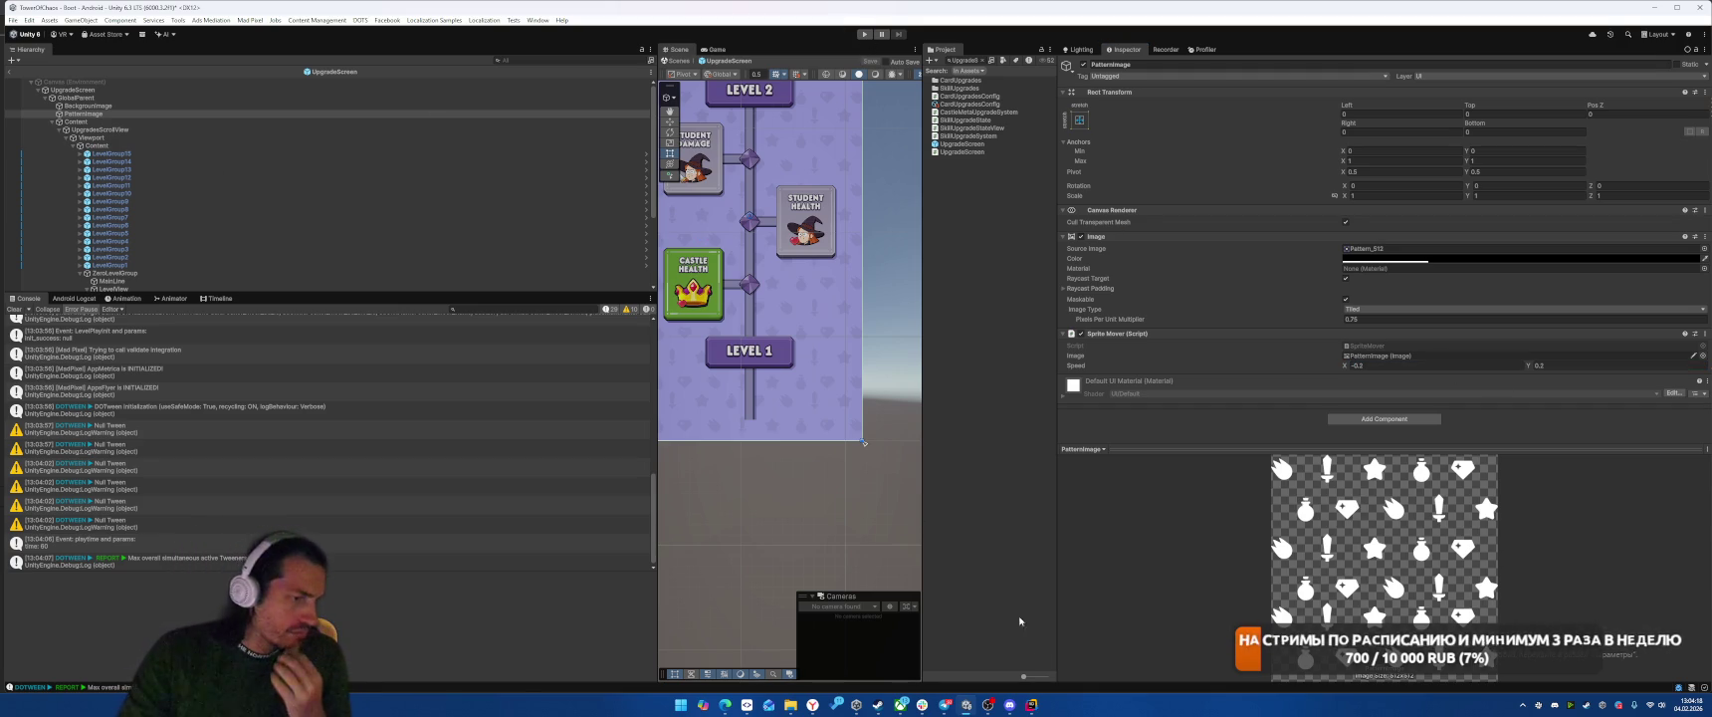
pyautogui.hotkey('alt', 'Tab')
pyautogui.press('Down')
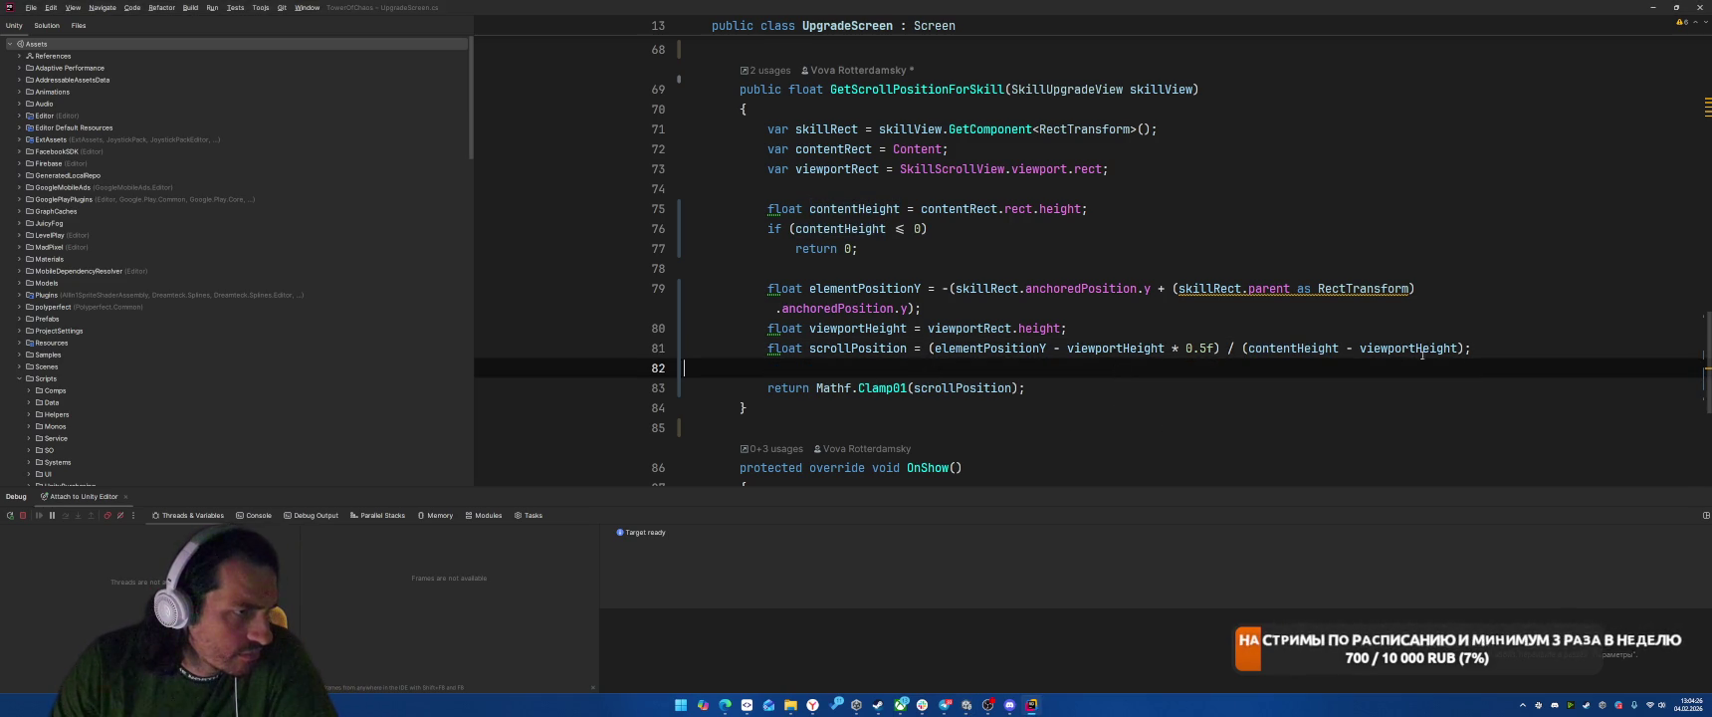
# Step: Add half the viewport height (viewportRect.height * 0.5f) to the element position expression
pyautogui.moveTo(1406, 350)
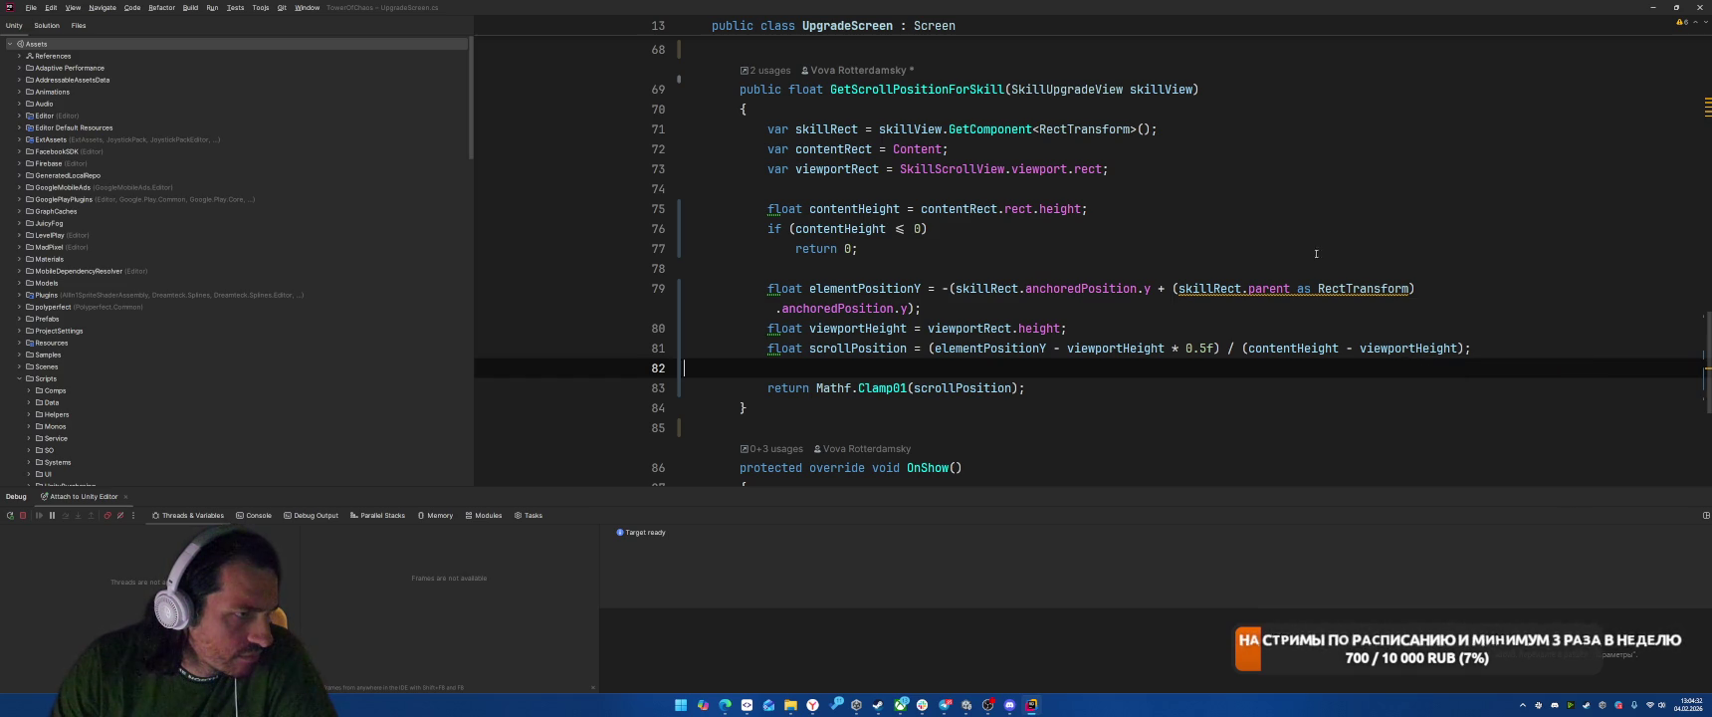
pyautogui.click(906, 309)
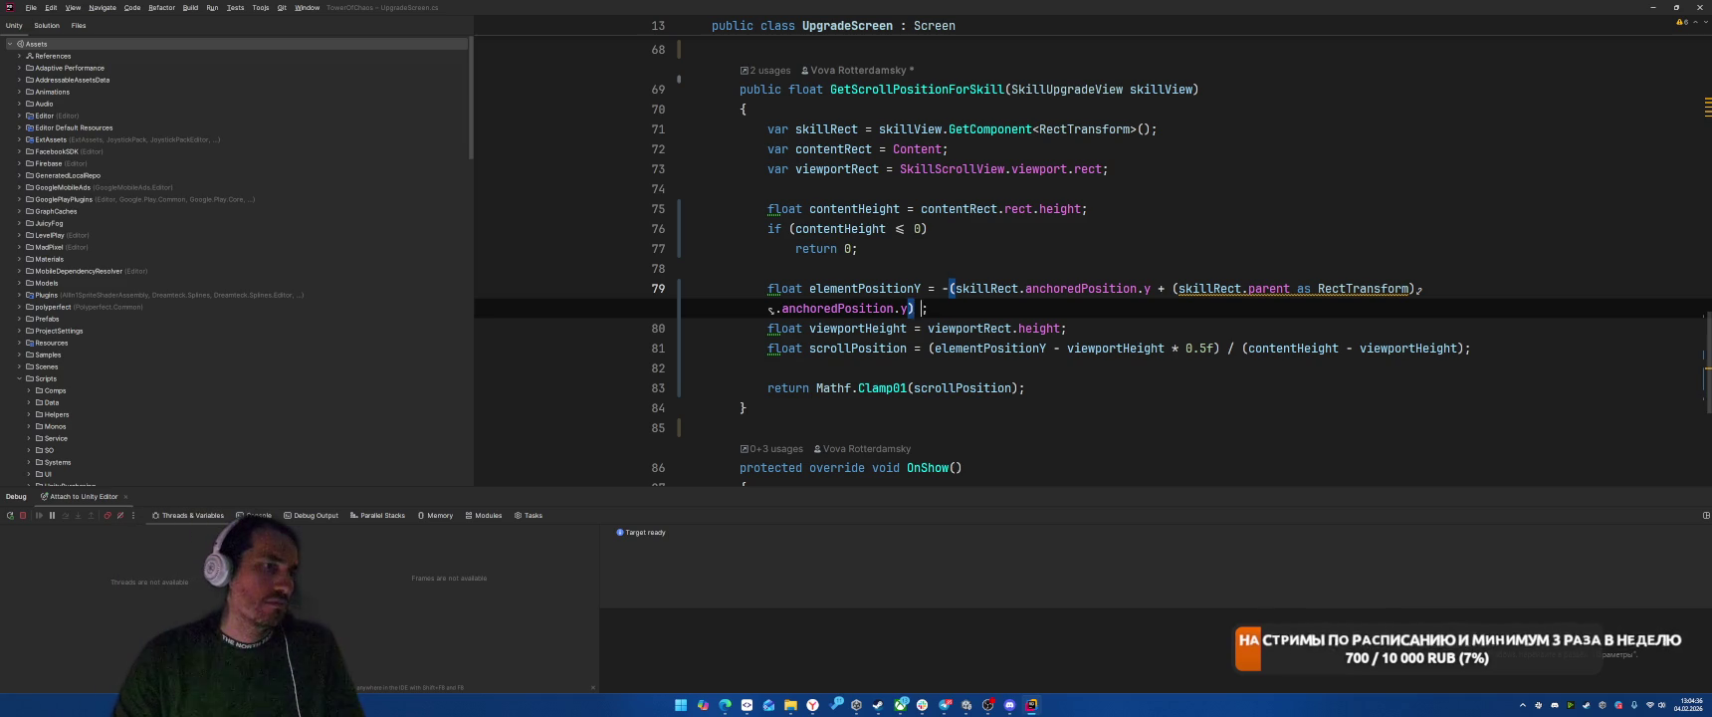
pyautogui.write('+ V')
pyautogui.press('BackSpace')
pyautogui.write('vie')
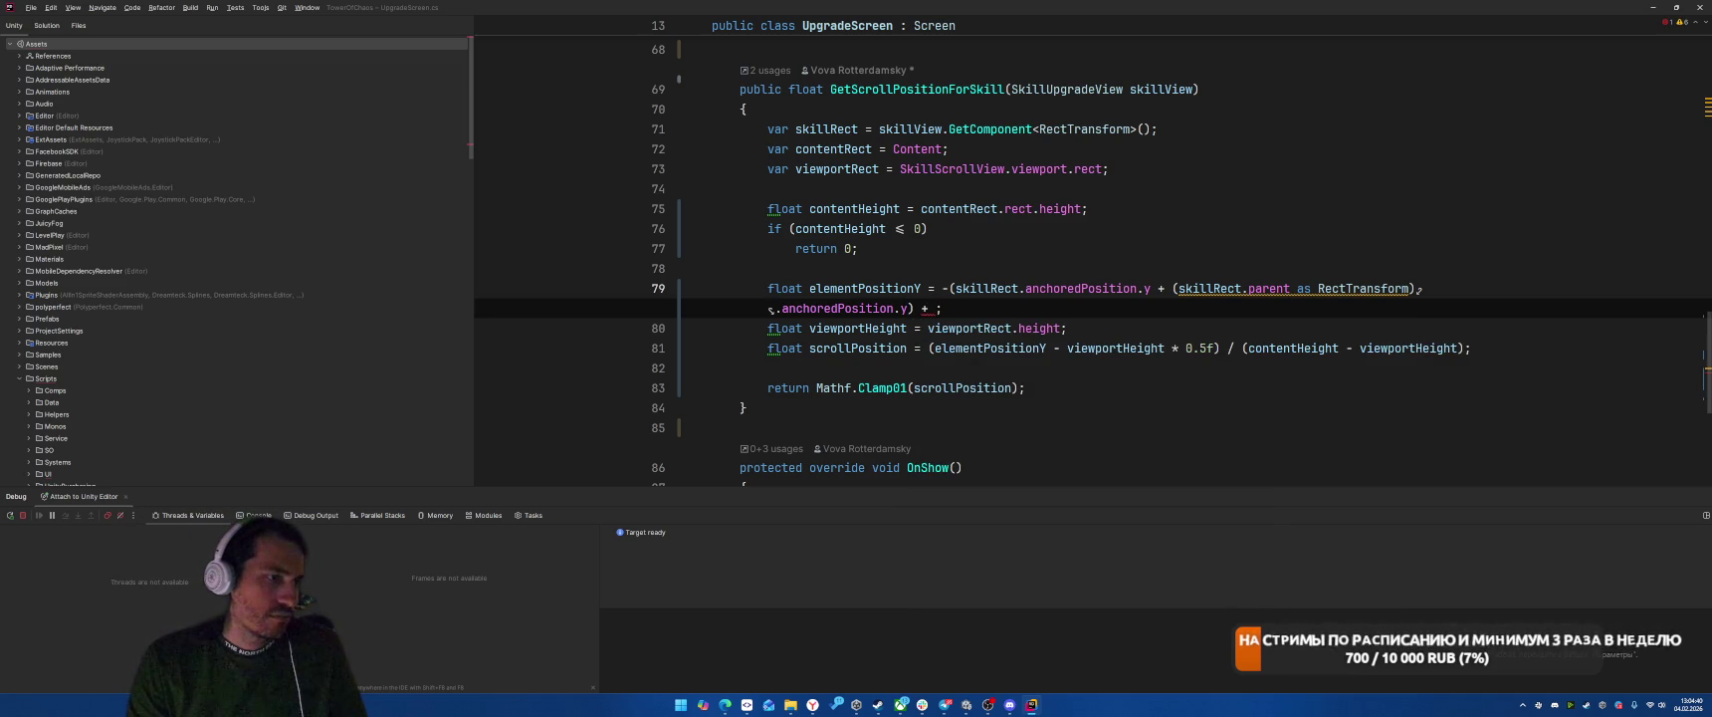
pyautogui.write('viewportRect.he')
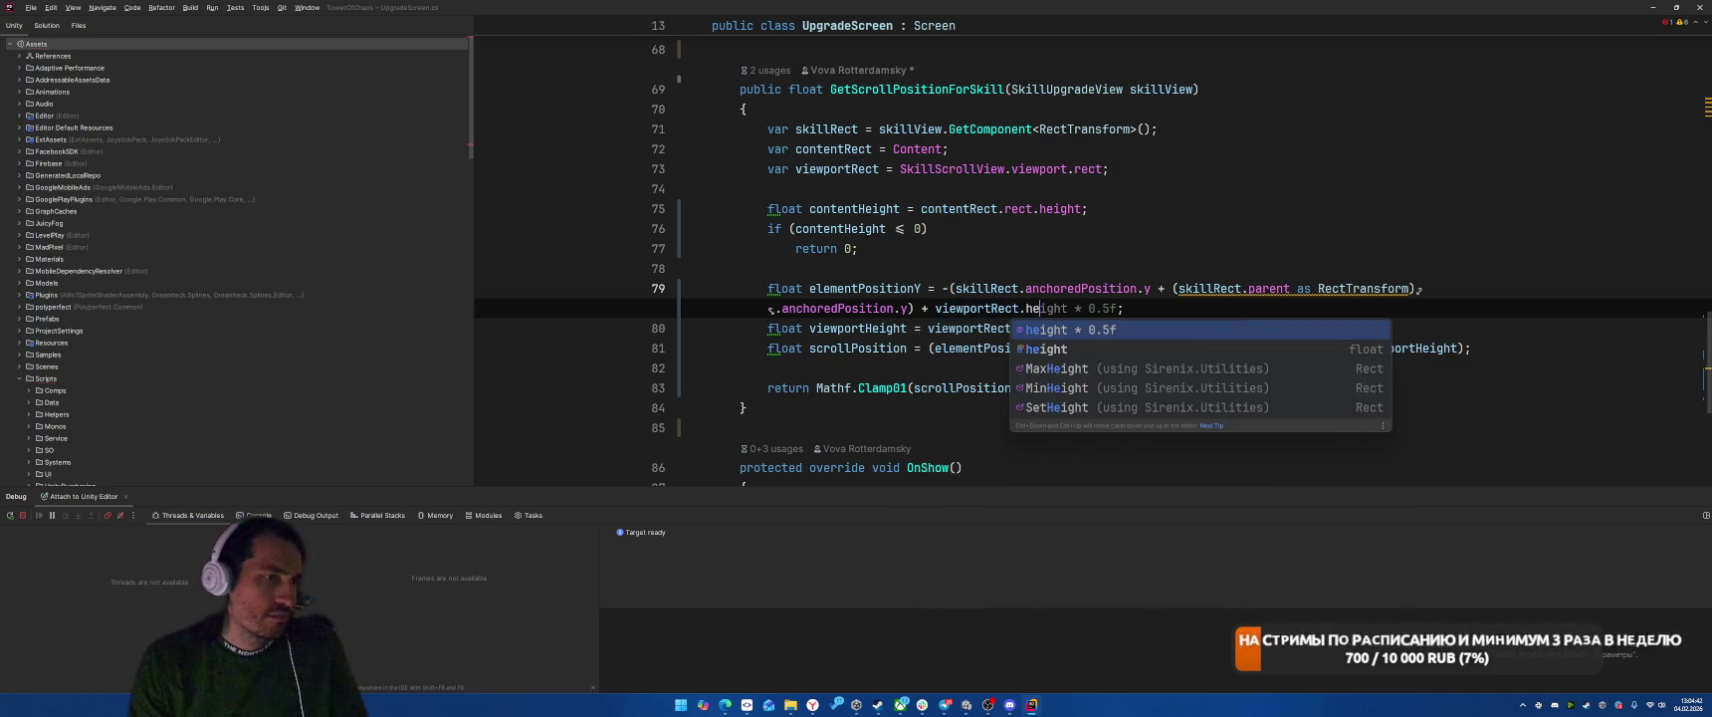
pyautogui.press('Return')
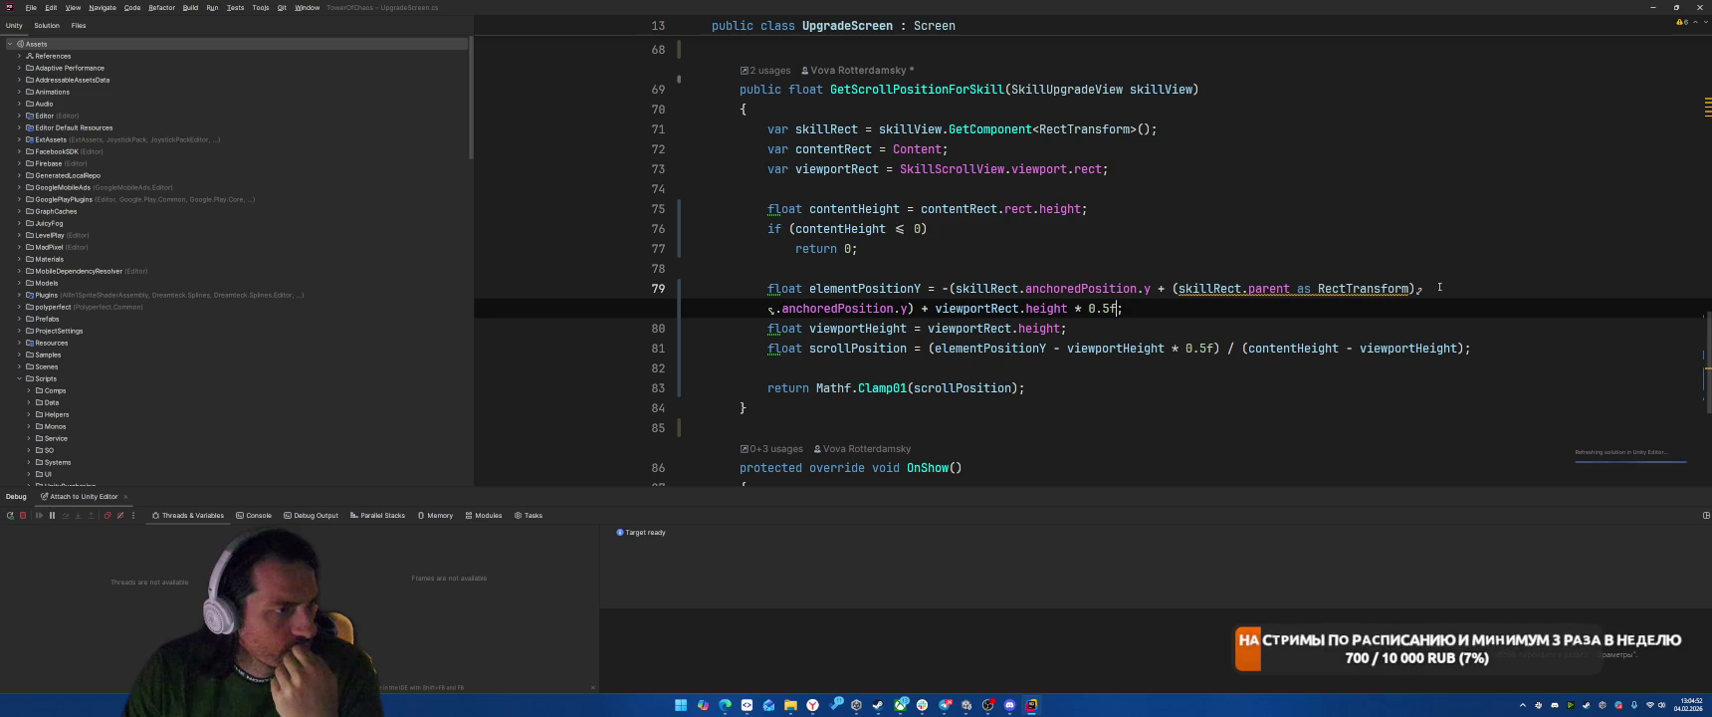
# Step: Replace the viewportHeight and scrollPosition lines with returning Mathf.Clamp01(elementPositionY / contentRect.rect.height)
pyautogui.moveTo(740, 323); pyautogui.dragTo(1574, 344)
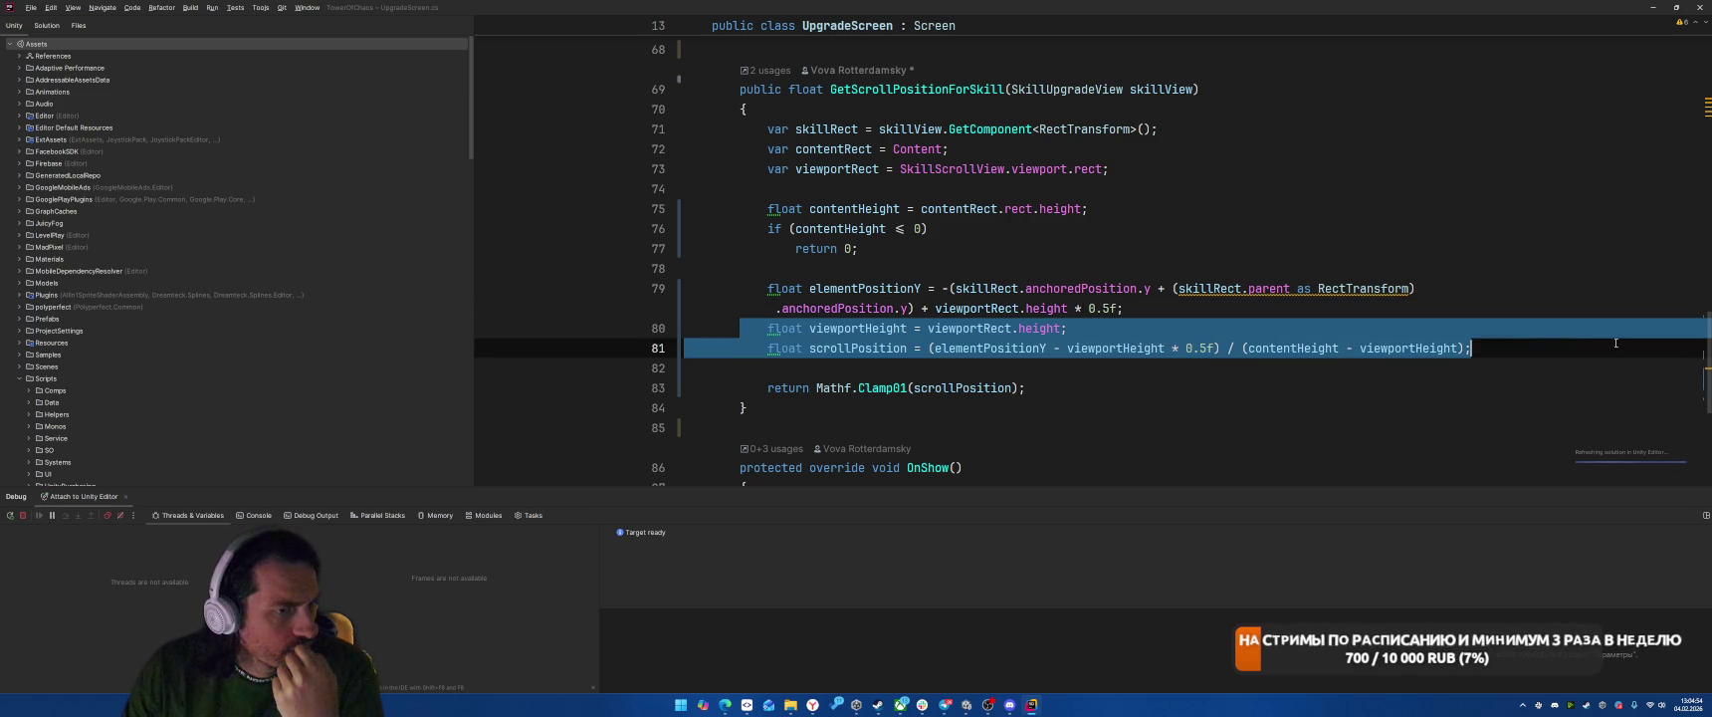
pyautogui.press('BackSpace')
pyautogui.press('BackSpace')
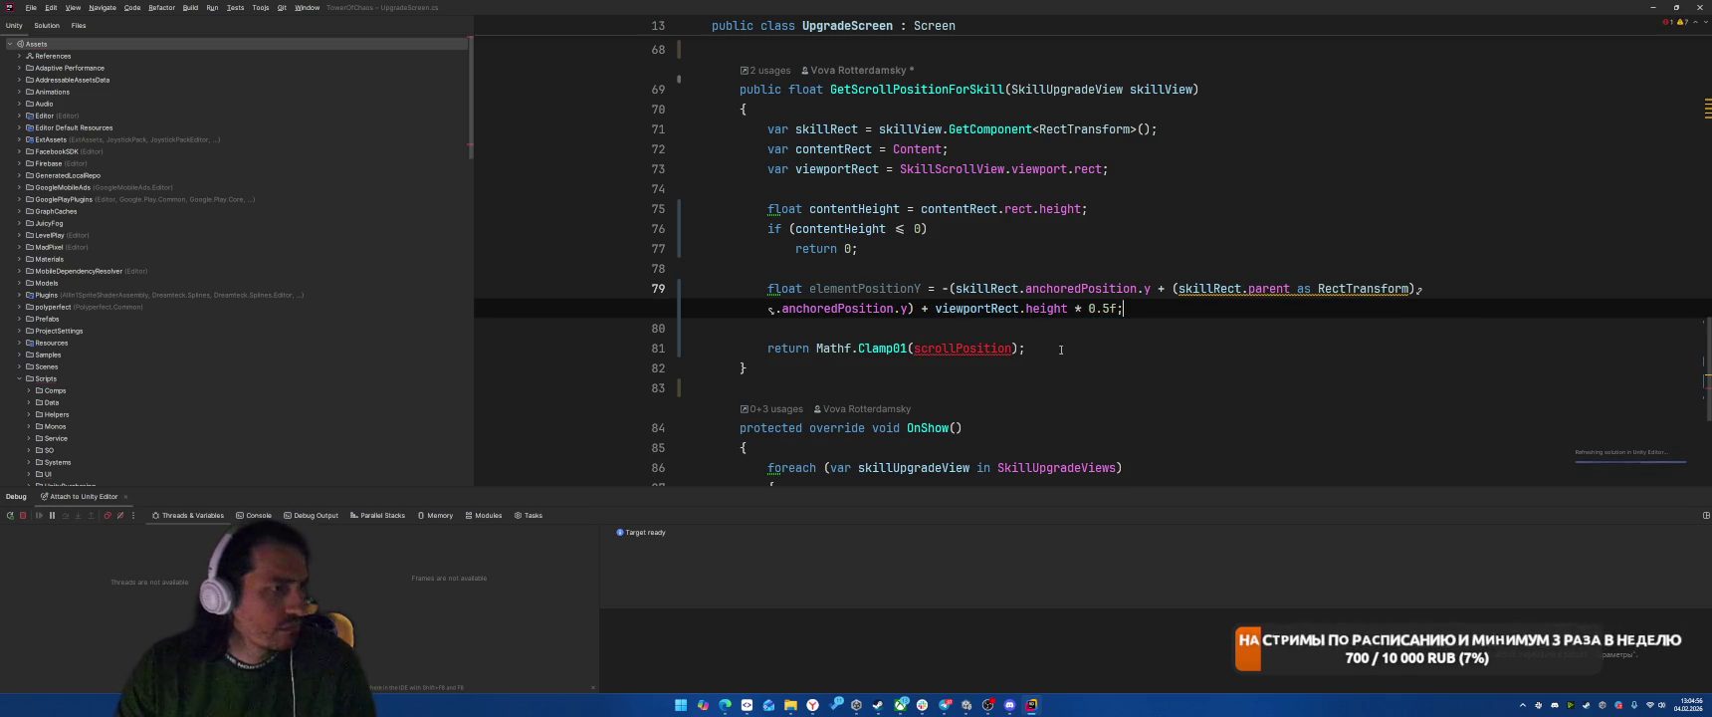
pyautogui.click(852, 289)
pyautogui.doubleClick(852, 289)
pyautogui.hotkey('ctrl', 'c')
pyautogui.doubleClick(961, 349)
pyautogui.hotkey('ctrl', 'v')
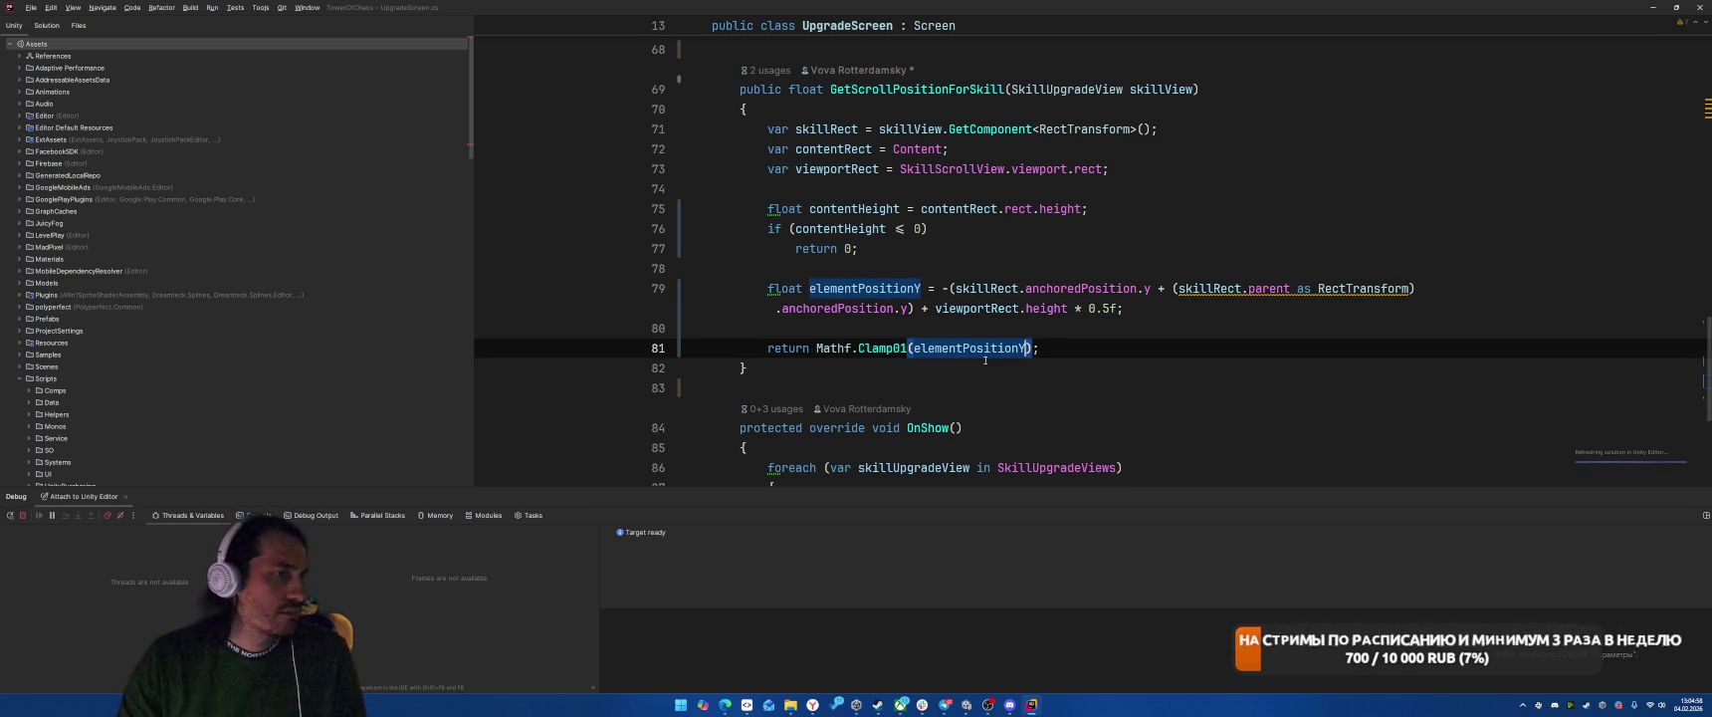
pyautogui.write('/co')
pyautogui.press('Return')
pyautogui.write('.rect.he')
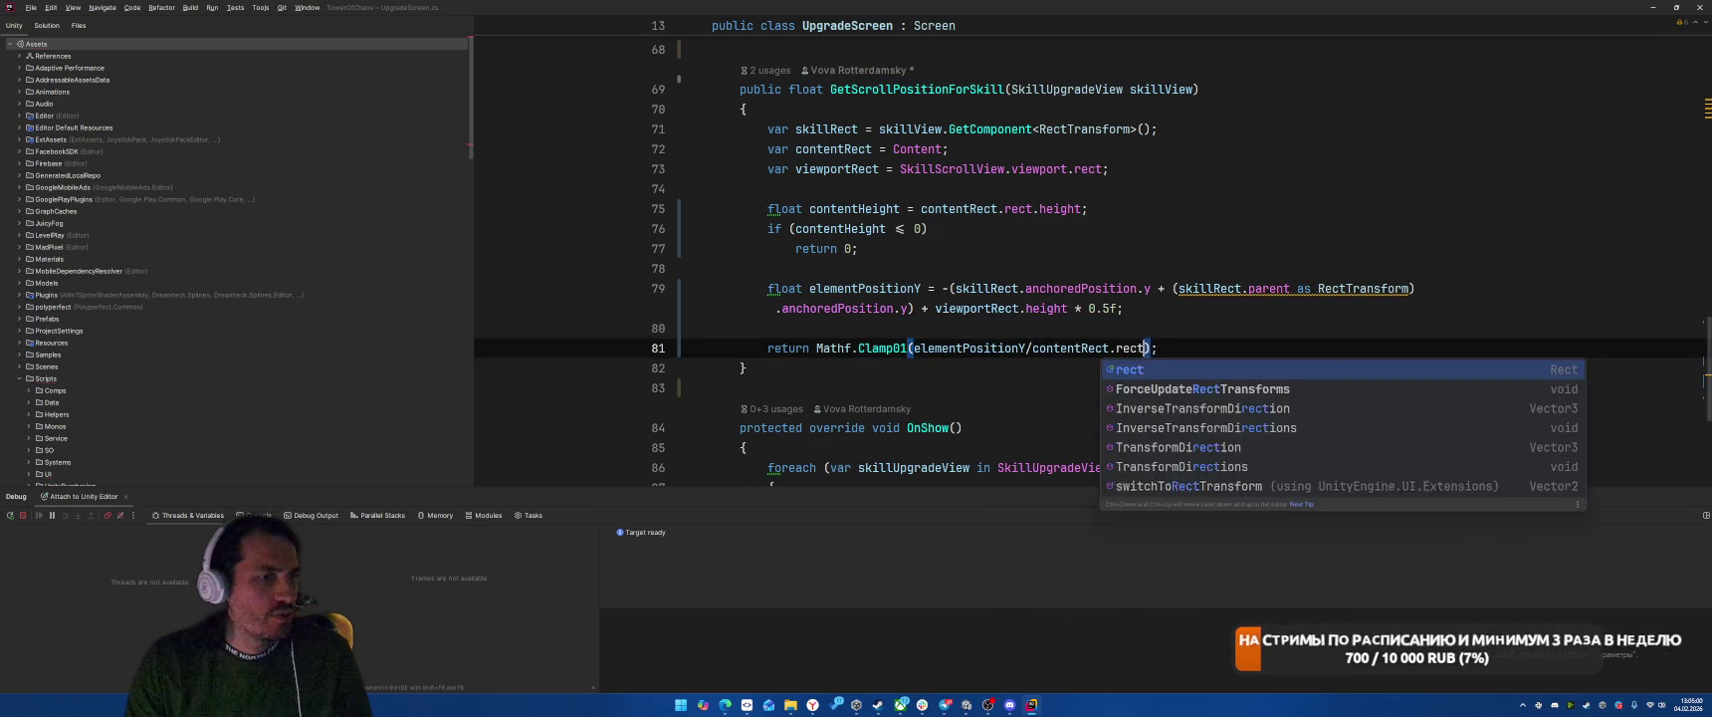
pyautogui.press('Return')
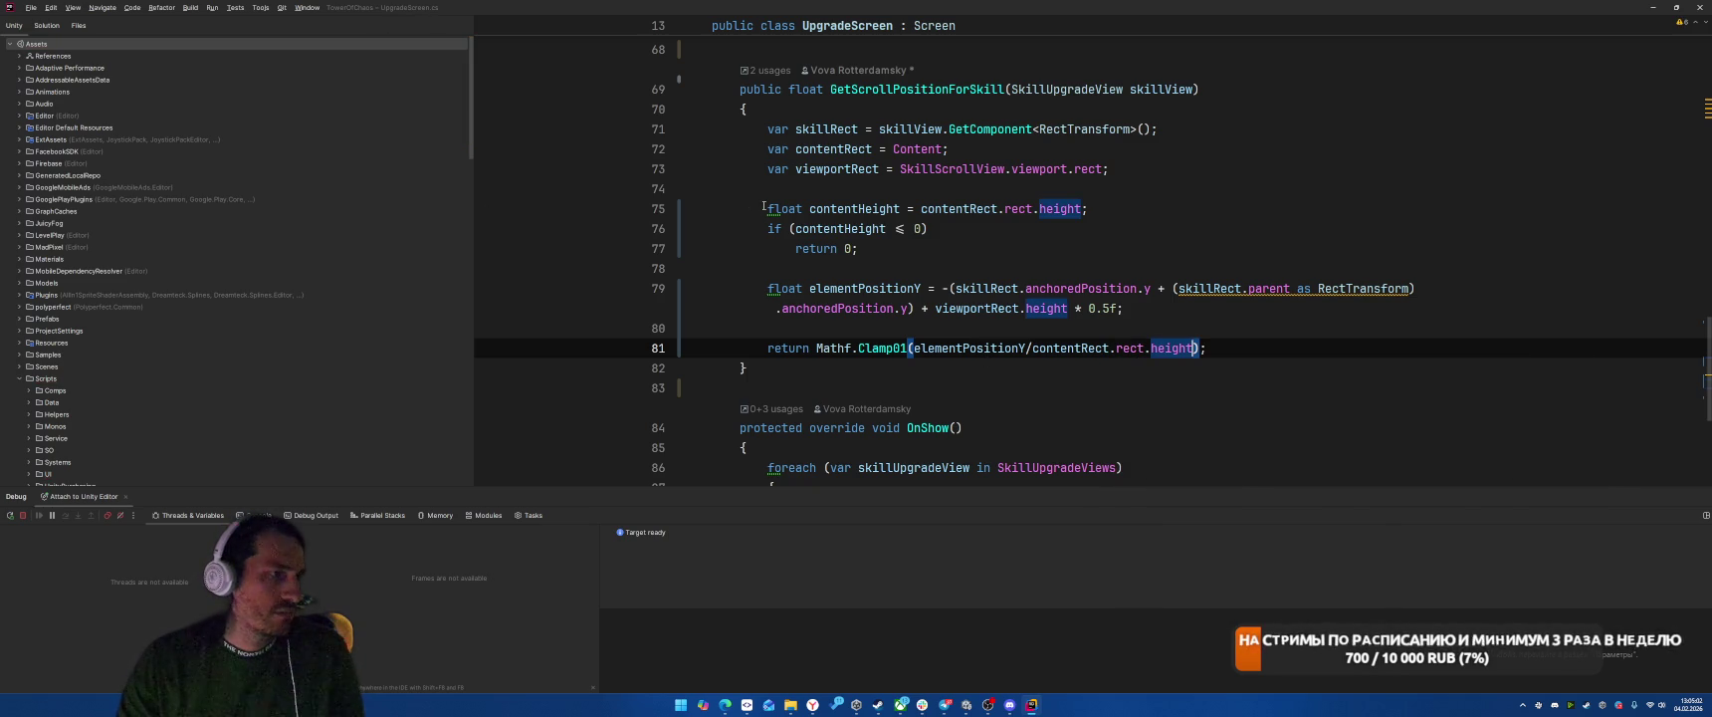
# Step: Delete the contentHeight line and its if (contentHeight <= 0) return 0; guard
pyautogui.click(994, 268)
pyautogui.click(991, 248)
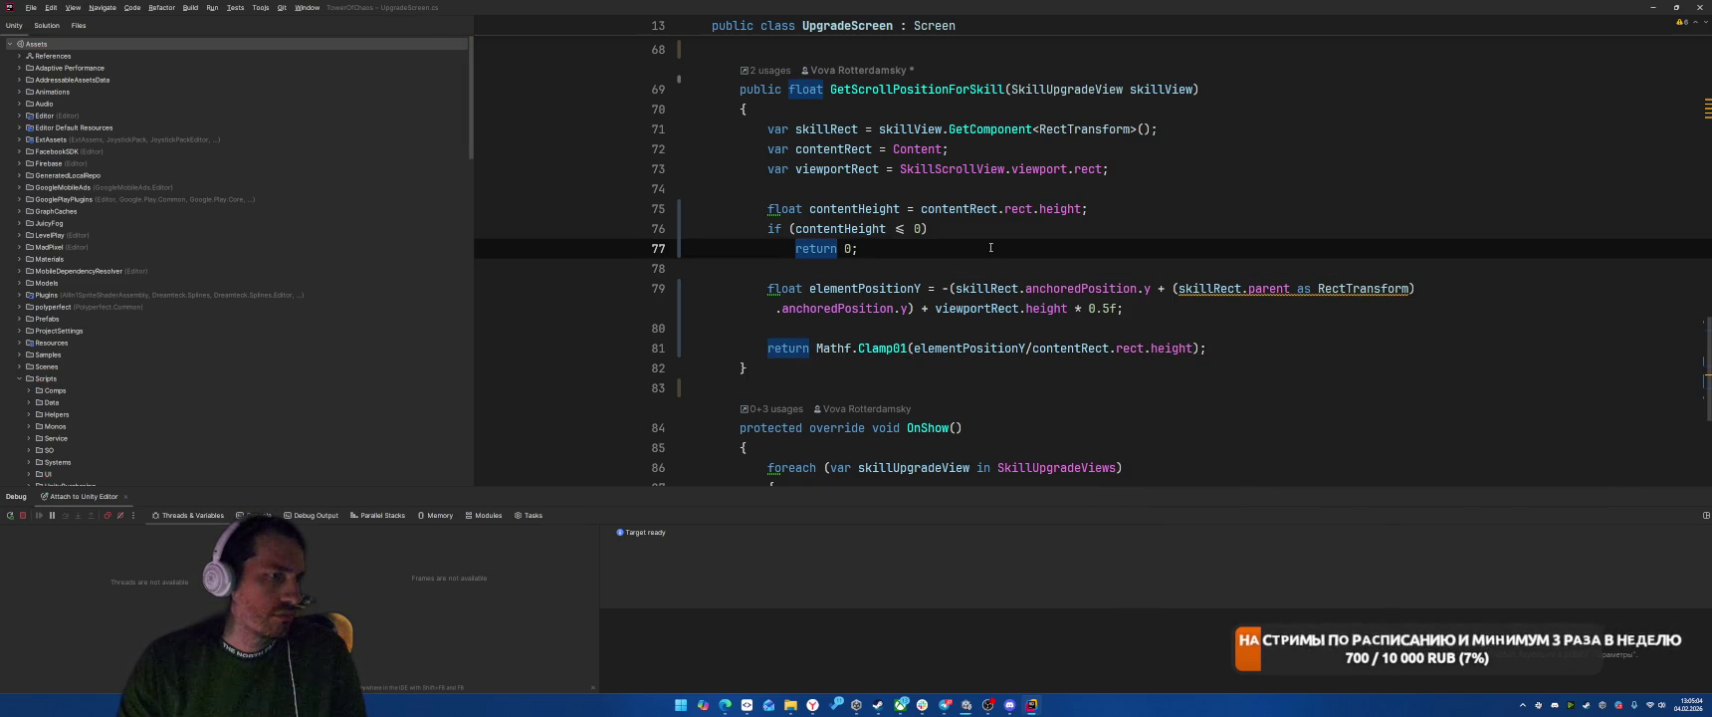
pyautogui.keyDown('shift'); pyautogui.click(768, 208); pyautogui.keyUp('shift')
pyautogui.press('BackSpace')
pyautogui.press('BackSpace')
pyautogui.press('BackSpace')
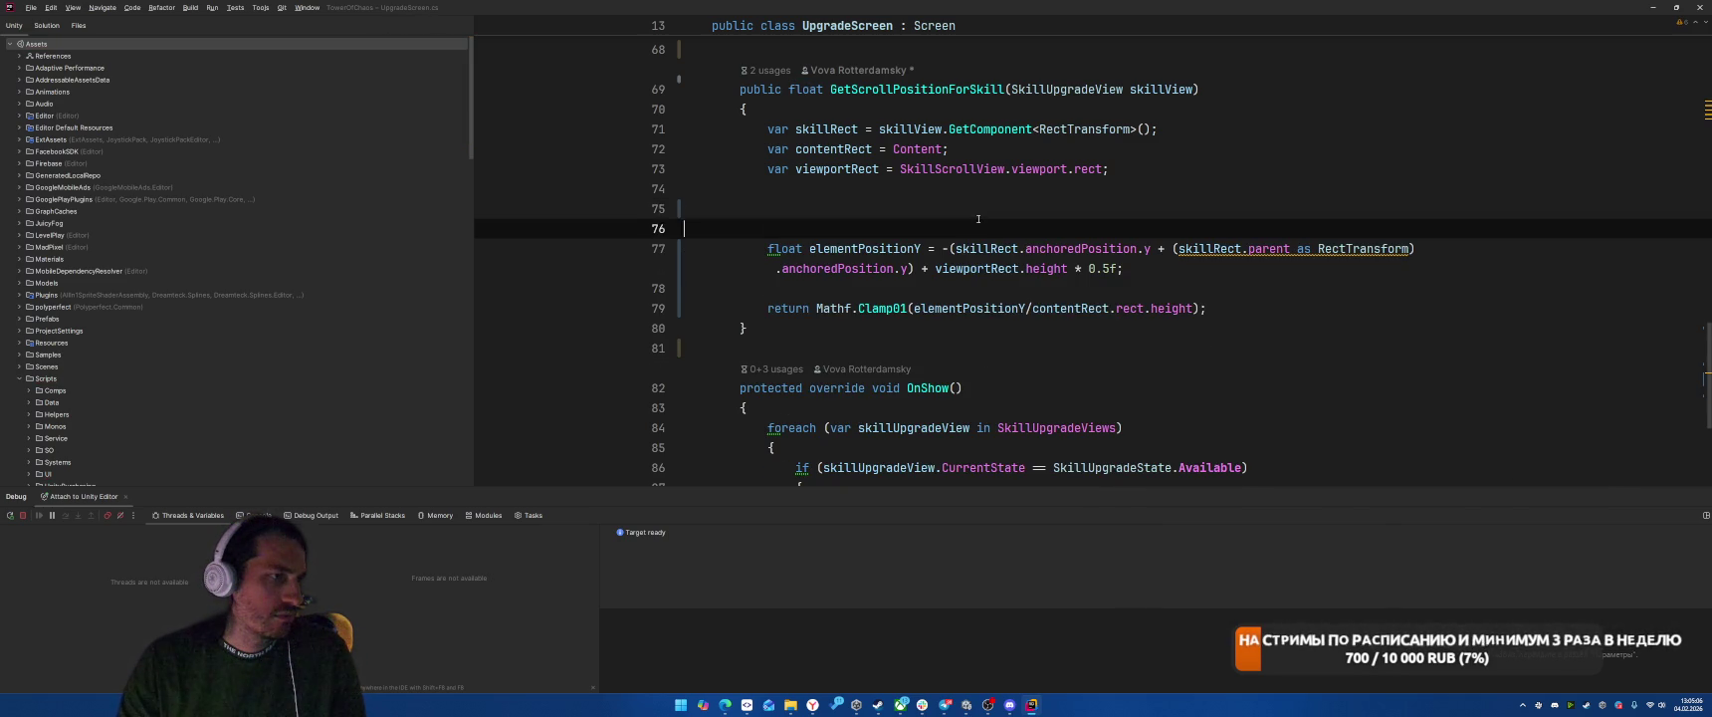
pyautogui.click(1377, 289)
# Step: Briefly check Unity, then review the element position formula and viewport on line 73
pyautogui.hotkey('alt', 'Tab')
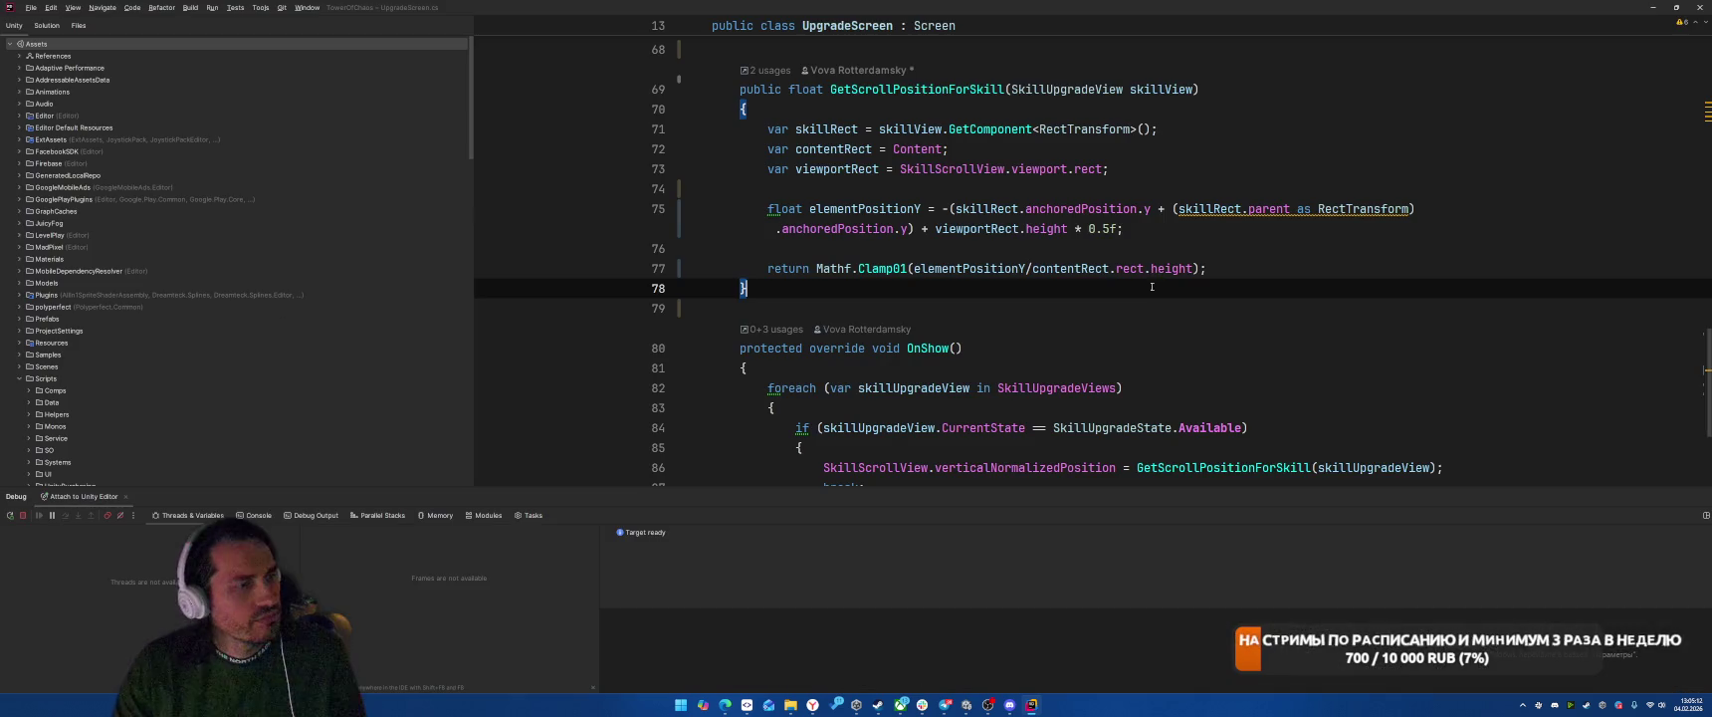
pyautogui.hotkey('alt', 'Tab')
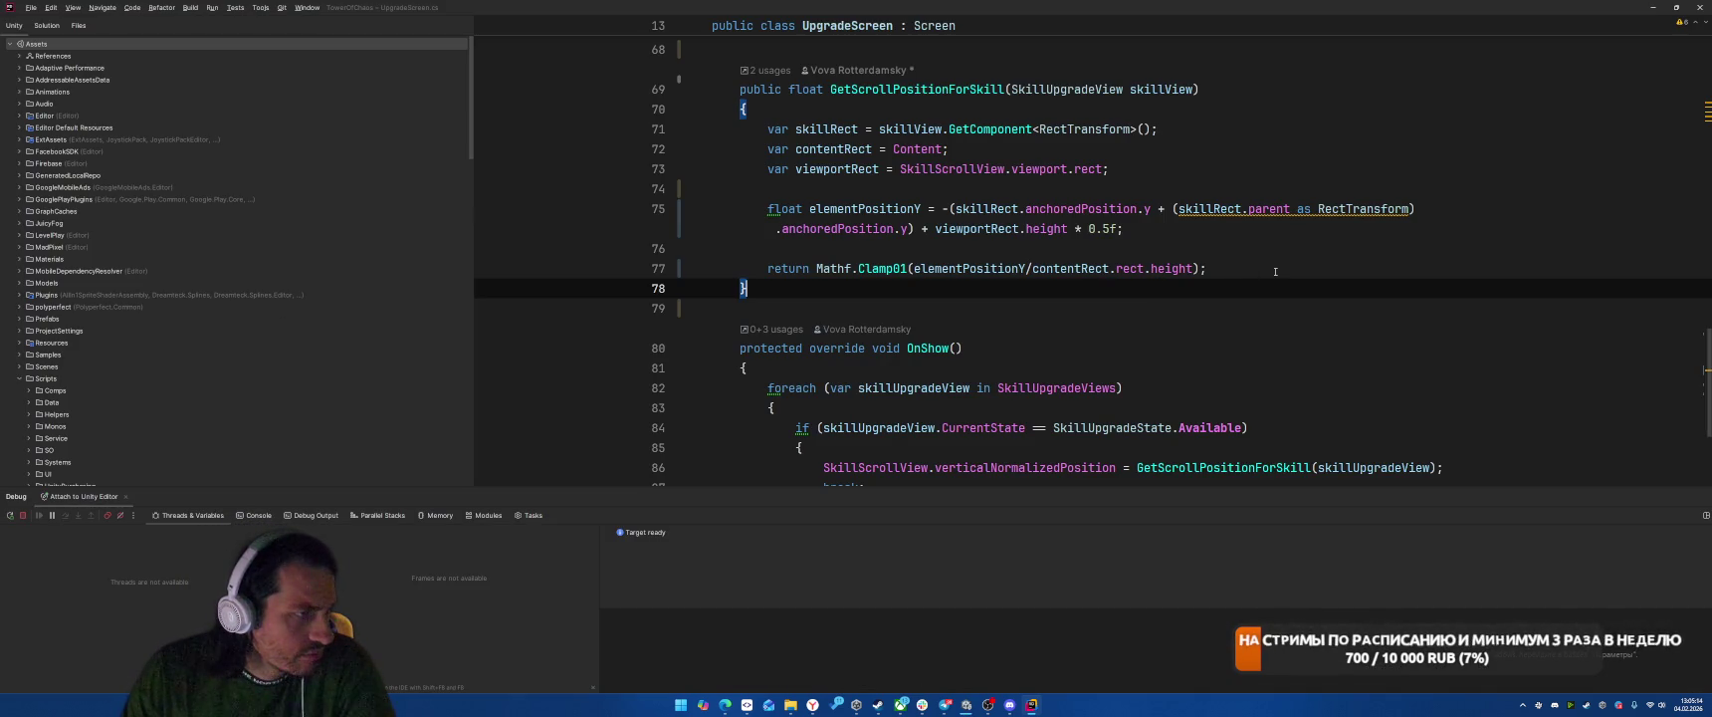
pyautogui.click(947, 209)
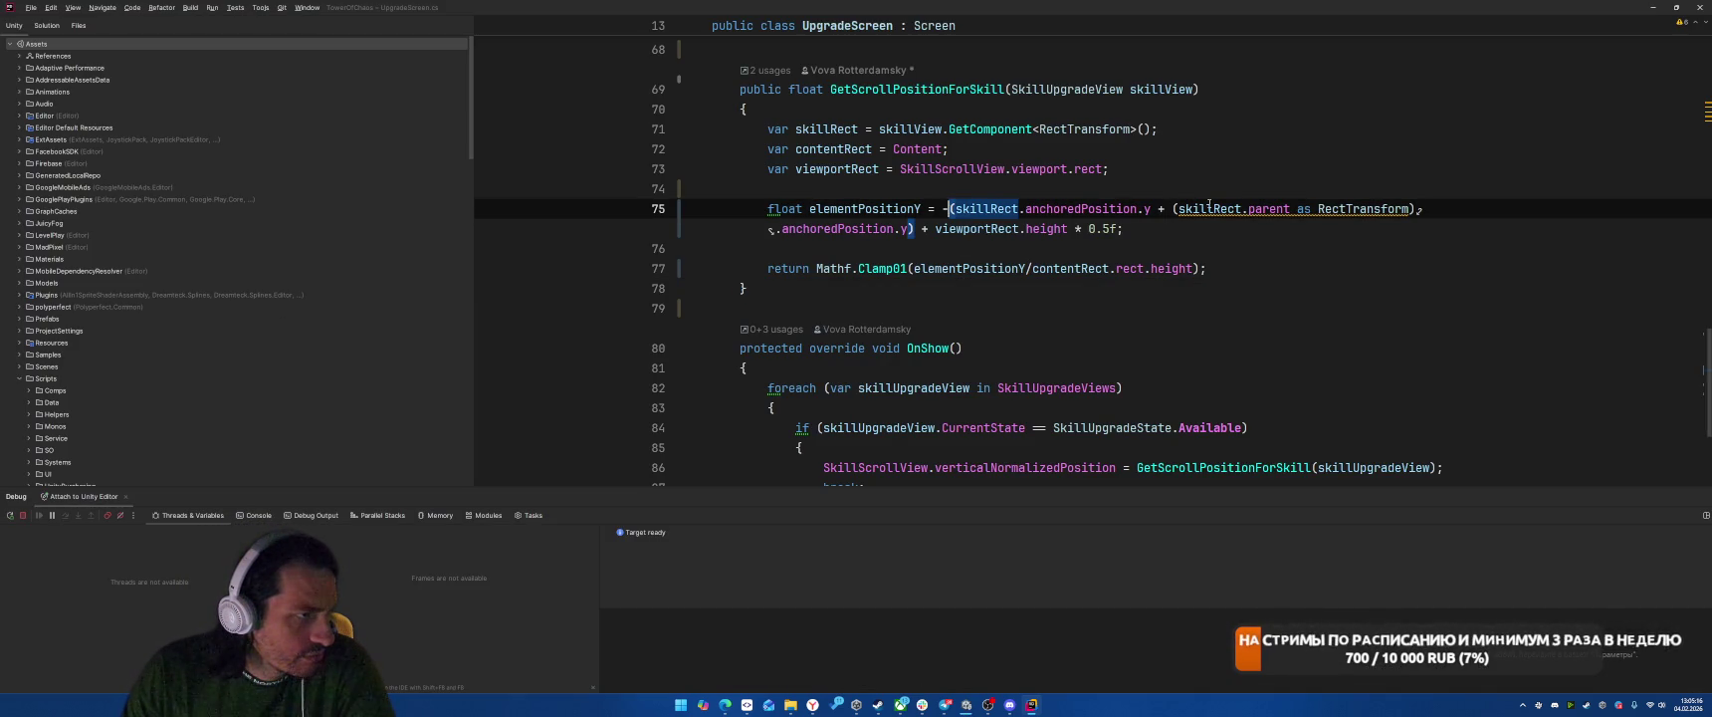
pyautogui.click(1412, 291)
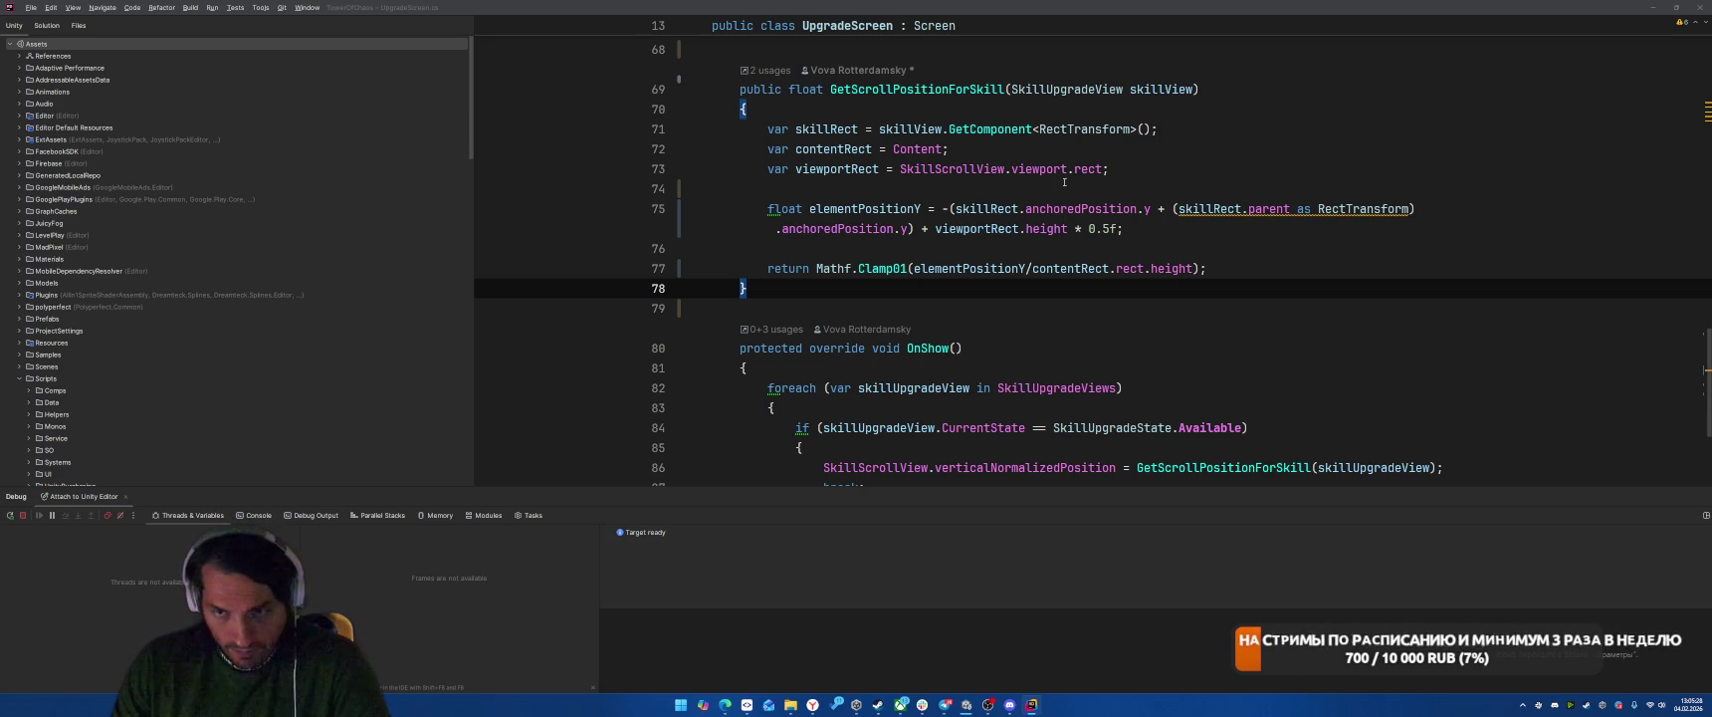
pyautogui.doubleClick(1065, 169)
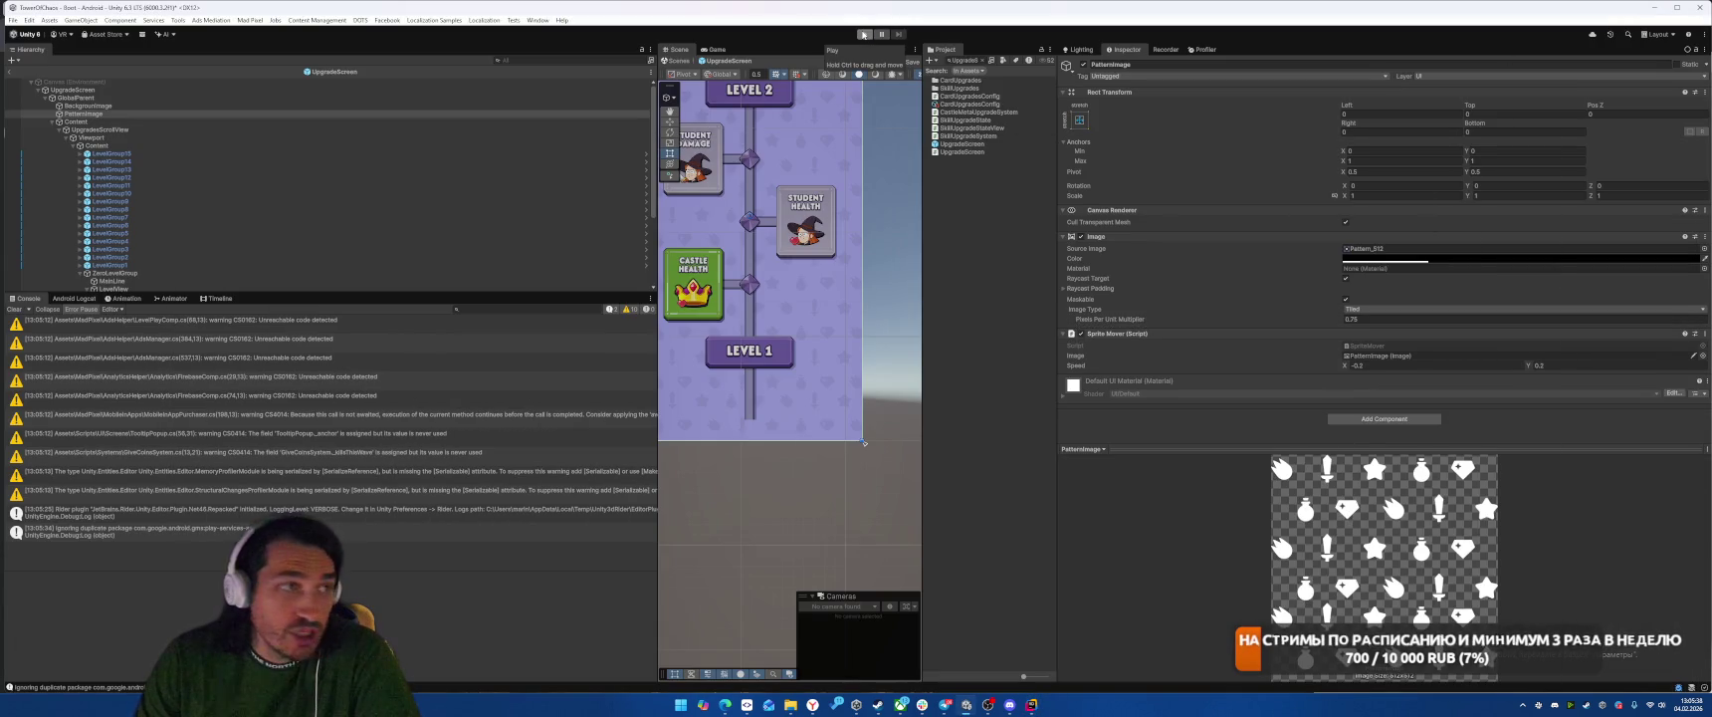
# Step: Play-test the Skills tab and scroll its tree, then stop play mode and return to Rider
pyautogui.click(864, 34)
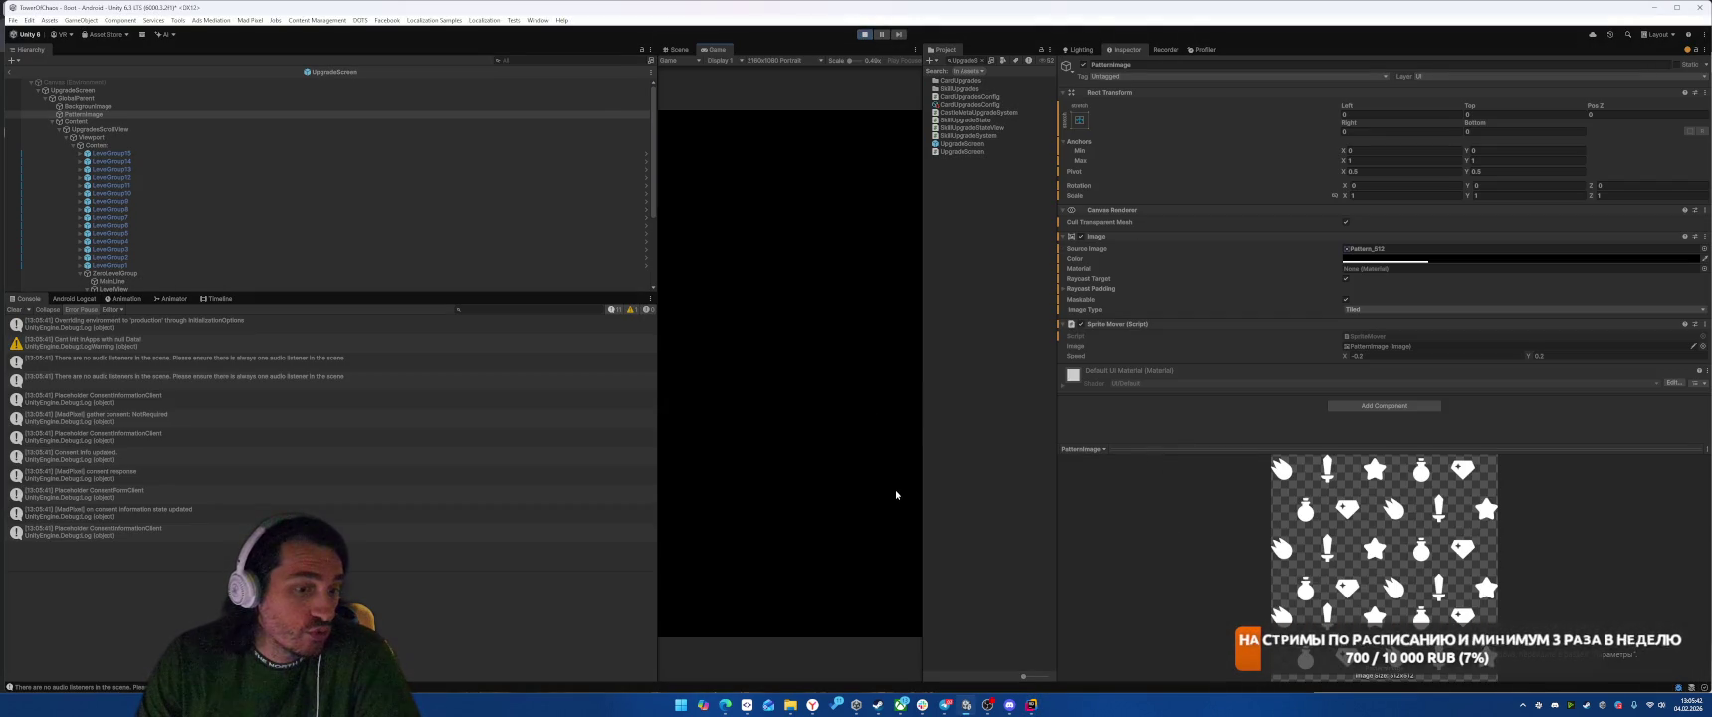
pyautogui.click(893, 613)
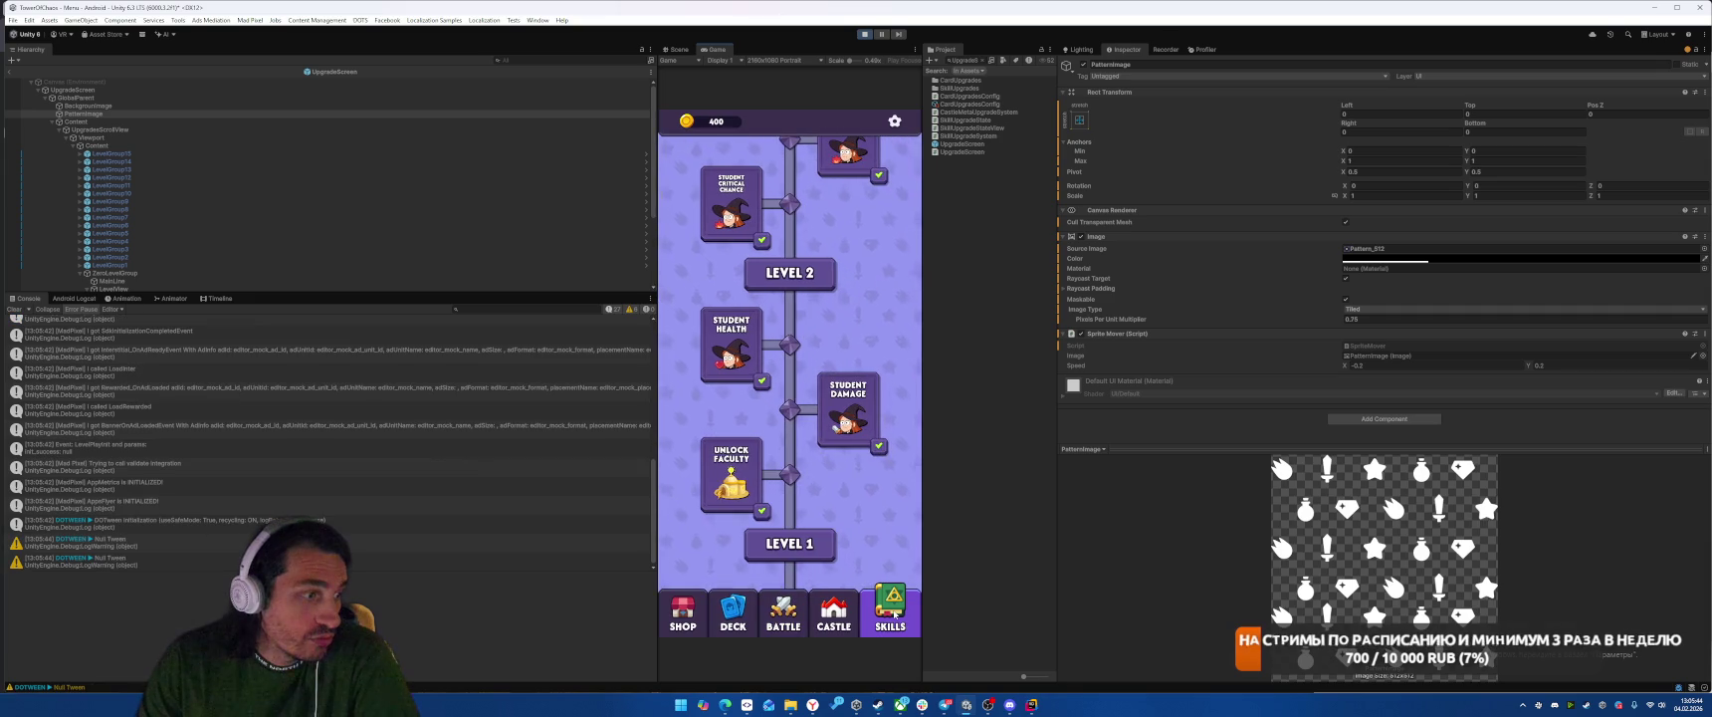
pyautogui.scroll(8, 847, 480)
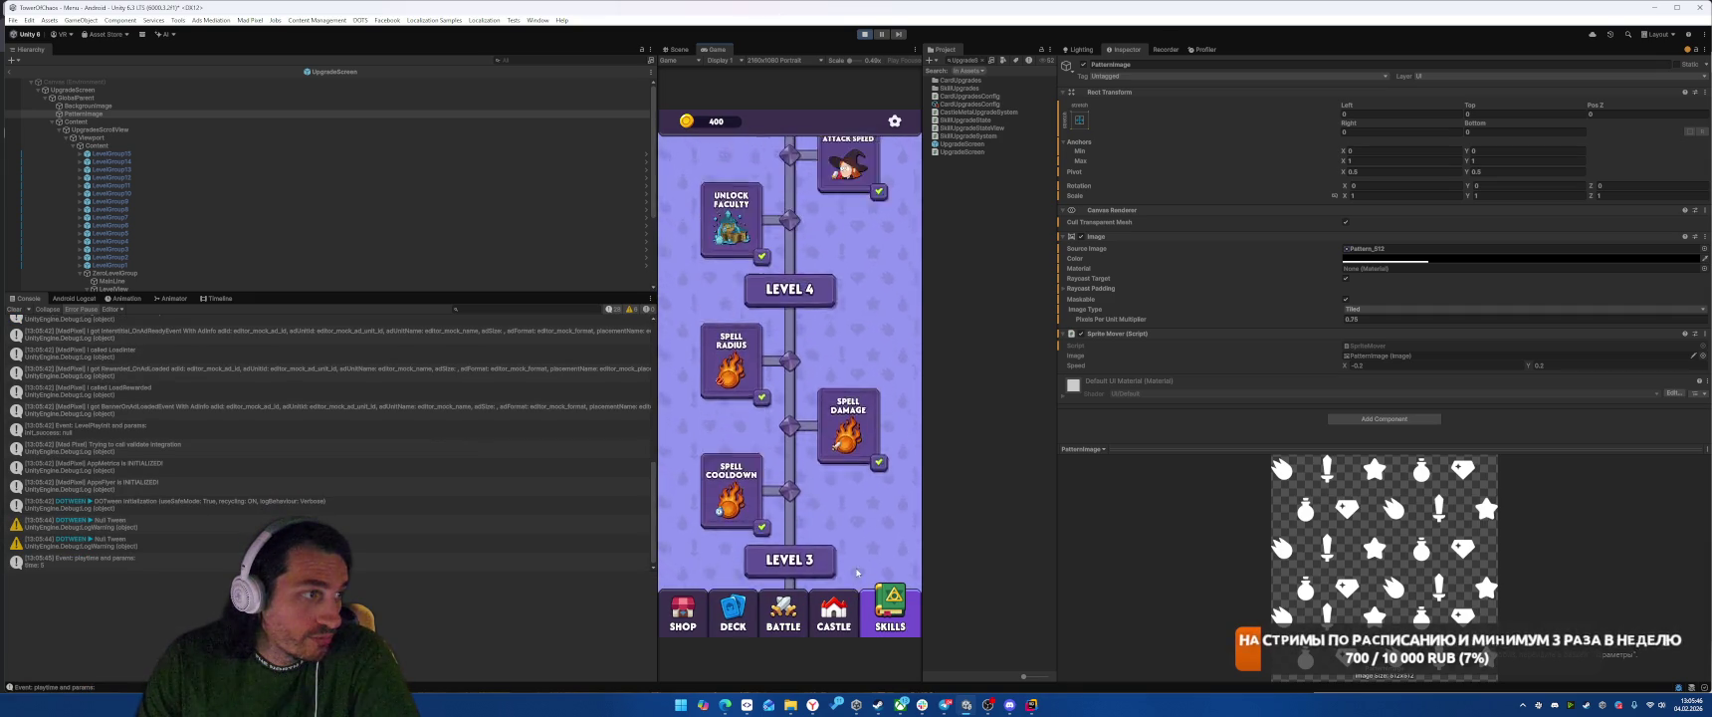
pyautogui.hotkey('ctrl', 'p')
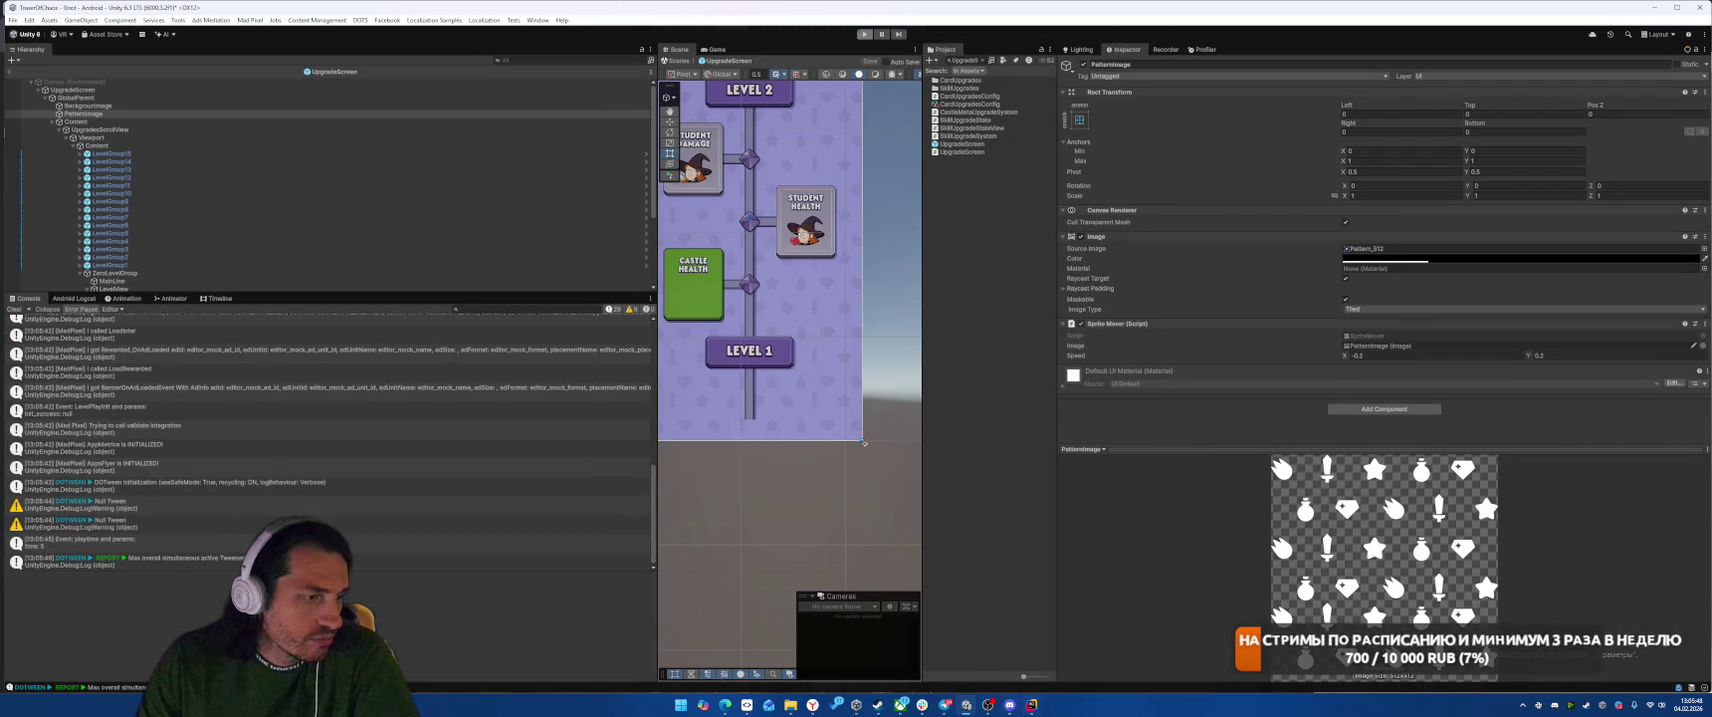
pyautogui.hotkey('alt', 'Tab')
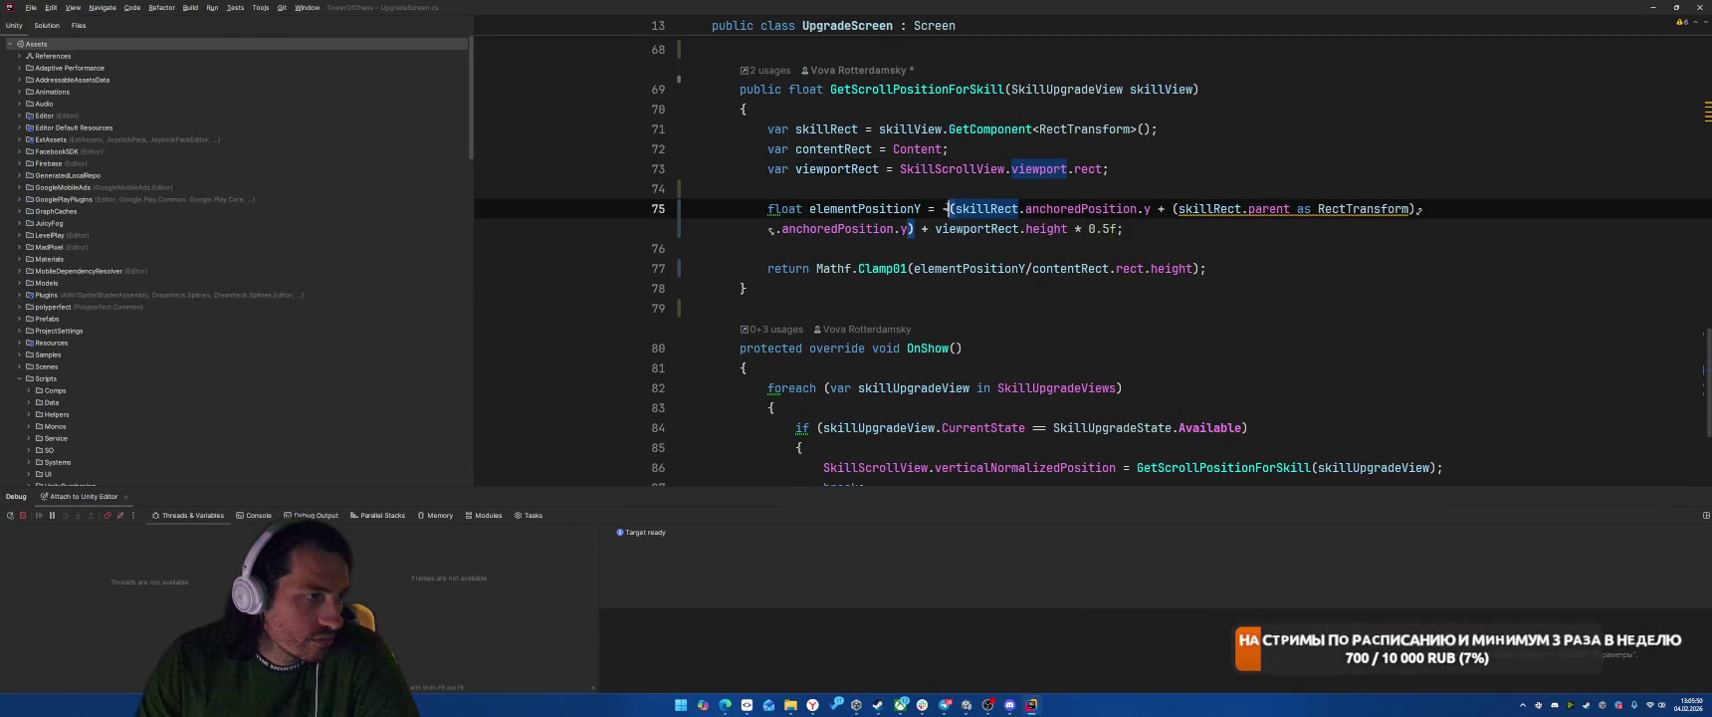
# Step: Reduce line 75's elementPositionY to the skill's y plus its parent's y, then switch to Unity
pyautogui.click(1397, 307)
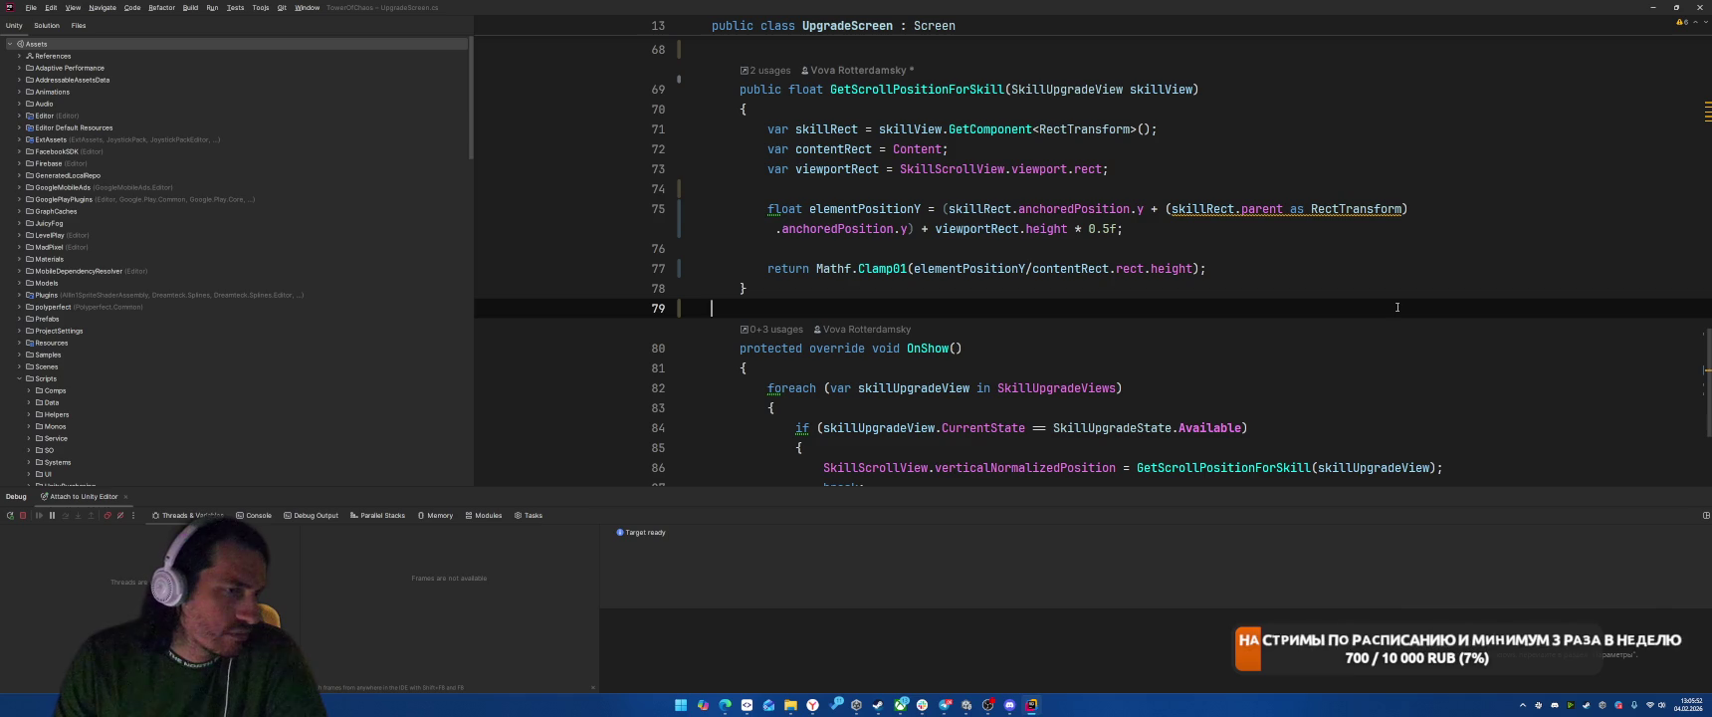
pyautogui.click(949, 210)
pyautogui.press('BackSpace')
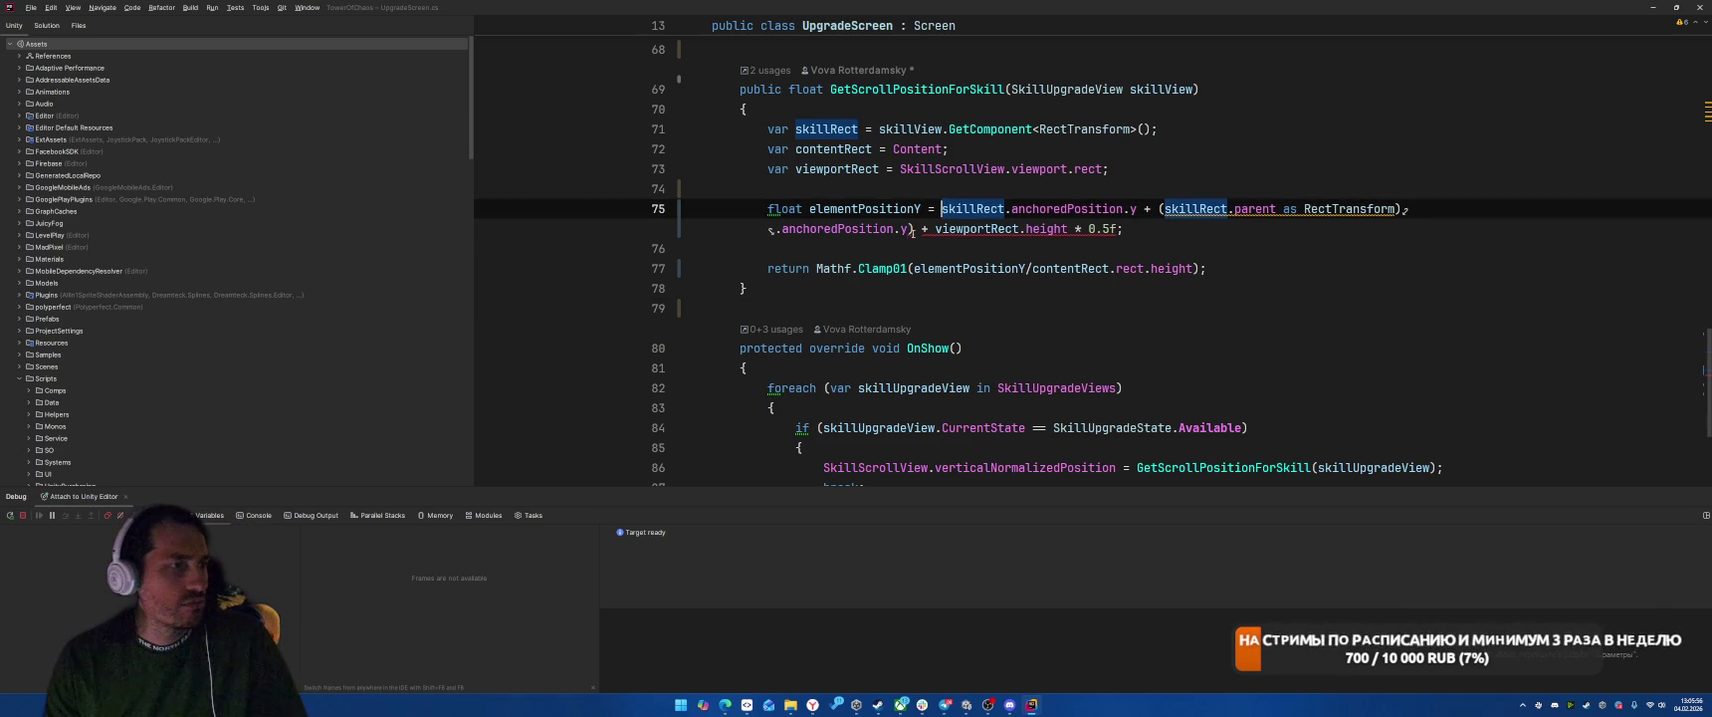
pyautogui.click(913, 229)
pyautogui.press('BackSpace')
pyautogui.click(1315, 265)
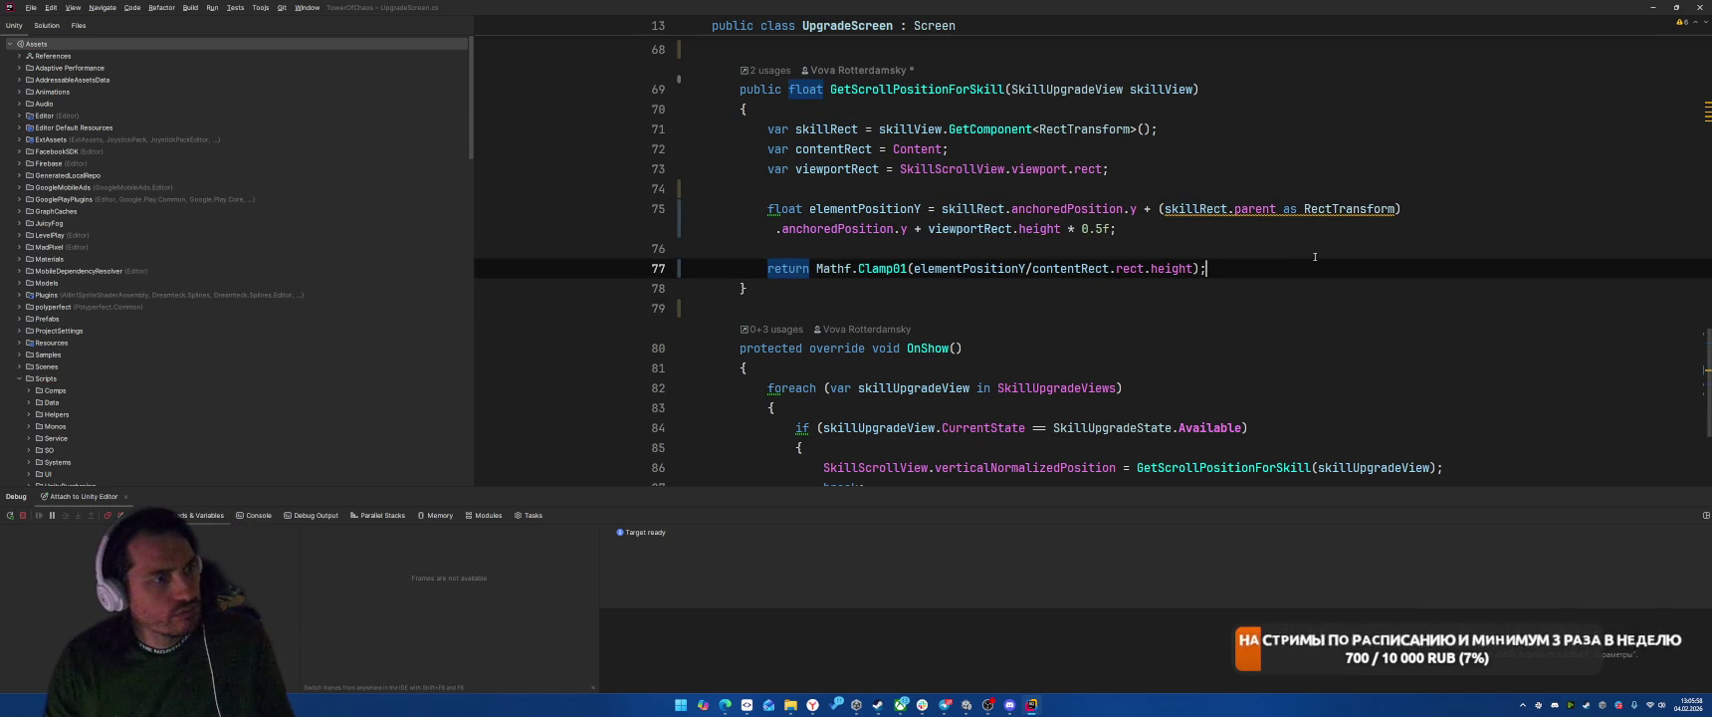
pyautogui.moveTo(923, 229); pyautogui.dragTo(1030, 242)
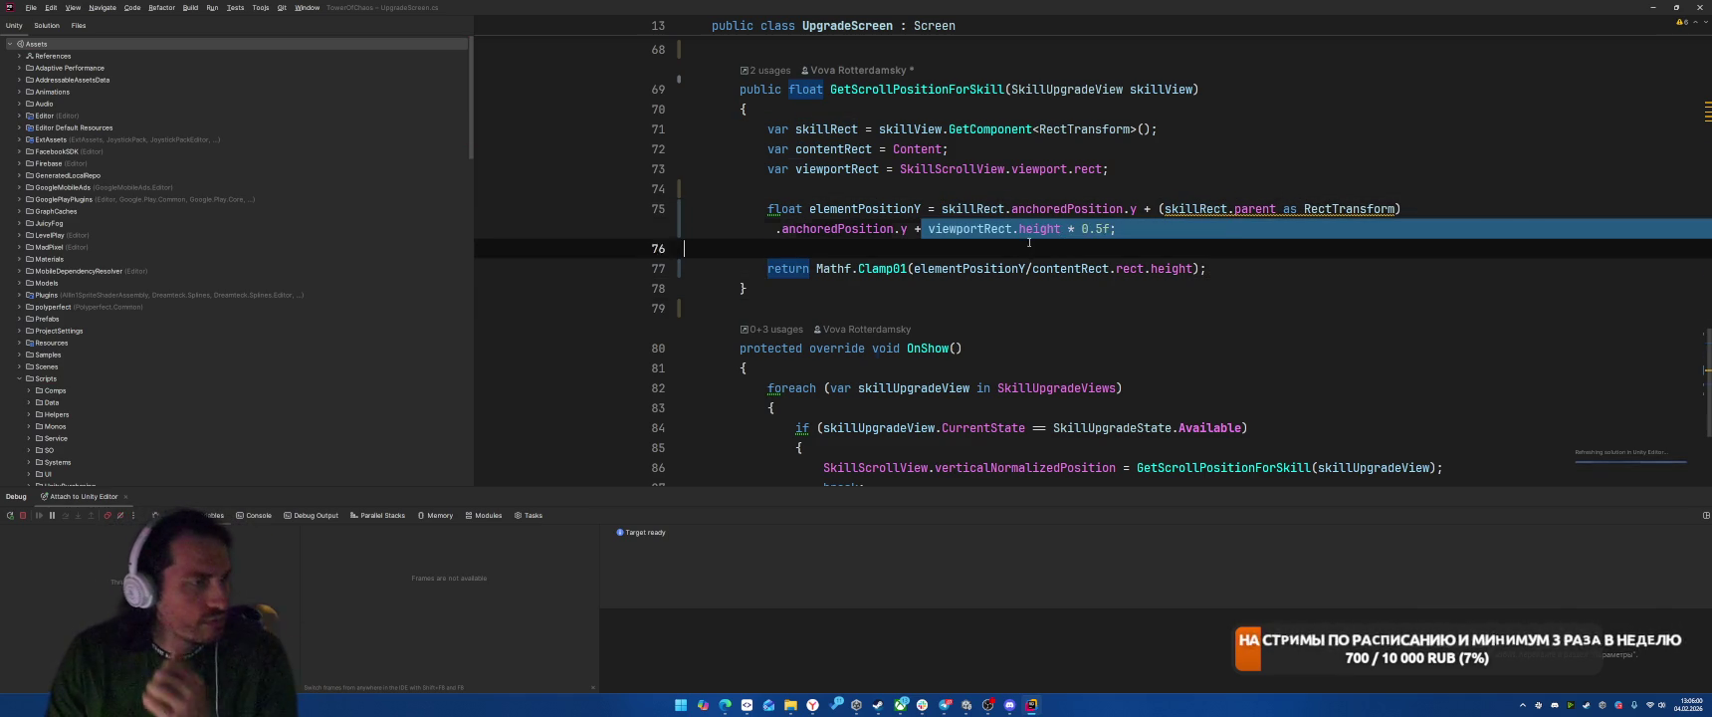
pyautogui.hotkey('shift', 'Left')
pyautogui.press('BackSpace')
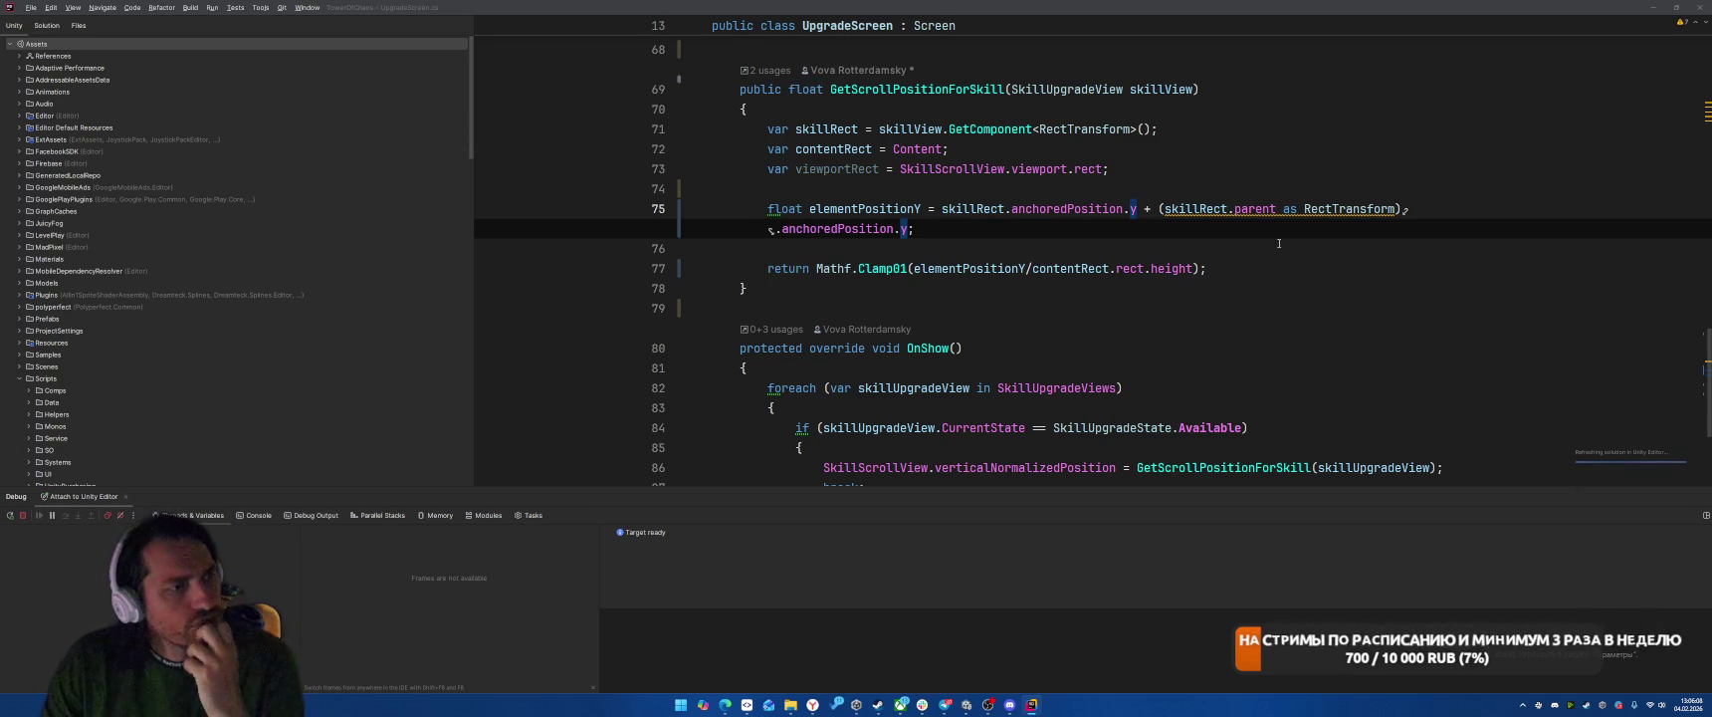
pyautogui.hotkey('alt', 'Tab')
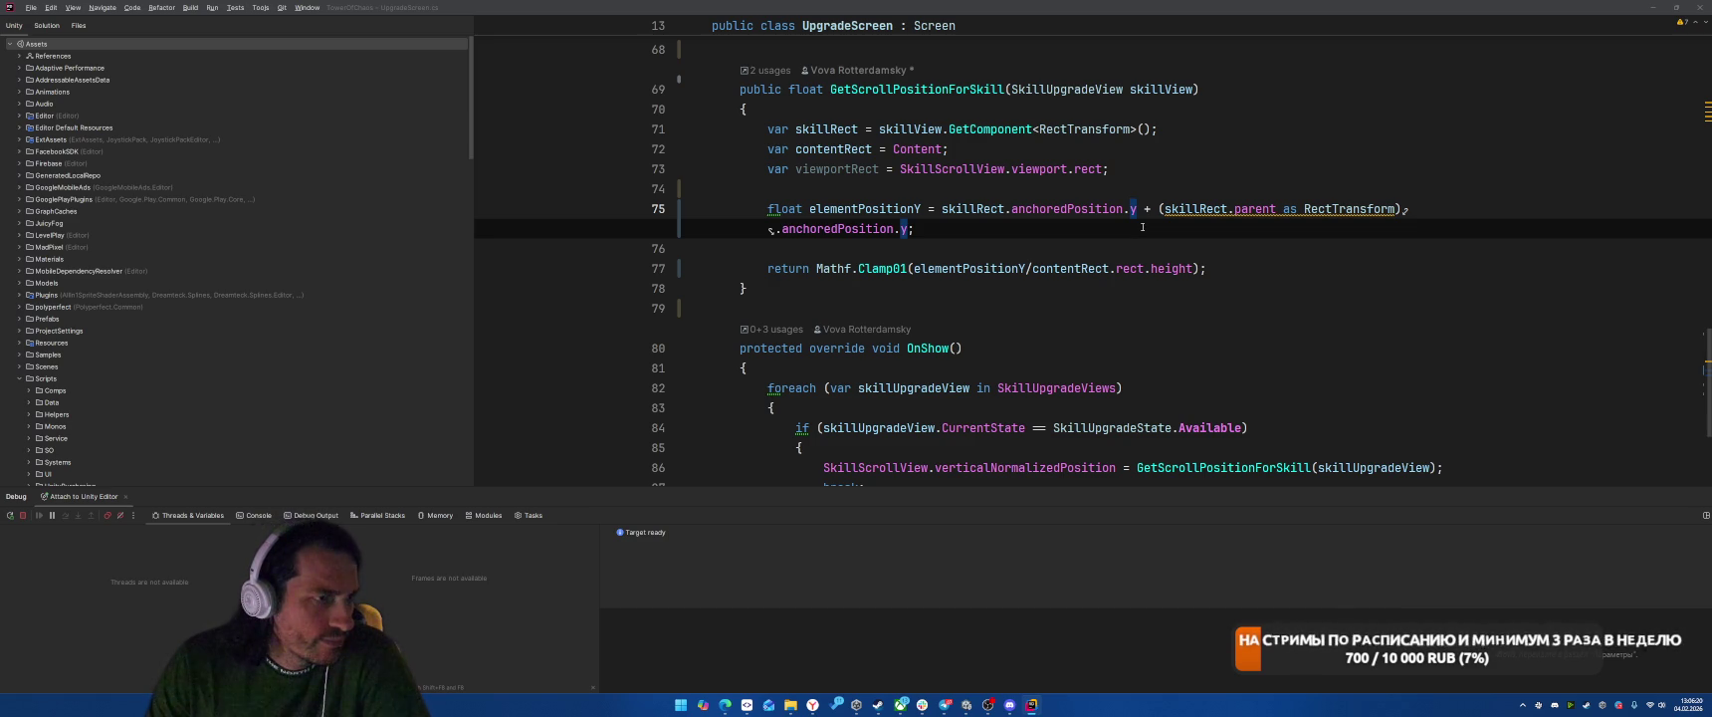
pyautogui.moveTo(813, 706)
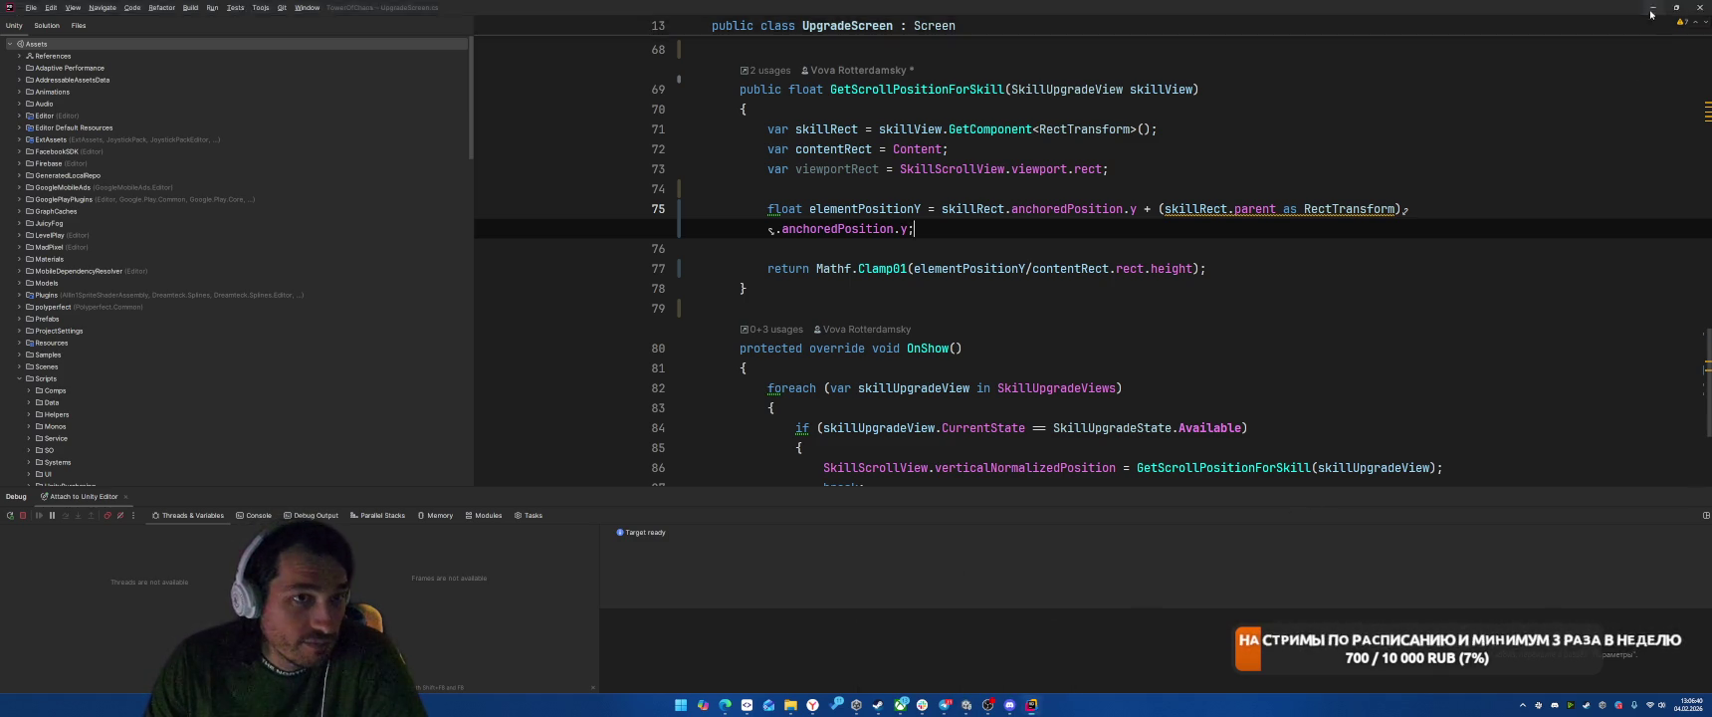
pyautogui.hotkey('alt', 'Tab')
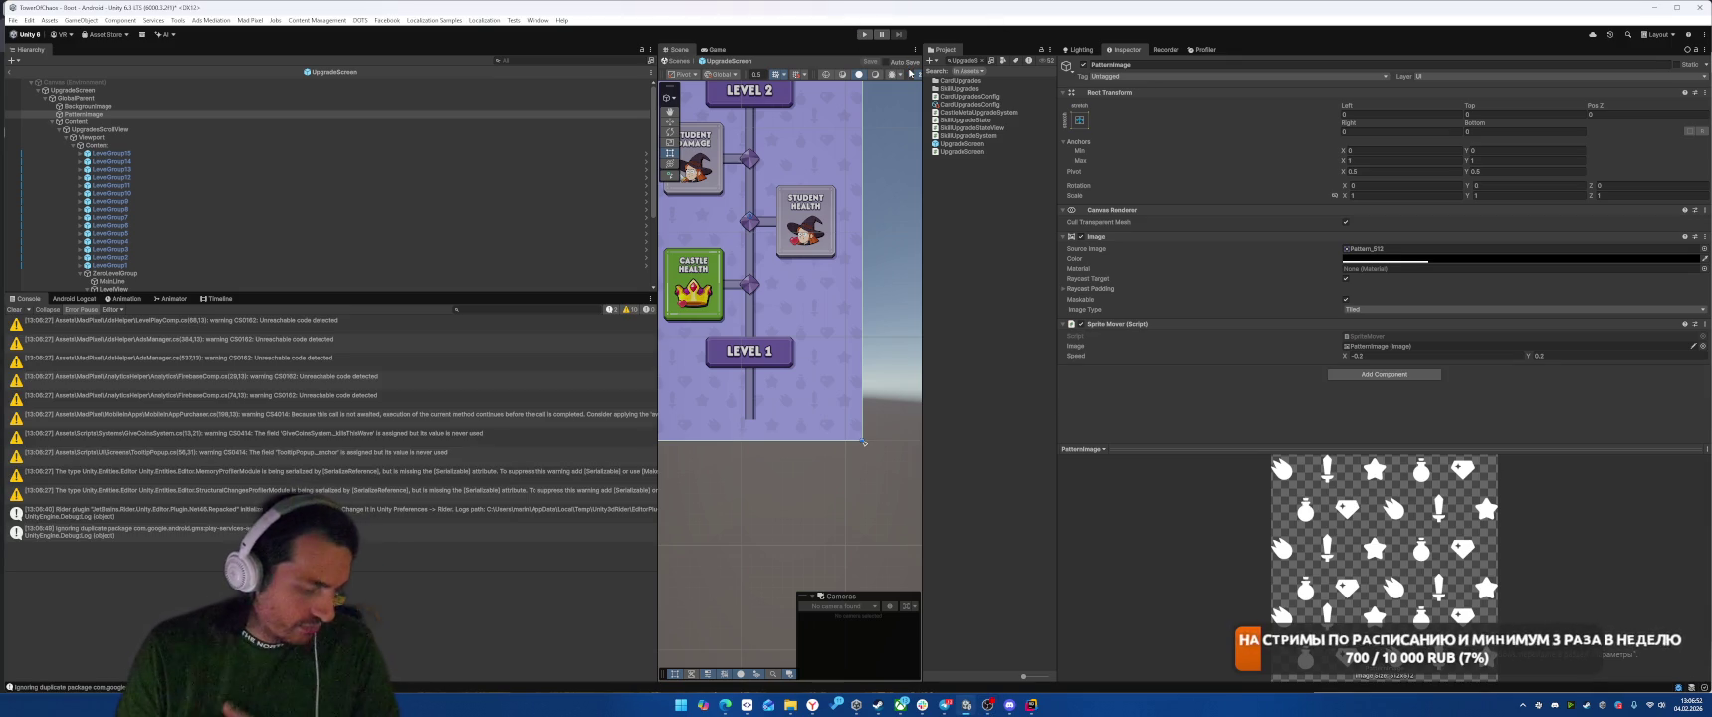
# Step: Play the game, check the Skills screen via Battle and back, then stop
pyautogui.hotkey('ctrl', 'p')
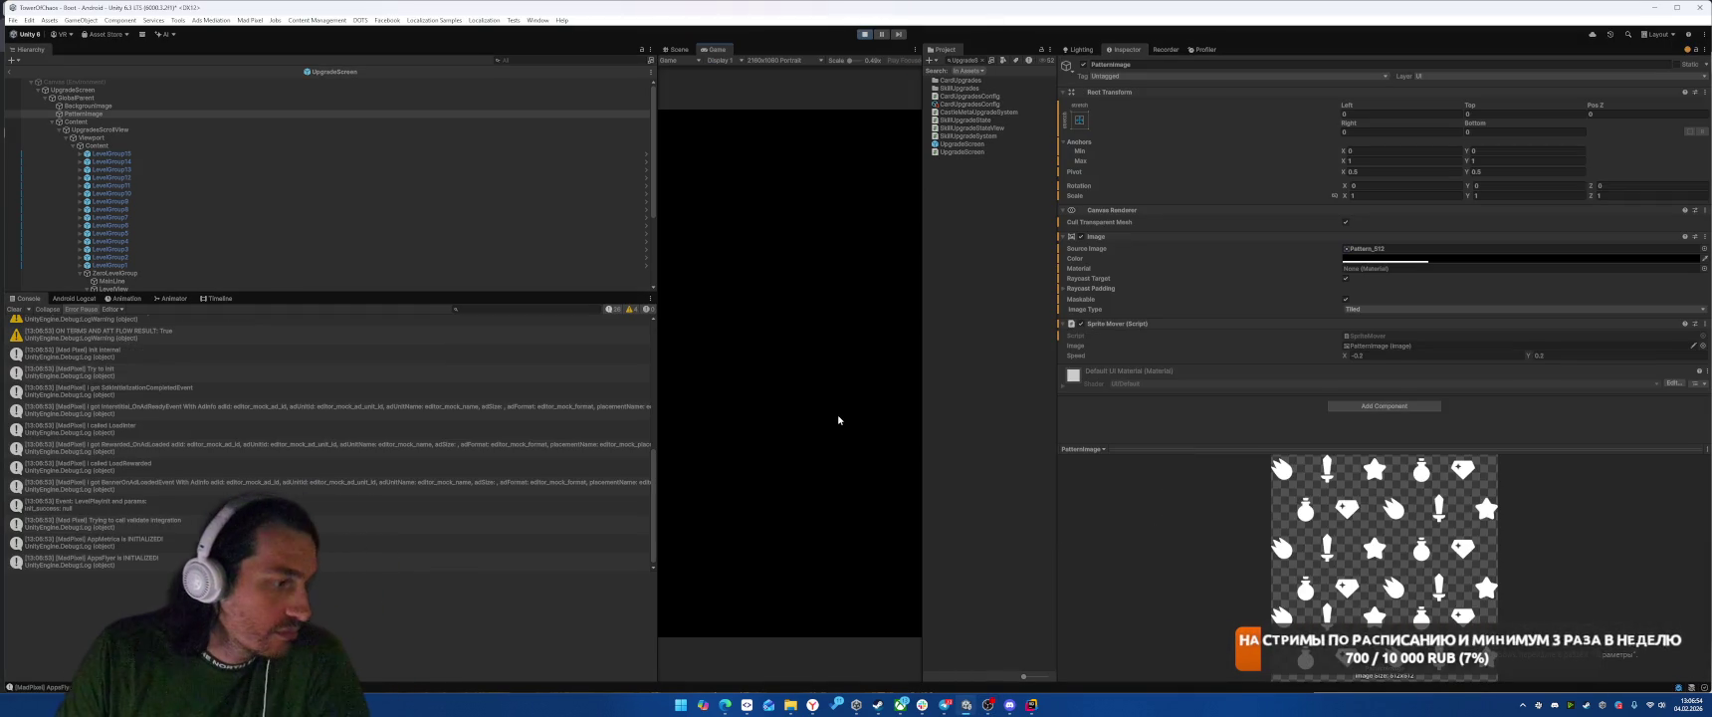
pyautogui.click(891, 612)
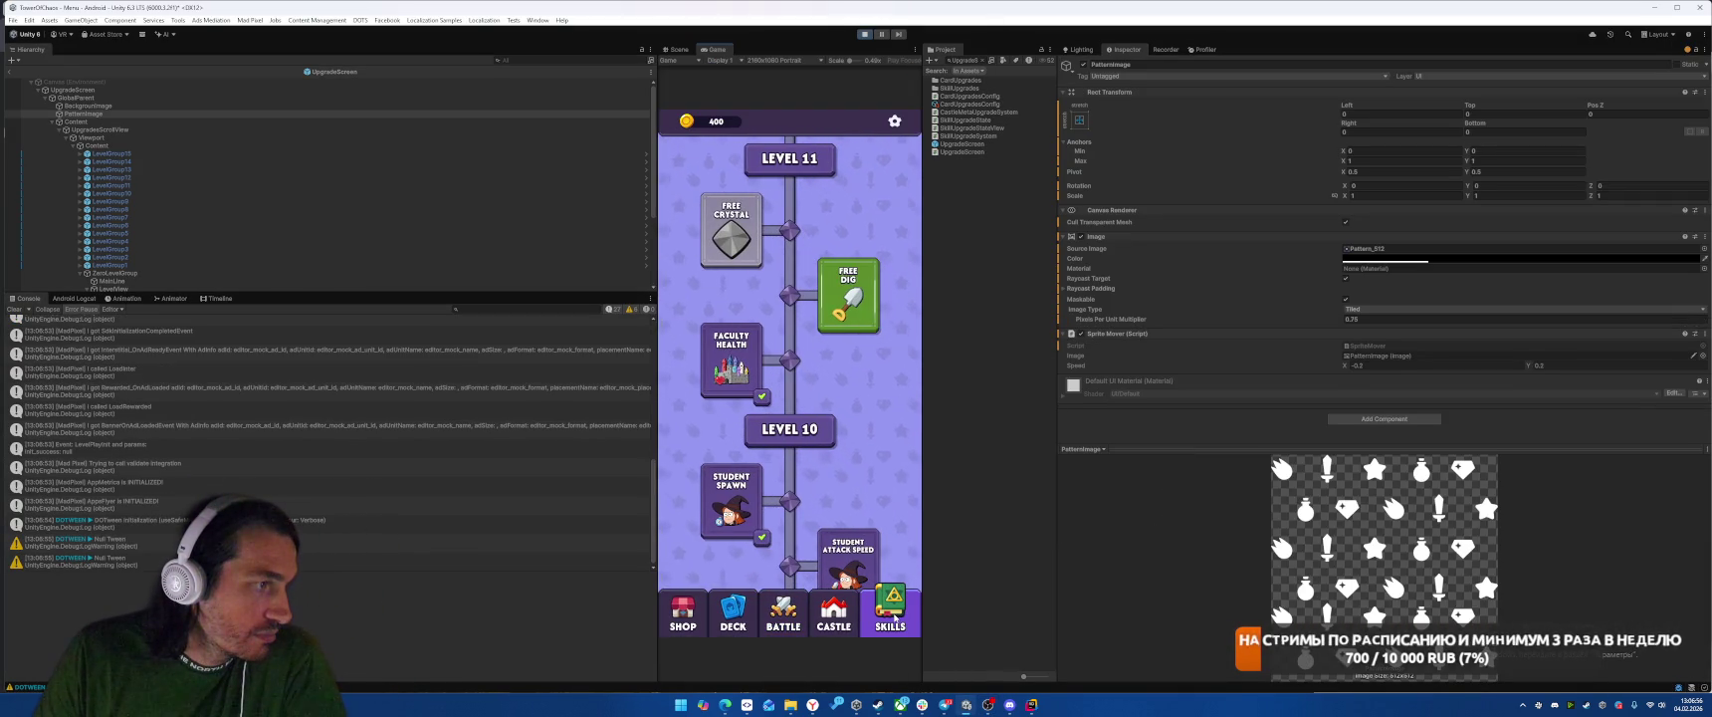
pyautogui.click(784, 612)
pyautogui.click(892, 613)
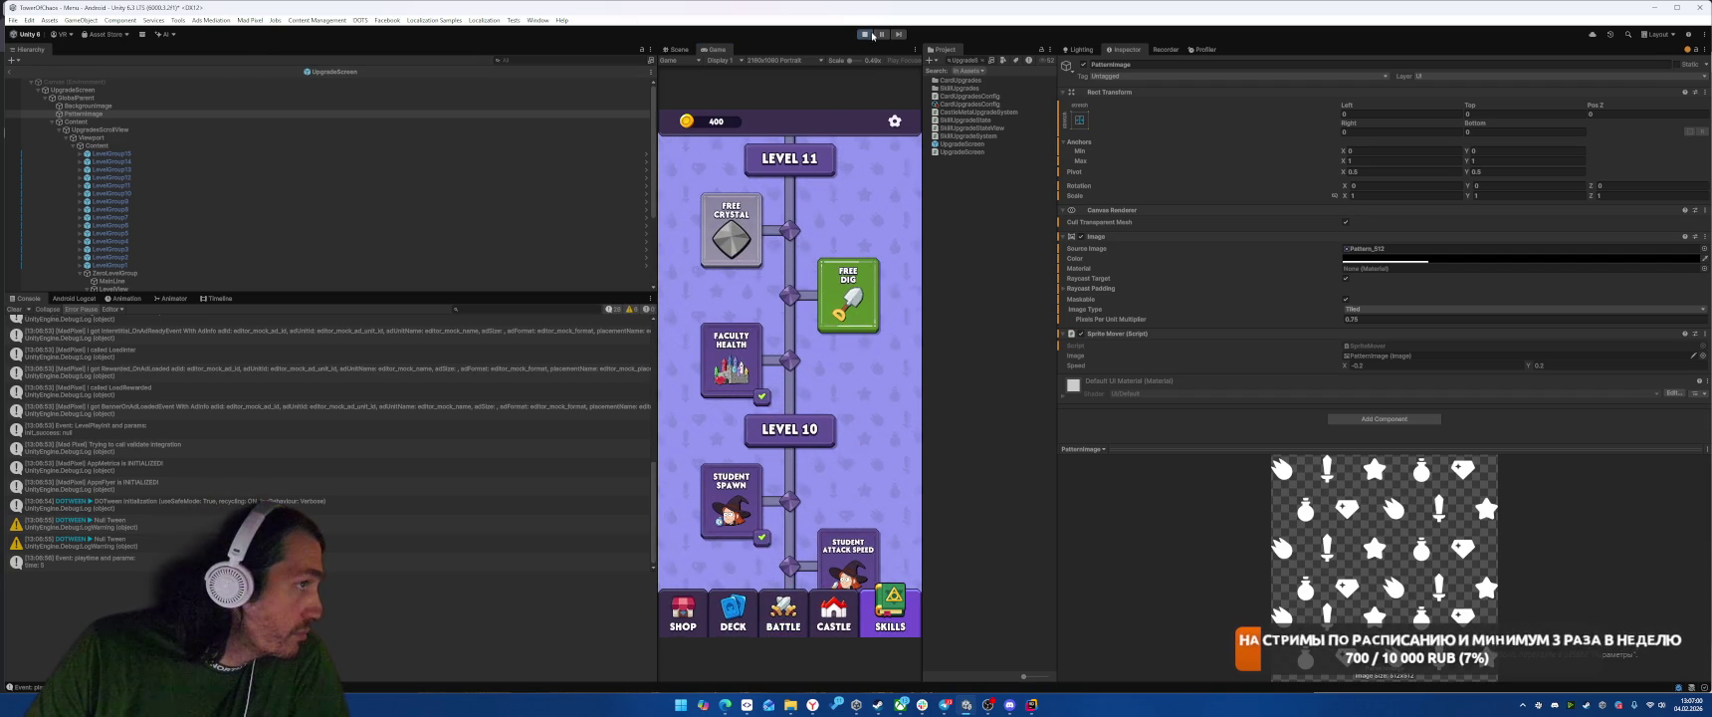
pyautogui.click(873, 35)
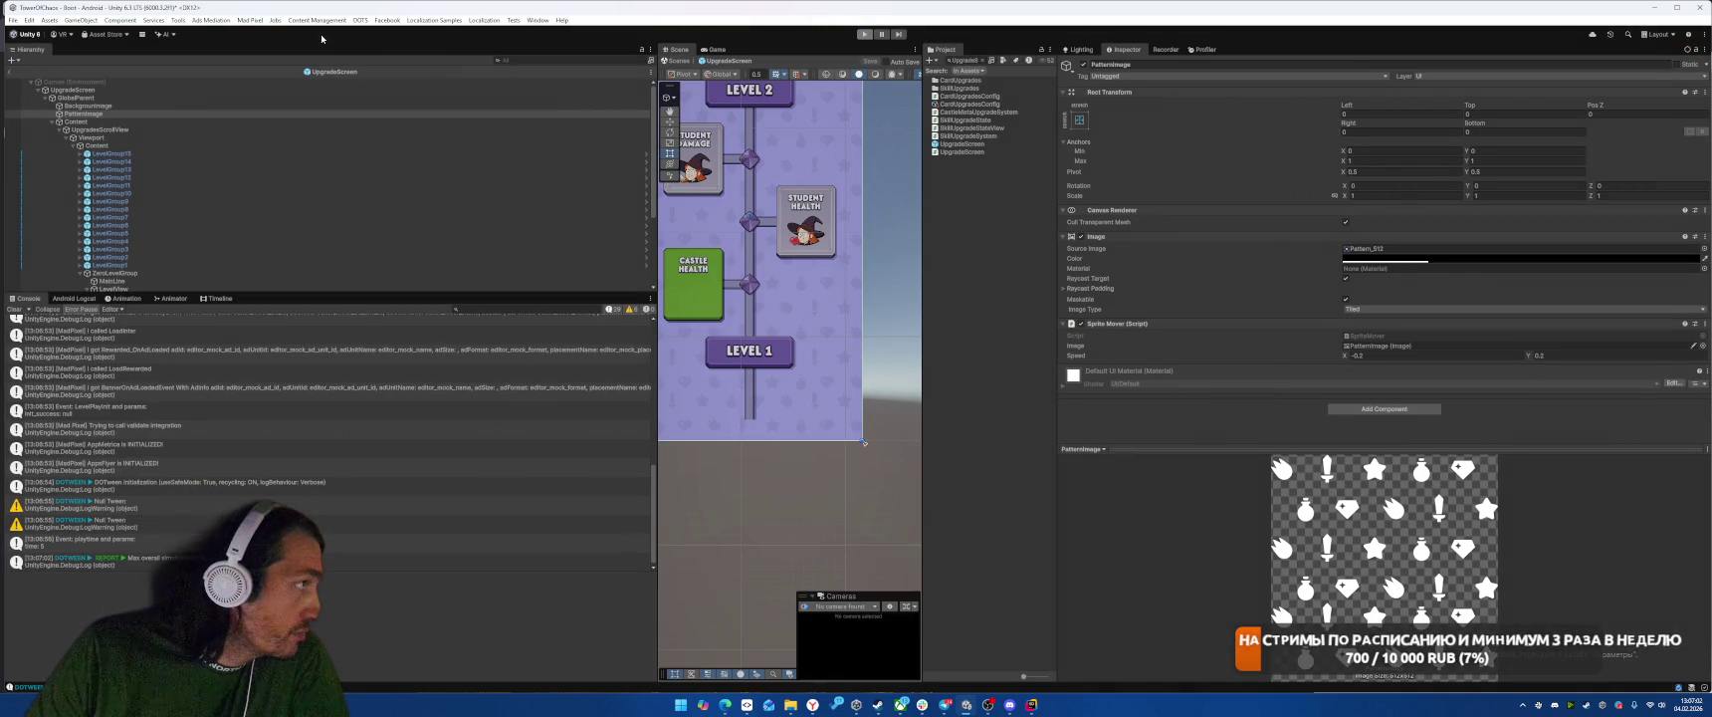
# Step: Clear Player Prefs and mark the tutorial complete from the Tools menu
pyautogui.click(177, 20)
pyautogui.click(229, 139)
pyautogui.click(177, 20)
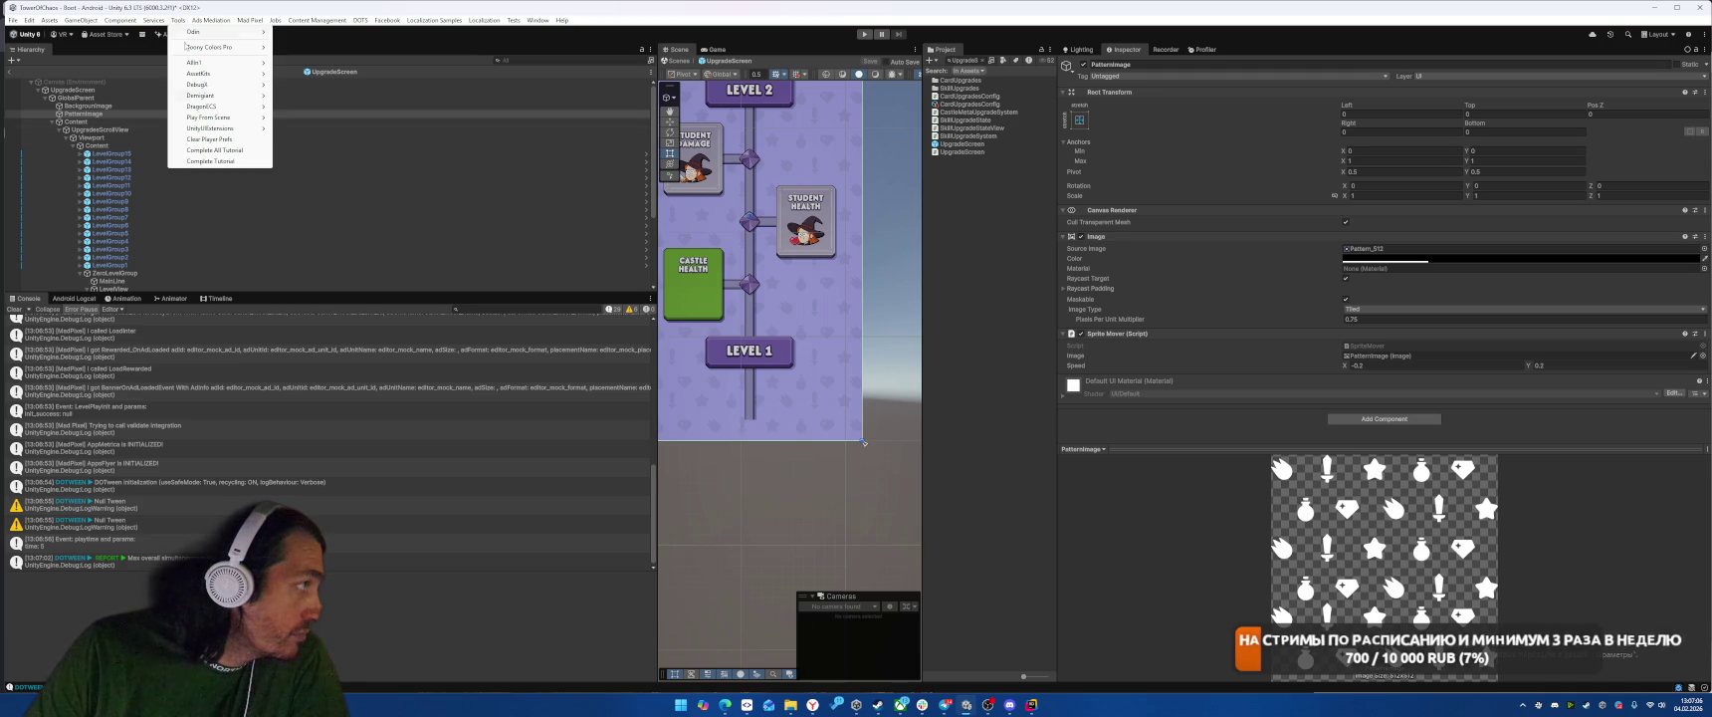
pyautogui.click(204, 162)
# Step: Replay the game past the terms dialog, stop it, and return to Rider's position formula
pyautogui.click(864, 34)
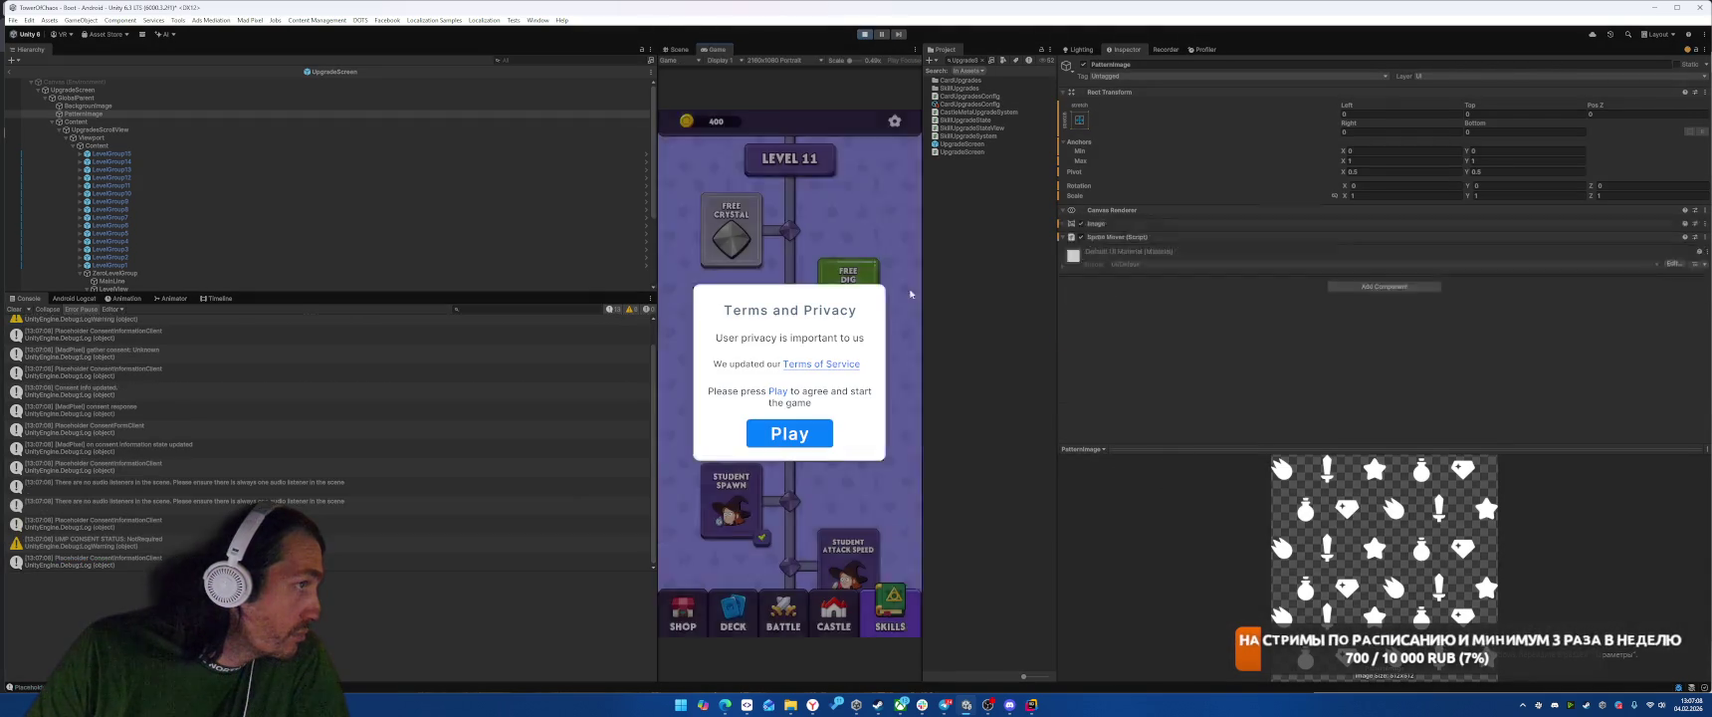
pyautogui.click(789, 433)
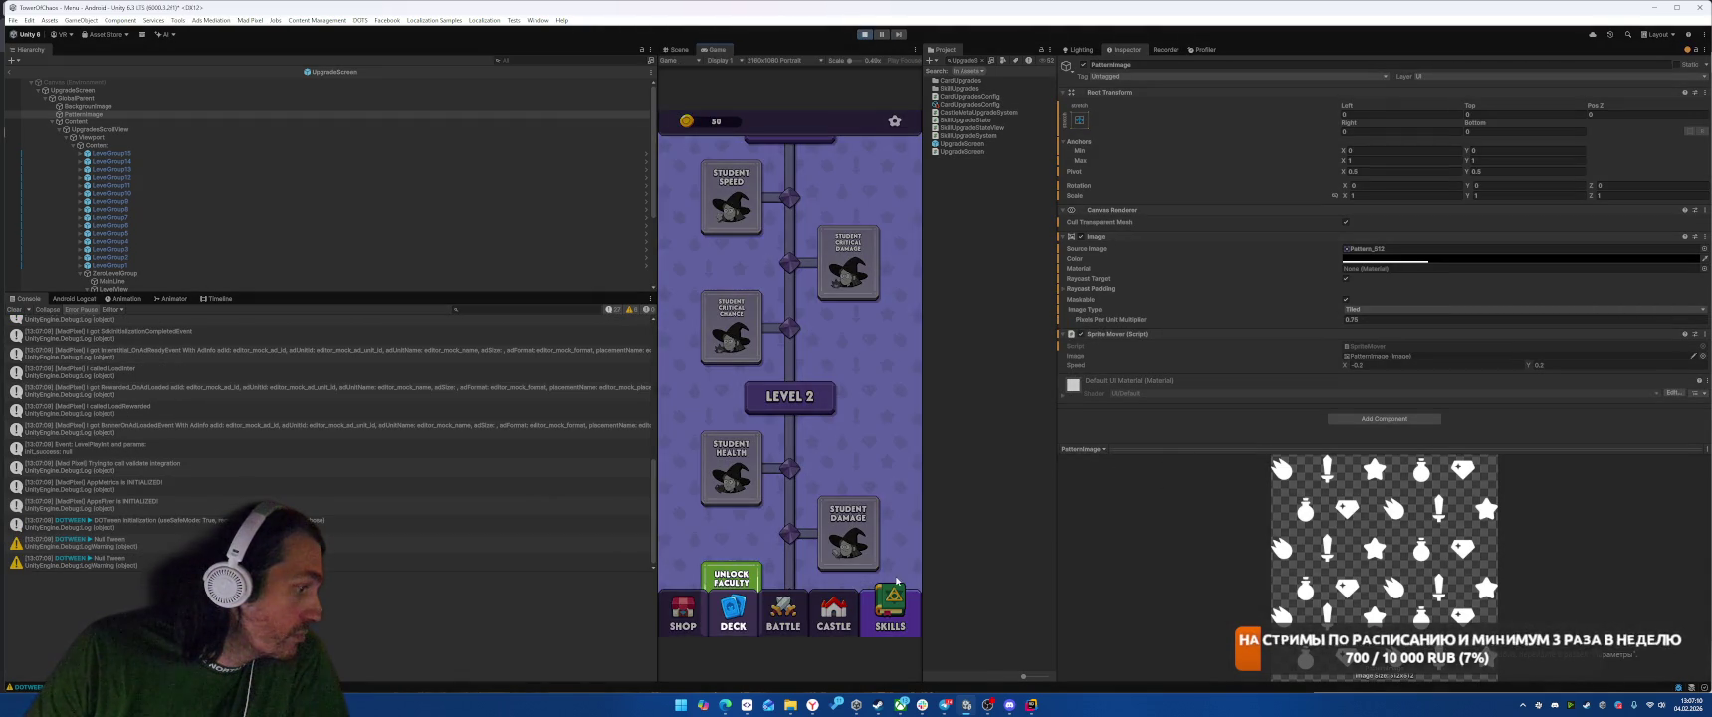
pyautogui.click(864, 36)
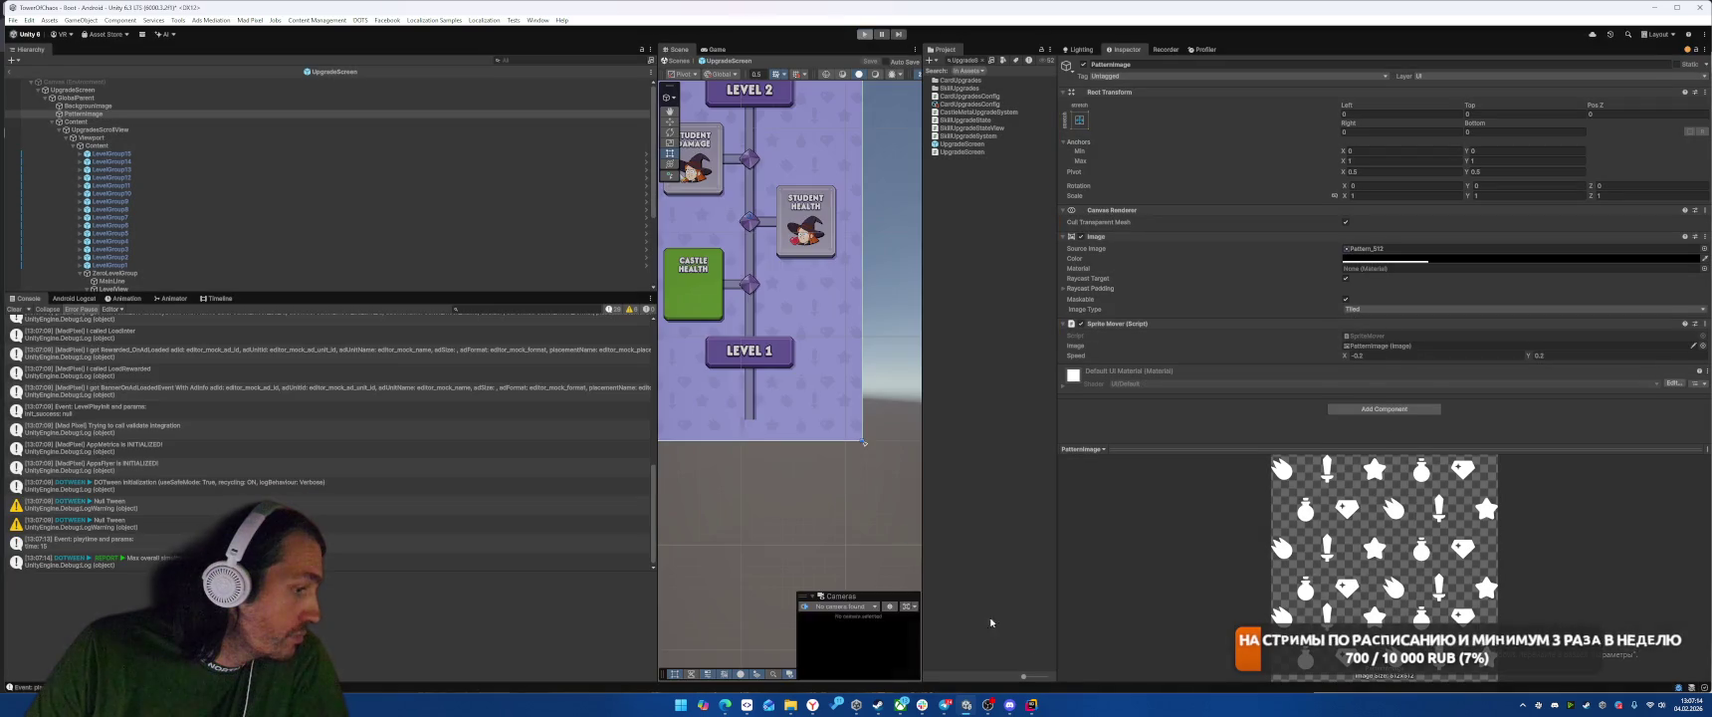
pyautogui.hotkey('alt', 'Tab')
pyautogui.click(966, 224)
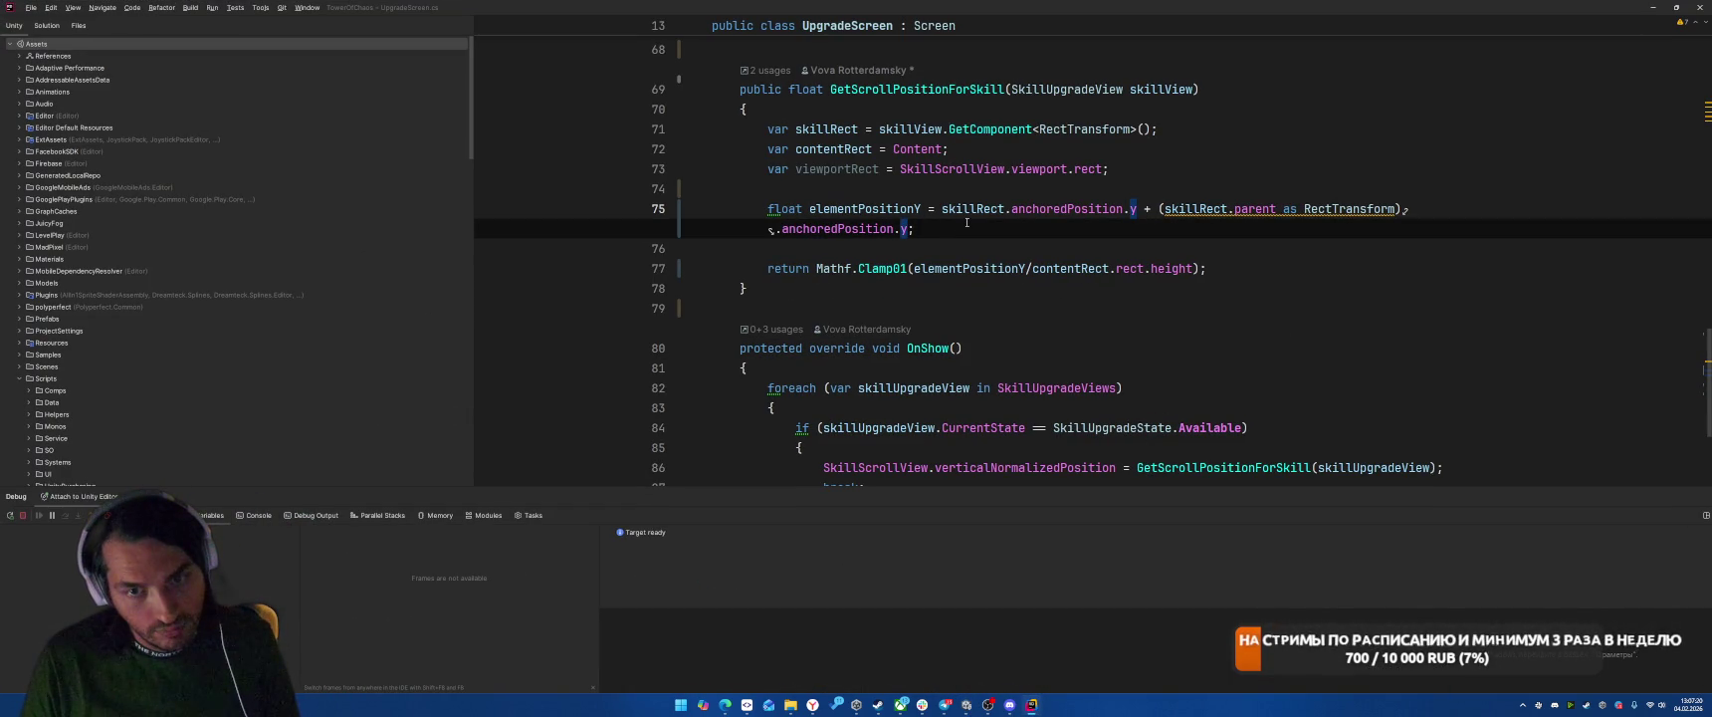
# Step: Append '+ 250' to the elementPositionY formula on line 75 and let Unity recompile
pyautogui.write('+ ')
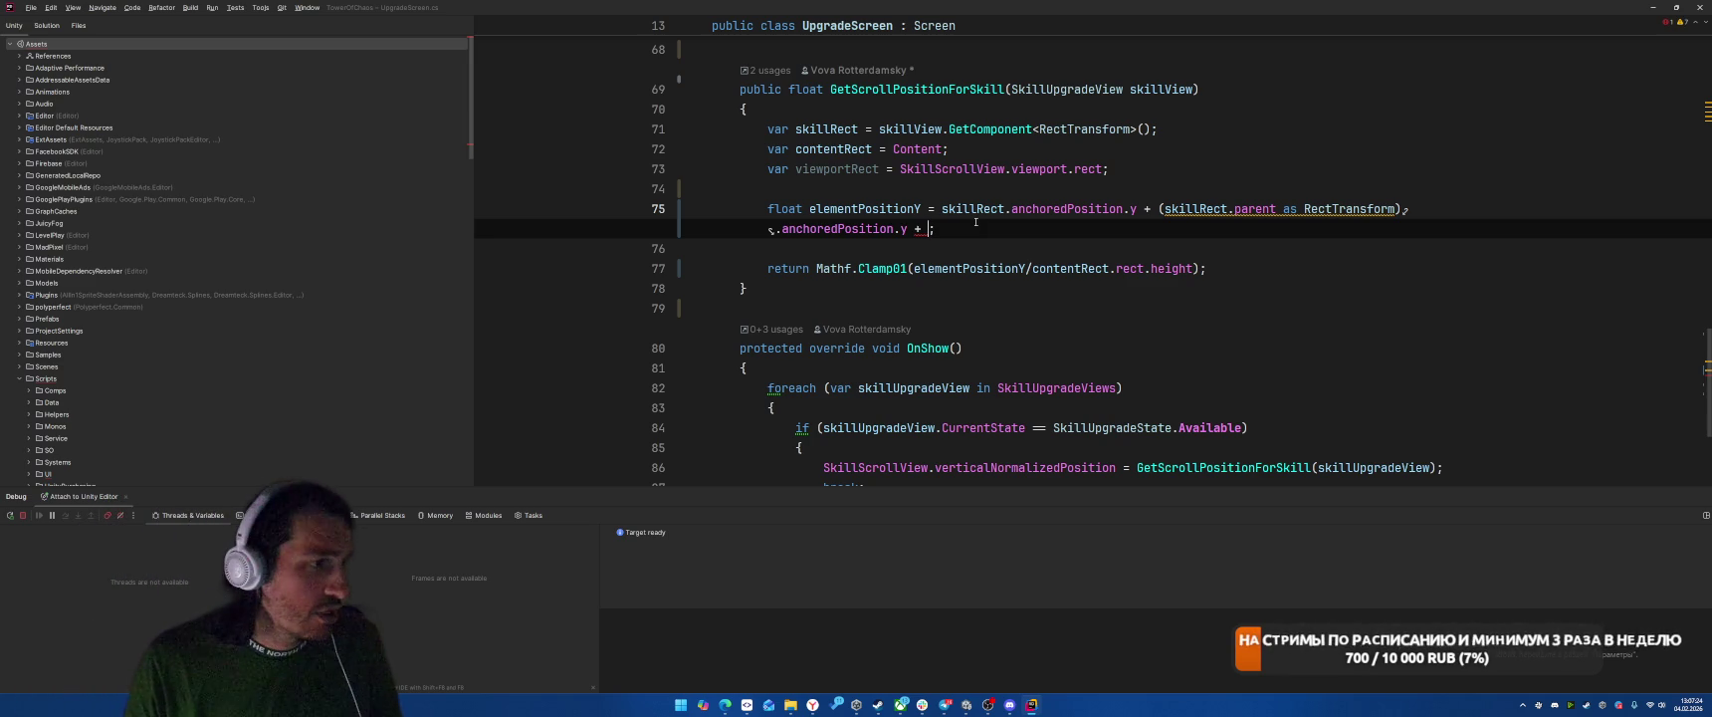
pyautogui.write('250')
pyautogui.click(1290, 152)
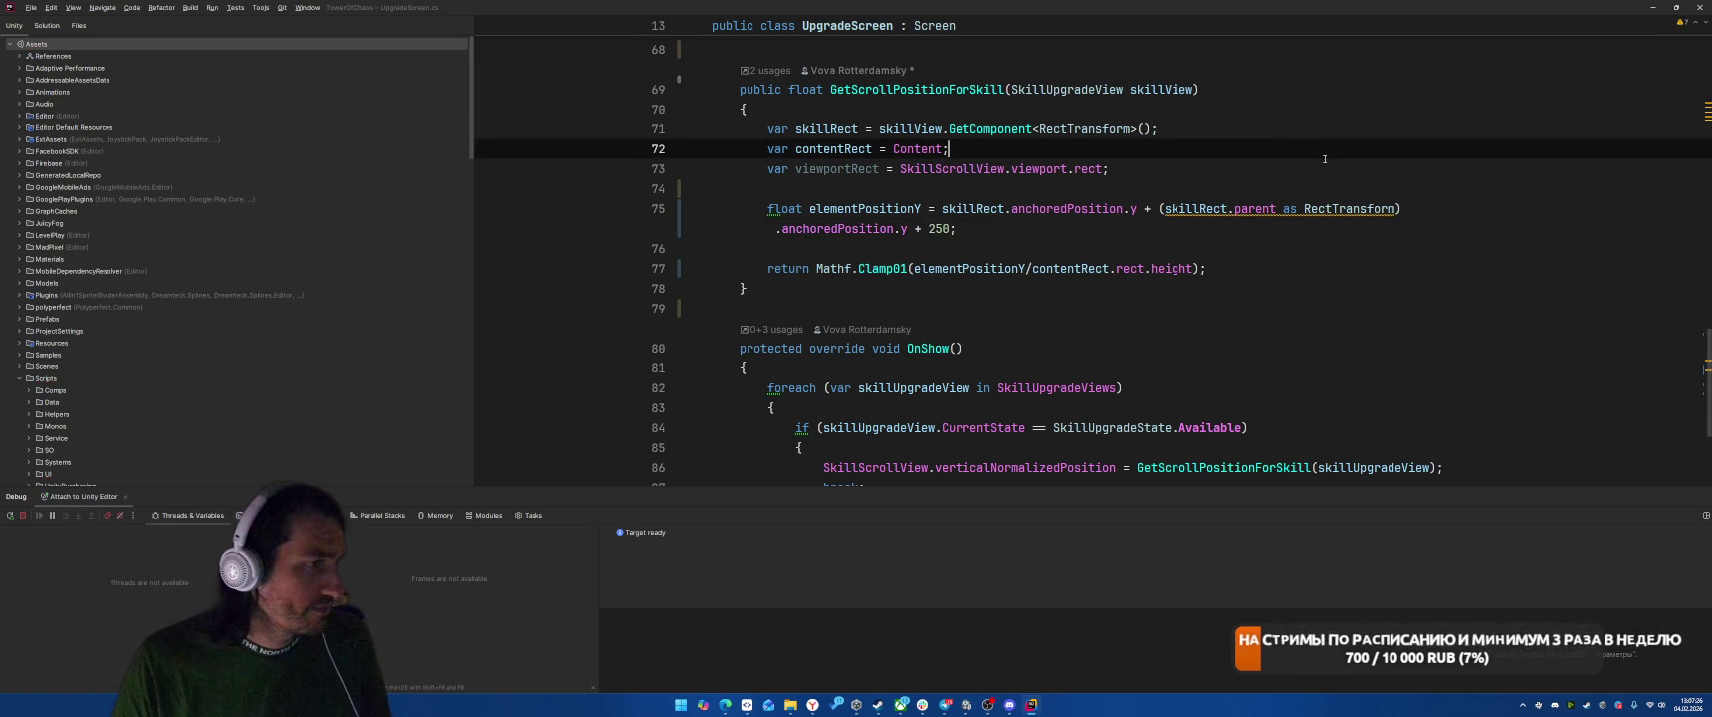
pyautogui.click(1334, 161)
pyautogui.hotkey('alt', 'Tab')
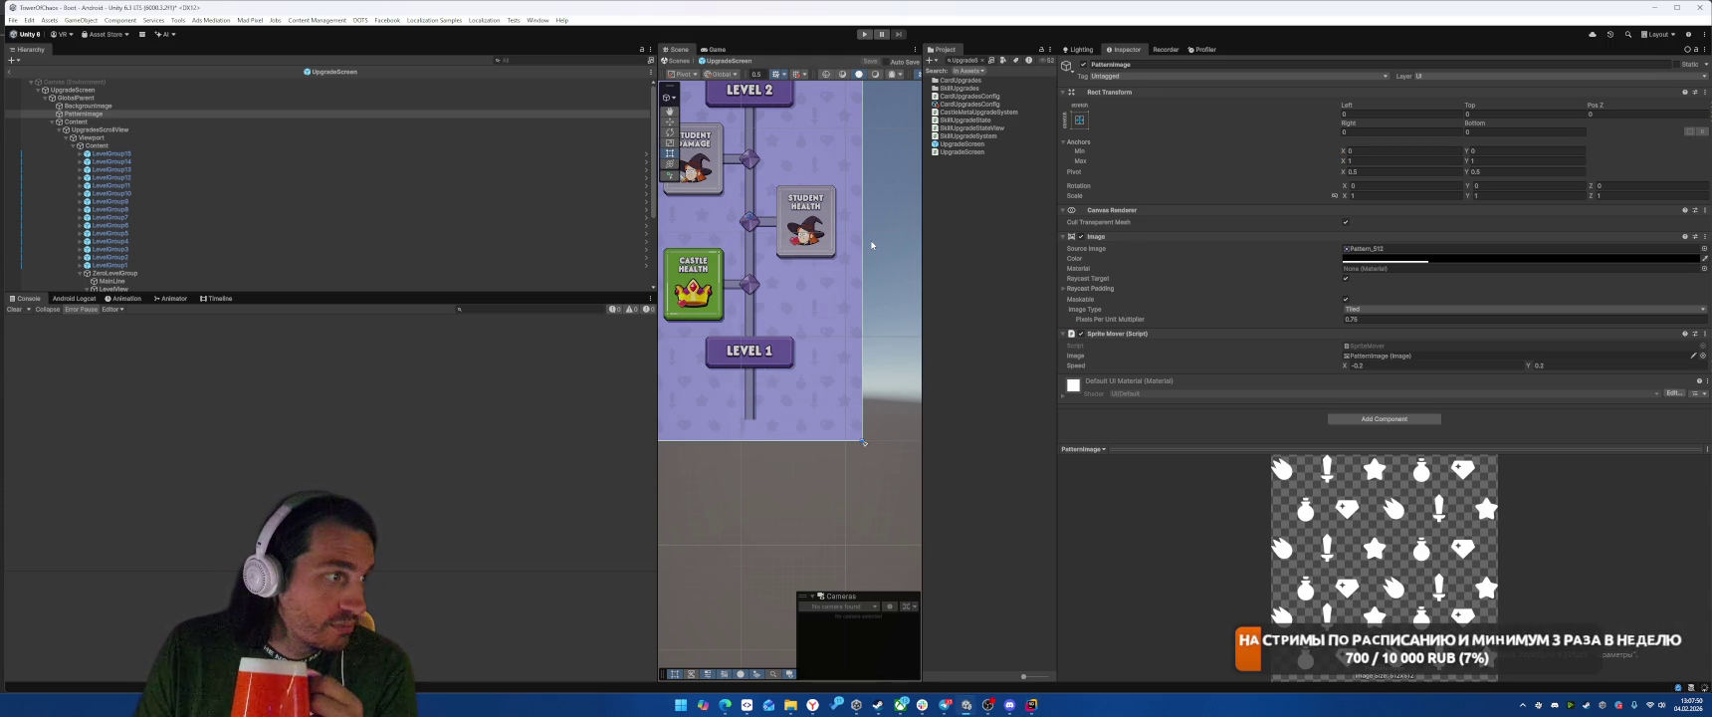
pyautogui.hotkey('ctrl', 'p')
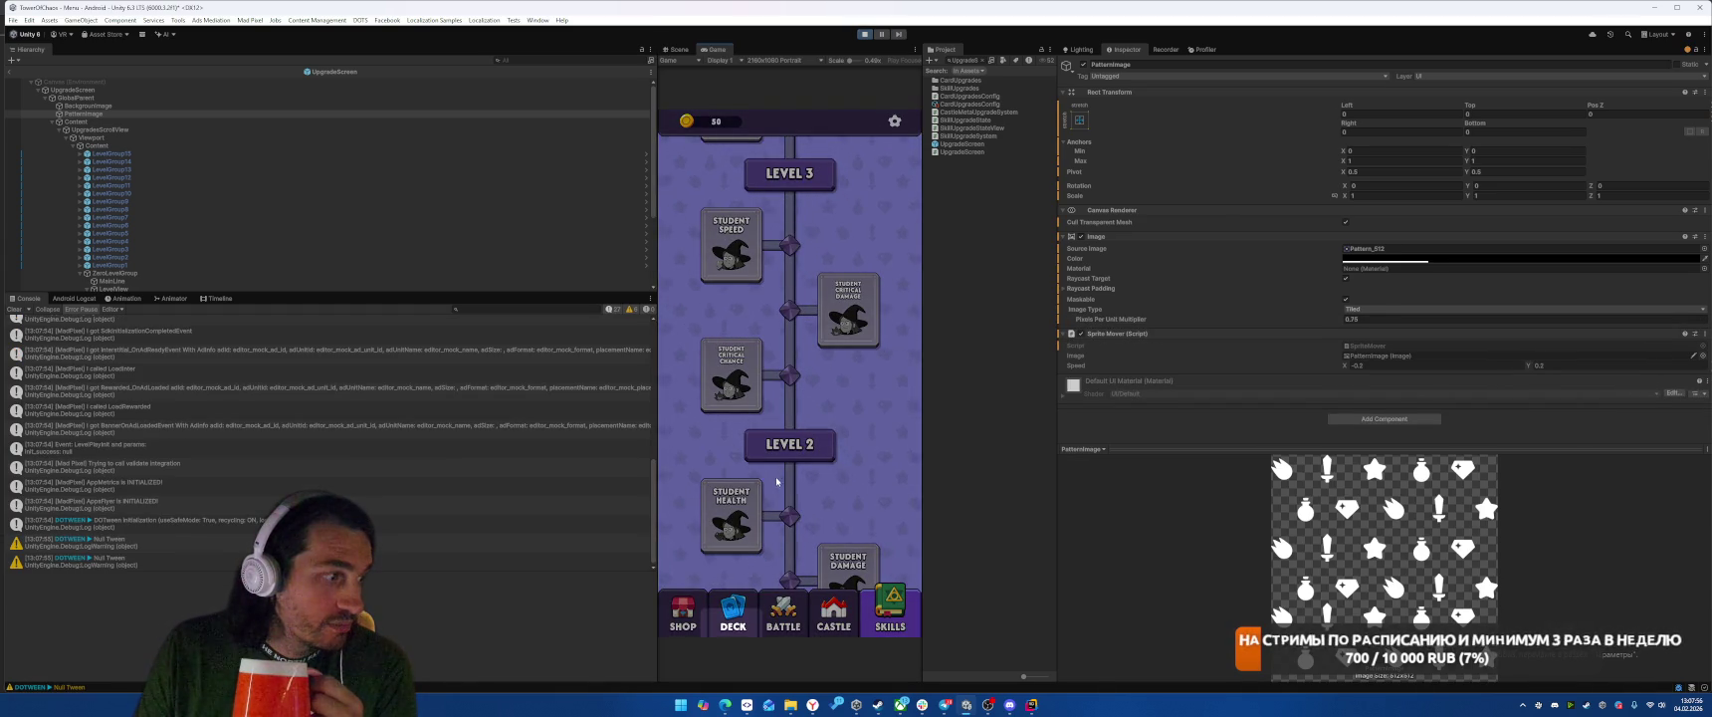
# Step: Stop the game, change '+ 250' to '- 250' on line 75, and return to Unity
pyautogui.hotkey('ctrl', 'p')
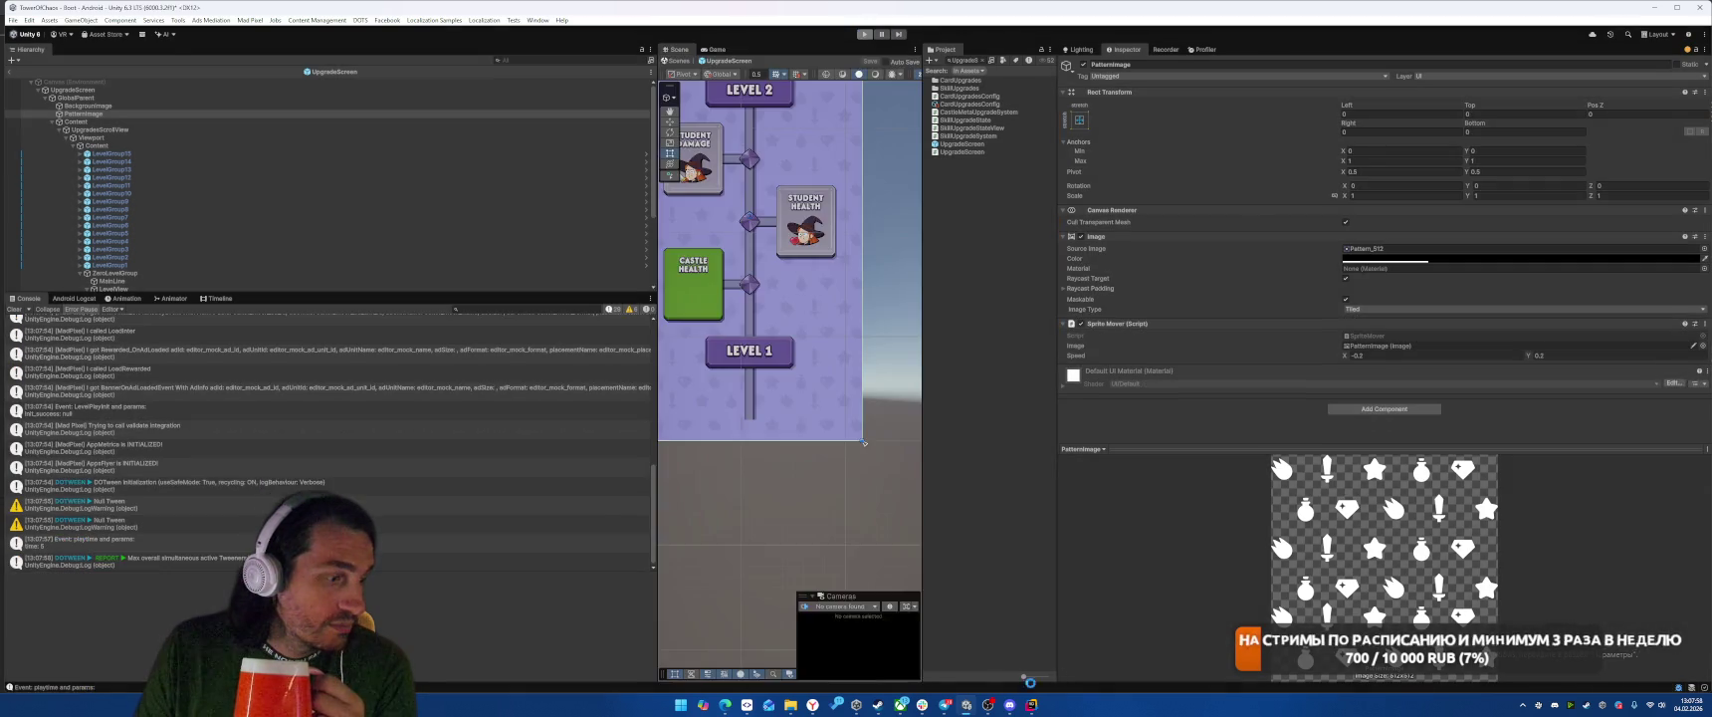
pyautogui.hotkey('alt', 'Tab')
pyautogui.click(920, 229)
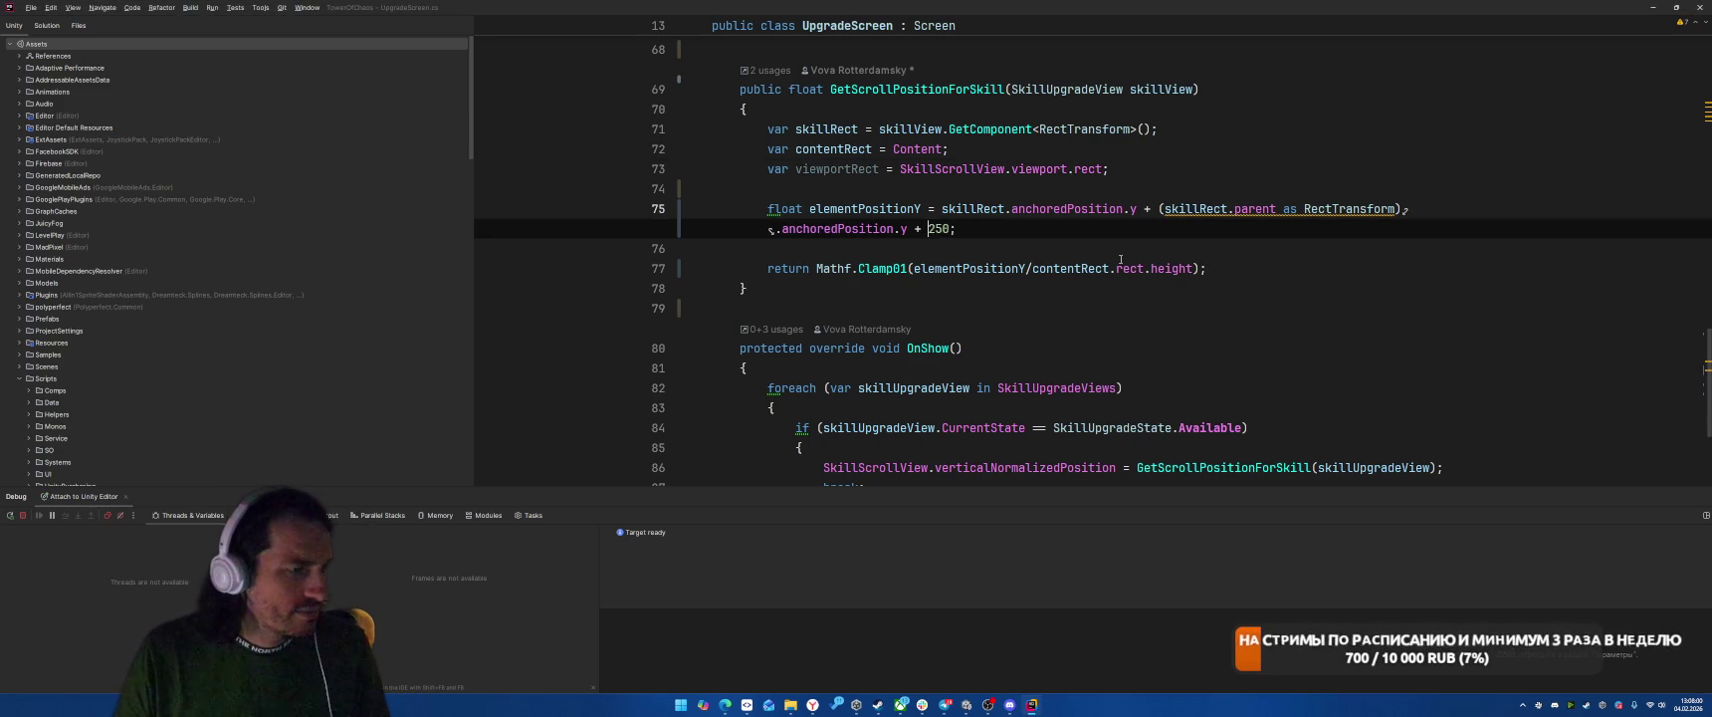
pyautogui.press('BackSpace')
pyautogui.write('-')
pyautogui.click(1260, 309)
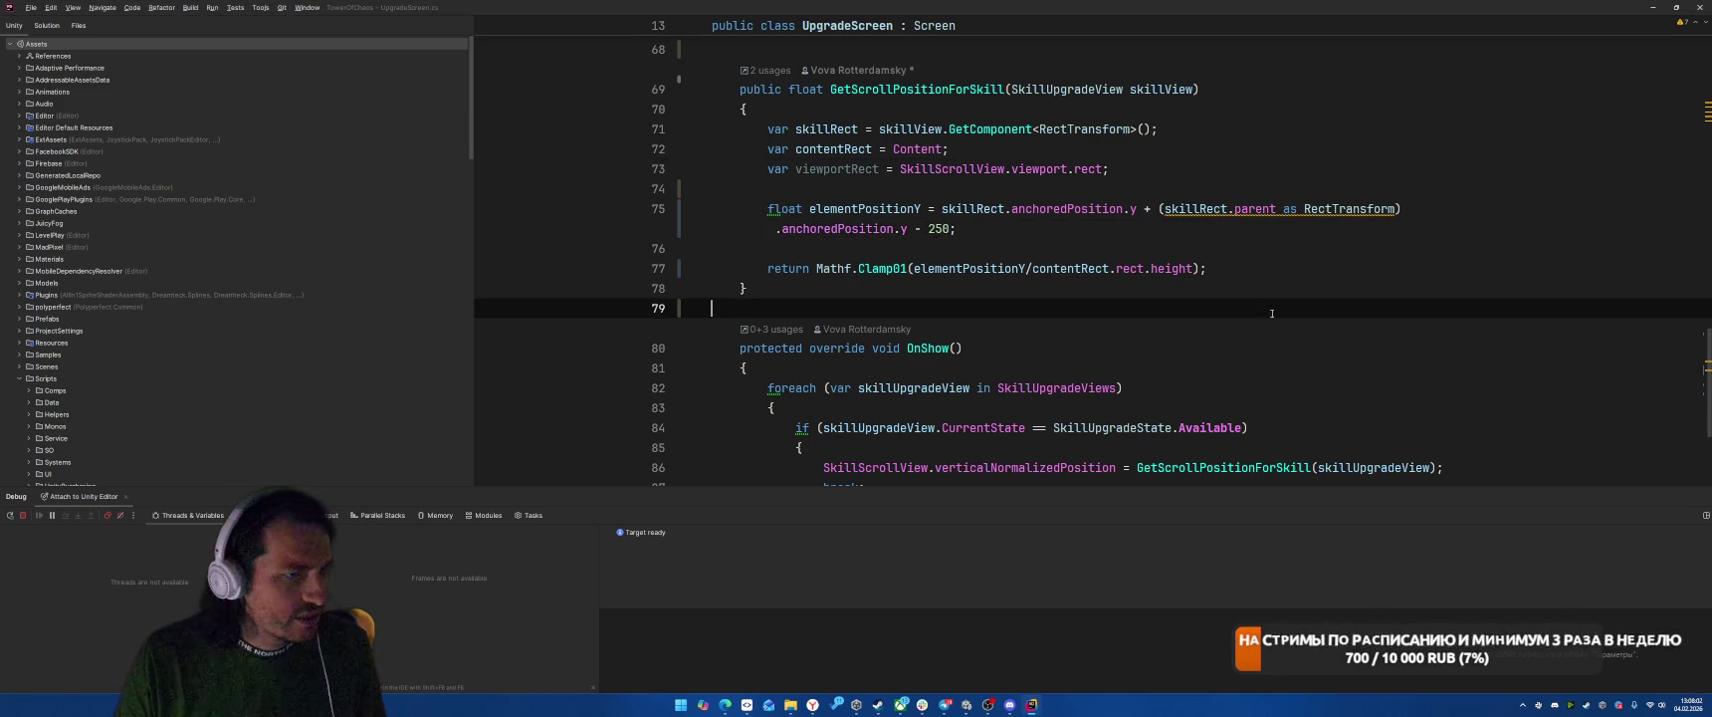
pyautogui.hotkey('alt', 'Tab')
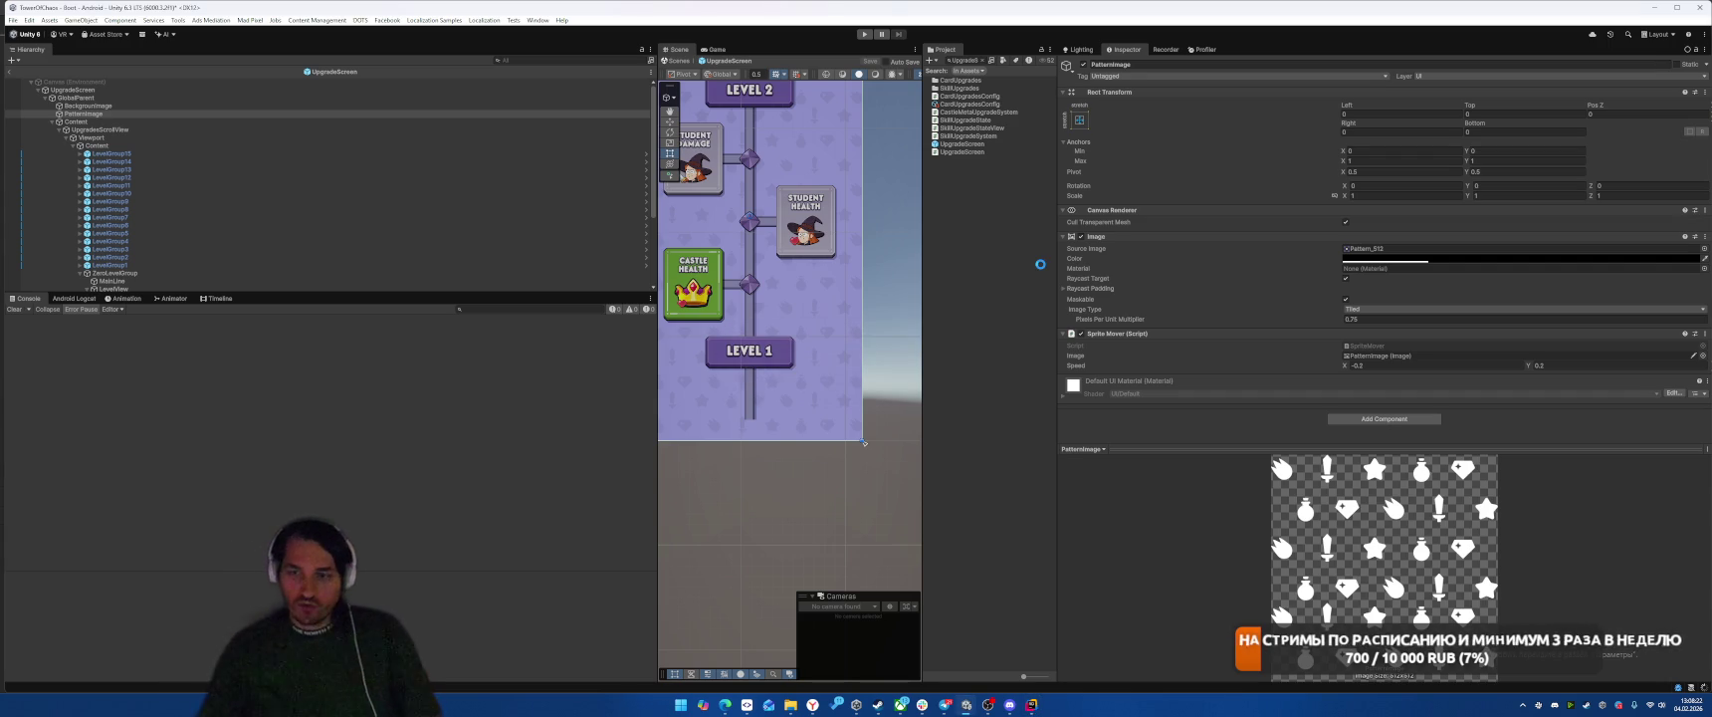
# Step: Unlock and equip the Solarion faculty, add Chain Lightning to the deck, then restart the game
pyautogui.click(865, 35)
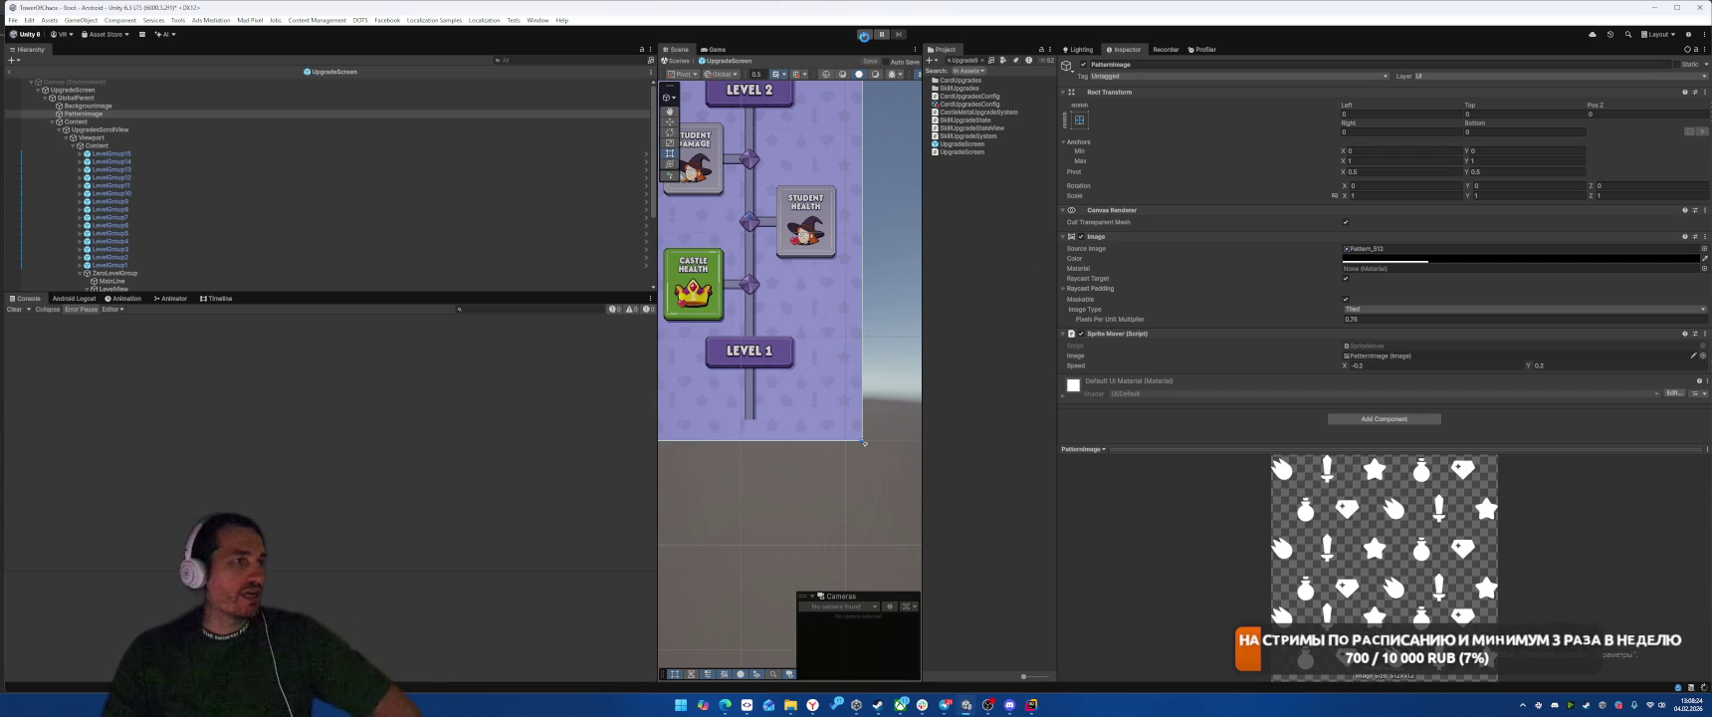
pyautogui.click(864, 36)
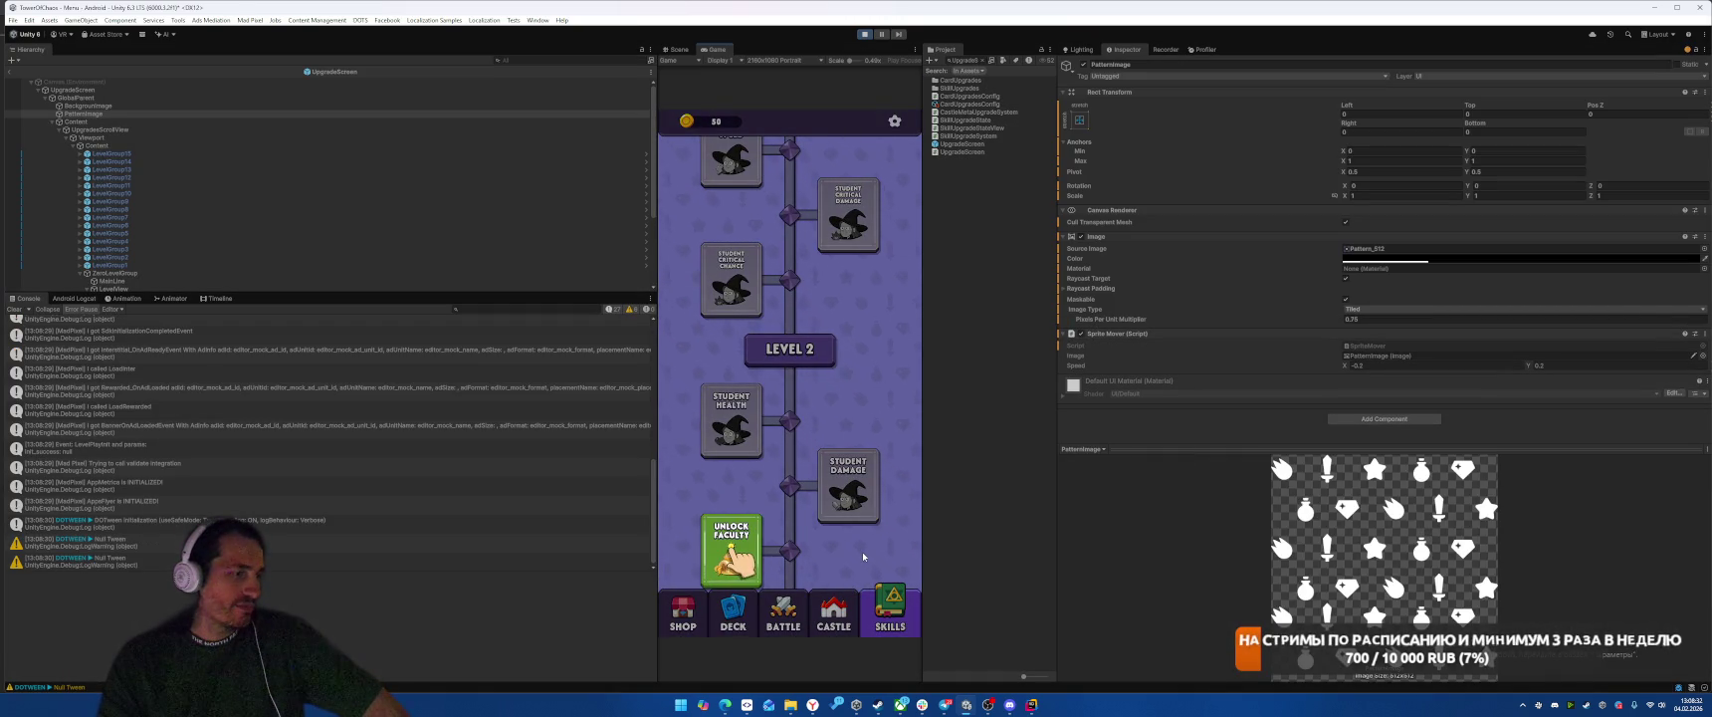
pyautogui.click(731, 548)
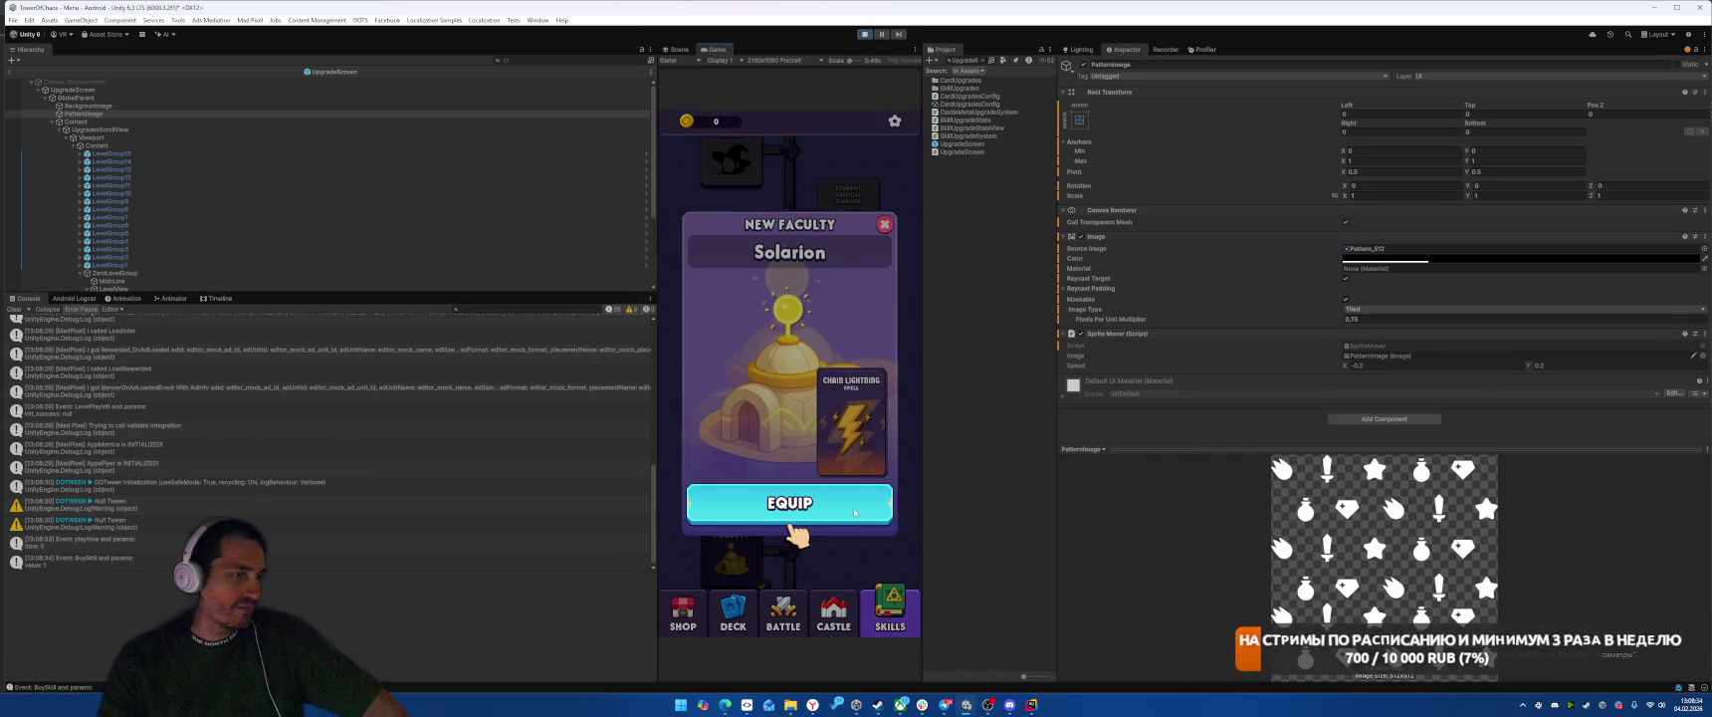
pyautogui.click(766, 492)
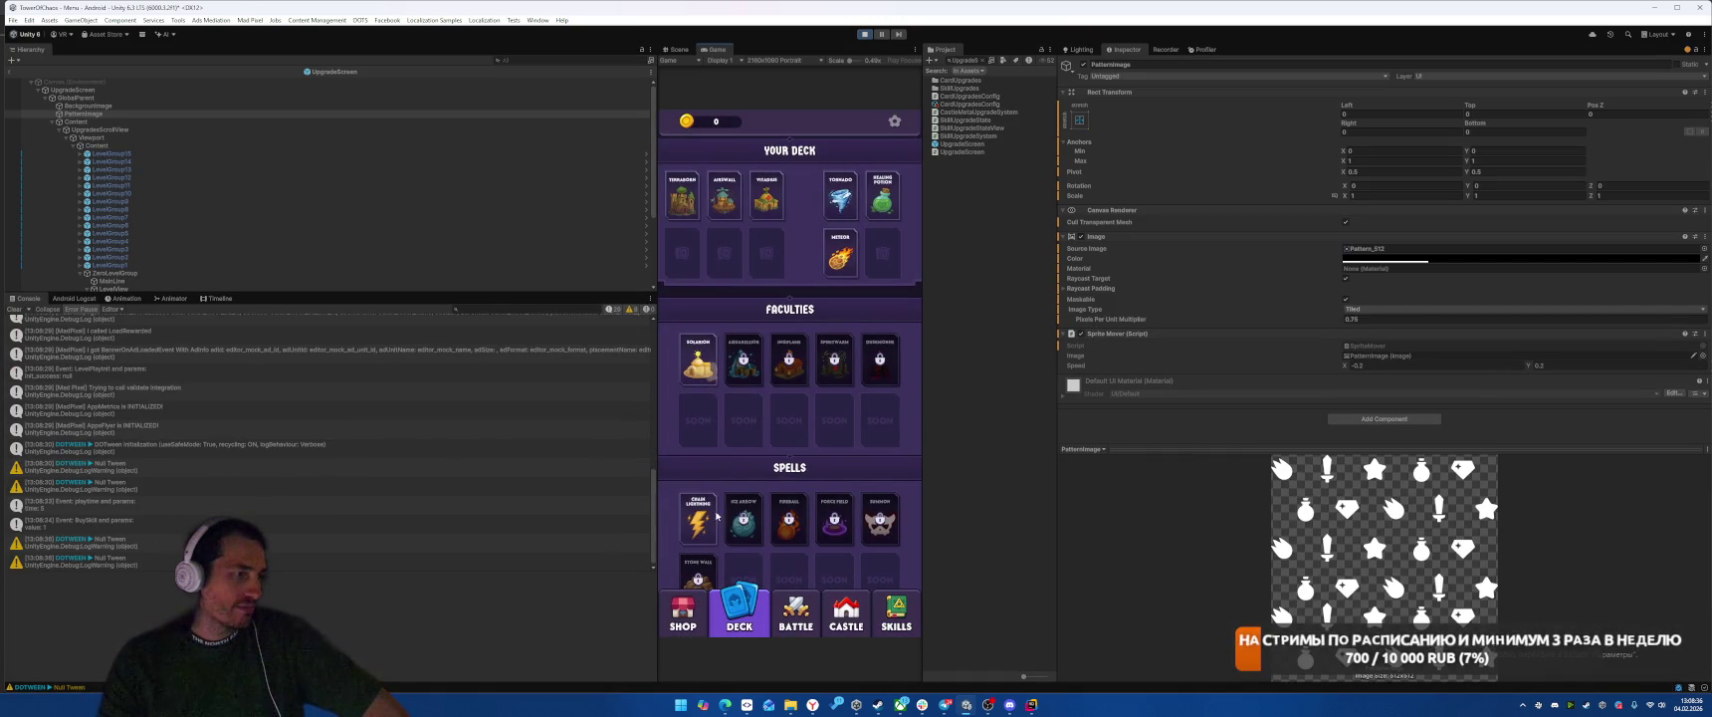
pyautogui.click(697, 518)
pyautogui.click(805, 605)
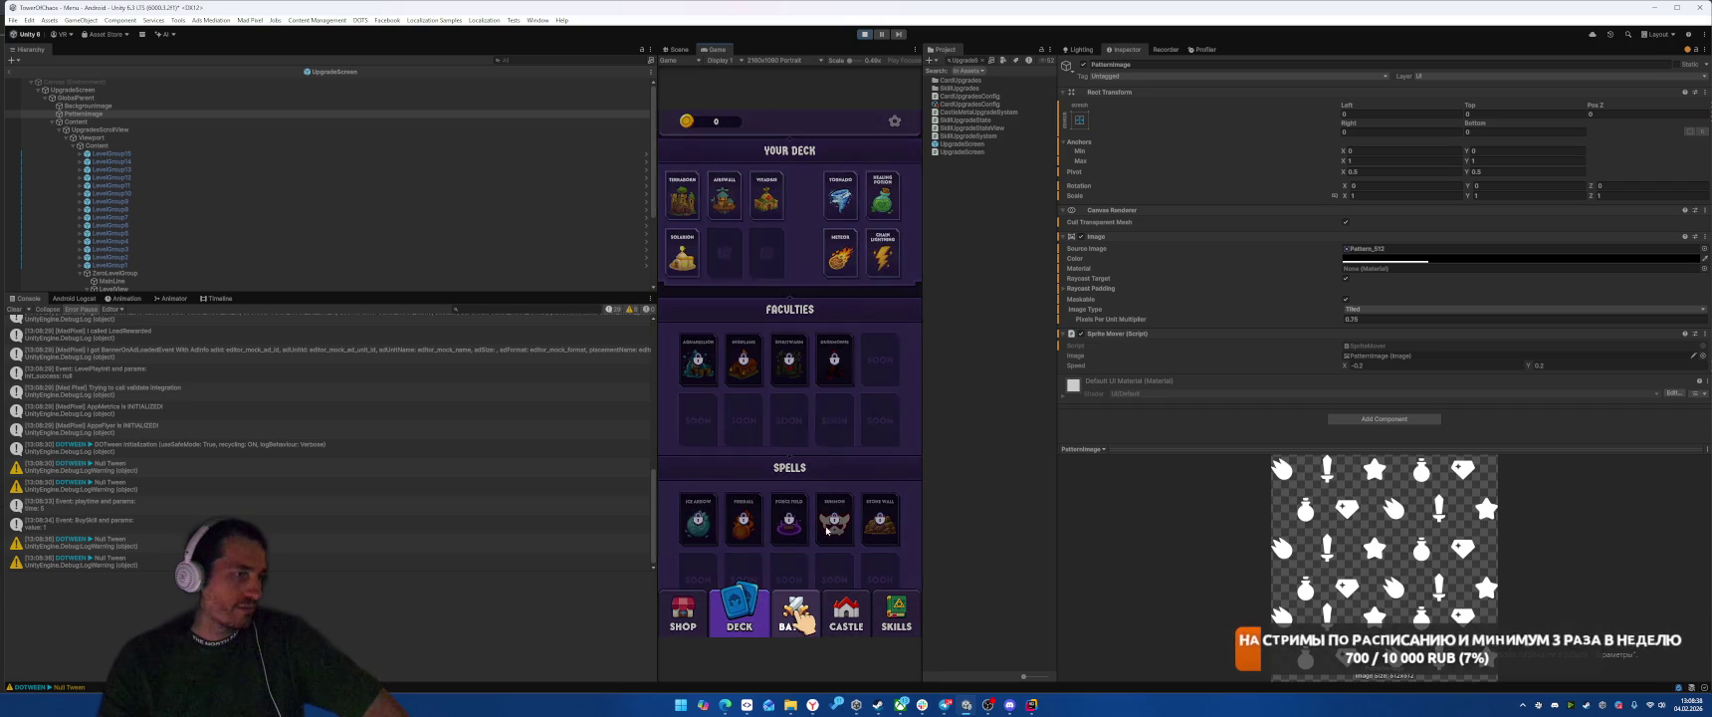
pyautogui.click(866, 35)
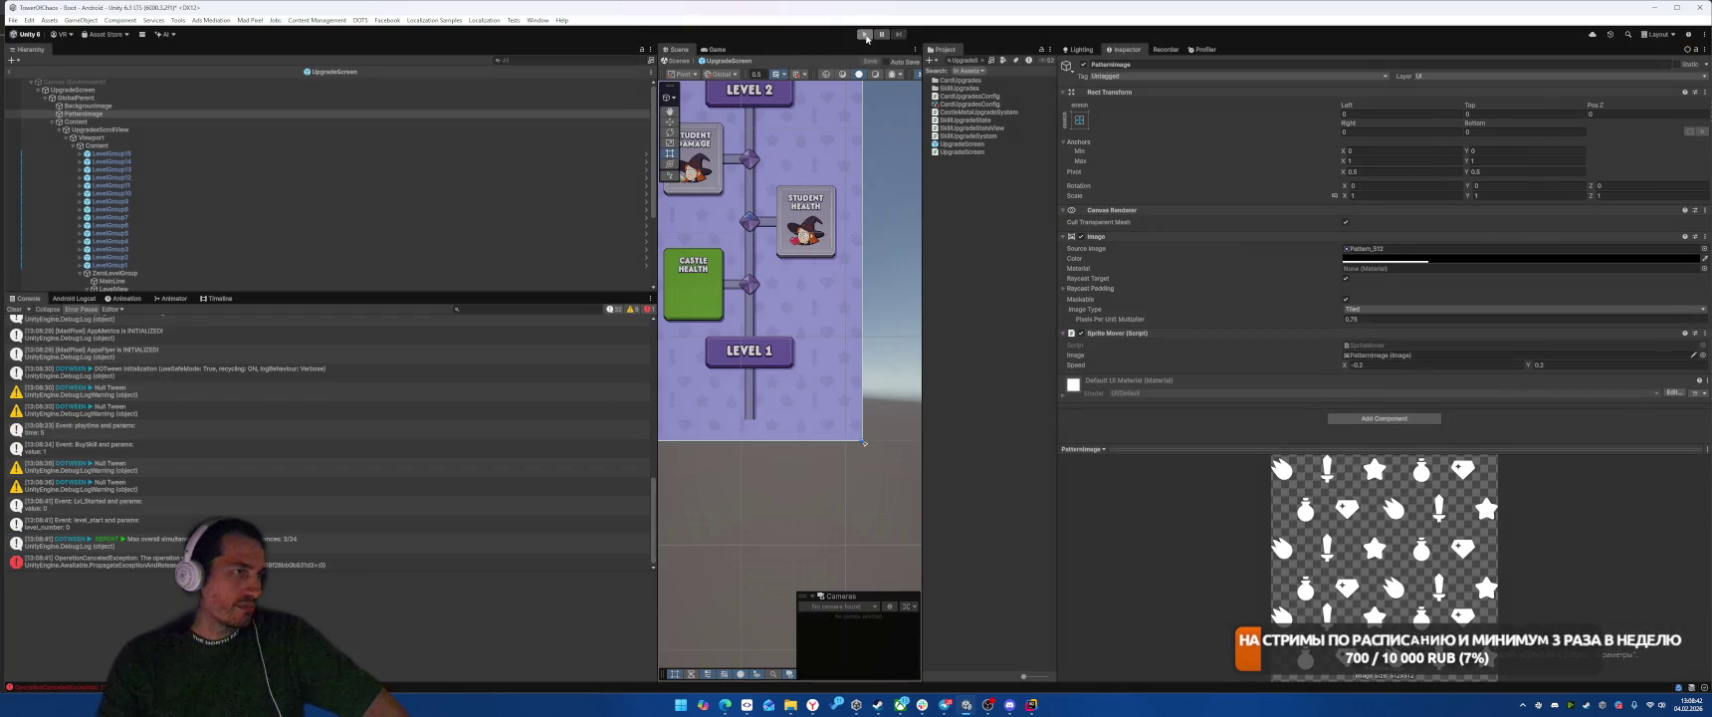
pyautogui.click(865, 35)
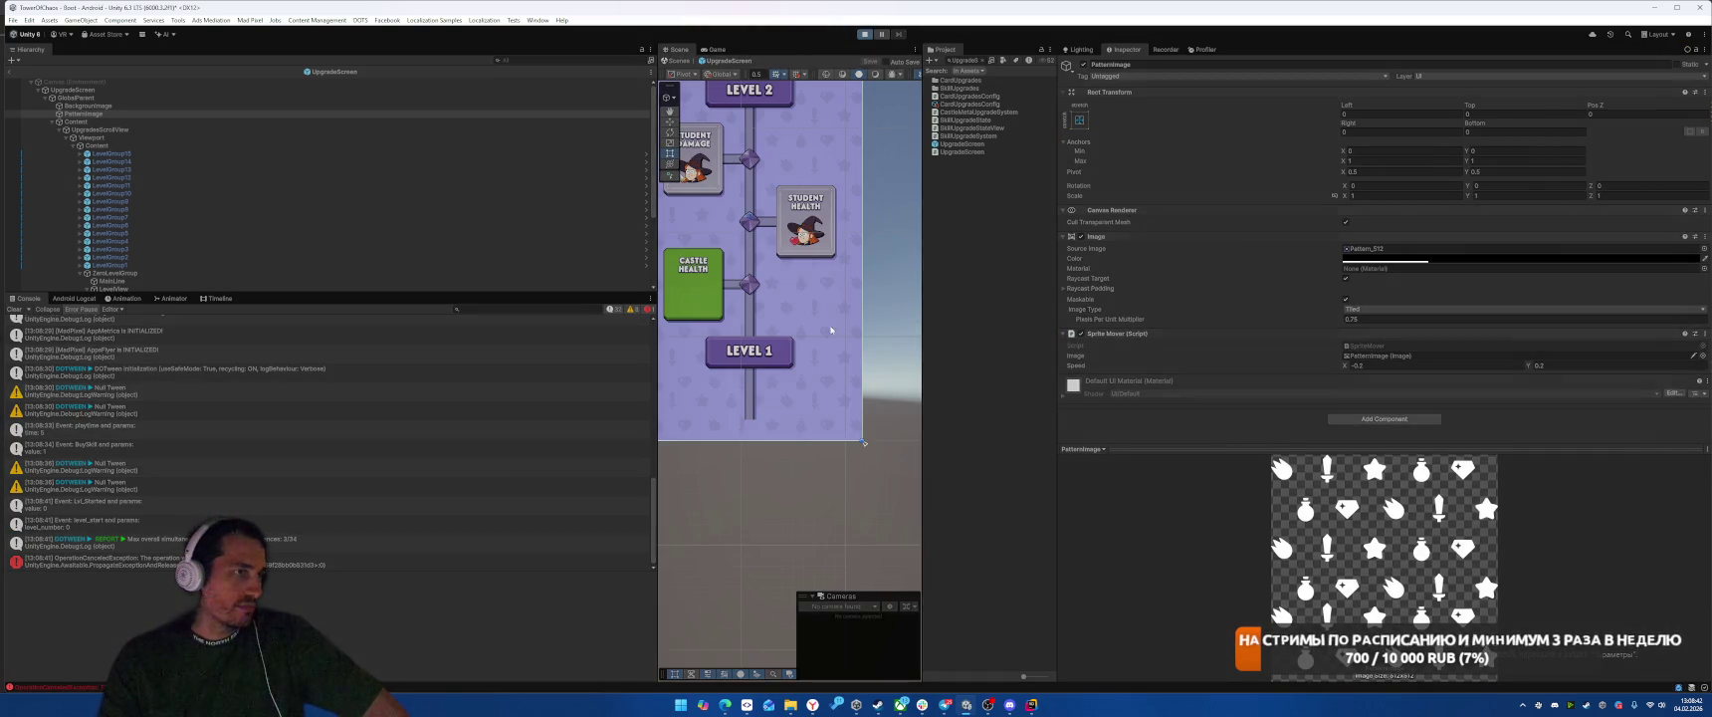
# Step: Open the Skills tree, then claim the free 50 gold in the Shop
pyautogui.click(897, 628)
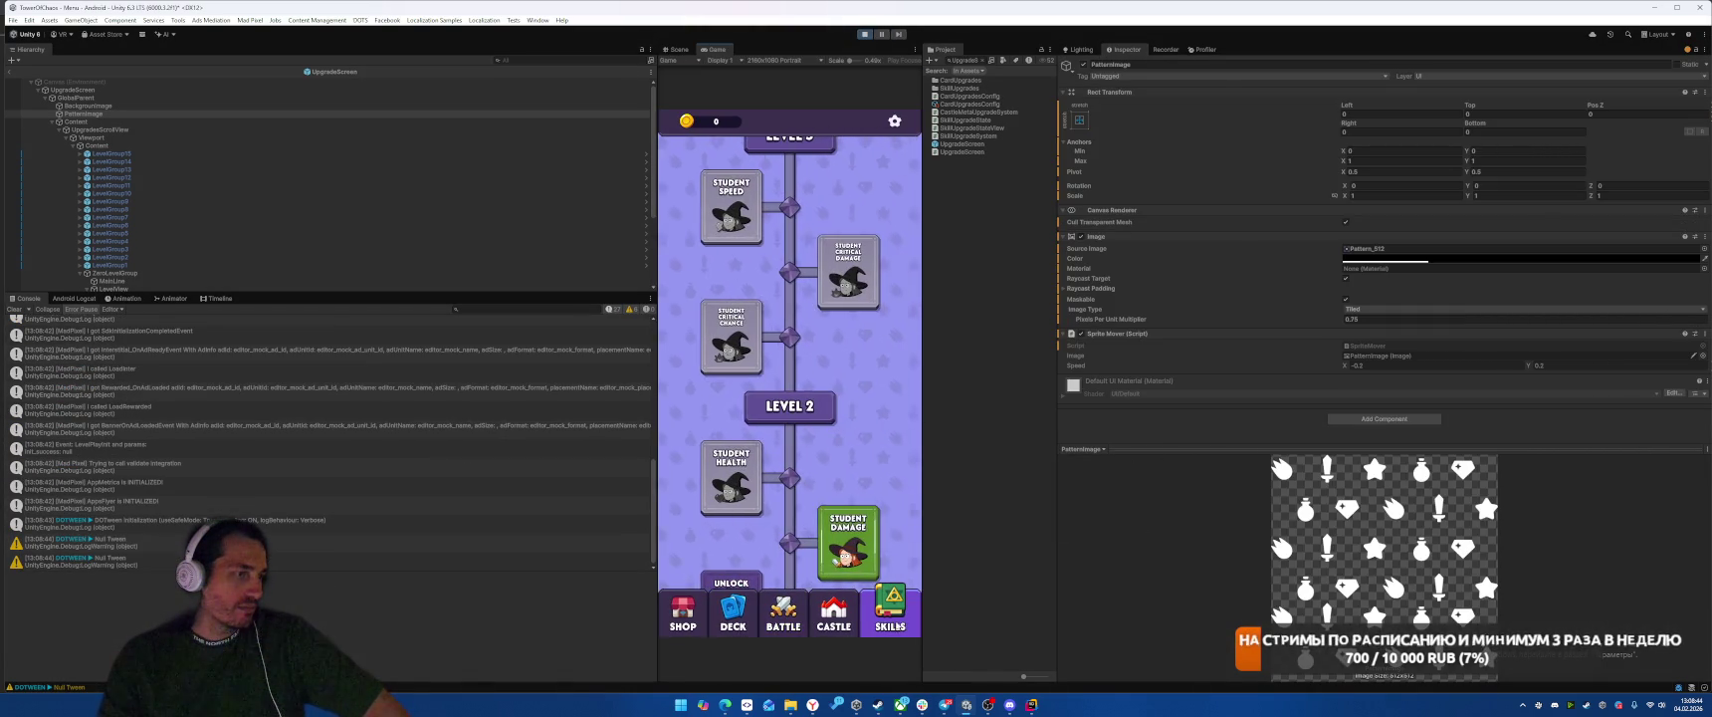
pyautogui.click(848, 542)
pyautogui.click(793, 422)
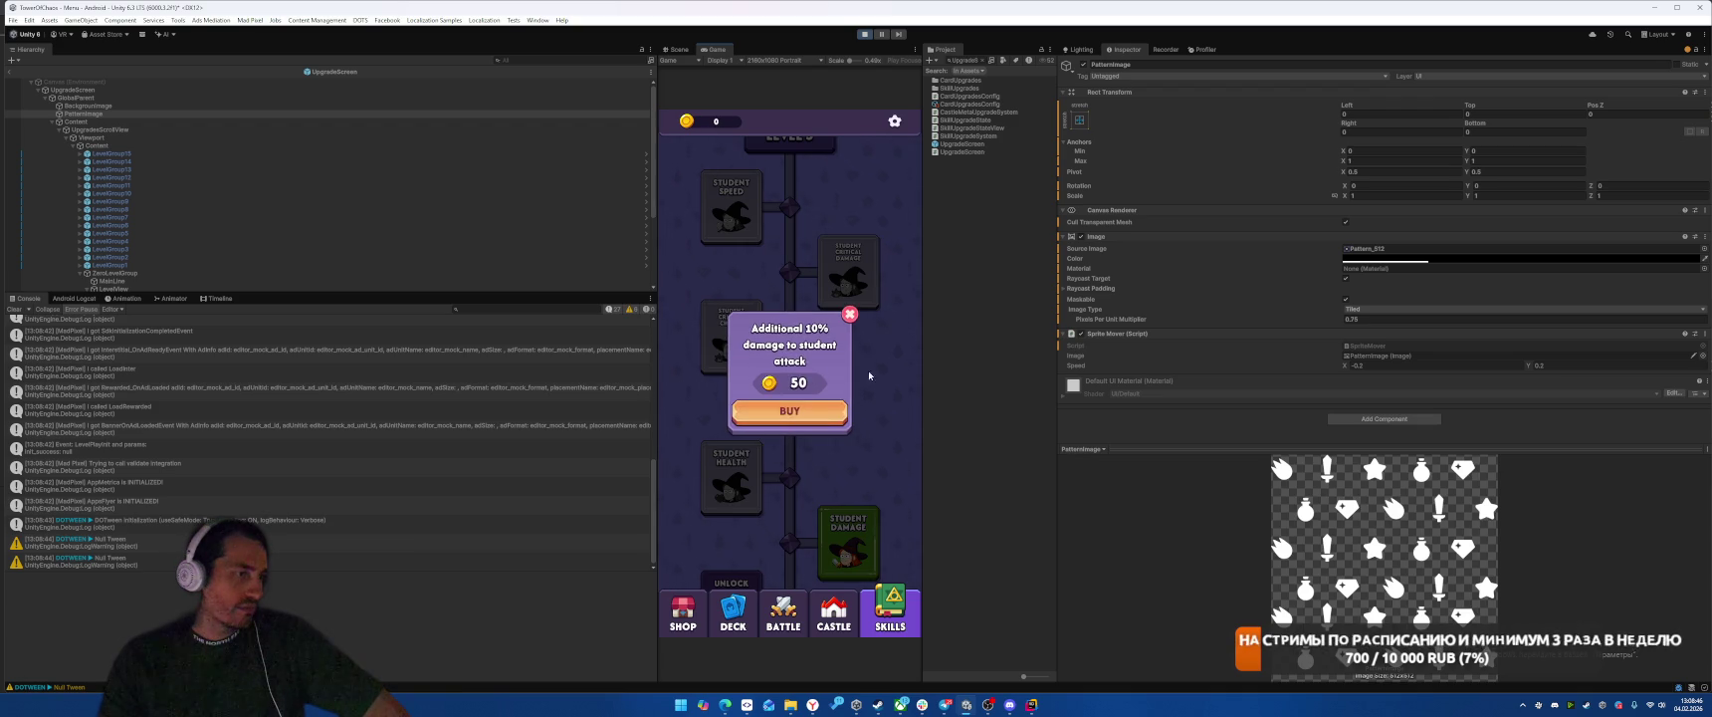
pyautogui.click(830, 469)
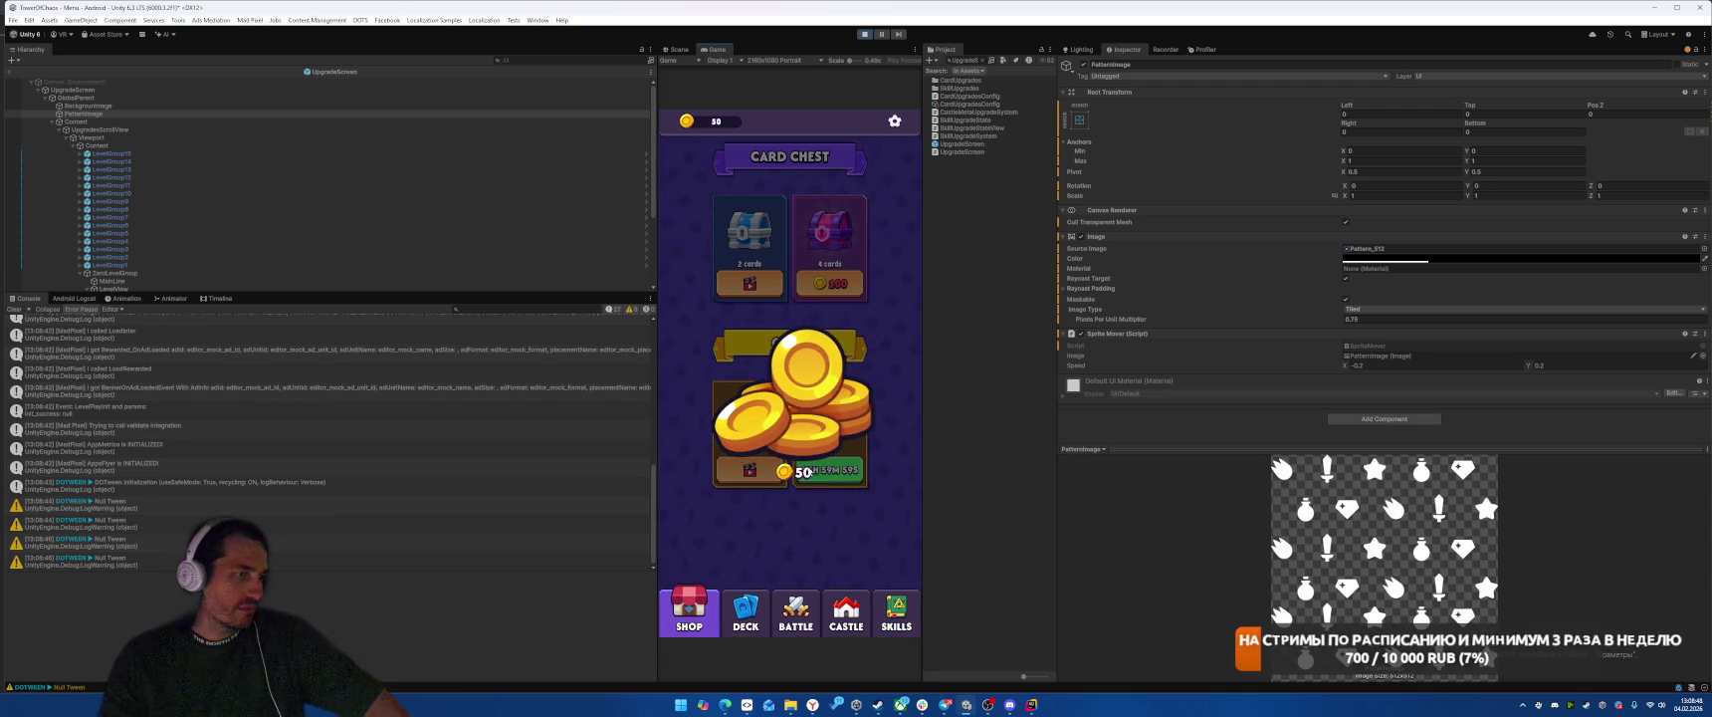
# Step: Buy the Student Health, Critical Chance, Critical Damage and Speed upgrades
pyautogui.click(889, 597)
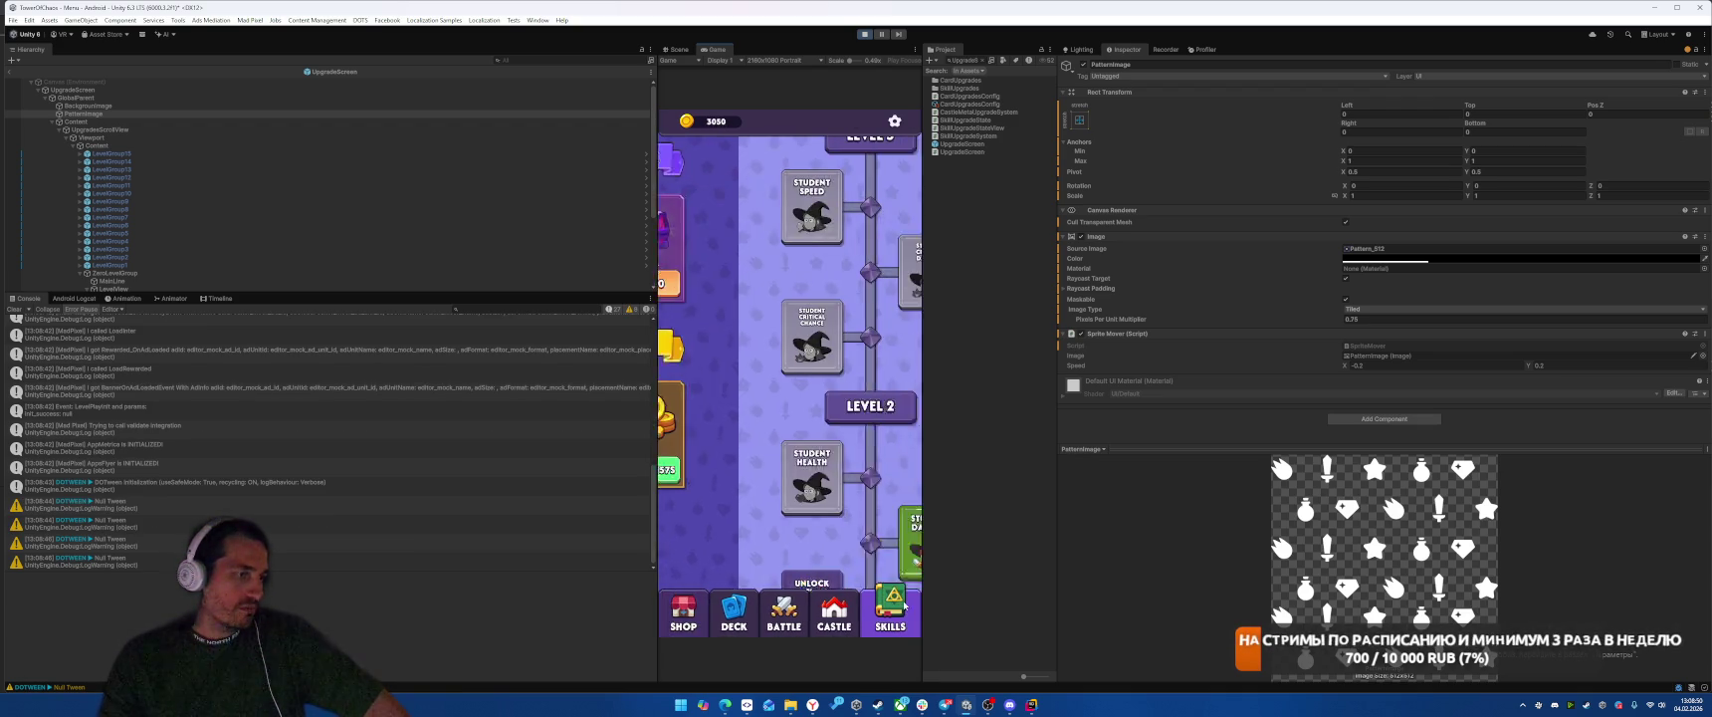
pyautogui.click(752, 536)
pyautogui.click(789, 419)
pyautogui.click(732, 394)
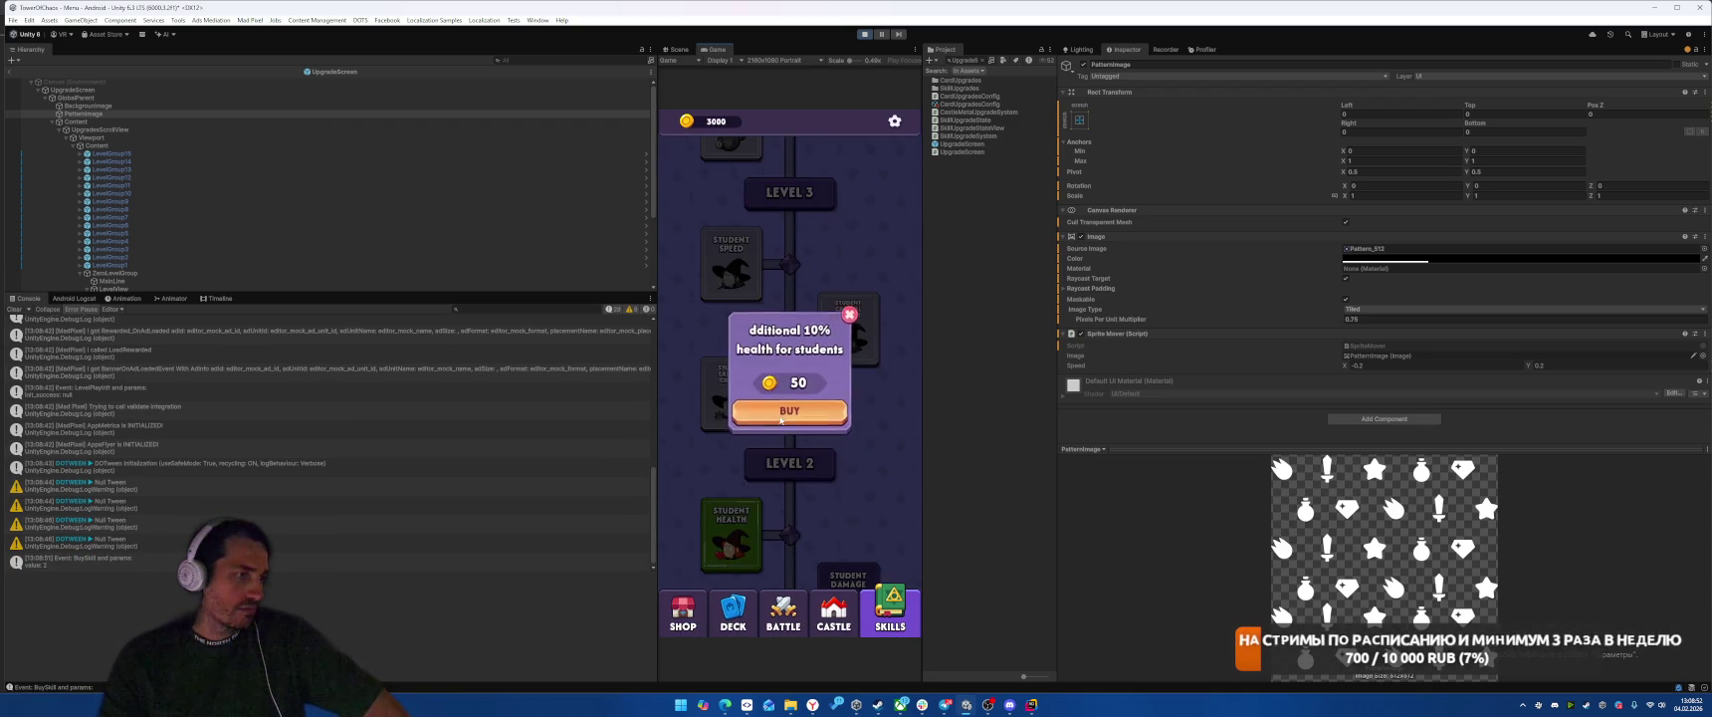
pyautogui.click(786, 420)
pyautogui.click(848, 453)
pyautogui.click(786, 420)
pyautogui.click(732, 445)
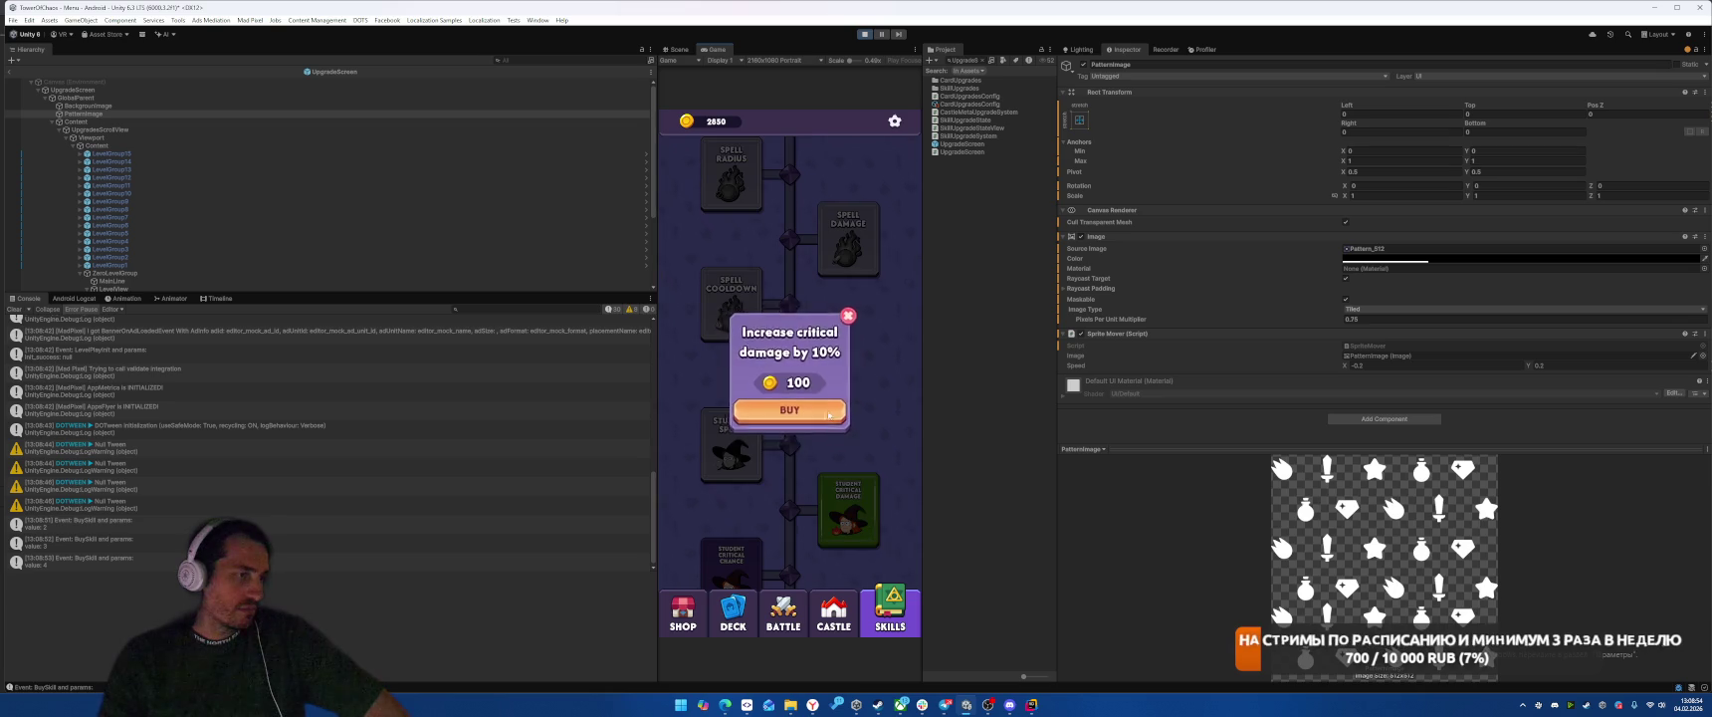
pyautogui.click(786, 419)
# Step: Buy Spell Damage and Spell Radius, then unlock and equip Aquarellior for 100 coins
pyautogui.click(732, 501)
pyautogui.click(740, 470)
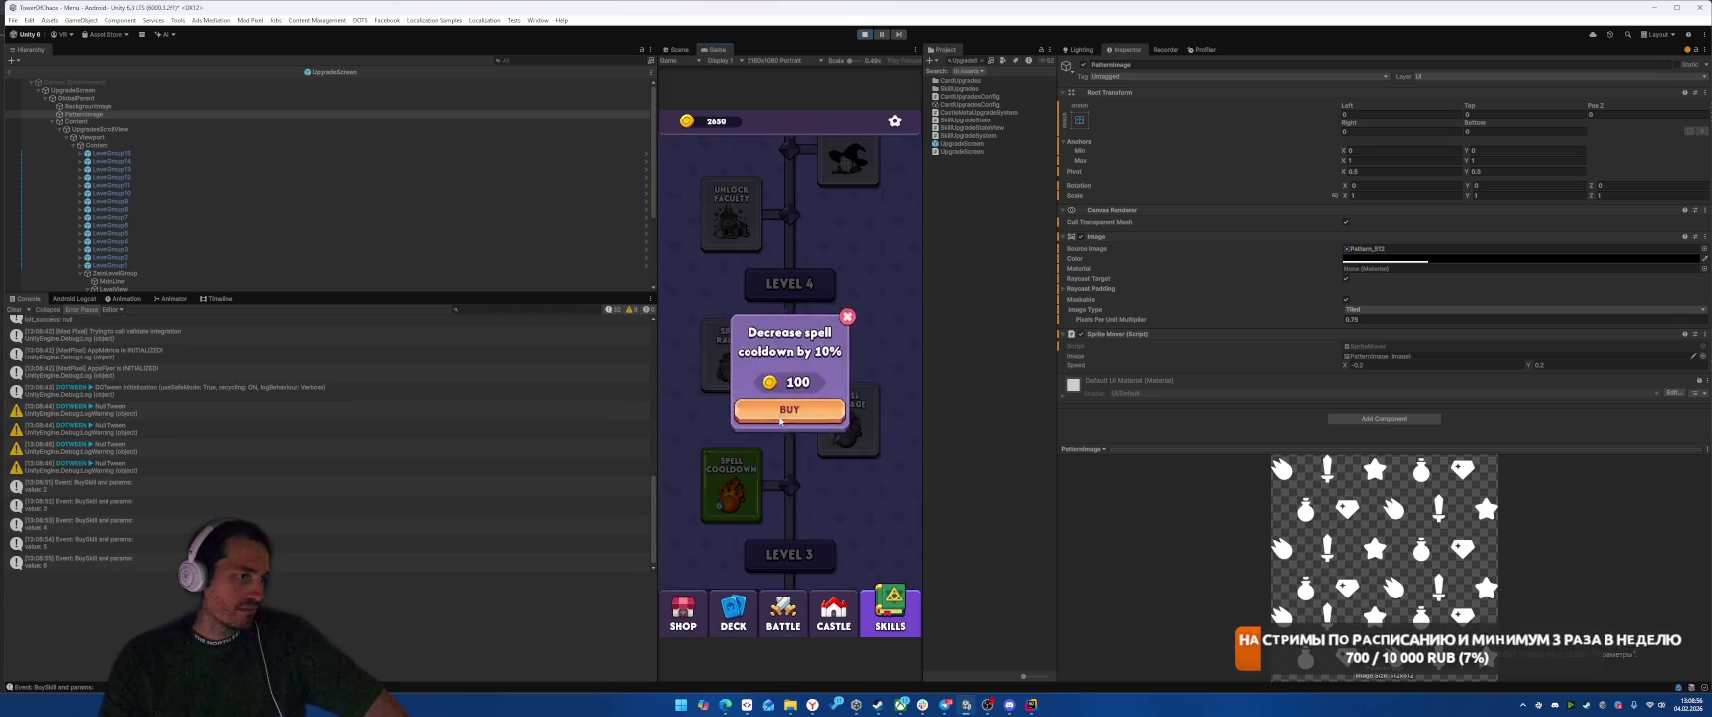
pyautogui.click(737, 467)
pyautogui.click(734, 460)
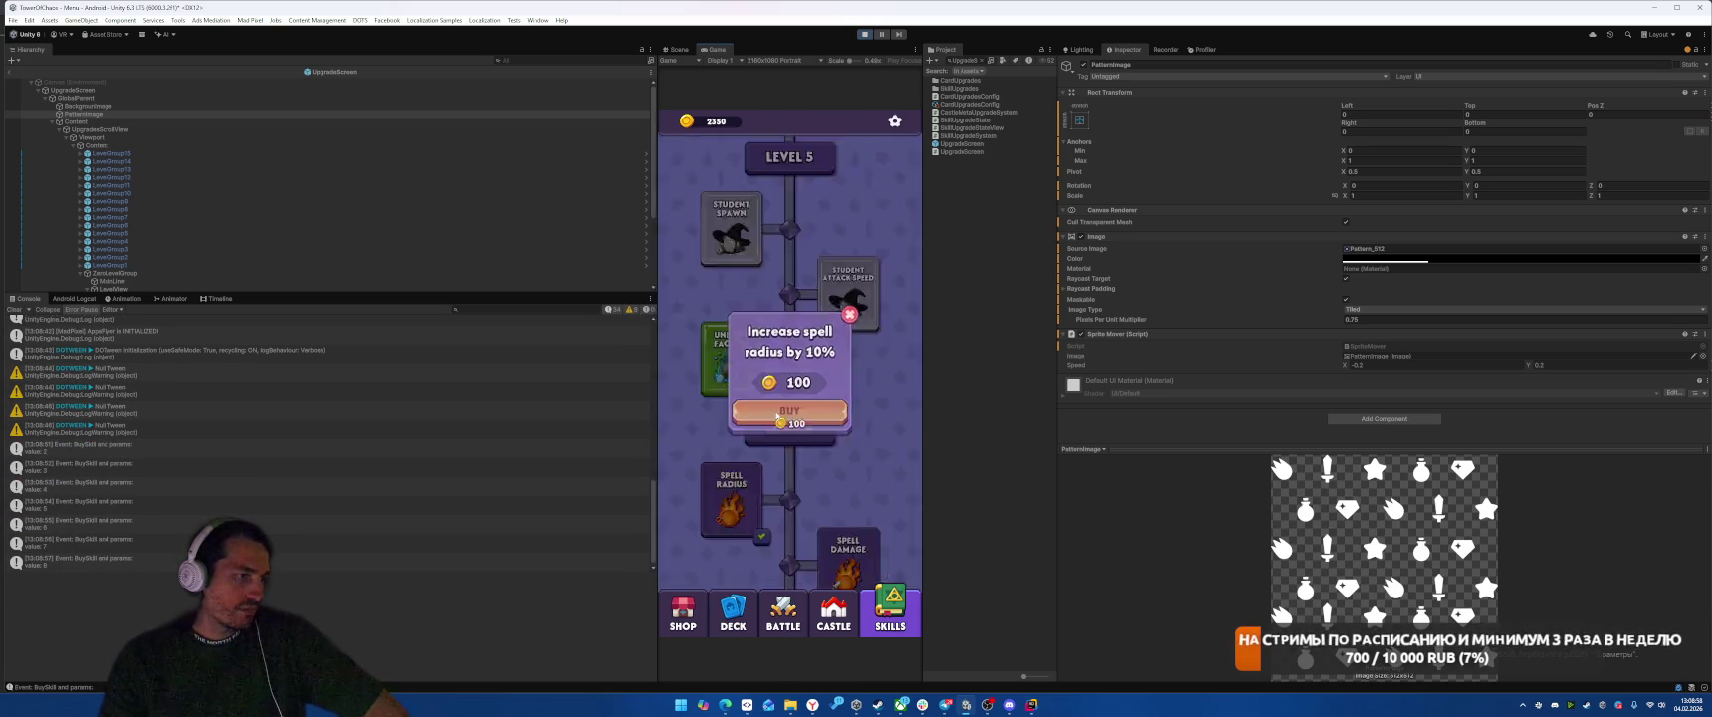
pyautogui.click(790, 502)
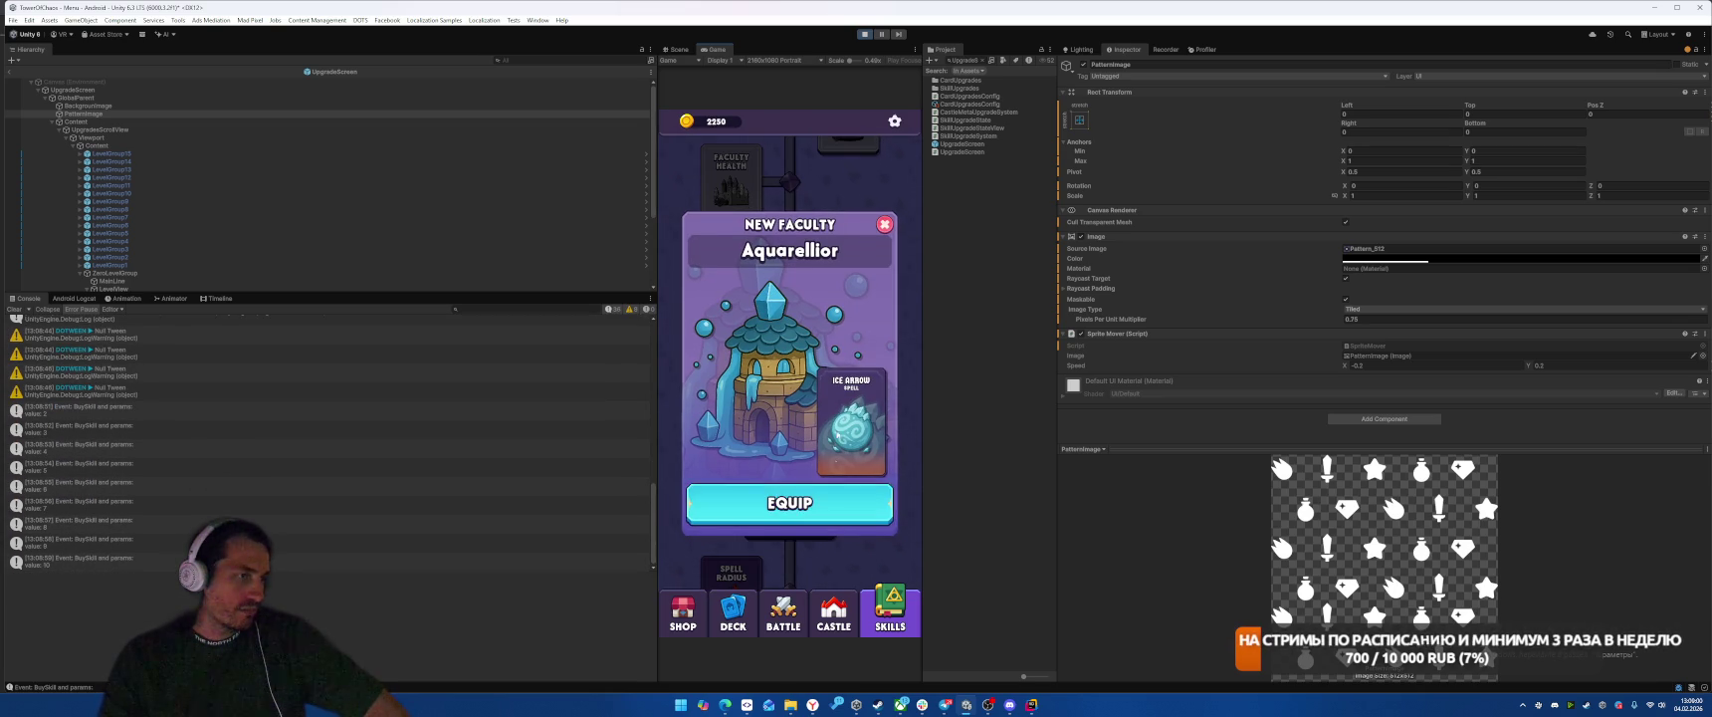
pyautogui.click(856, 413)
# Step: Buy Faculty Health, Castle Health, free gold at start, attack damage and critical chance upgrades
pyautogui.click(732, 379)
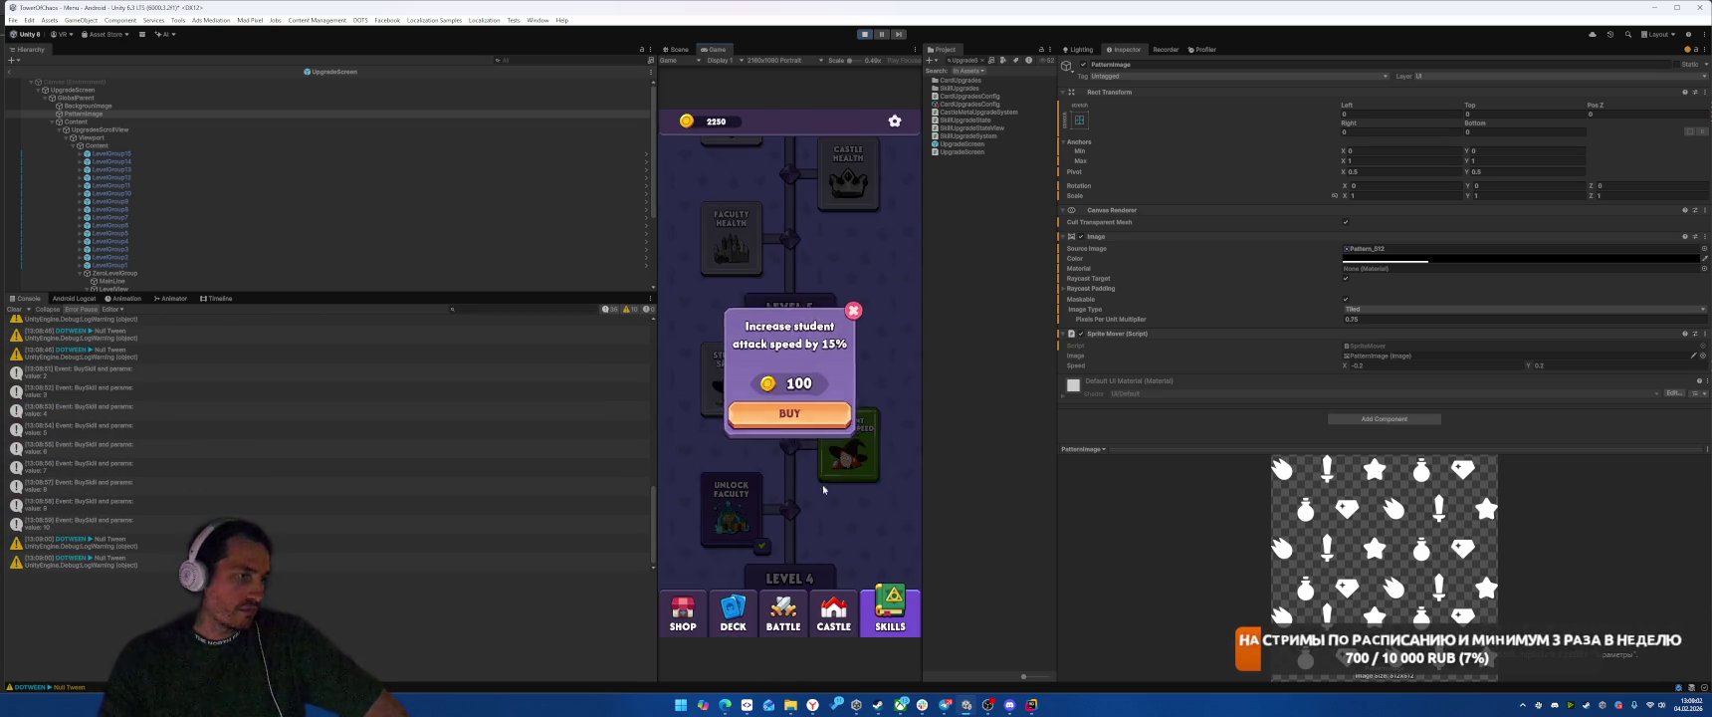
pyautogui.click(789, 374)
pyautogui.click(731, 306)
pyautogui.click(789, 370)
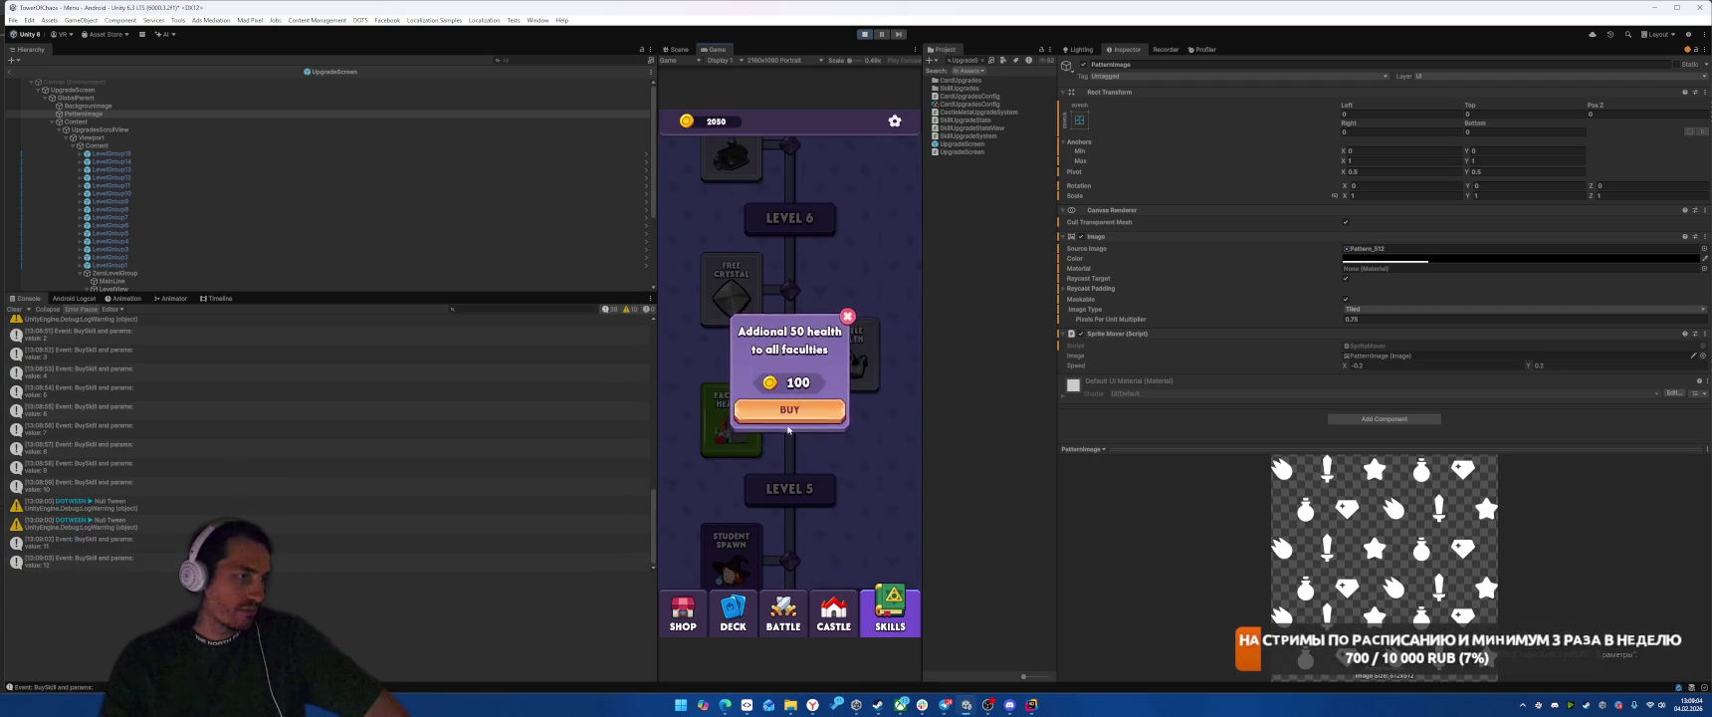
pyautogui.click(789, 412)
pyautogui.click(789, 409)
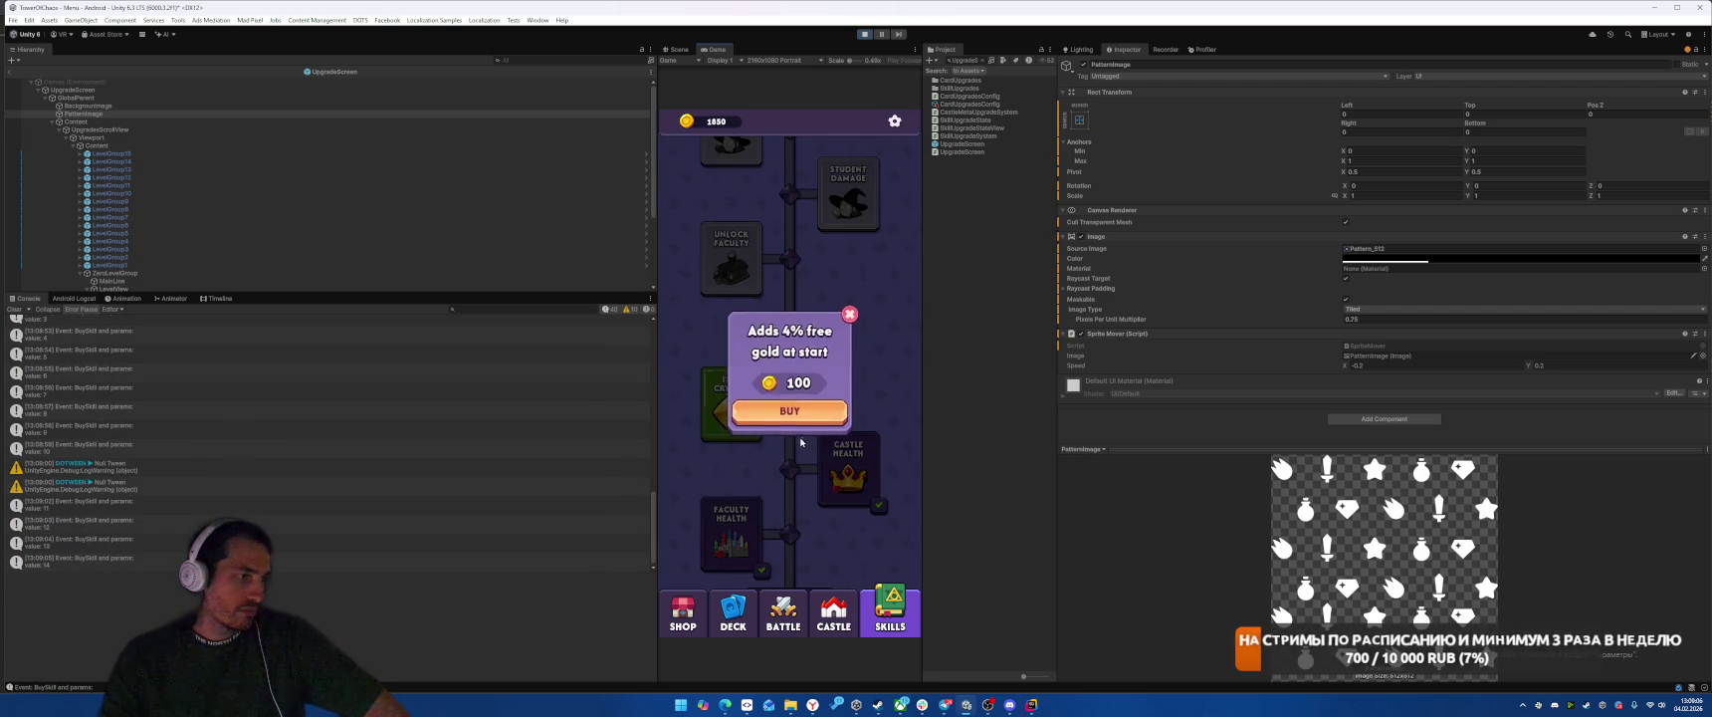
pyautogui.click(792, 411)
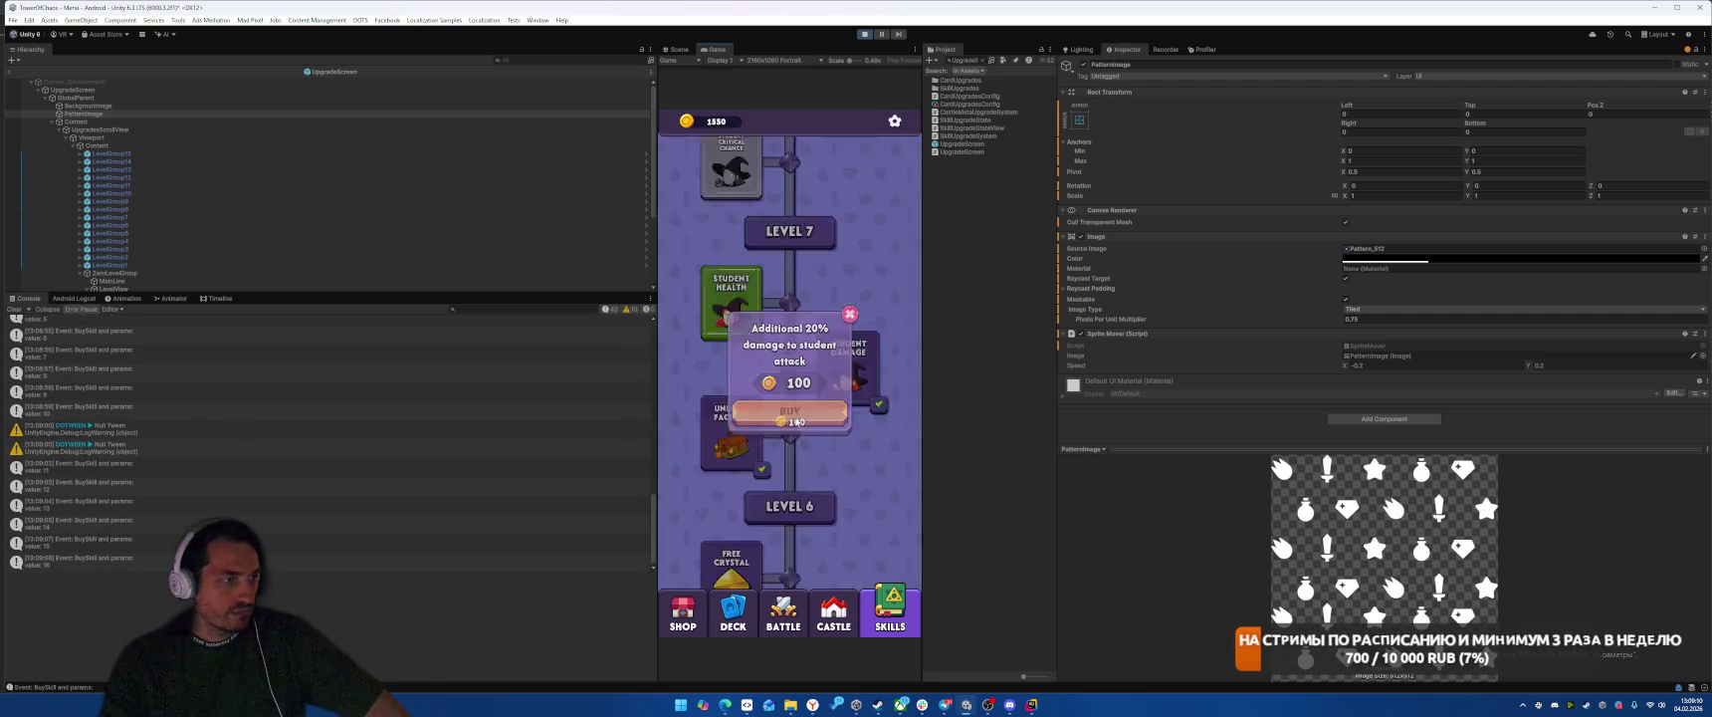
pyautogui.click(794, 422)
pyautogui.click(788, 418)
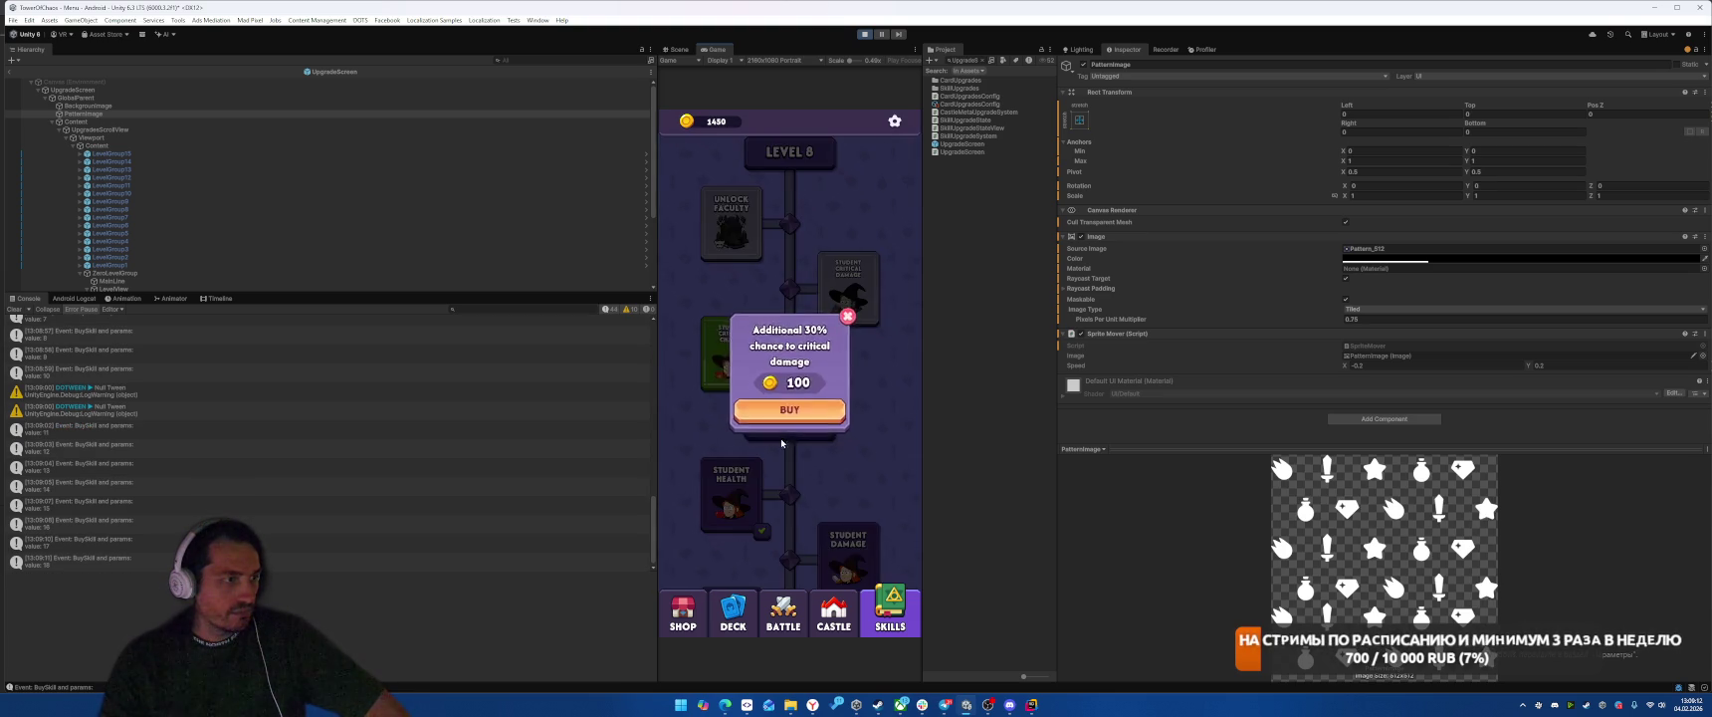
pyautogui.click(793, 412)
pyautogui.click(791, 413)
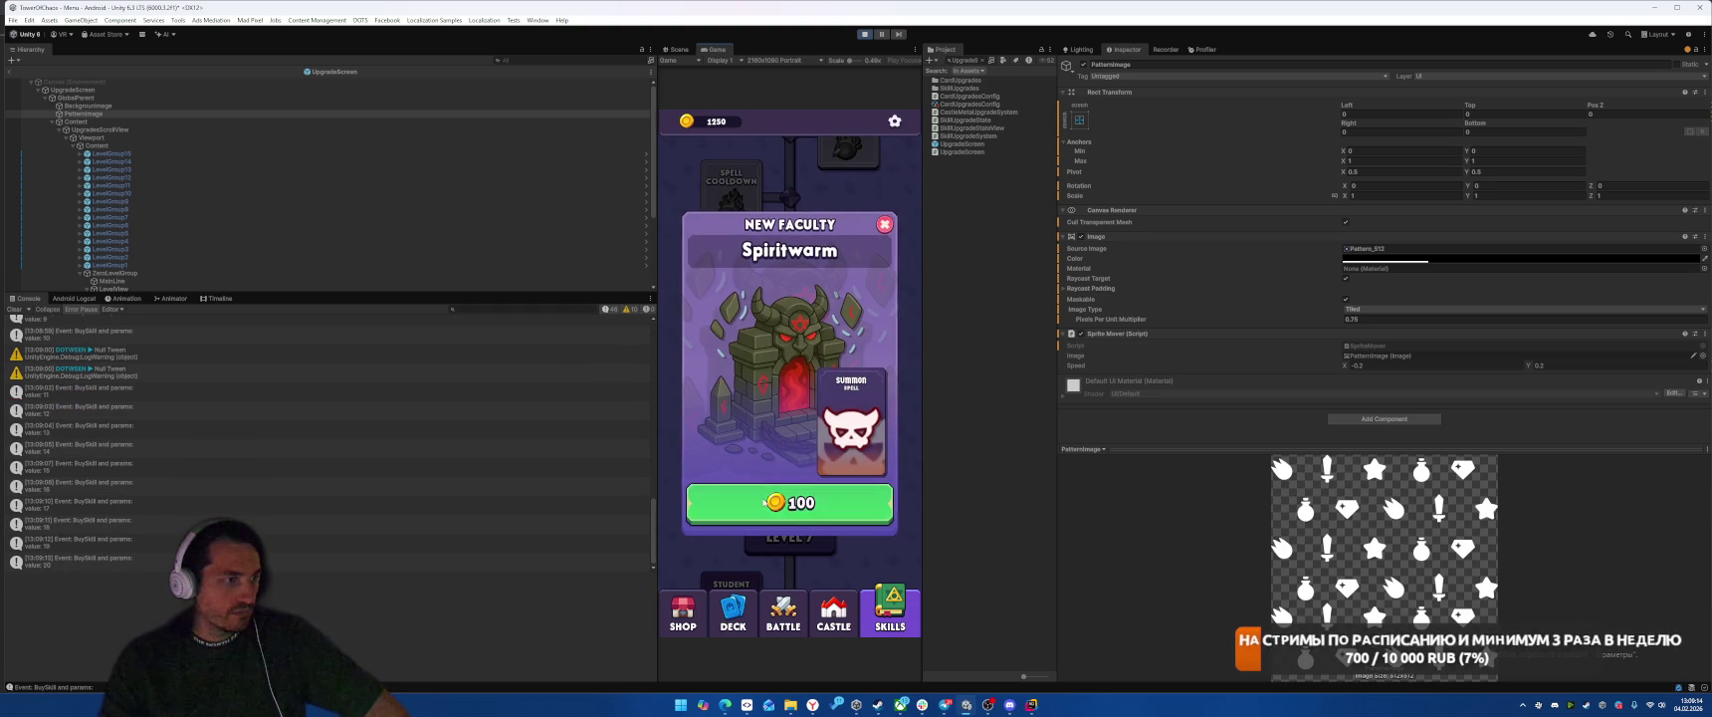
# Step: Unlock Spiritwarm for 100 coins and buy the spell cooldown and Faculty Health upgrades
pyautogui.click(767, 503)
pyautogui.click(811, 416)
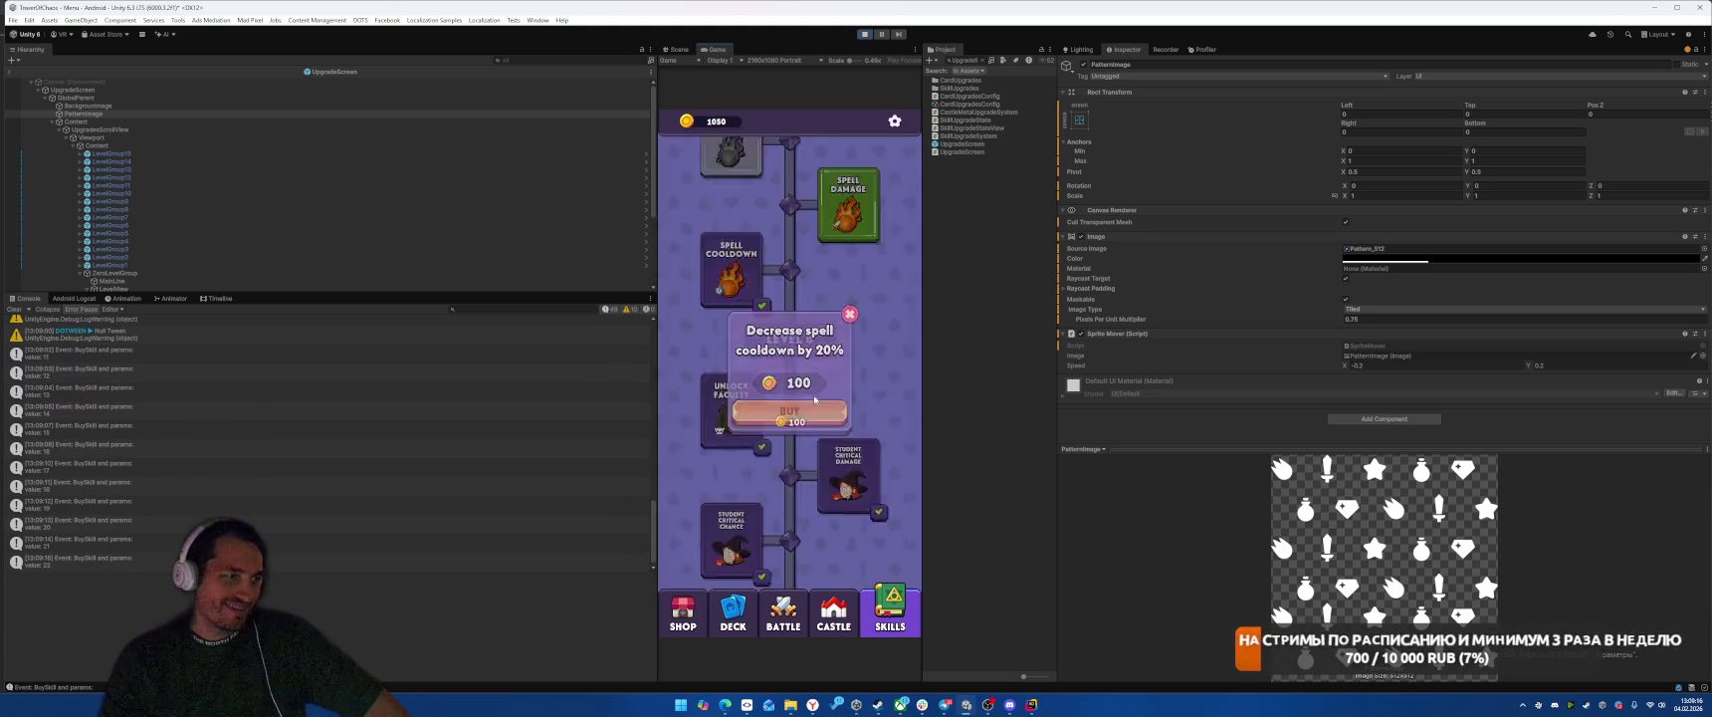
pyautogui.click(843, 409)
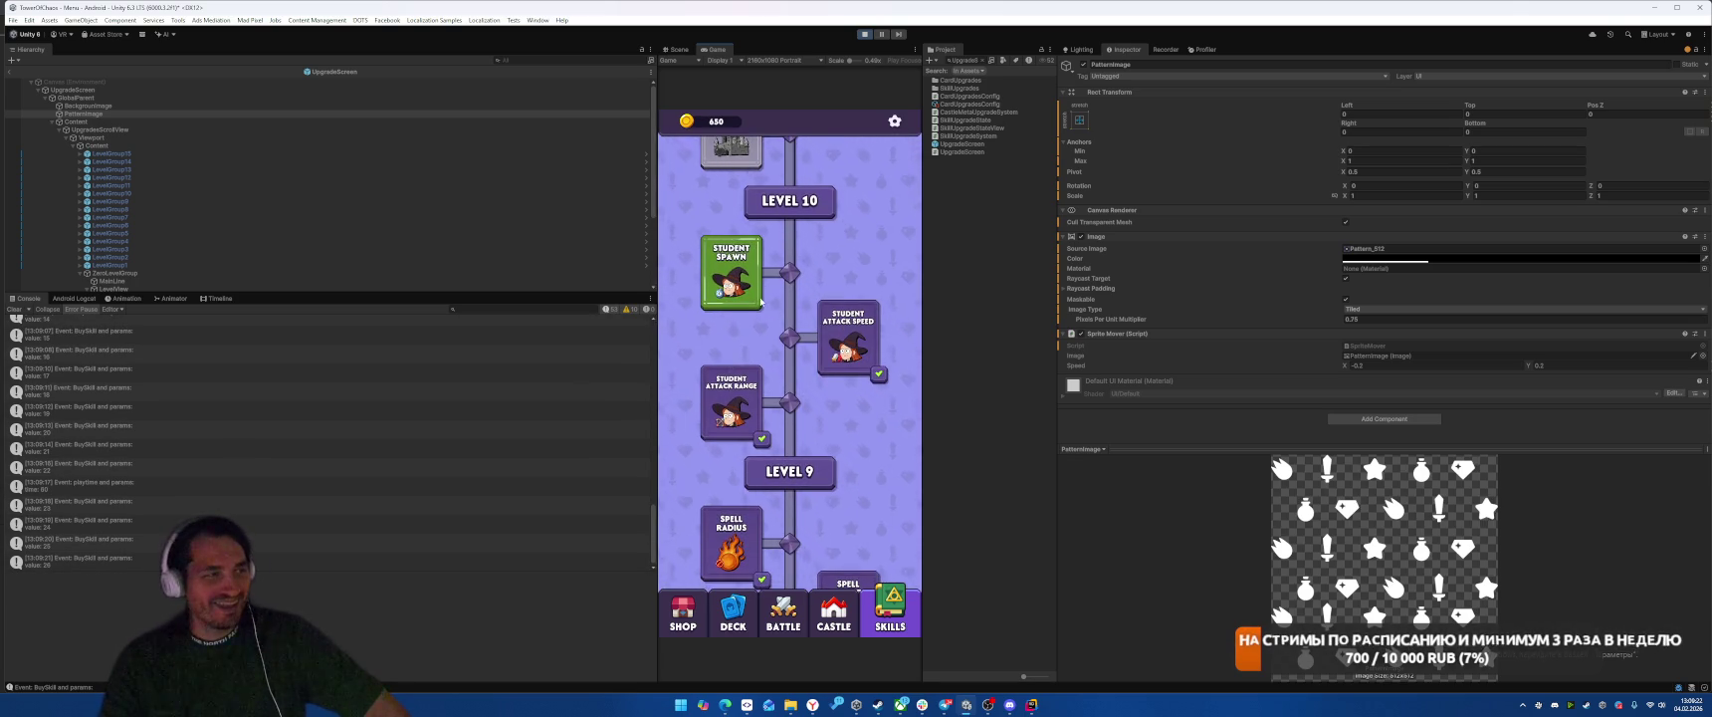
pyautogui.click(718, 271)
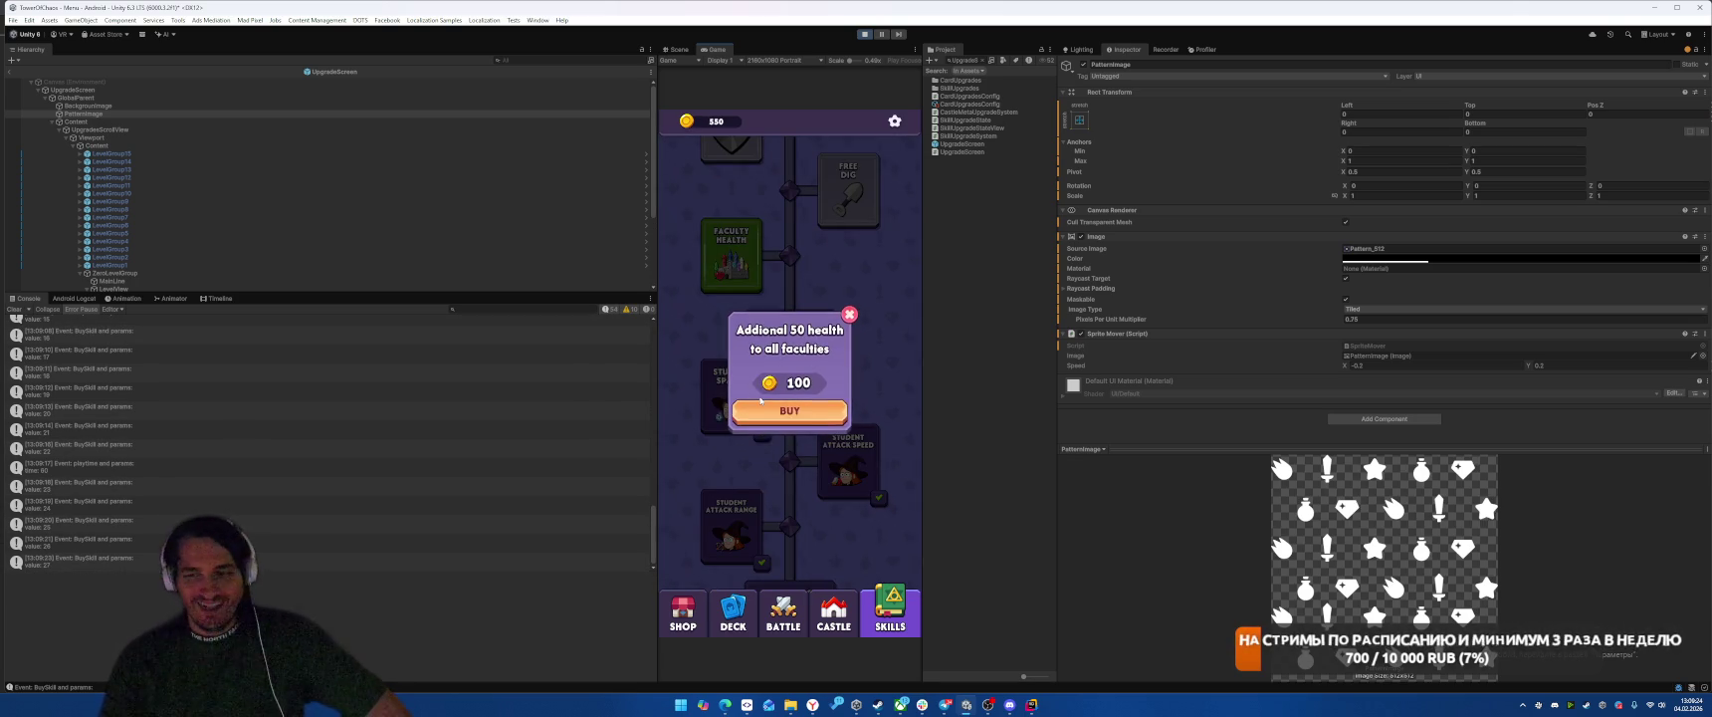
pyautogui.click(805, 413)
# Step: Buy the Free Dig and Free Crystal upgrades and take the Duskmorne faculty
pyautogui.click(848, 249)
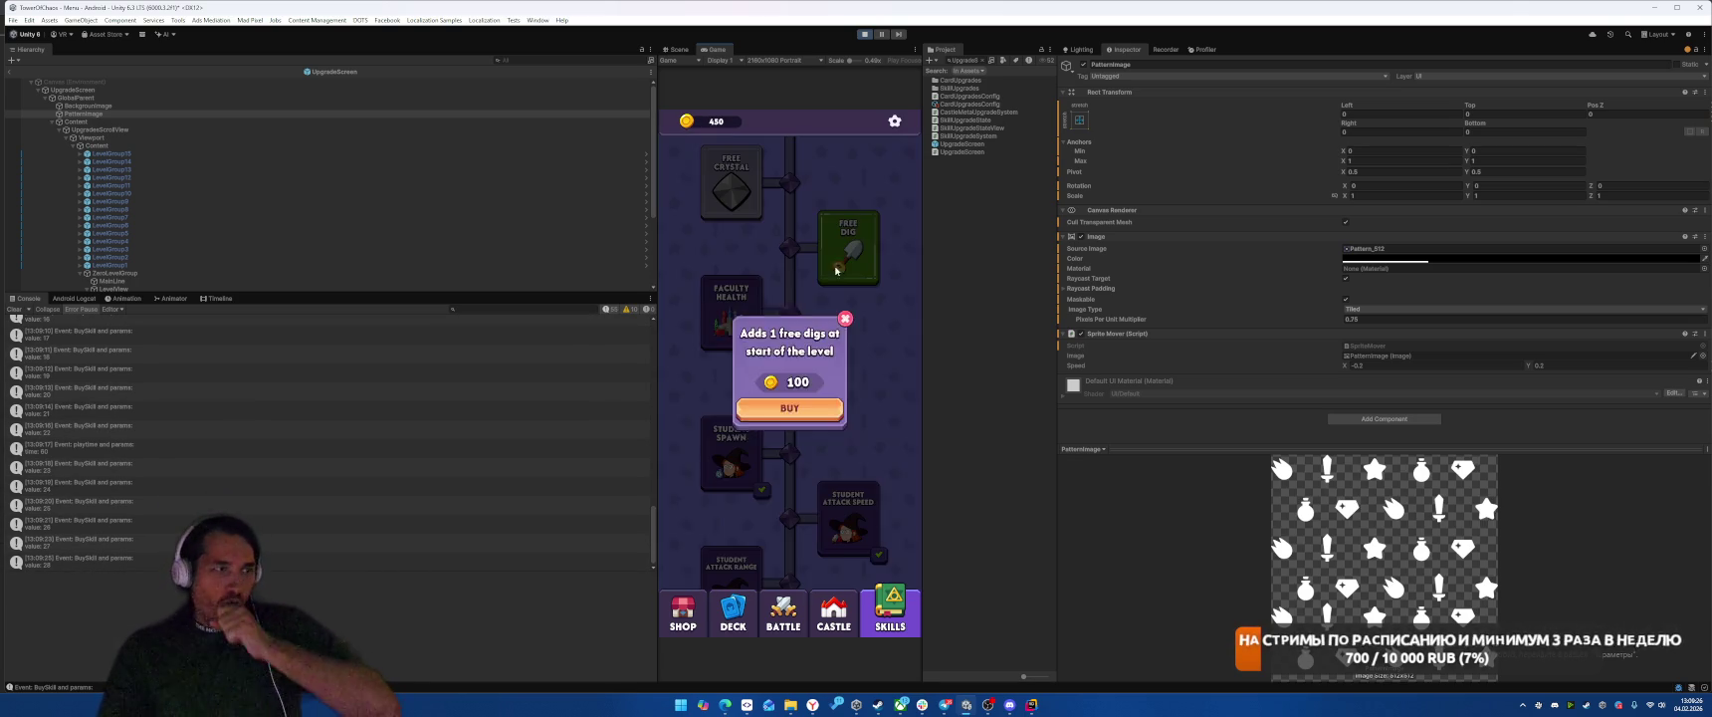
pyautogui.click(790, 411)
pyautogui.scroll(2, 787, 299)
pyautogui.click(749, 254)
pyautogui.click(789, 411)
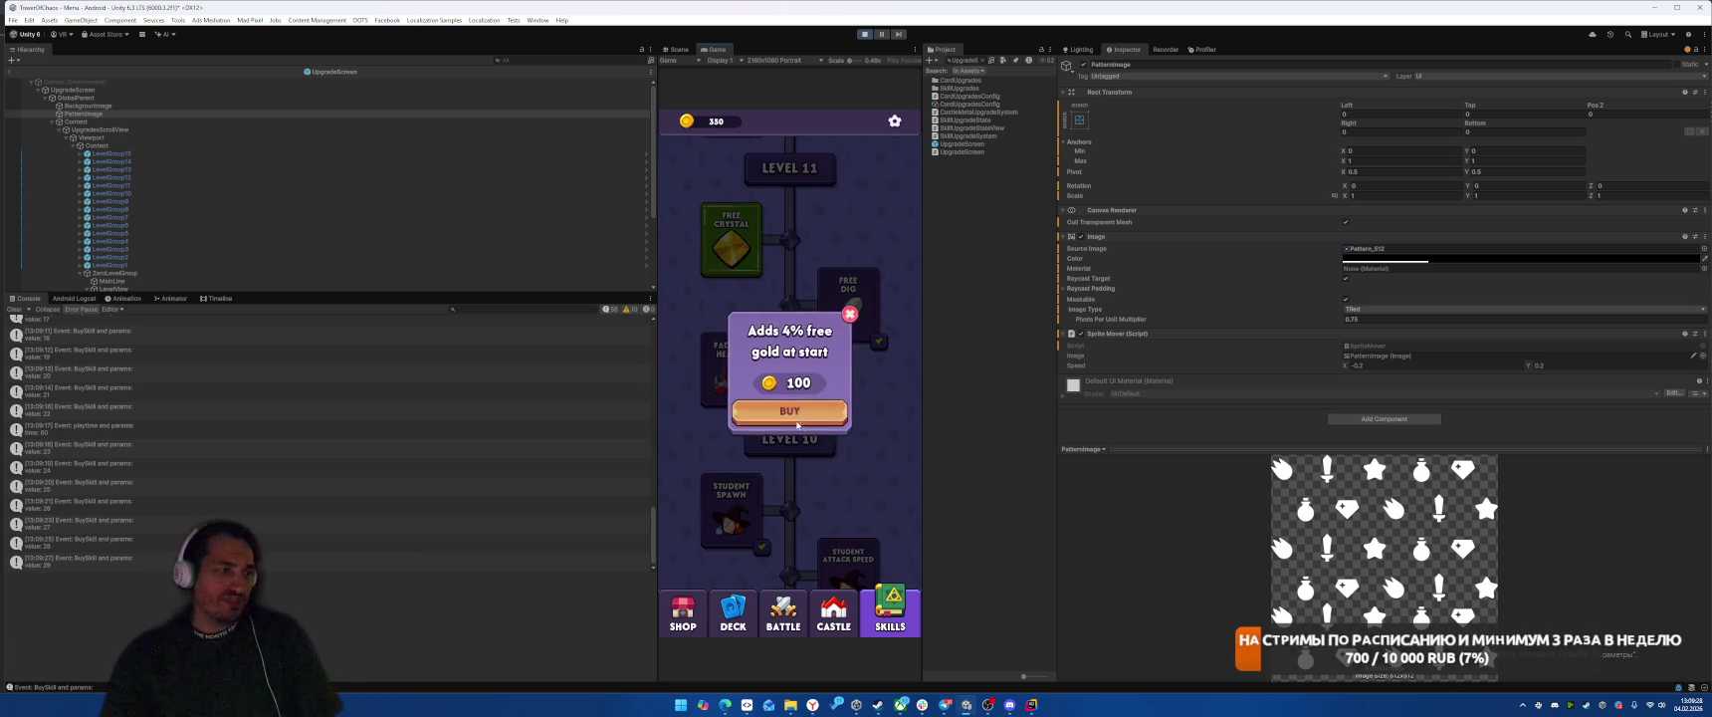
pyautogui.click(730, 234)
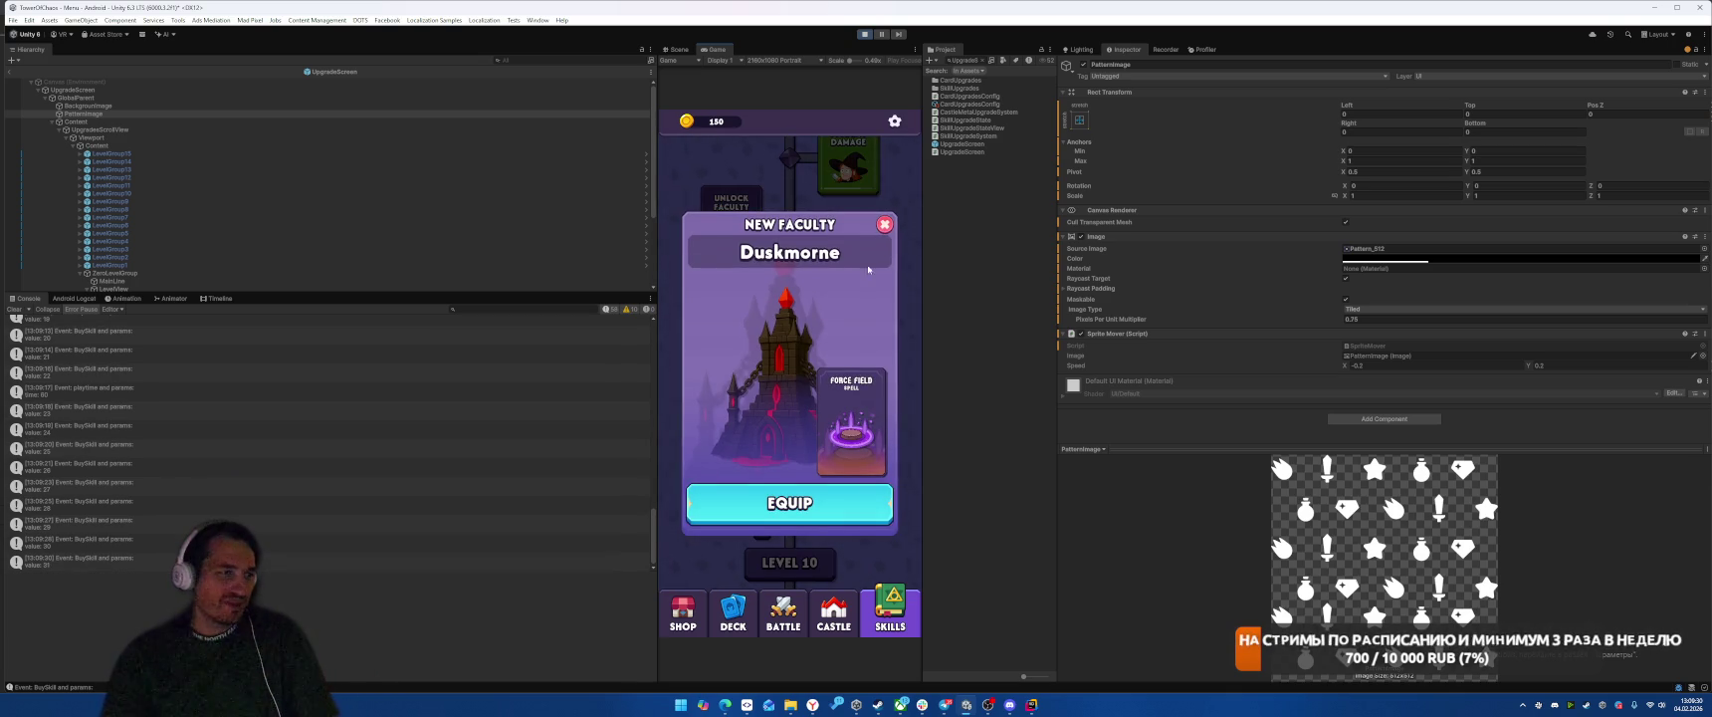
pyautogui.click(810, 500)
# Step: Buy the Damage upgrade, stop the game, and switch to SmartGit
pyautogui.click(848, 165)
pyautogui.click(789, 411)
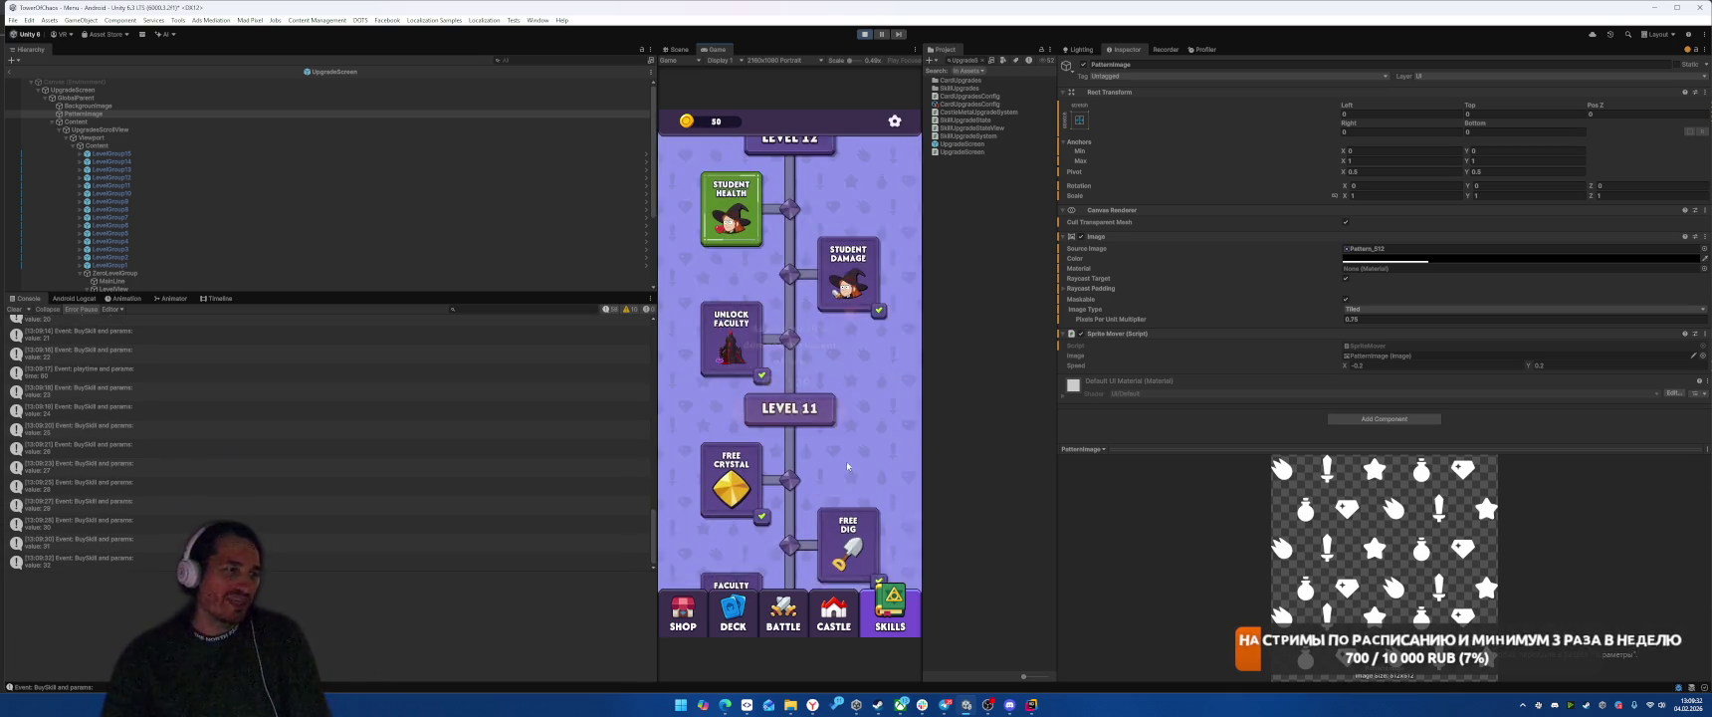
pyautogui.click(732, 209)
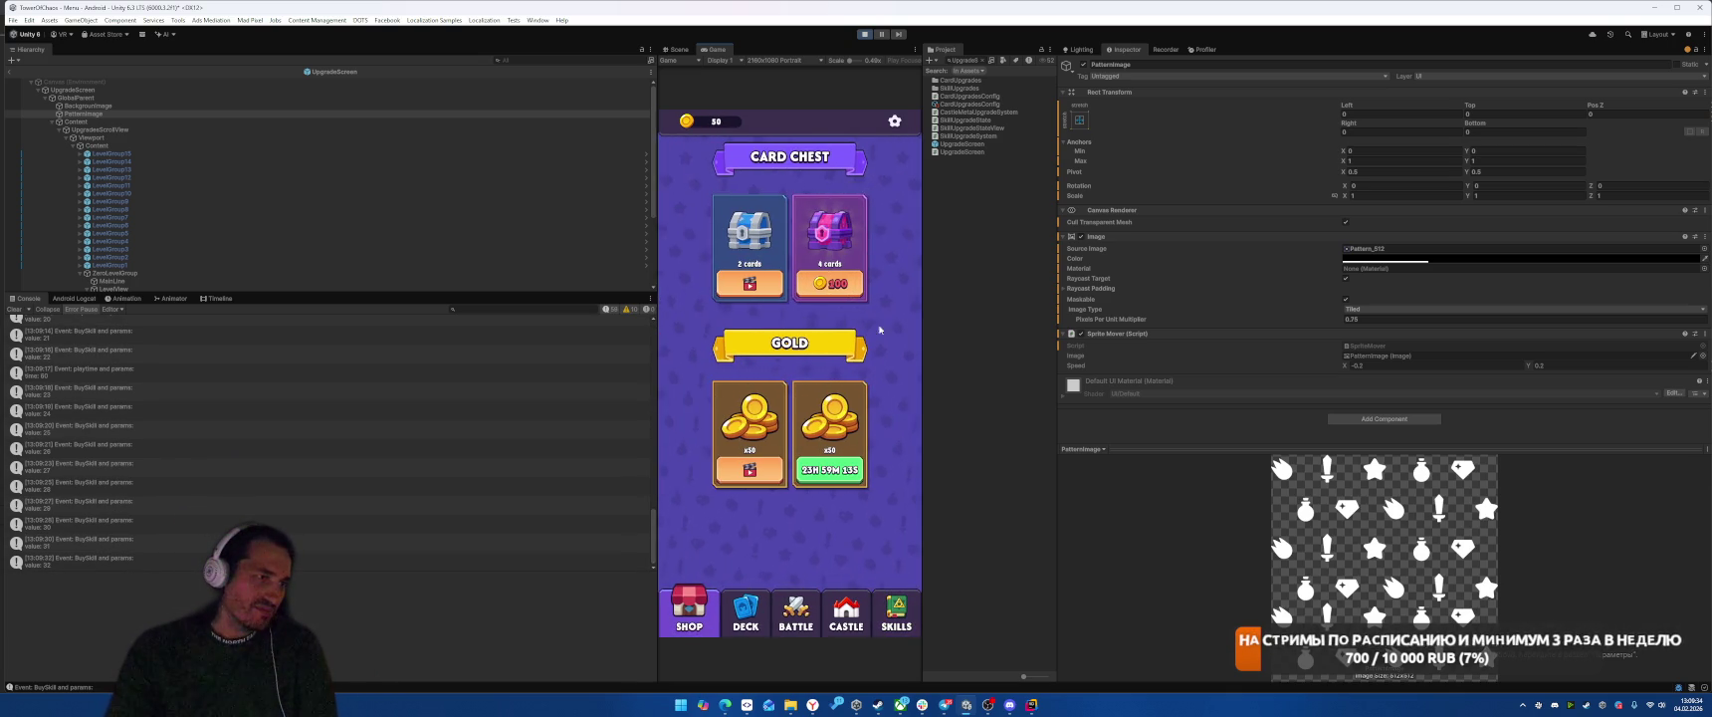
pyautogui.click(865, 34)
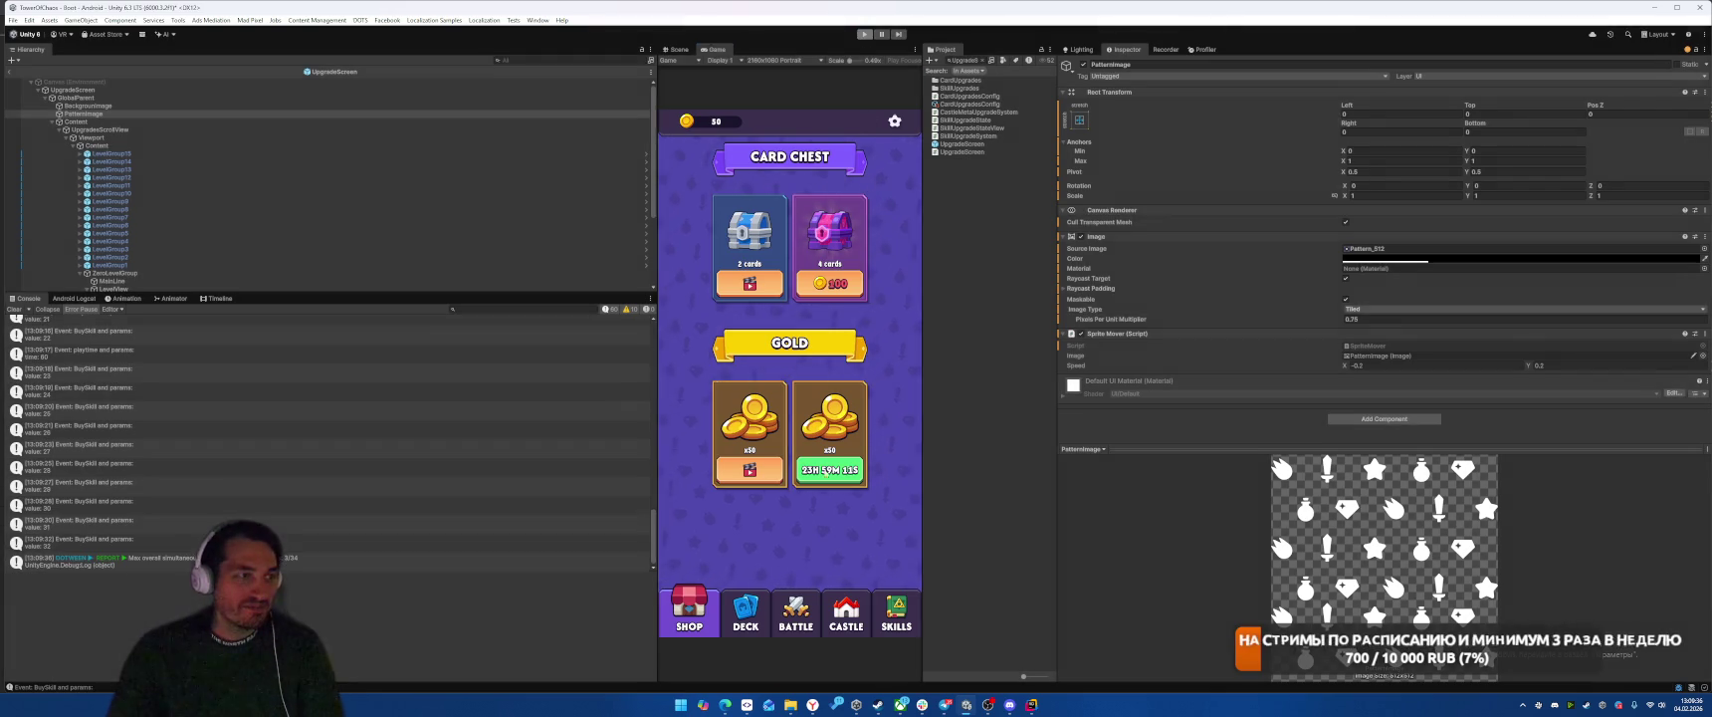
pyautogui.hotkey('alt', 'Tab')
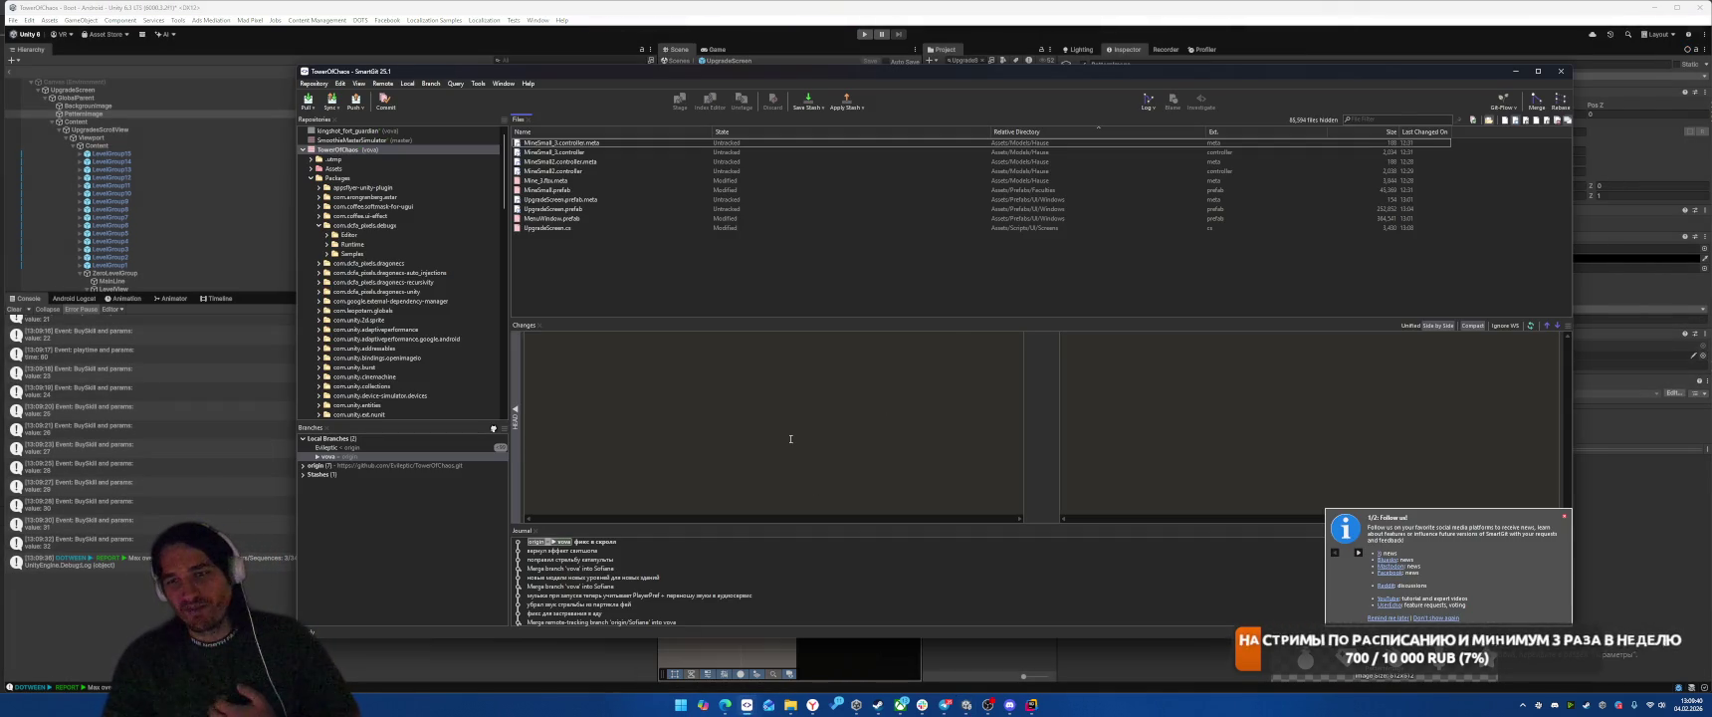
# Step: Review a changed file's diff and select all changed files, then restart play in Unity
pyautogui.click(726, 208)
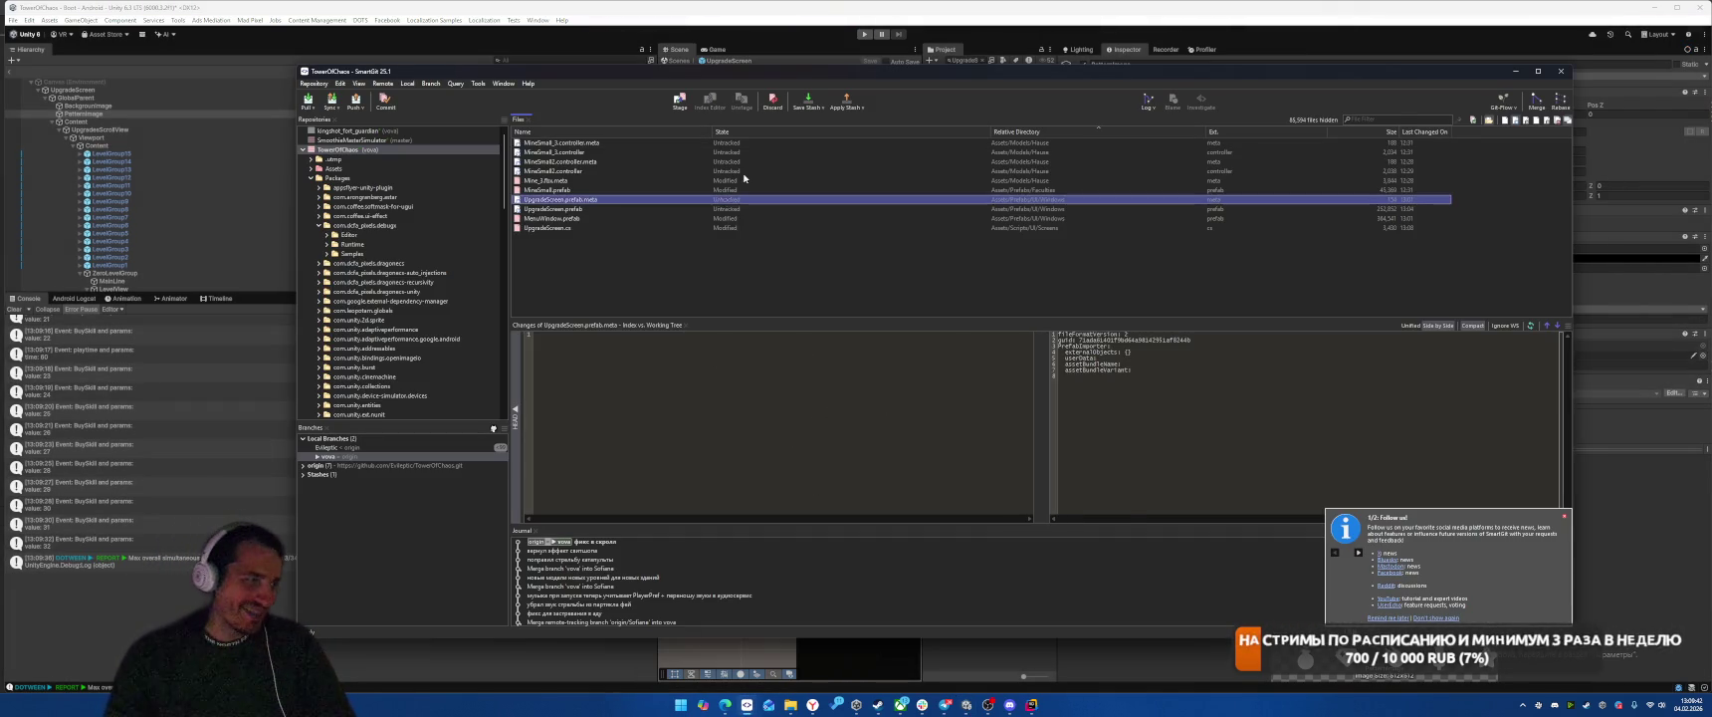
pyautogui.hotkey('ctrl', 'a')
pyautogui.rightClick(707, 171)
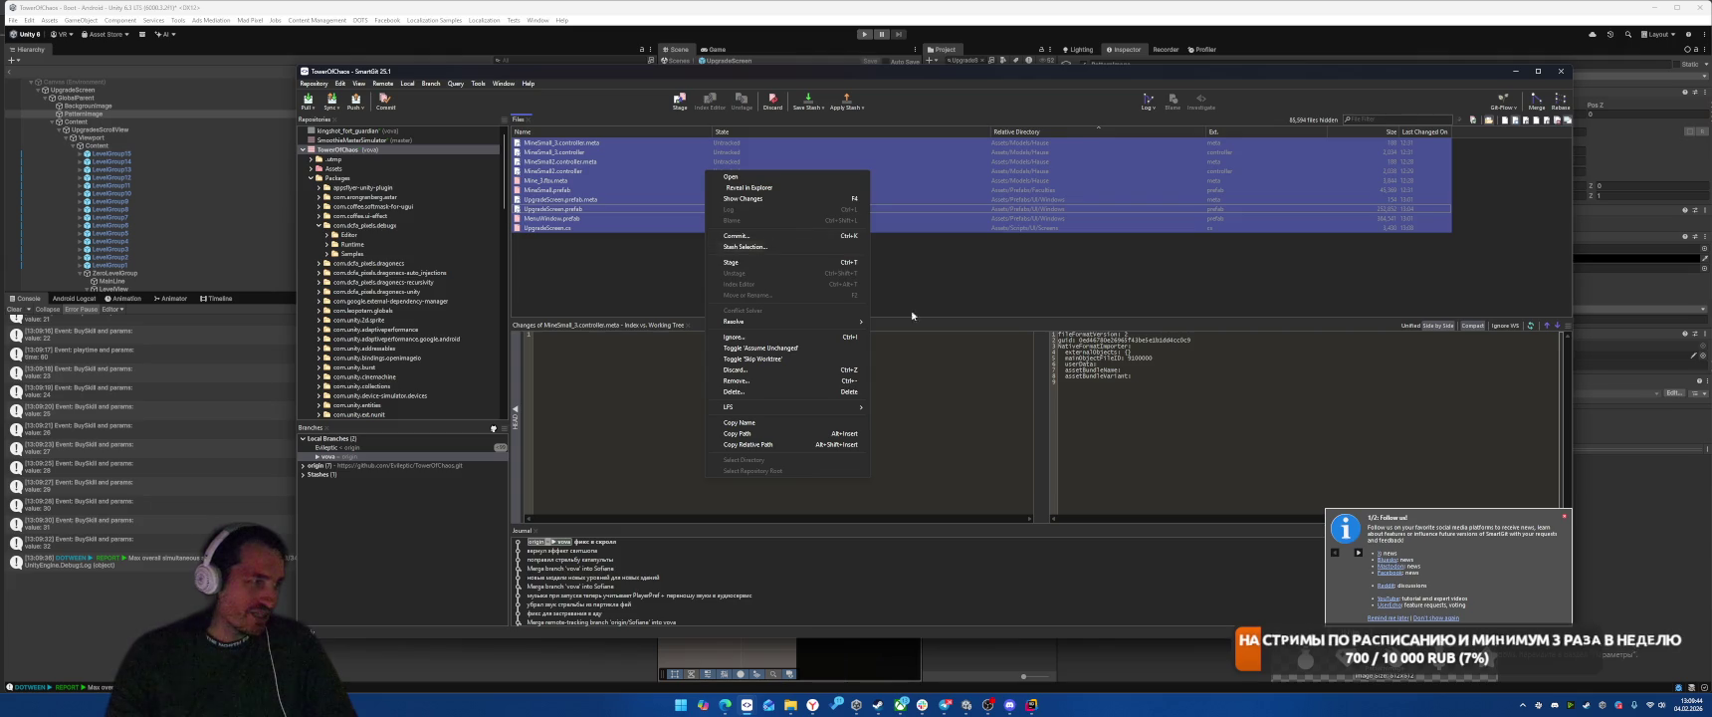
pyautogui.hotkey('alt', 'Tab')
pyautogui.hotkey('ctrl', 'p')
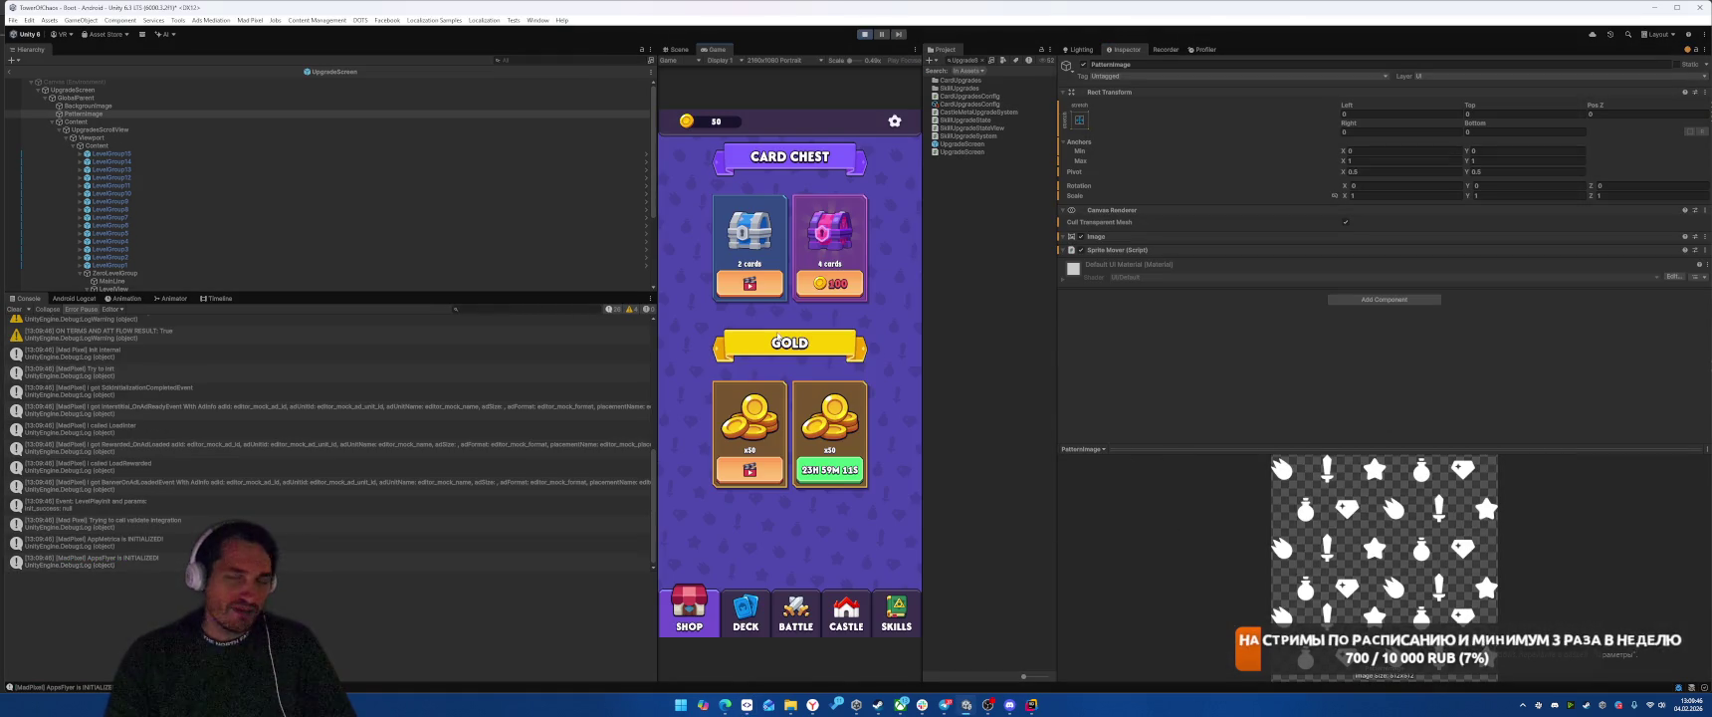
# Step: Start a level and resume past the UpdateMergeFlagsSystem breakpoint in Rider
pyautogui.click(807, 512)
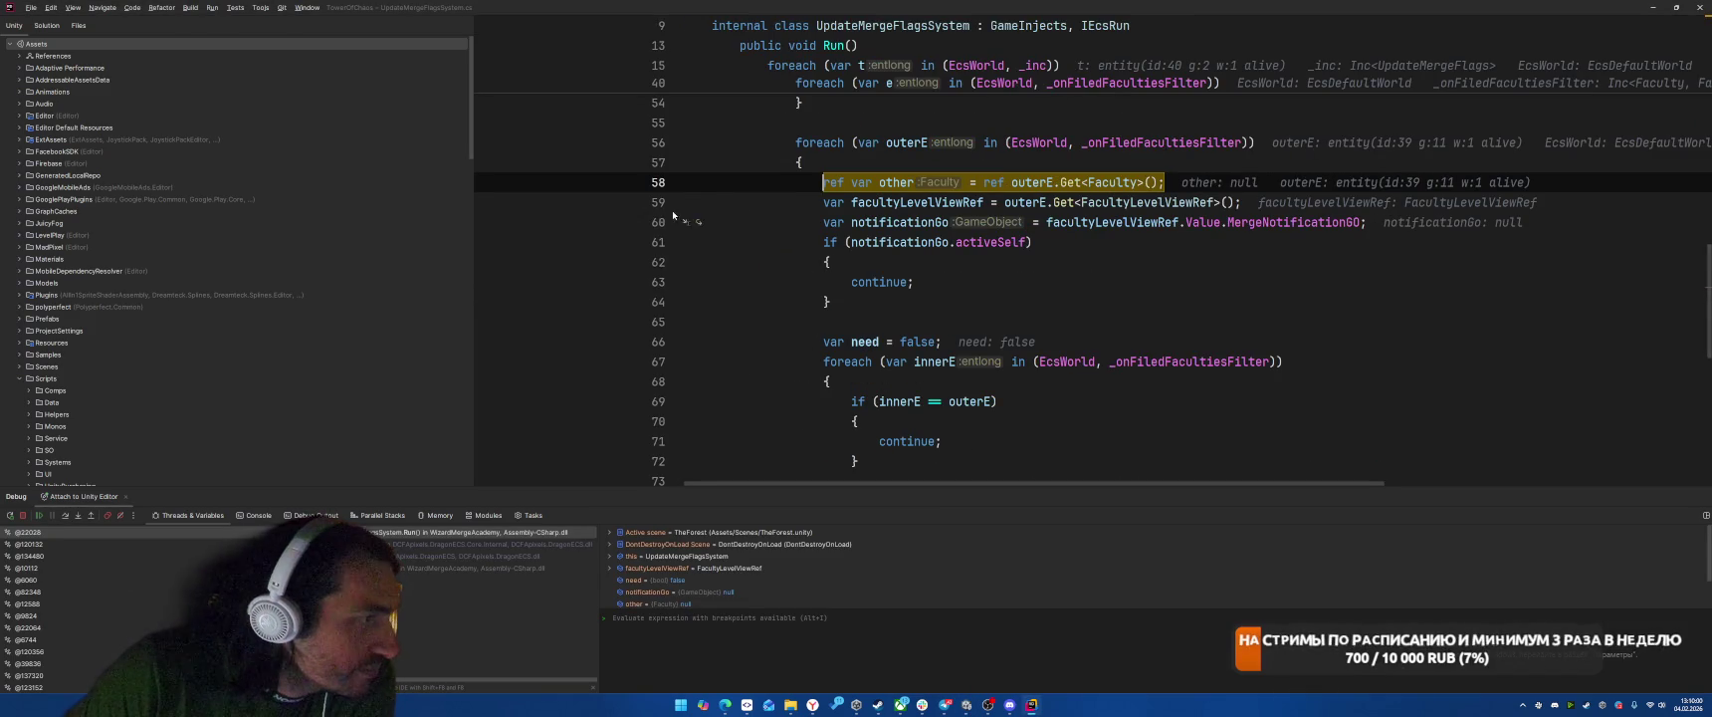
pyautogui.click(22, 516)
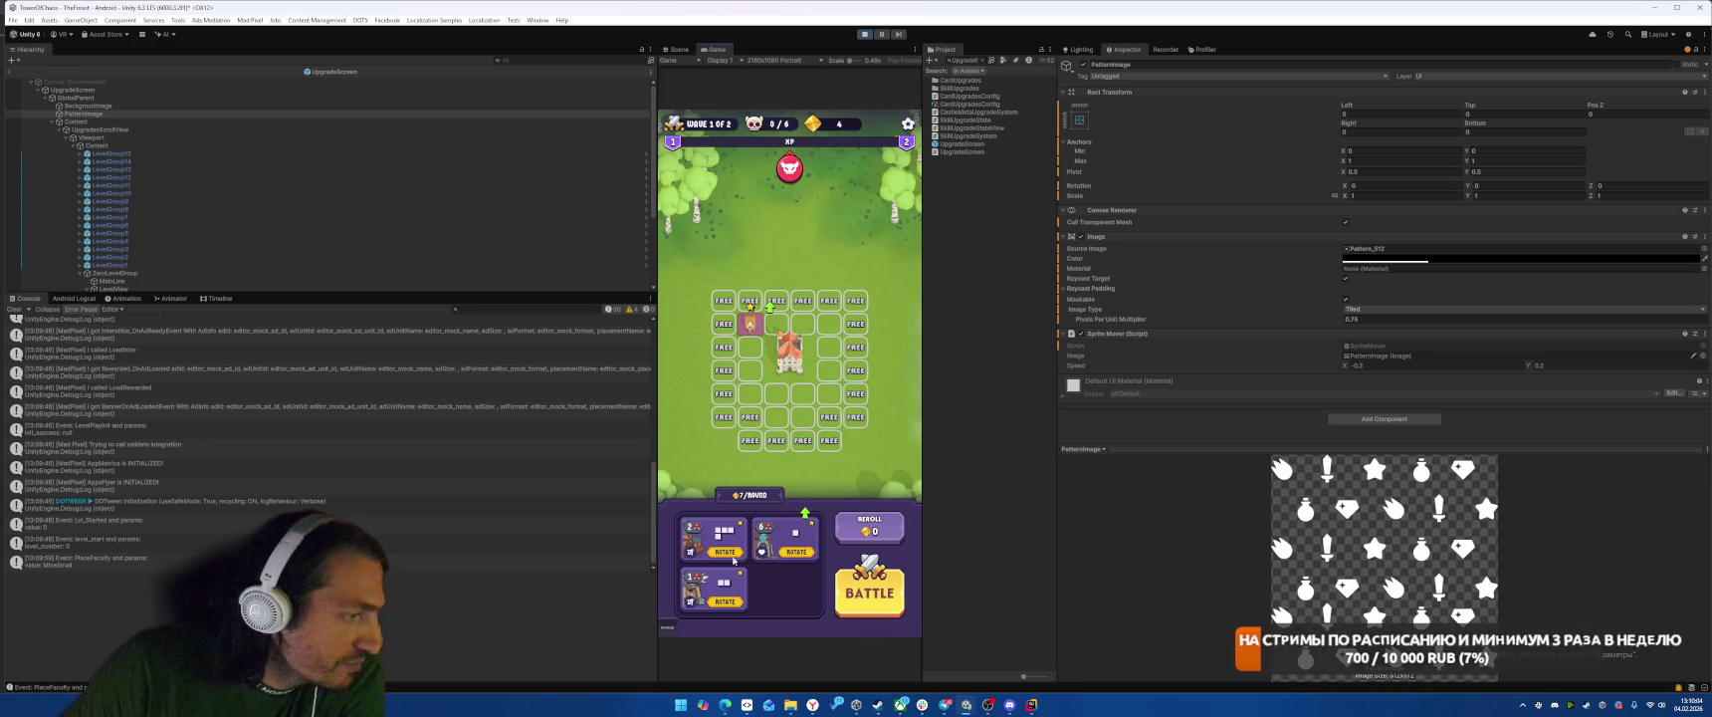
# Step: Place four Small Mines on the grid near the castle
pyautogui.moveTo(734, 560)
pyautogui.mouseDown()
pyautogui.moveTo(796, 423)
pyautogui.moveTo(757, 326)
pyautogui.mouseUp()
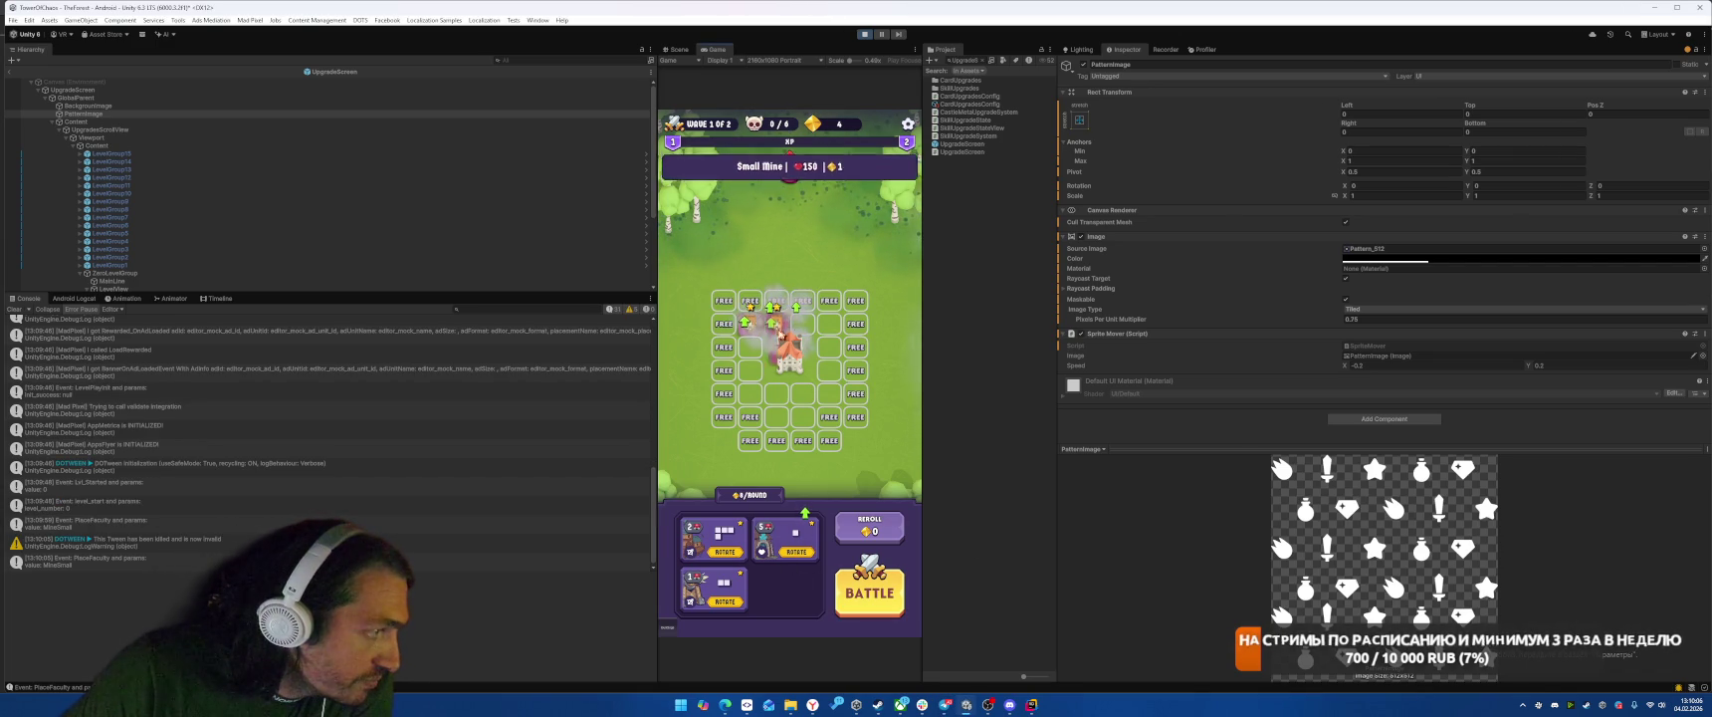
pyautogui.moveTo(786, 537); pyautogui.dragTo(777, 324)
pyautogui.moveTo(786, 538); pyautogui.dragTo(803, 324)
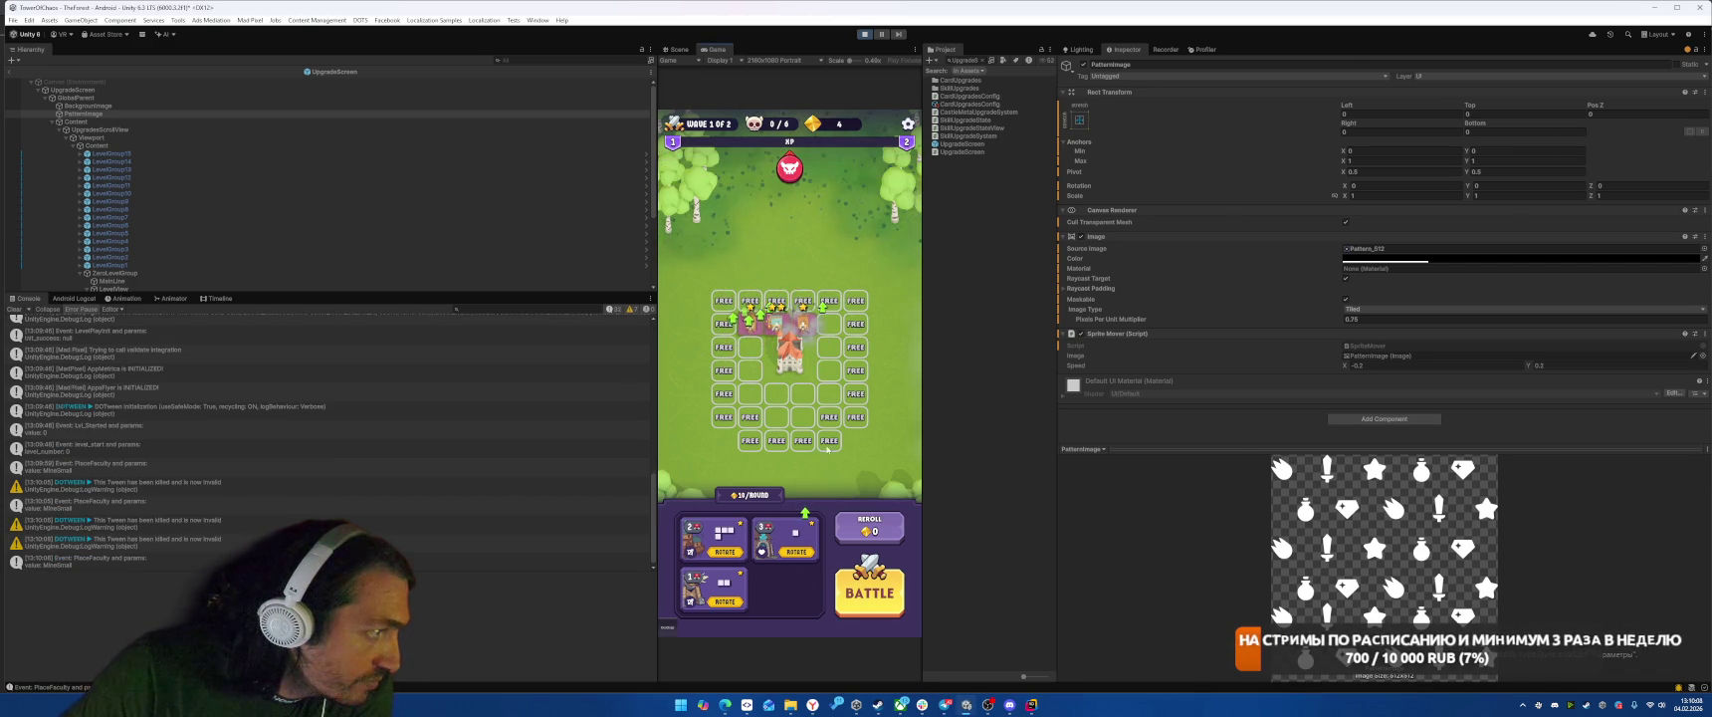
pyautogui.moveTo(786, 538); pyautogui.dragTo(828, 324)
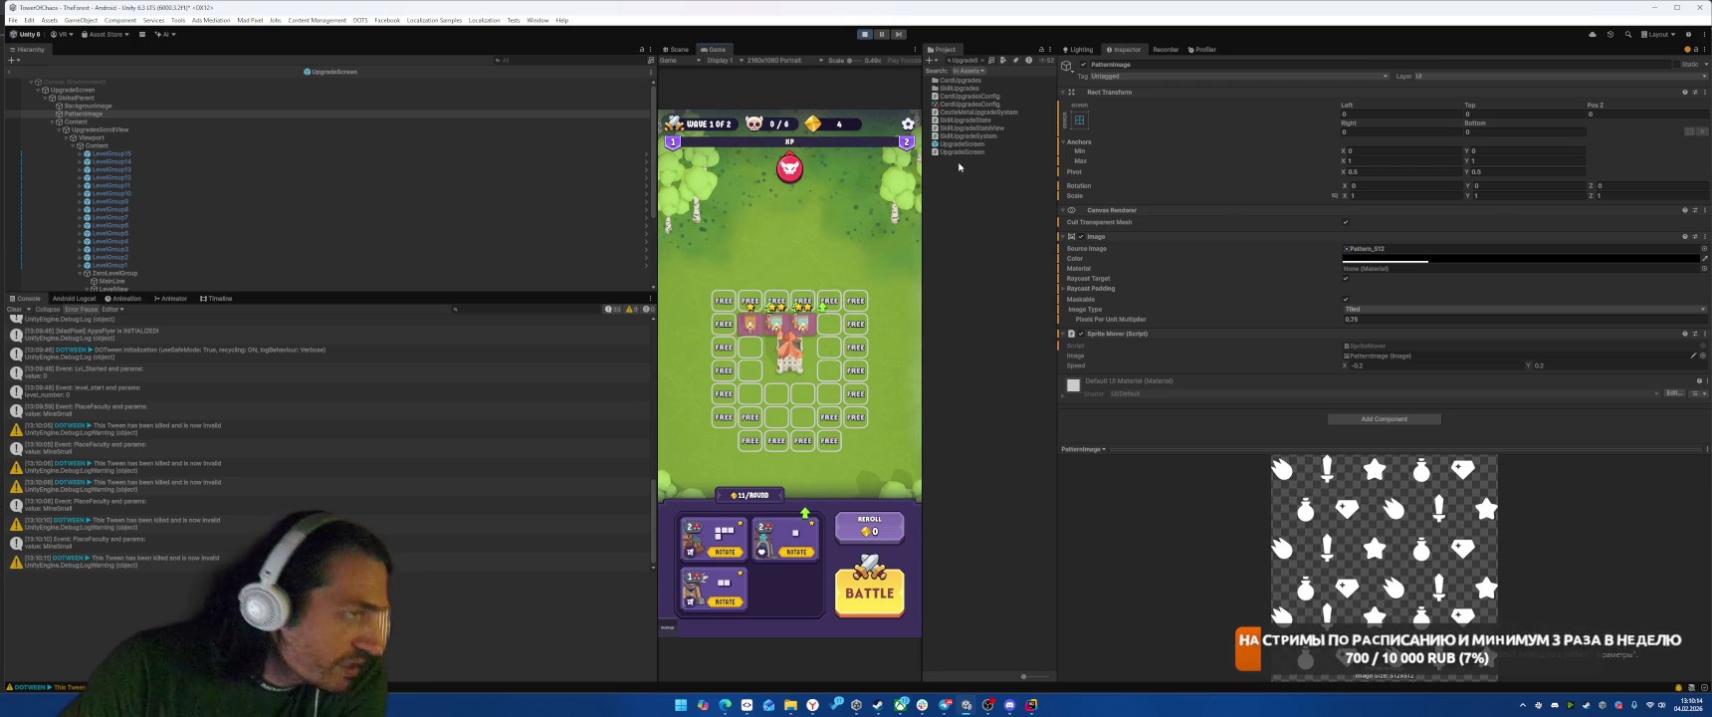
# Step: Enable Loop Time on the Mine_2 model's animation and apply the import settings
pyautogui.press('BackSpace')
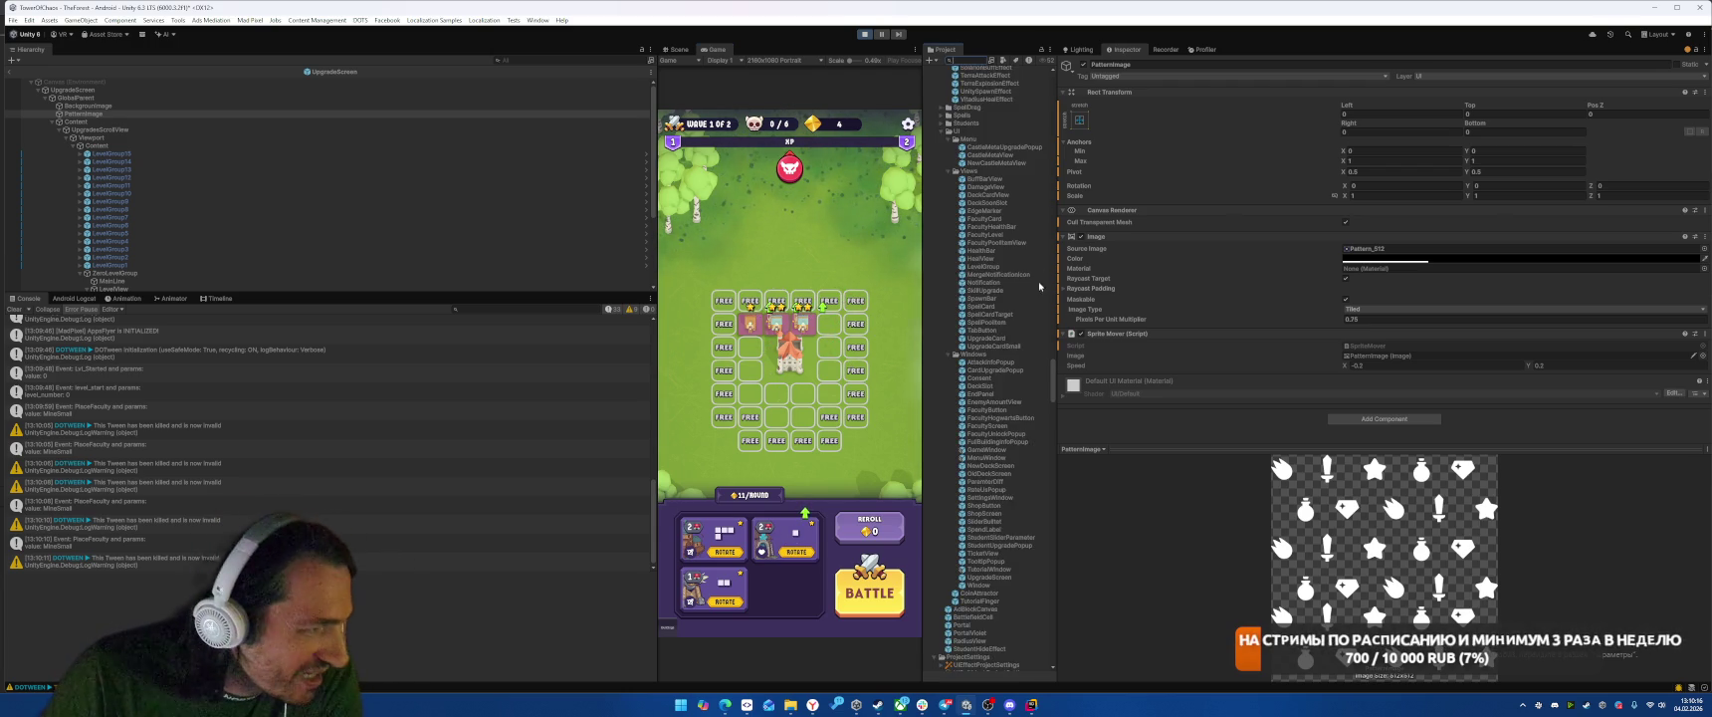
pyautogui.scroll(-5, 1002, 322)
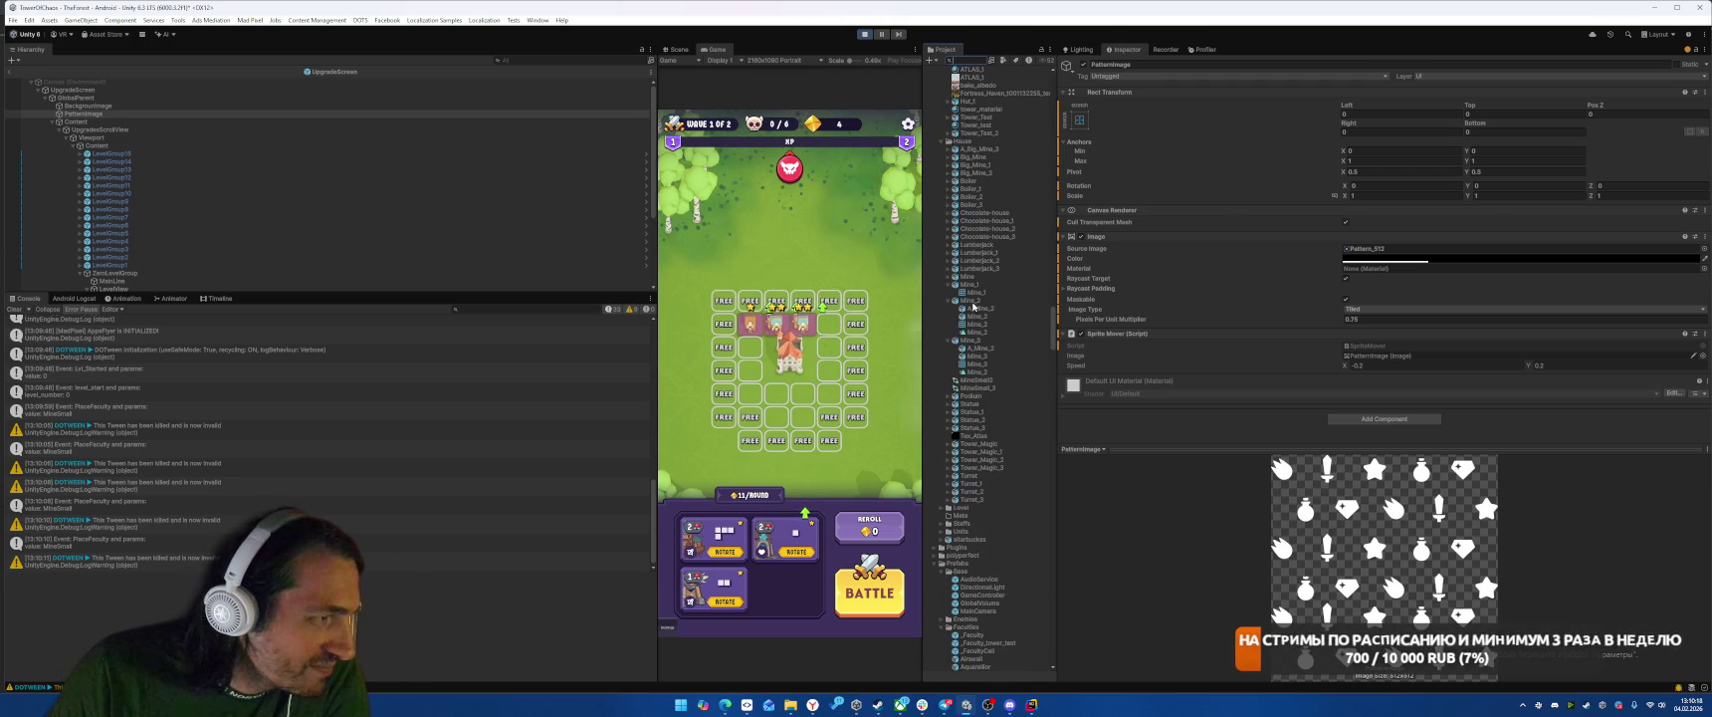
pyautogui.click(972, 302)
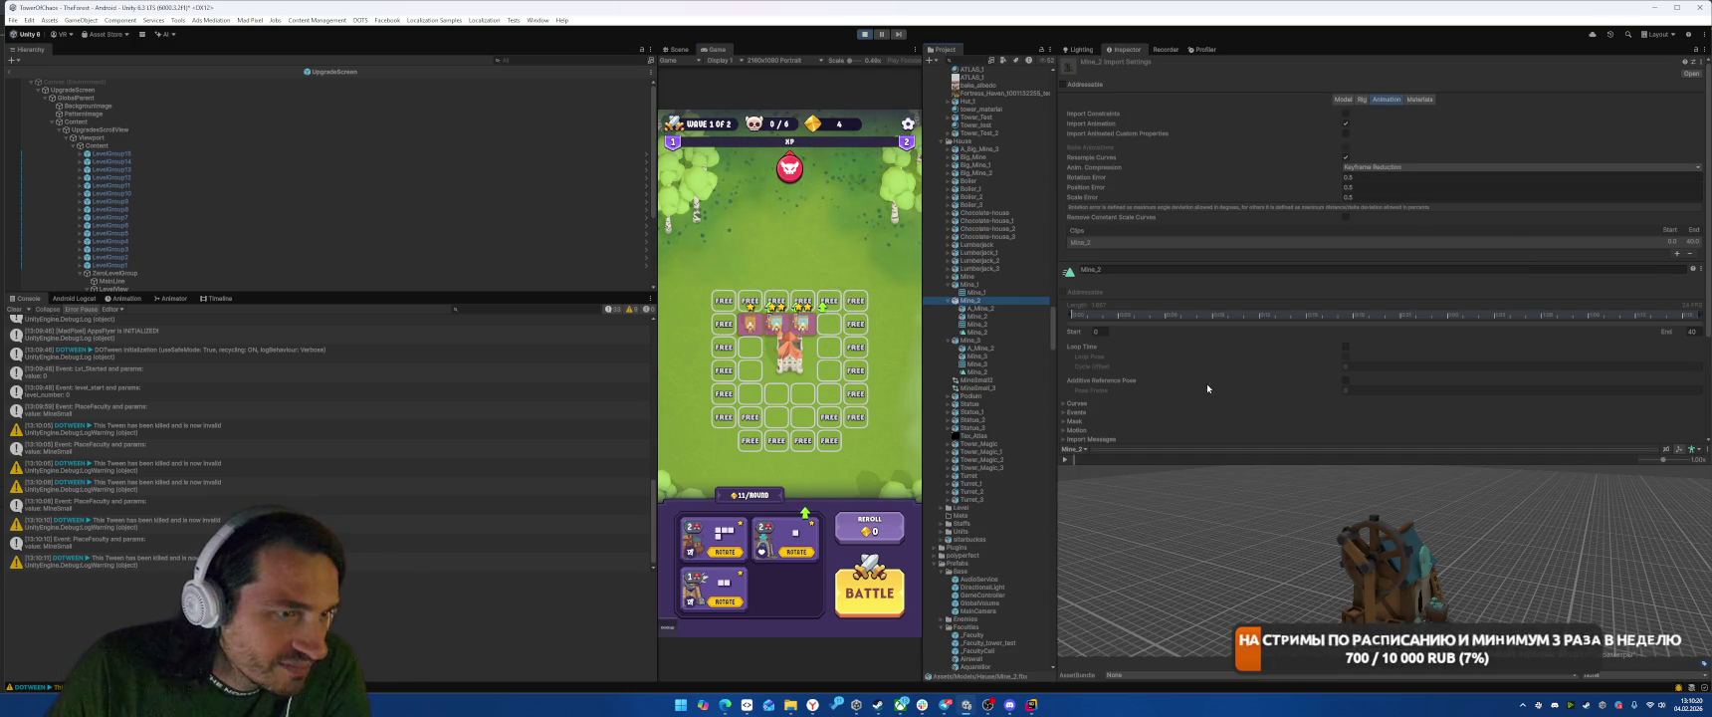
pyautogui.click(1346, 348)
pyautogui.scroll(-3, 1683, 371)
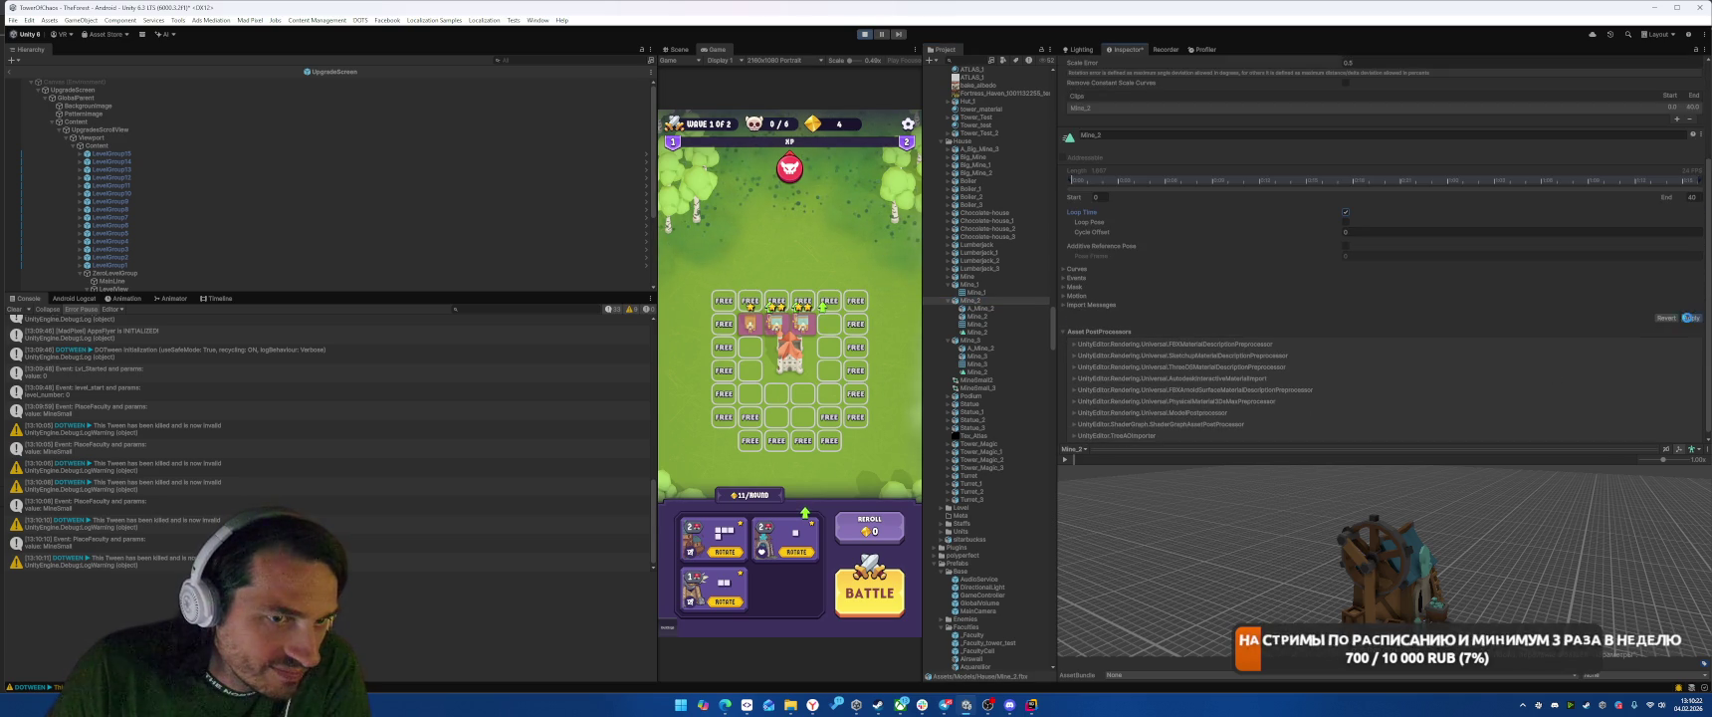
pyautogui.click(1691, 317)
# Step: Select Mine_3, remove one placed mine from the grid, and exit Play mode
pyautogui.click(968, 339)
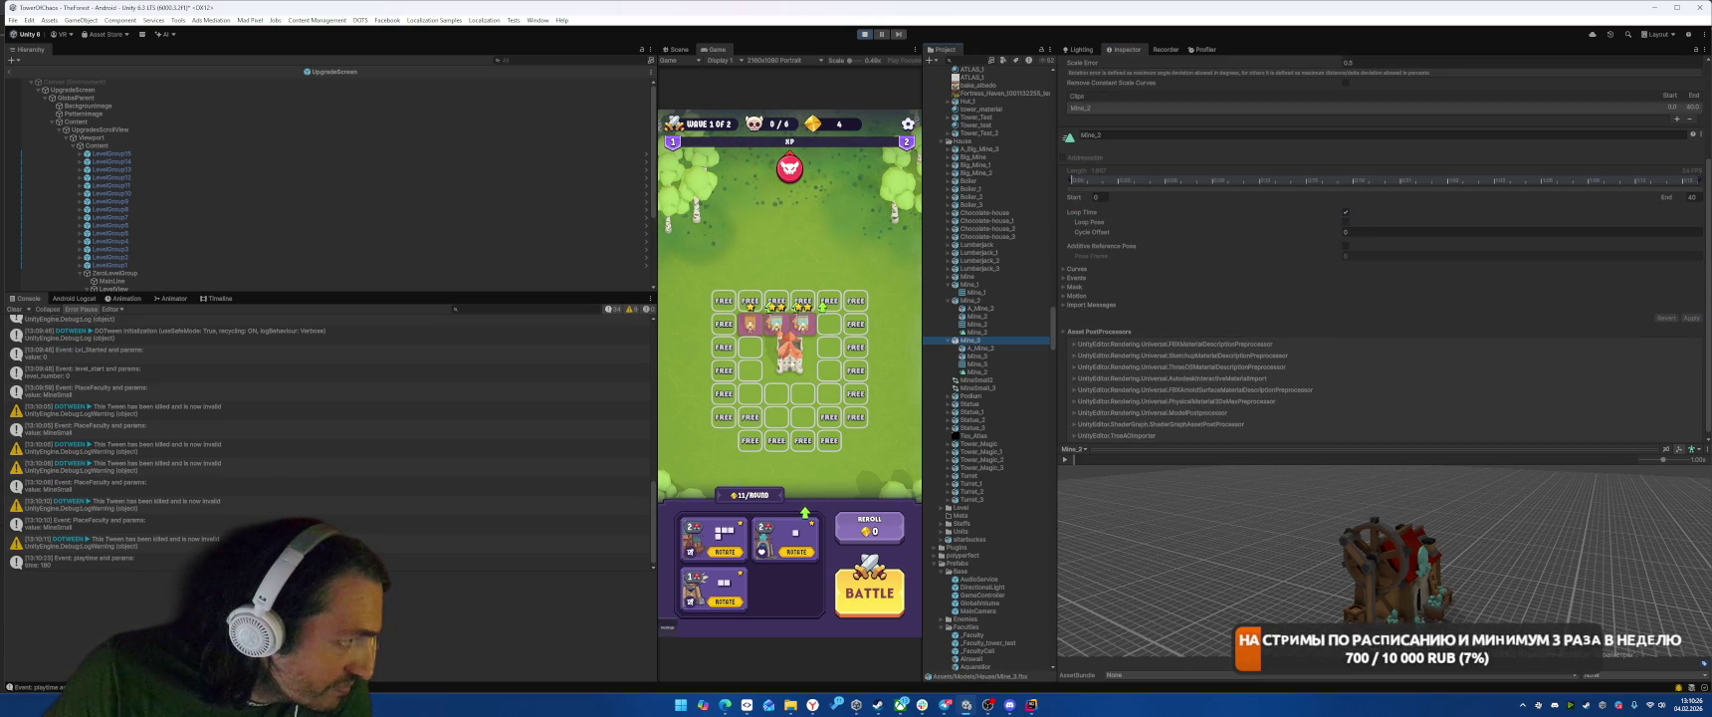
pyautogui.moveTo(802, 323); pyautogui.dragTo(863, 380)
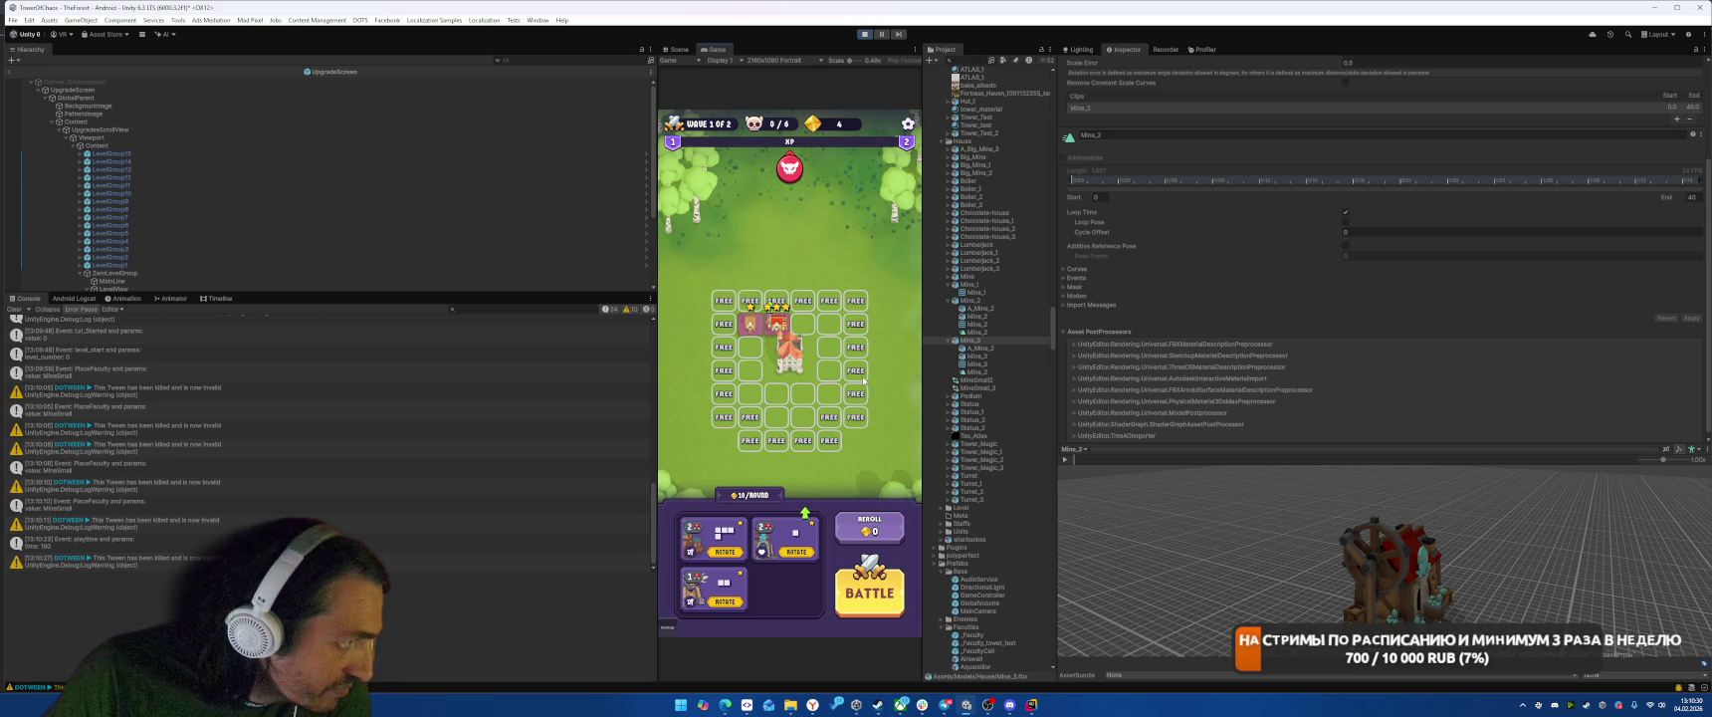
pyautogui.hotkey('ctrl', 'p')
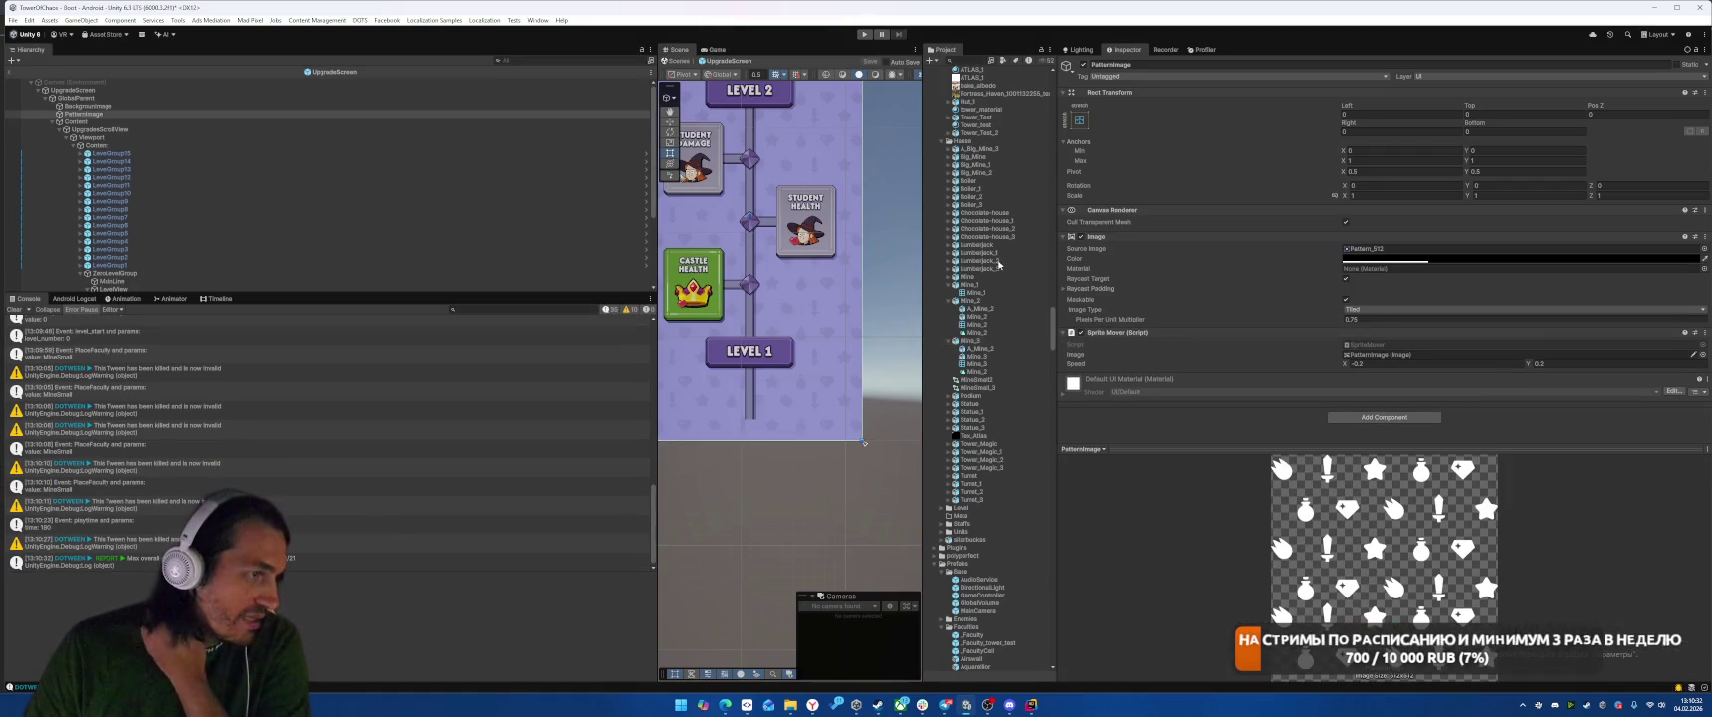
# Step: Browse the Big_Mine models and their meshes in the Project window
pyautogui.scroll(3, 998, 264)
pyautogui.click(976, 225)
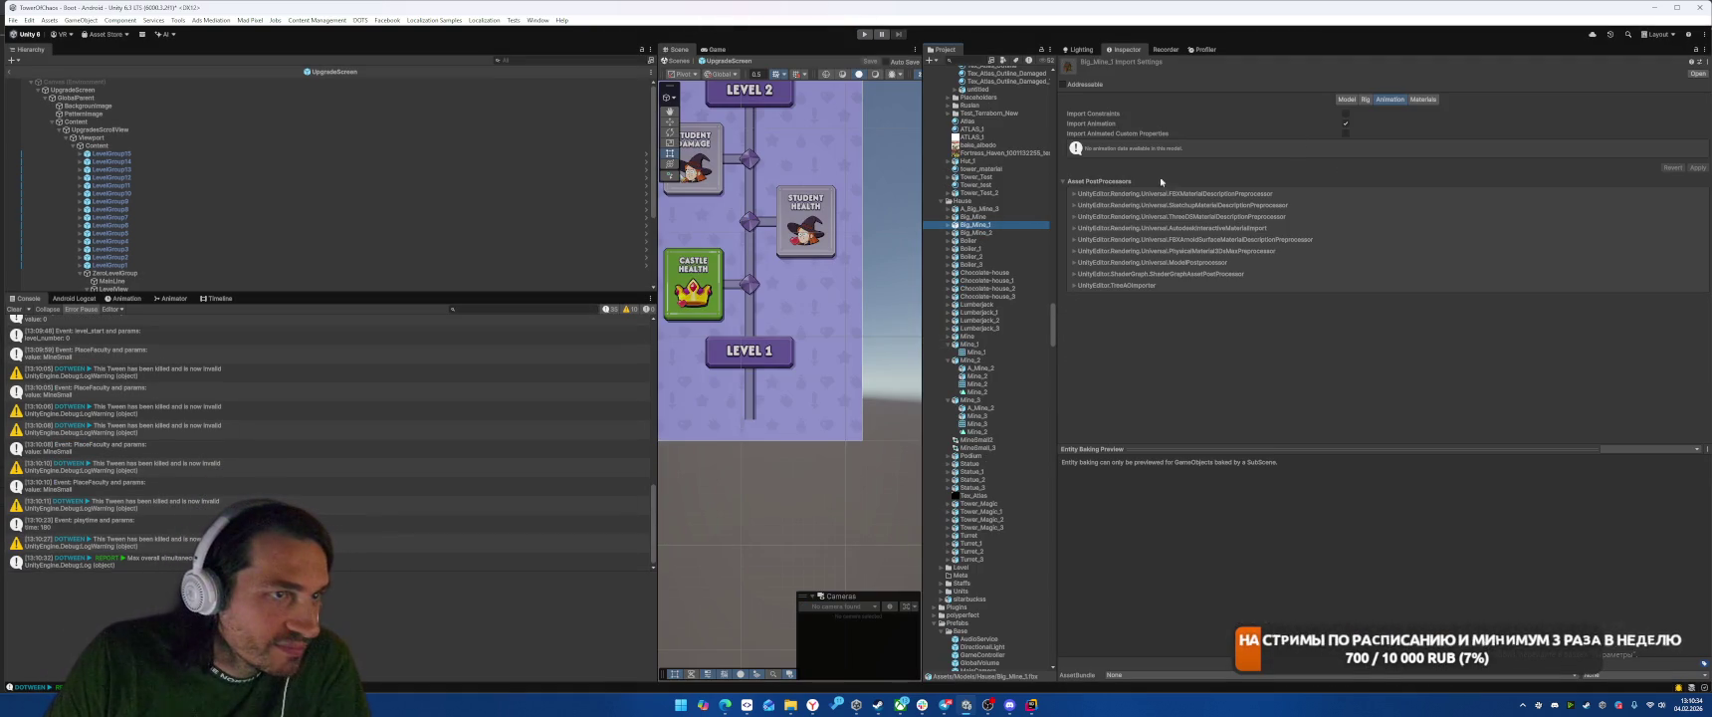
pyautogui.press('Up')
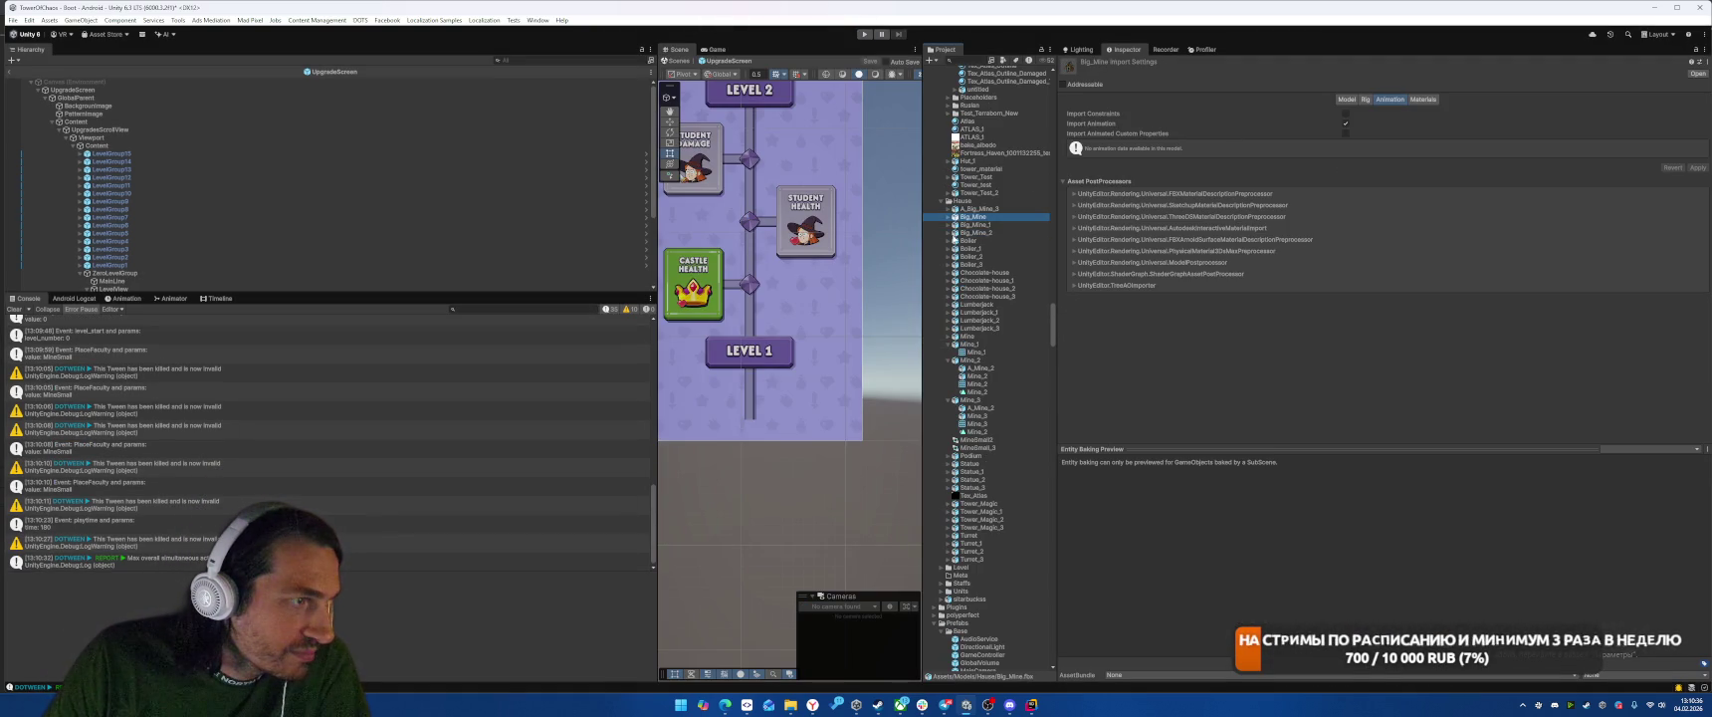
pyautogui.click(952, 233)
pyautogui.click(973, 226)
pyautogui.click(949, 228)
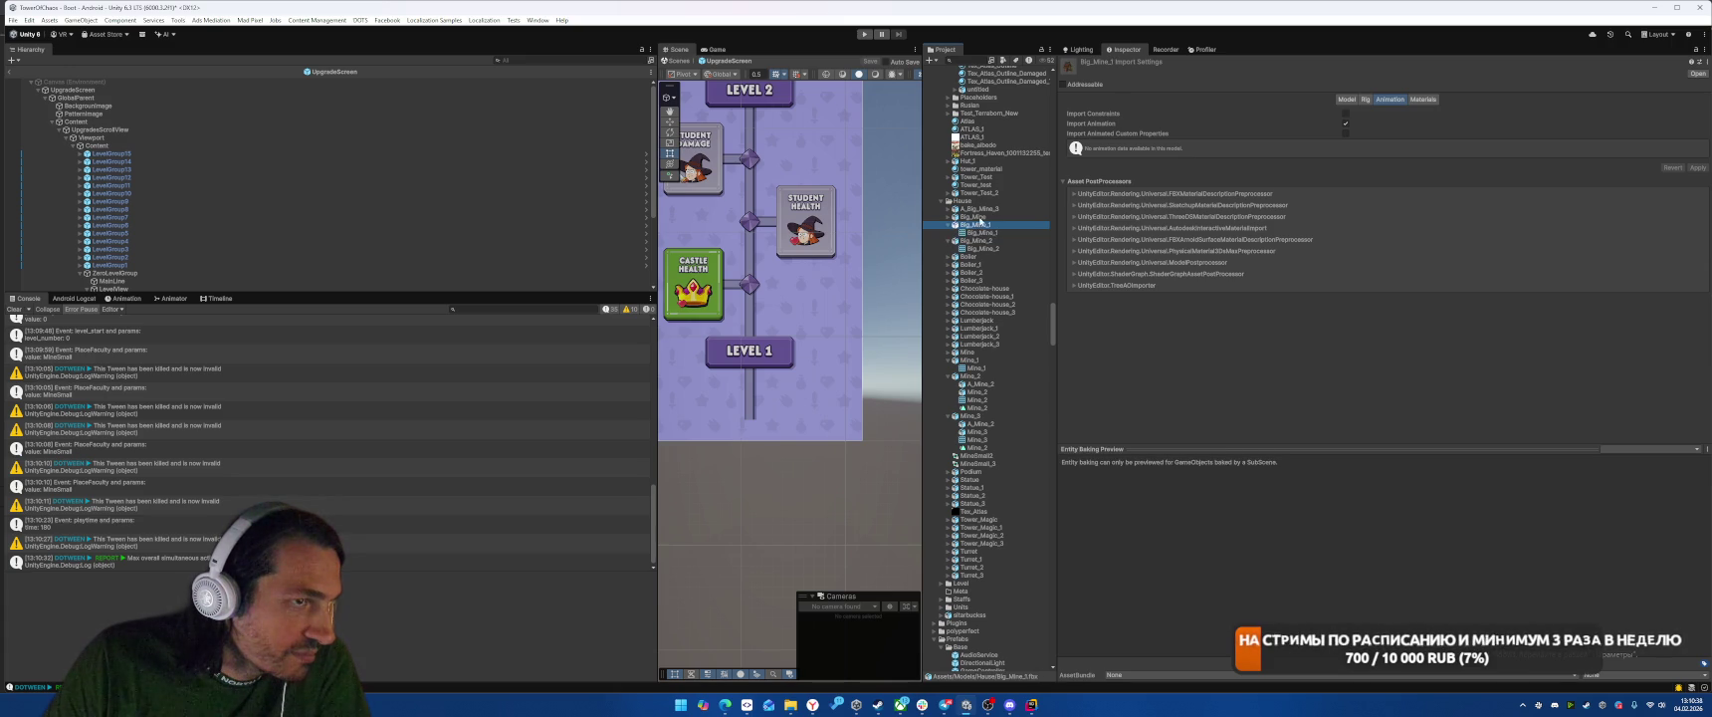
pyautogui.click(981, 232)
pyautogui.click(981, 248)
pyautogui.click(986, 256)
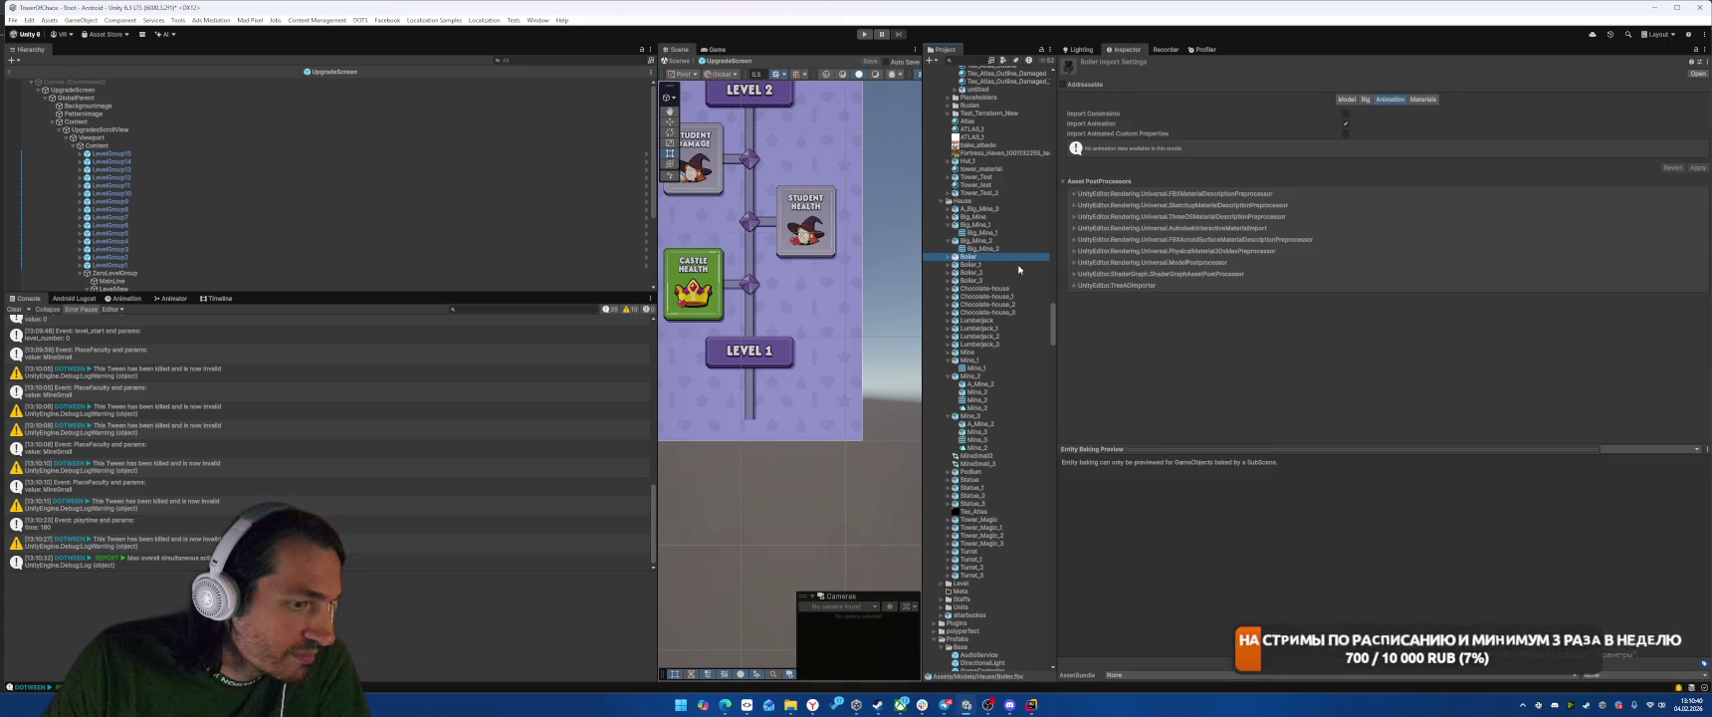
pyautogui.click(982, 232)
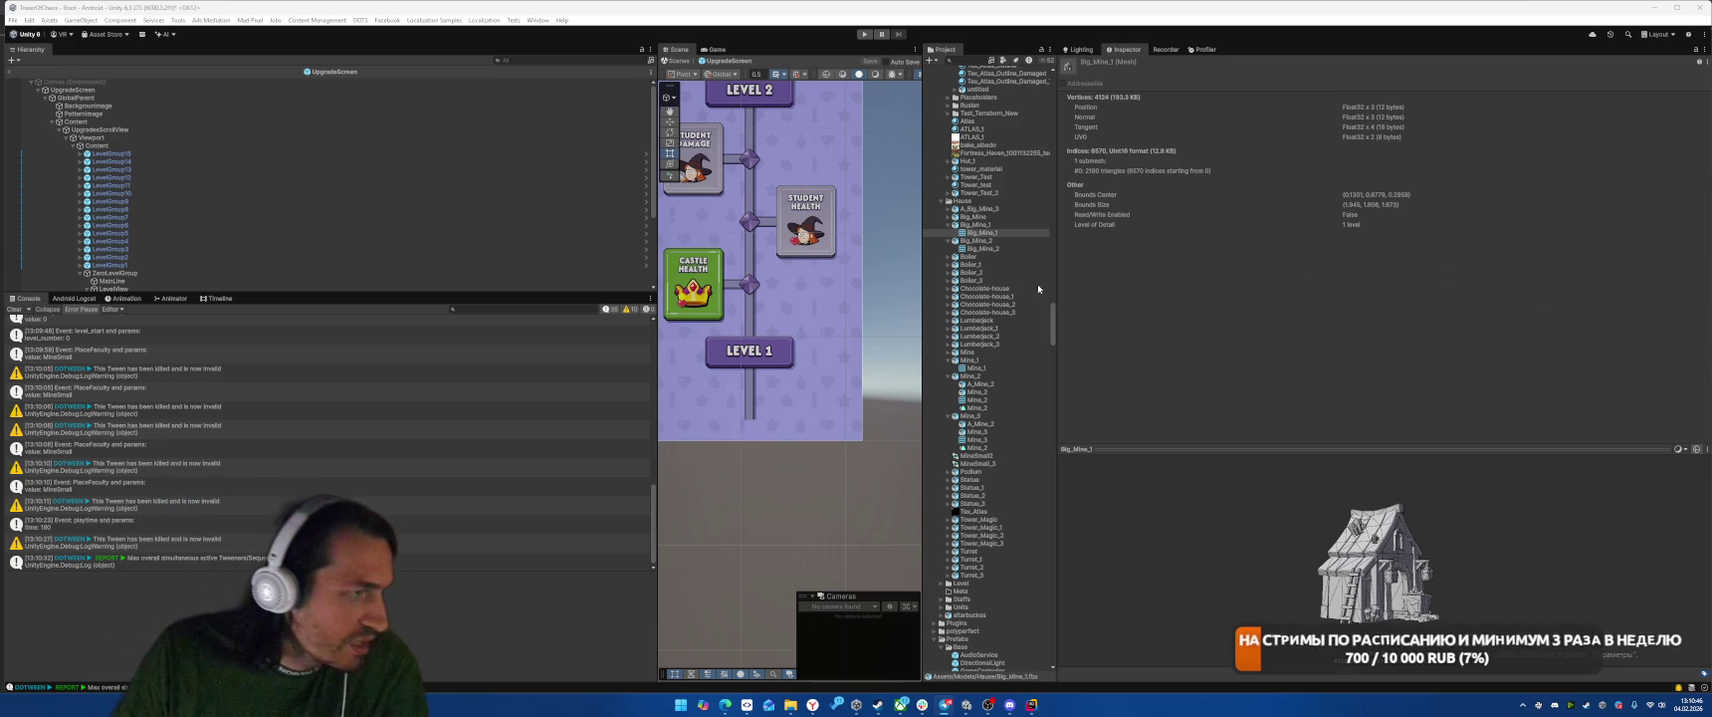
# Step: Enable Loop Time on A_Big_Mine_3's animation and apply the import settings
pyautogui.click(983, 209)
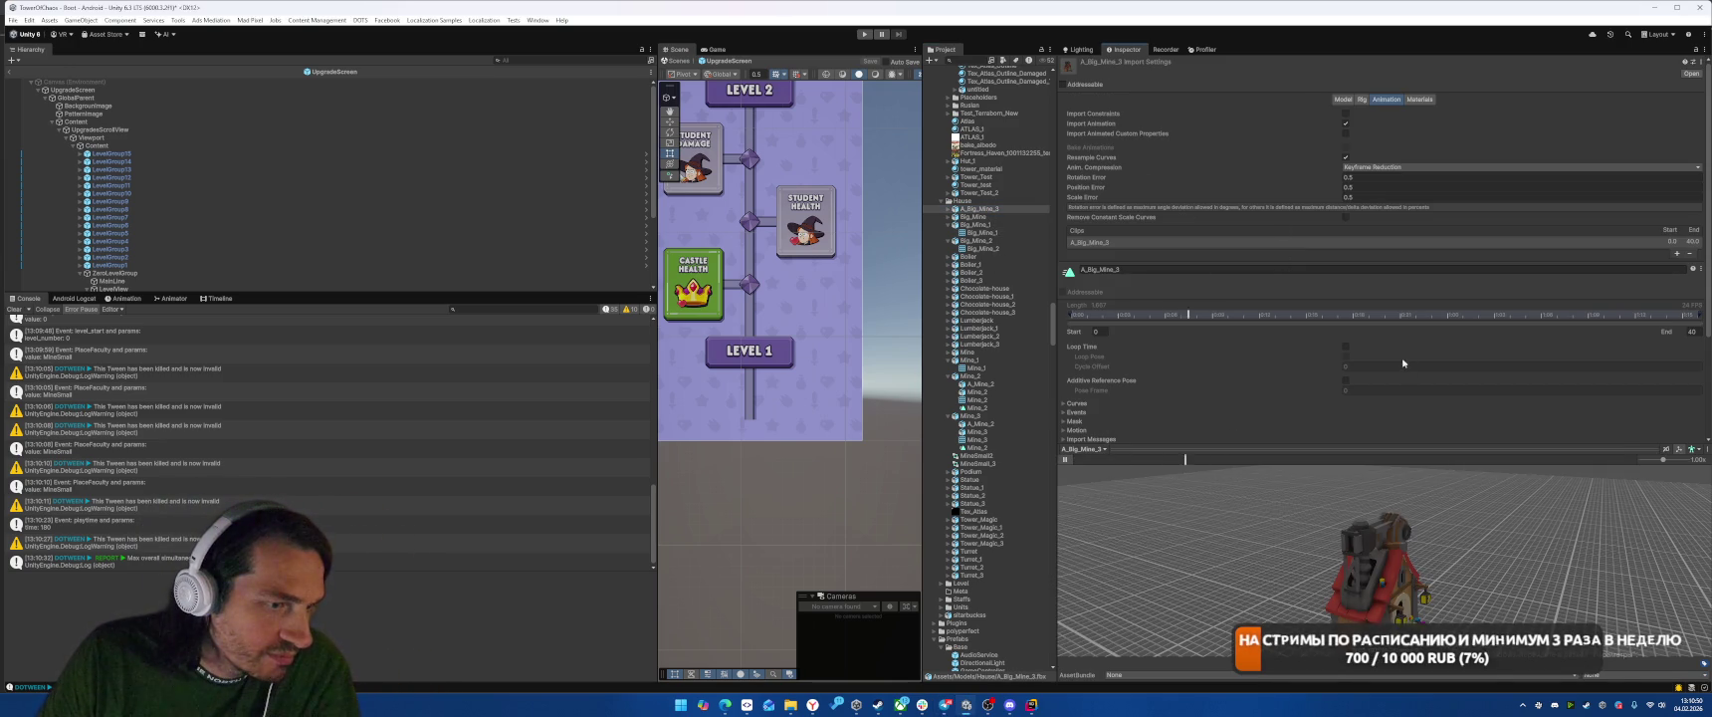
pyautogui.click(1346, 347)
pyautogui.scroll(-3, 1593, 338)
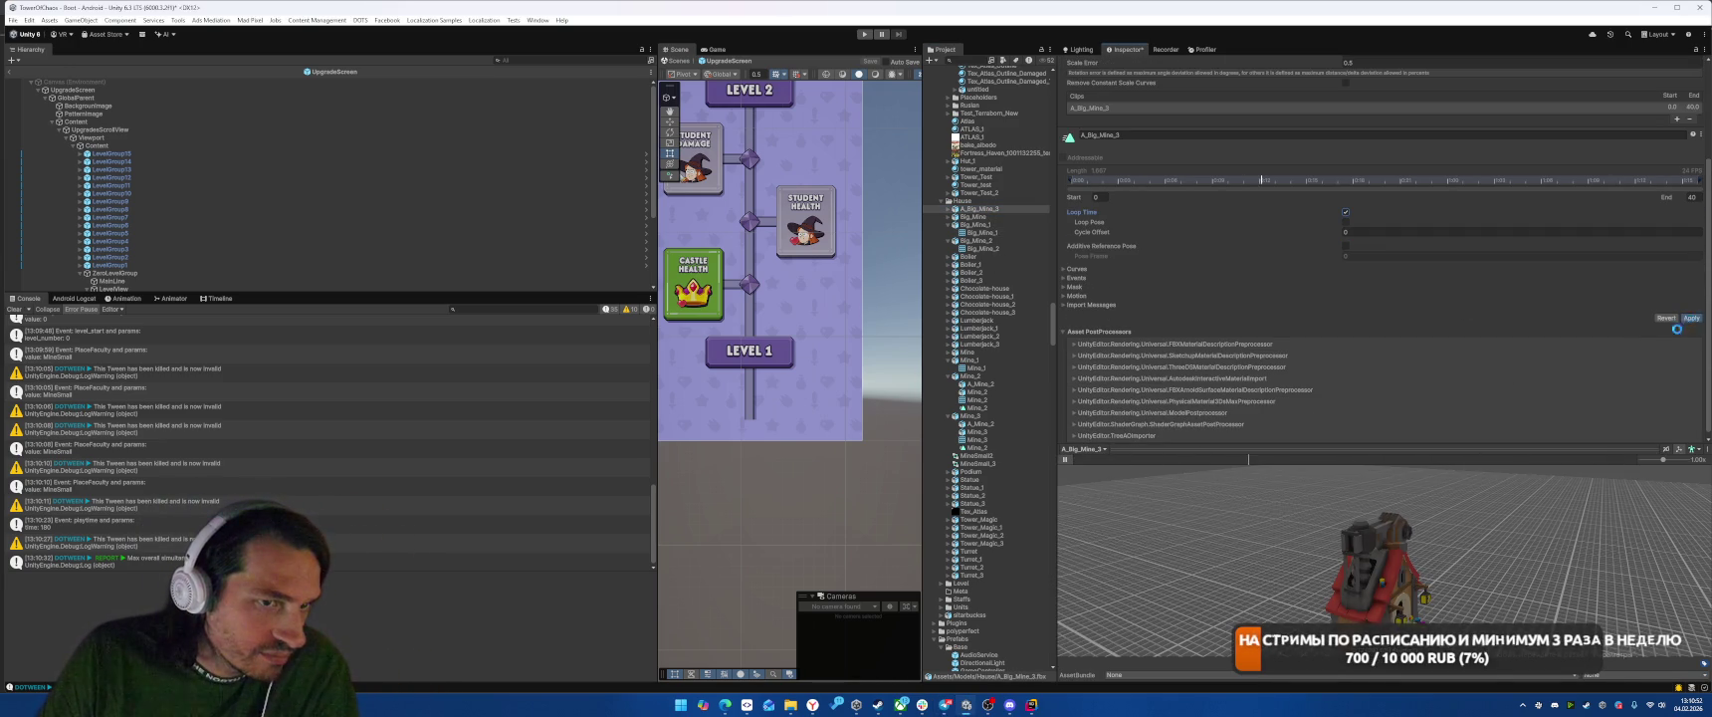
pyautogui.click(1691, 317)
pyautogui.click(992, 217)
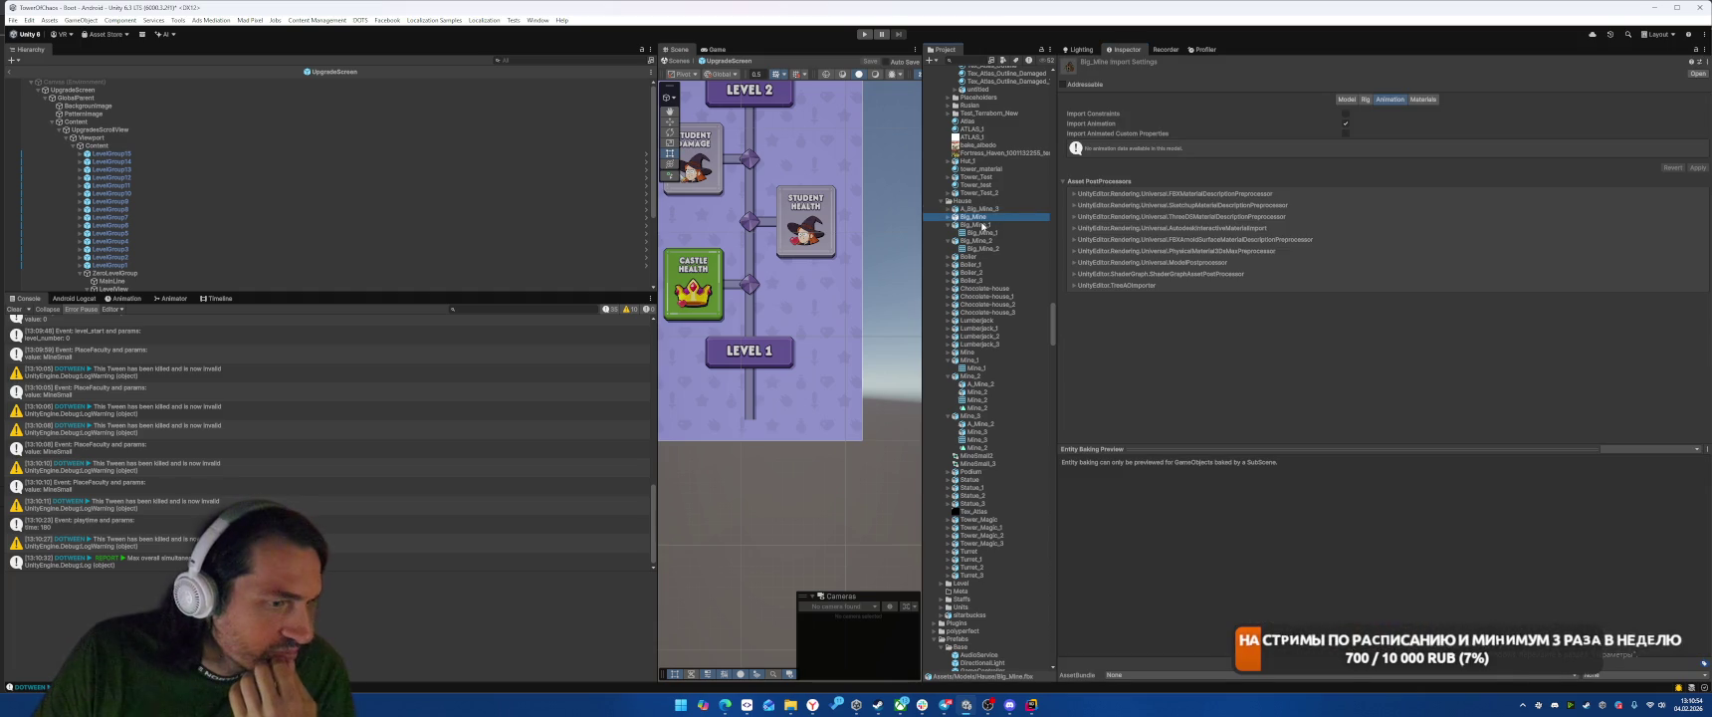
pyautogui.click(993, 210)
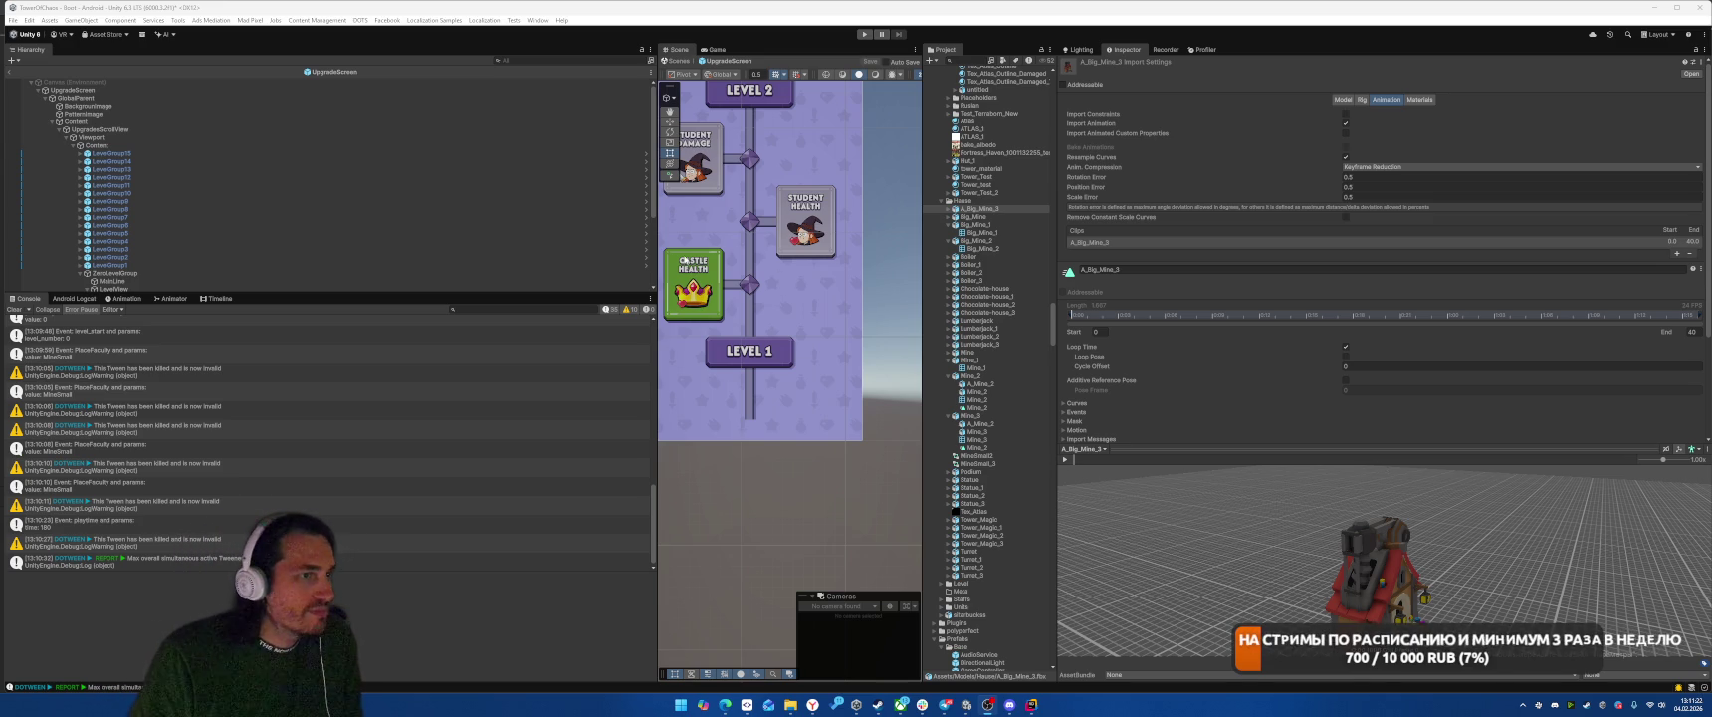
# Step: Open the MineBig prefab and place the A_Big_Mine_3 model under LevelThree
pyautogui.scroll(-6, 997, 423)
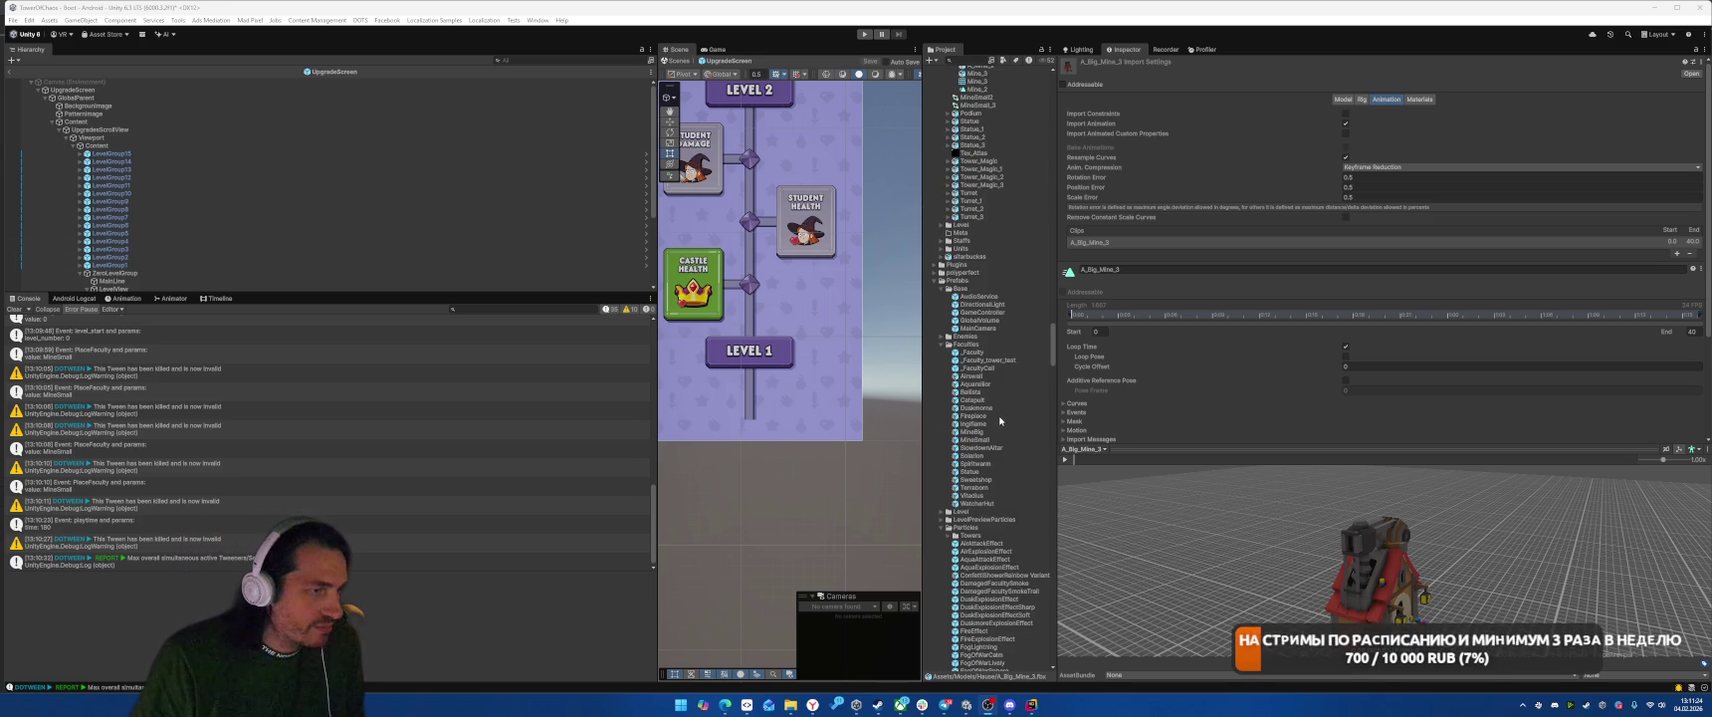
pyautogui.scroll(-3, 998, 398)
pyautogui.doubleClick(972, 283)
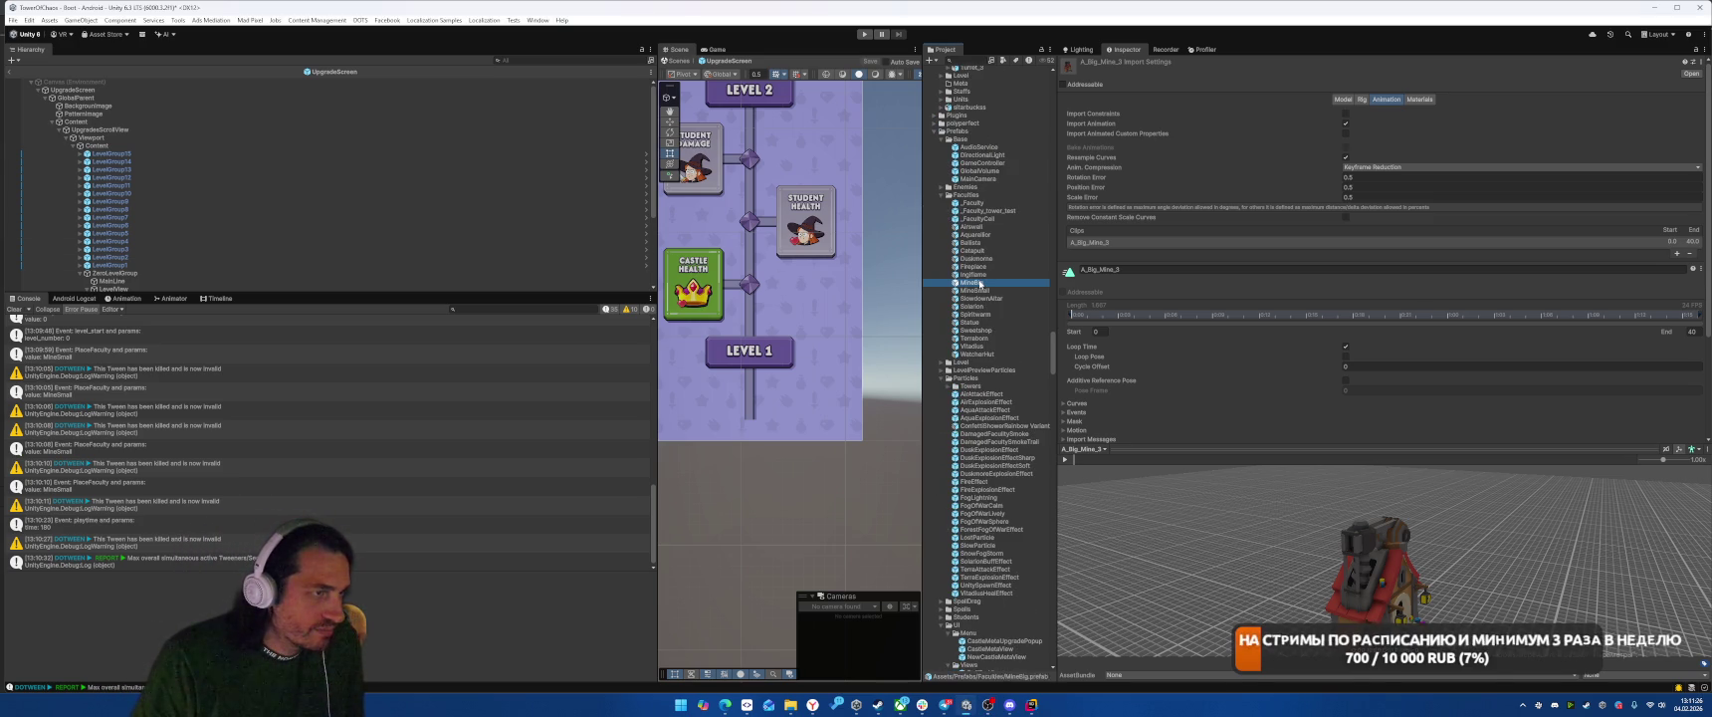
pyautogui.click(134, 170)
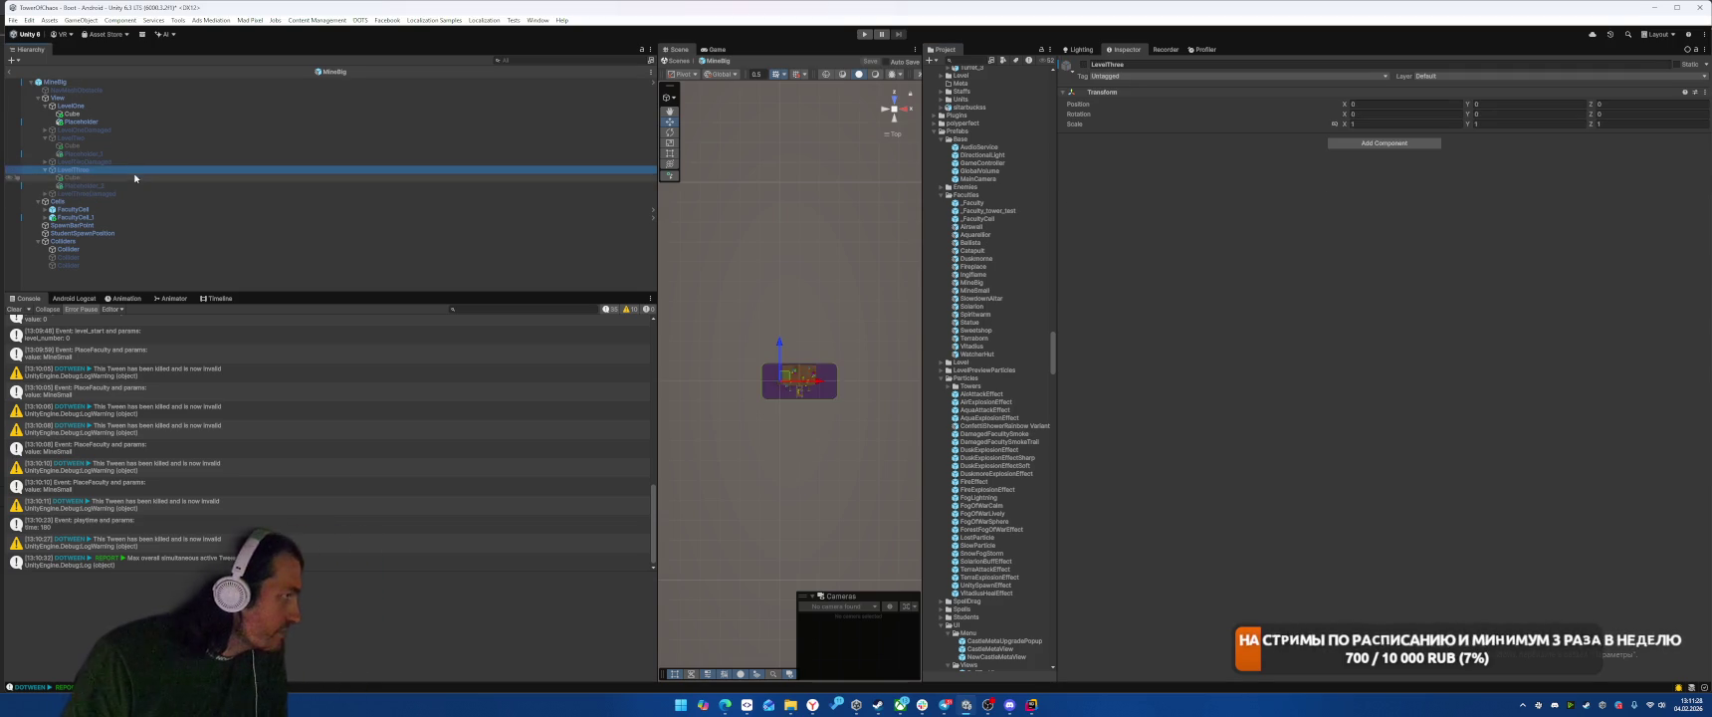
pyautogui.hotkey('alt', 'shift', 'a')
pyautogui.click(134, 177)
pyautogui.scroll(1, 894, 341)
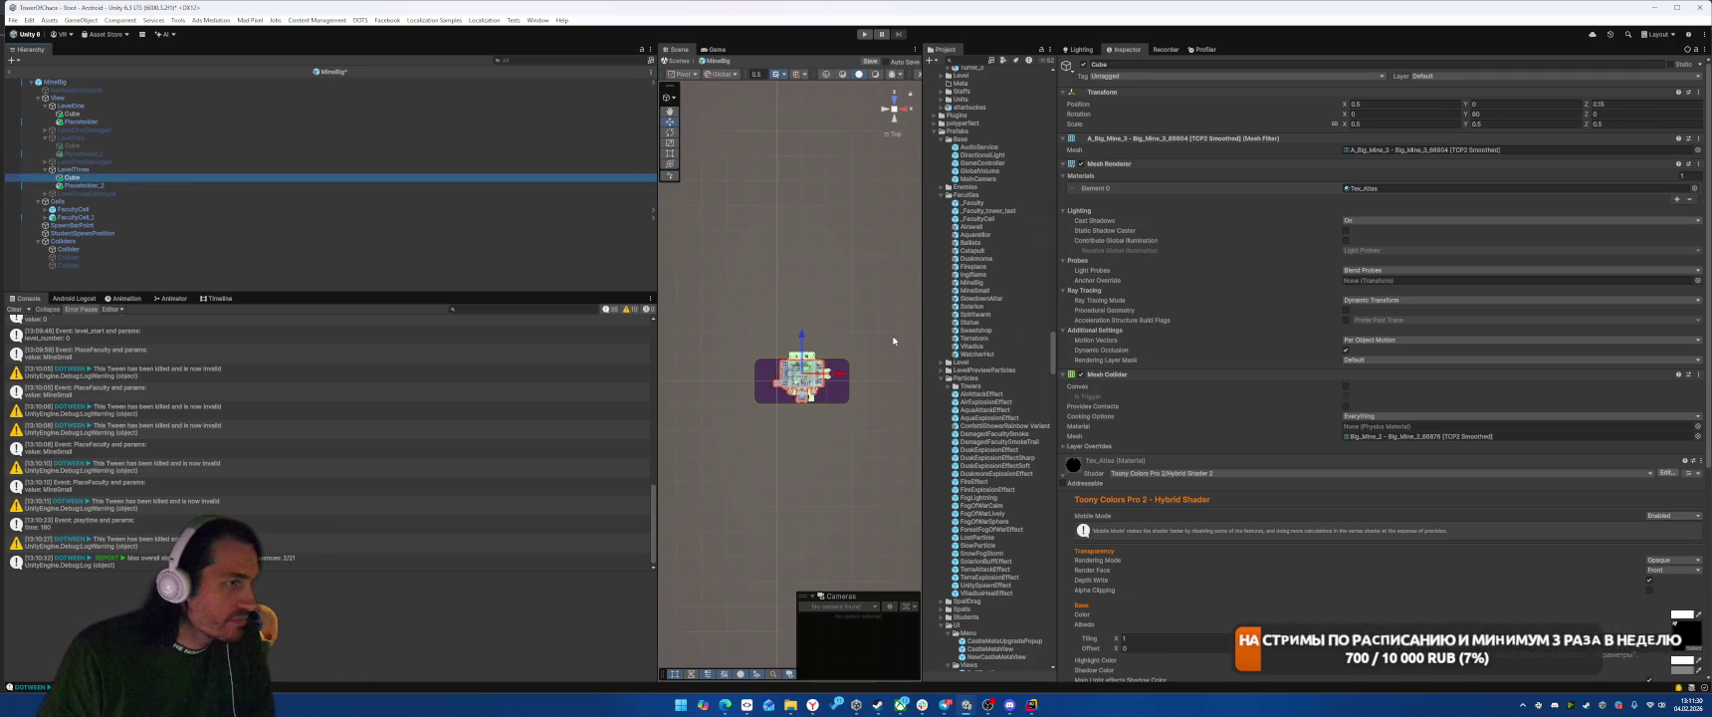
pyautogui.scroll(10, 1020, 307)
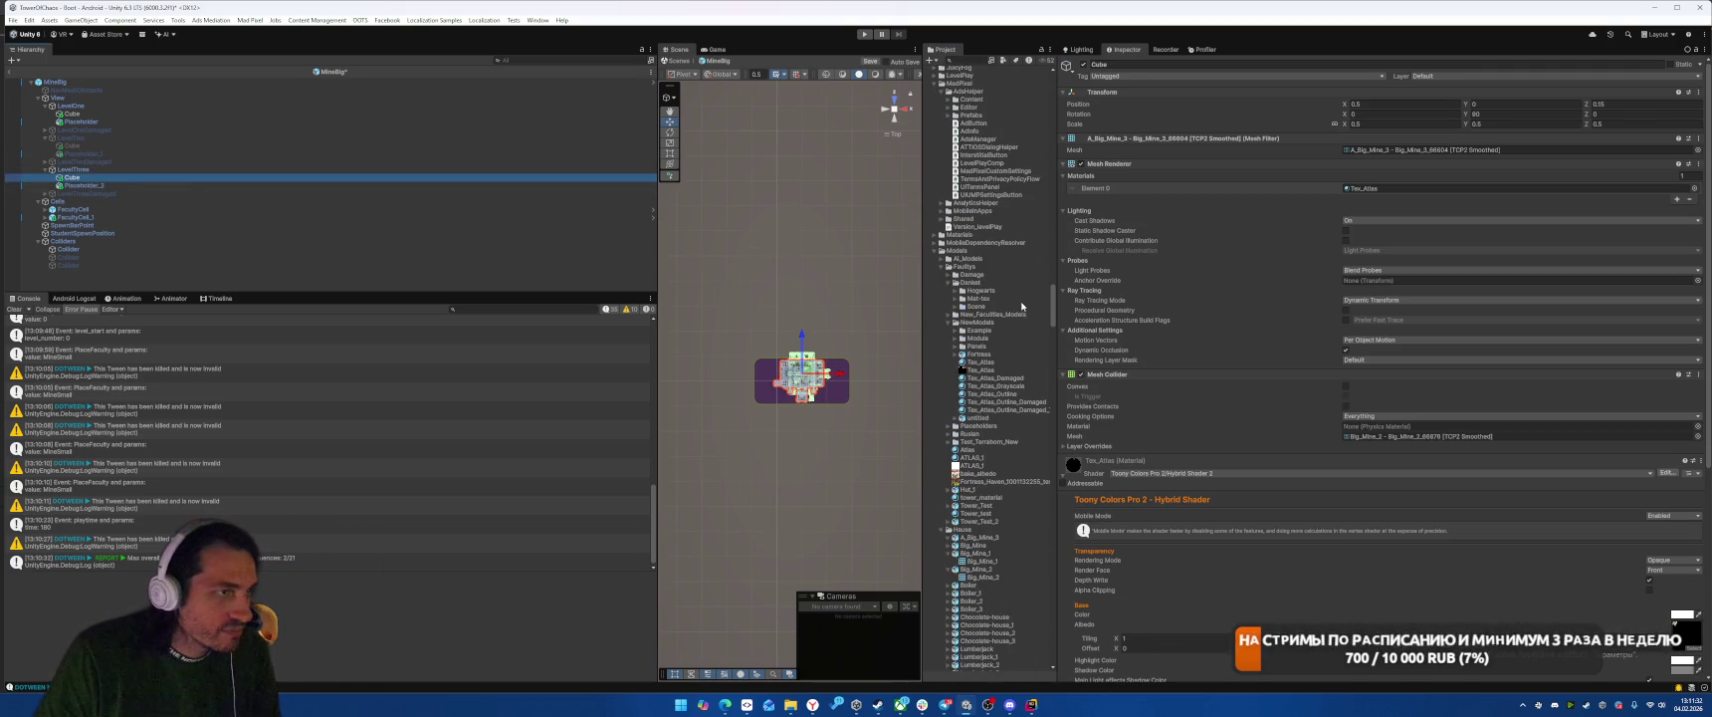
pyautogui.scroll(-9, 1021, 304)
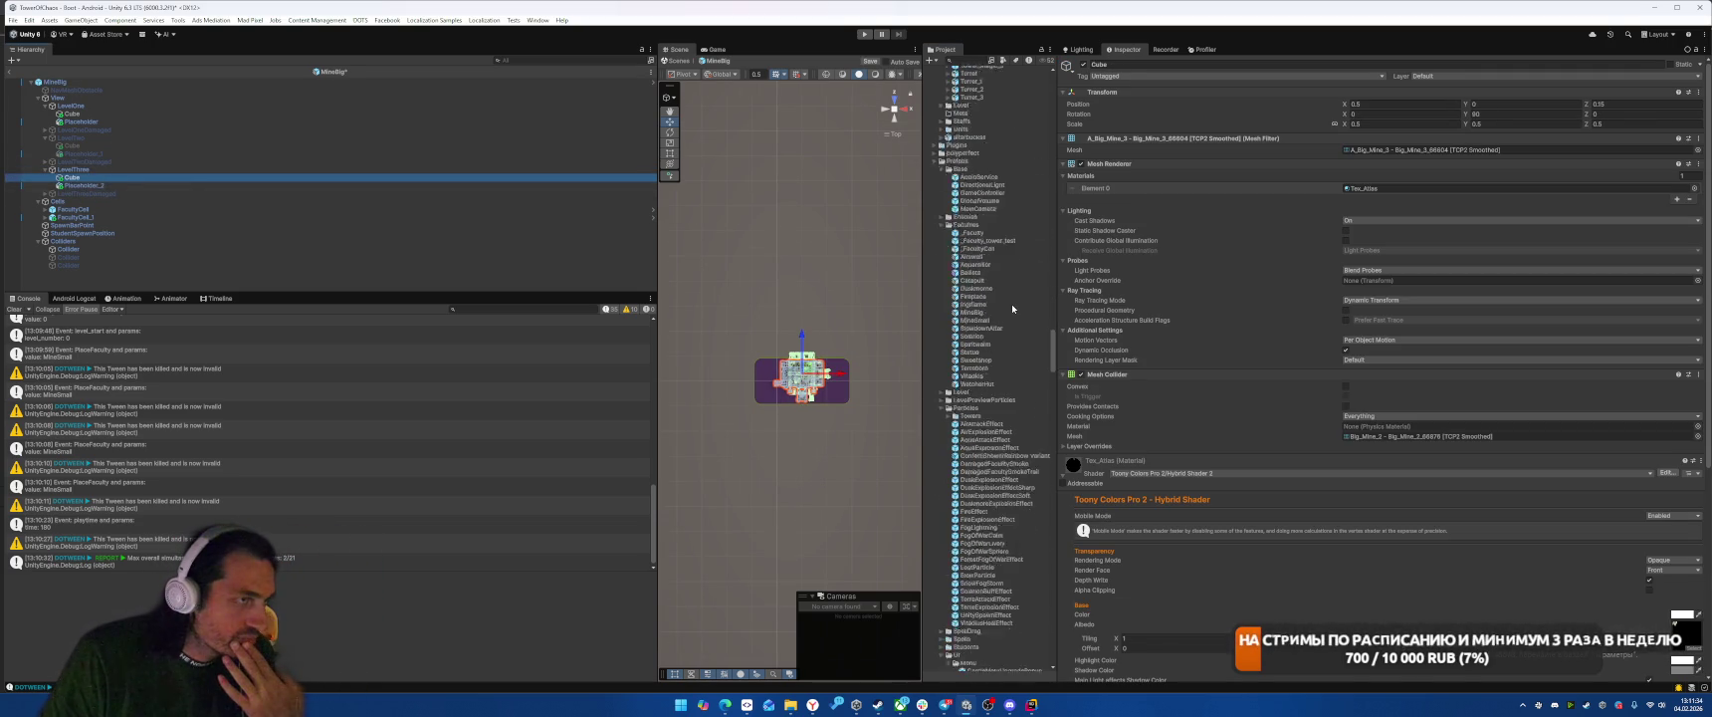
pyautogui.scroll(4, 1012, 303)
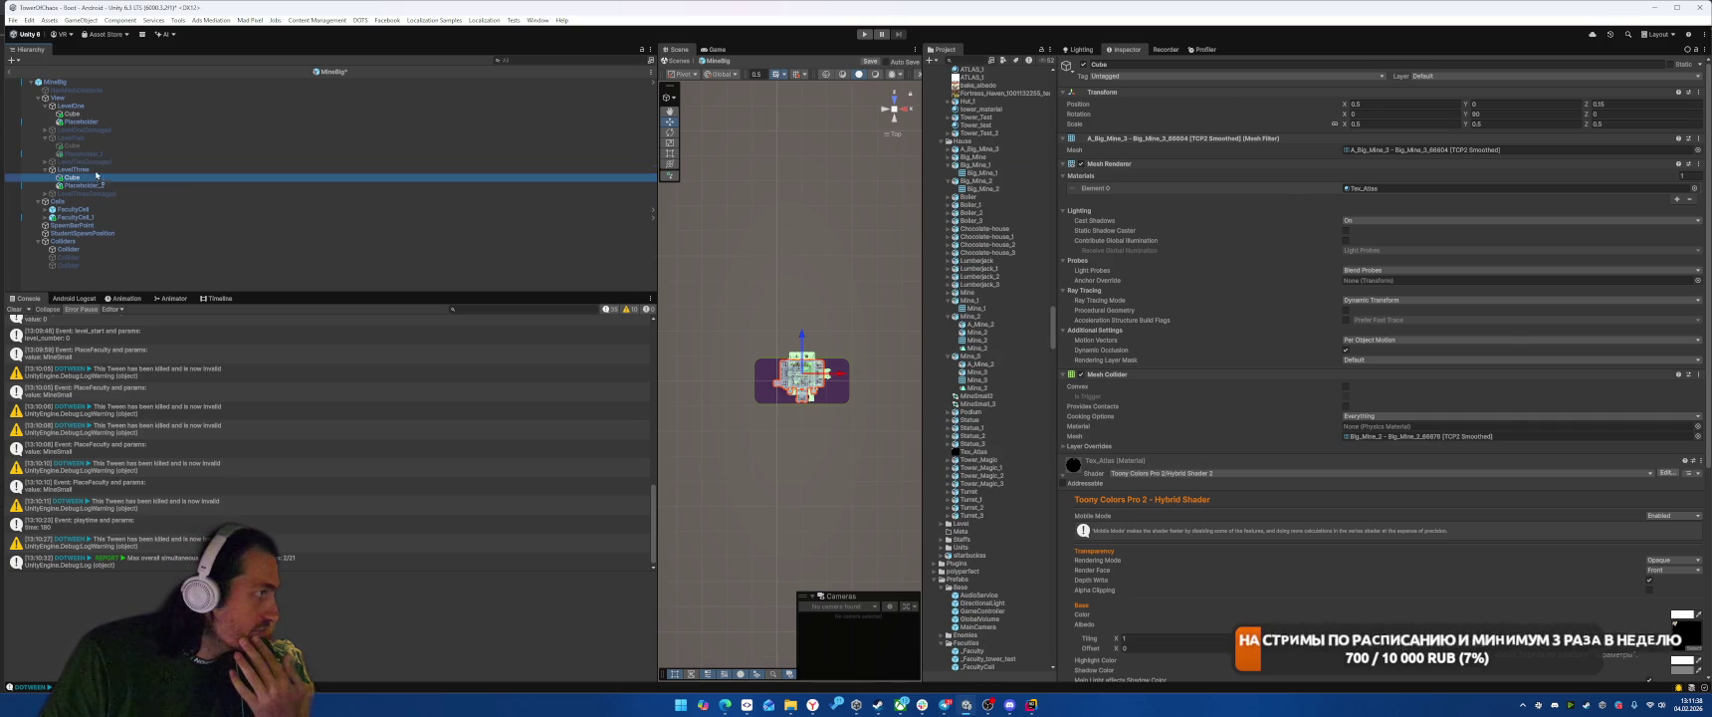
pyautogui.moveTo(95, 178); pyautogui.dragTo(95, 177)
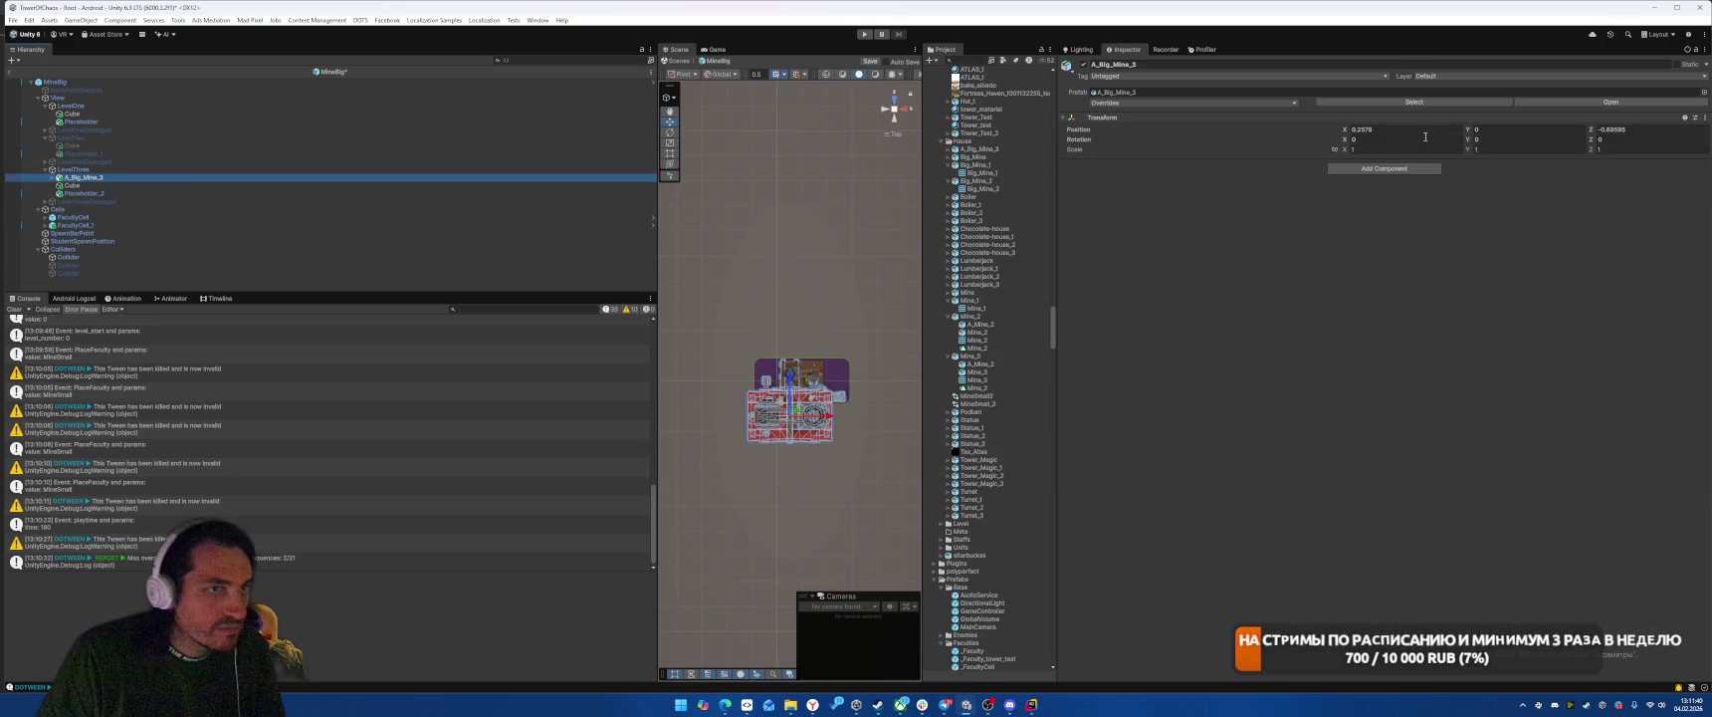
# Step: Zero the model's position and set its scale to 0.5 on all three axes
pyautogui.click(1394, 129)
pyautogui.write('0')
pyautogui.press('Tab')
pyautogui.press('Tab')
pyautogui.write('0')
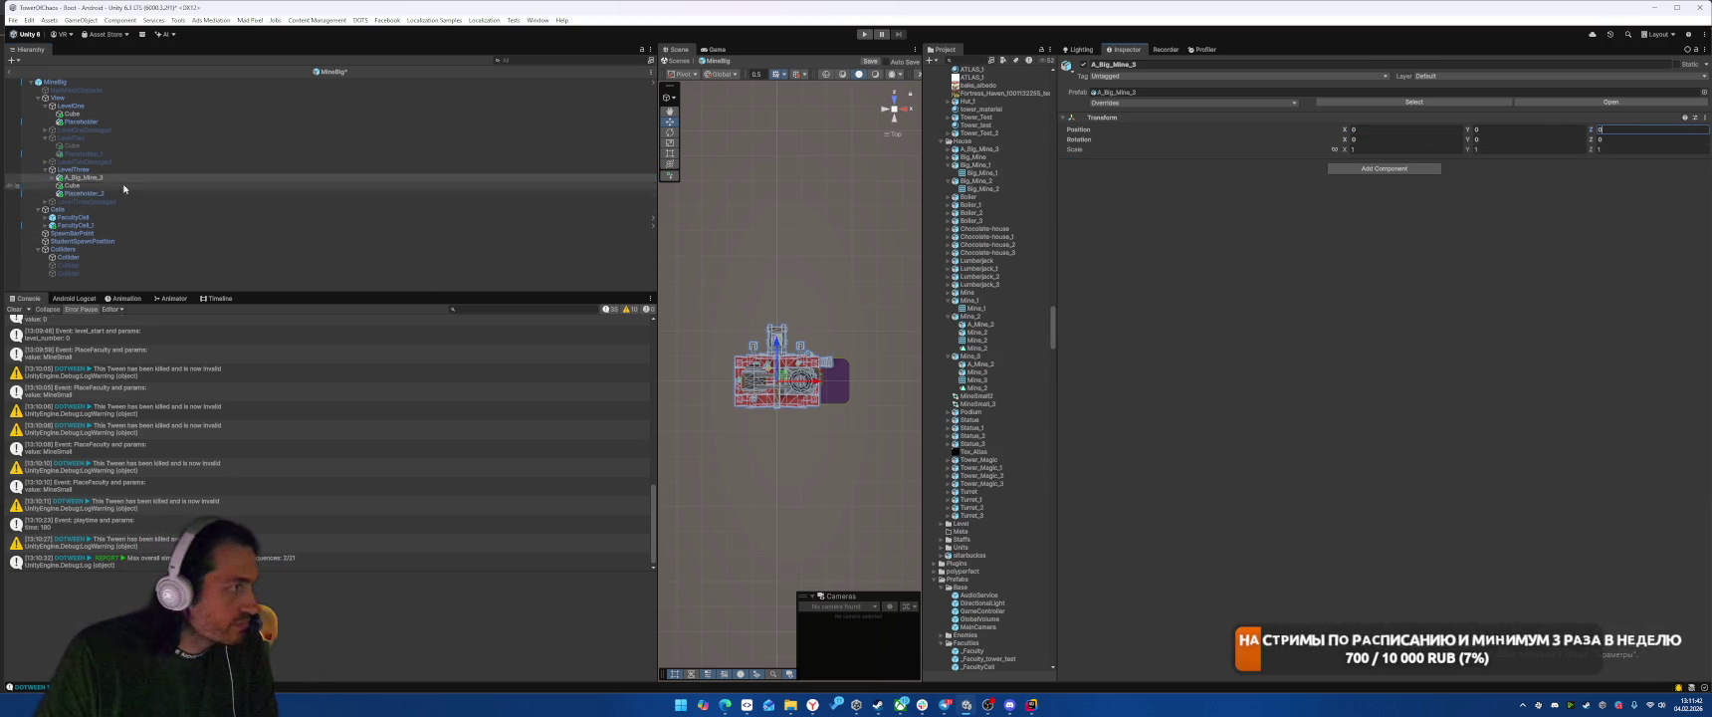
pyautogui.click(97, 185)
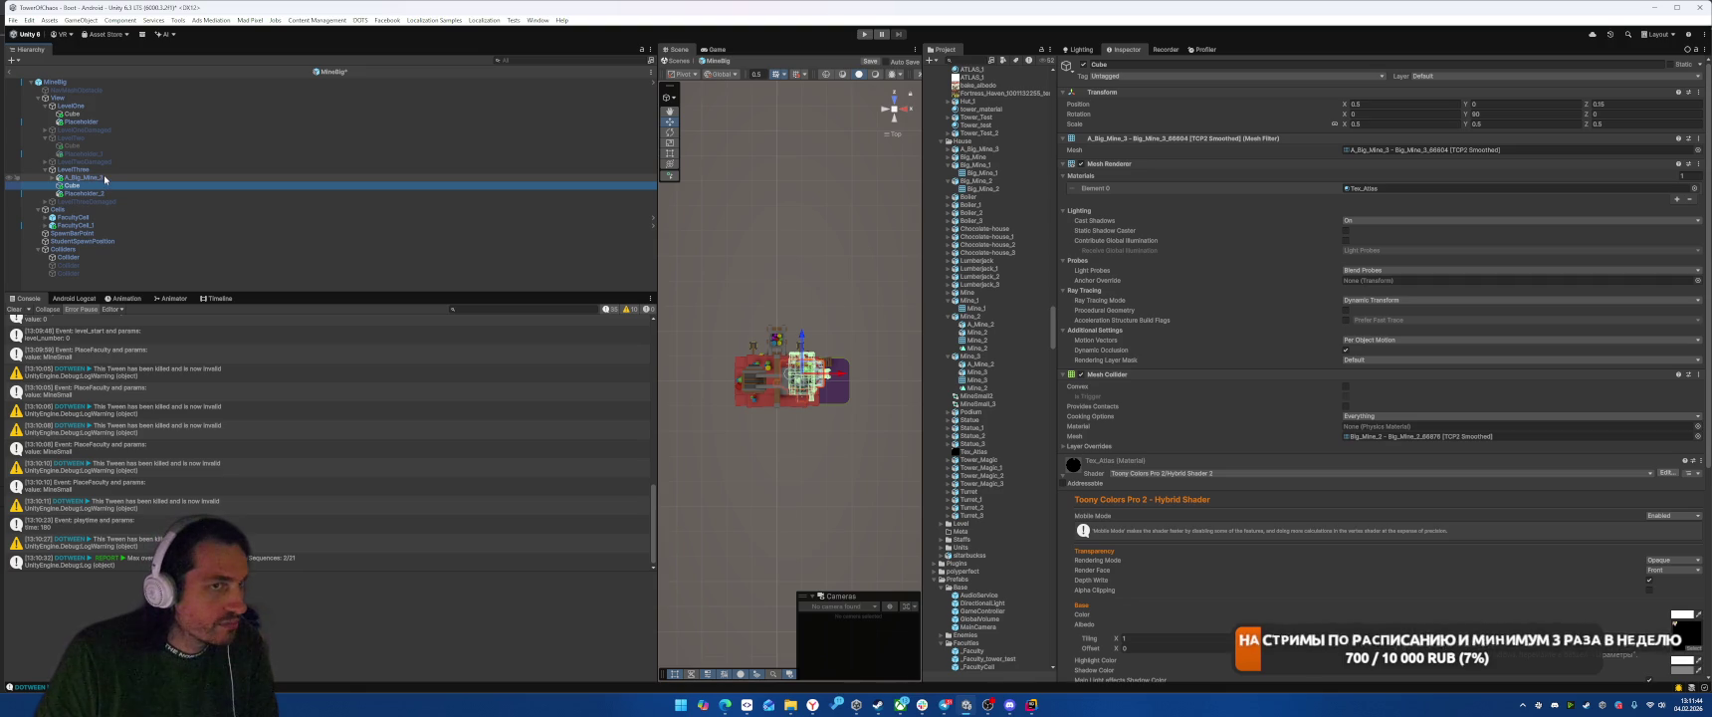
pyautogui.click(96, 177)
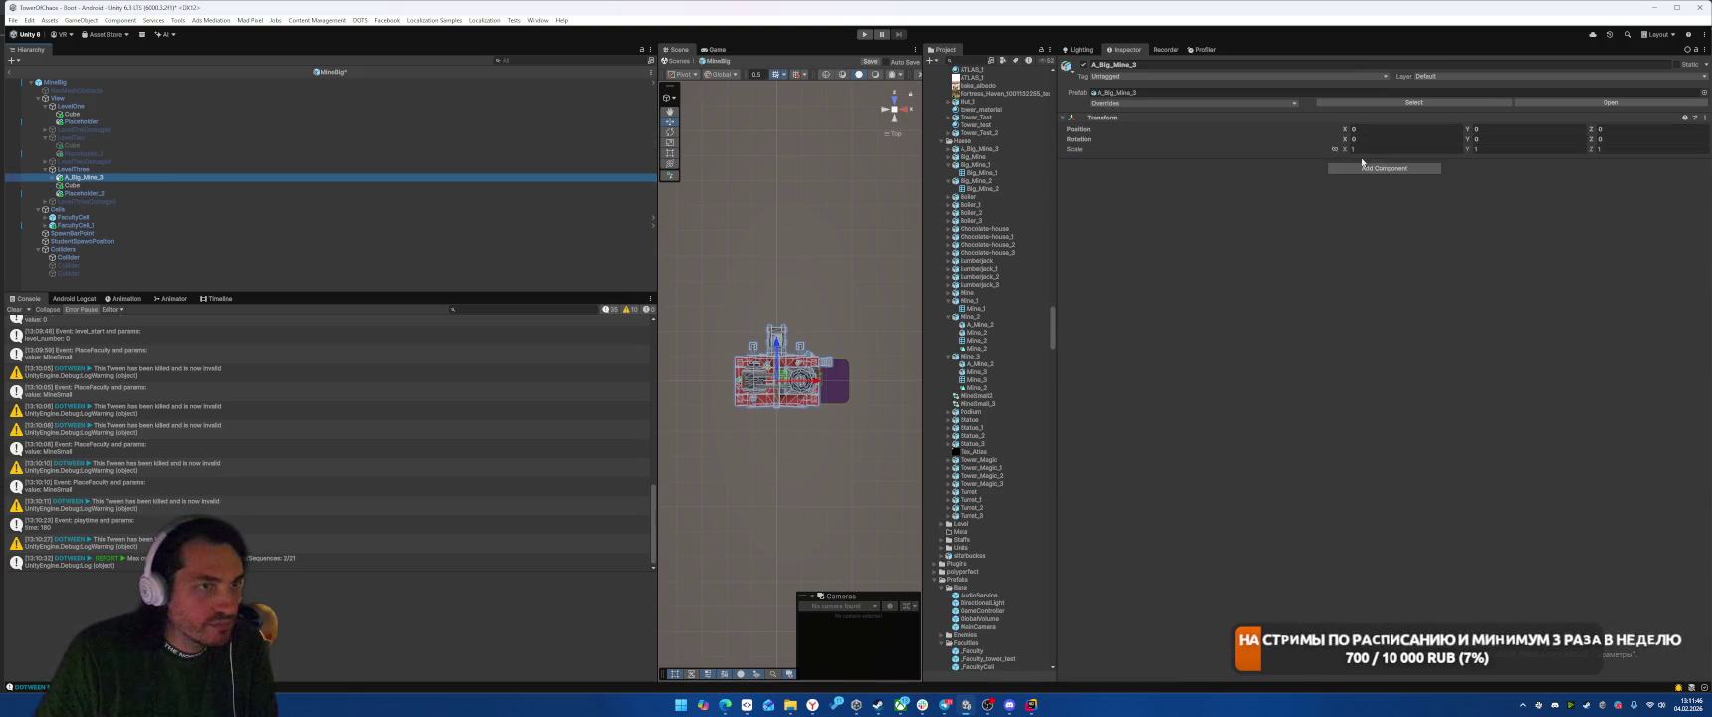
pyautogui.click(1394, 149)
pyautogui.write('.5')
pyautogui.press('Tab')
pyautogui.write('.5')
pyautogui.press('Tab')
pyautogui.write('.5')
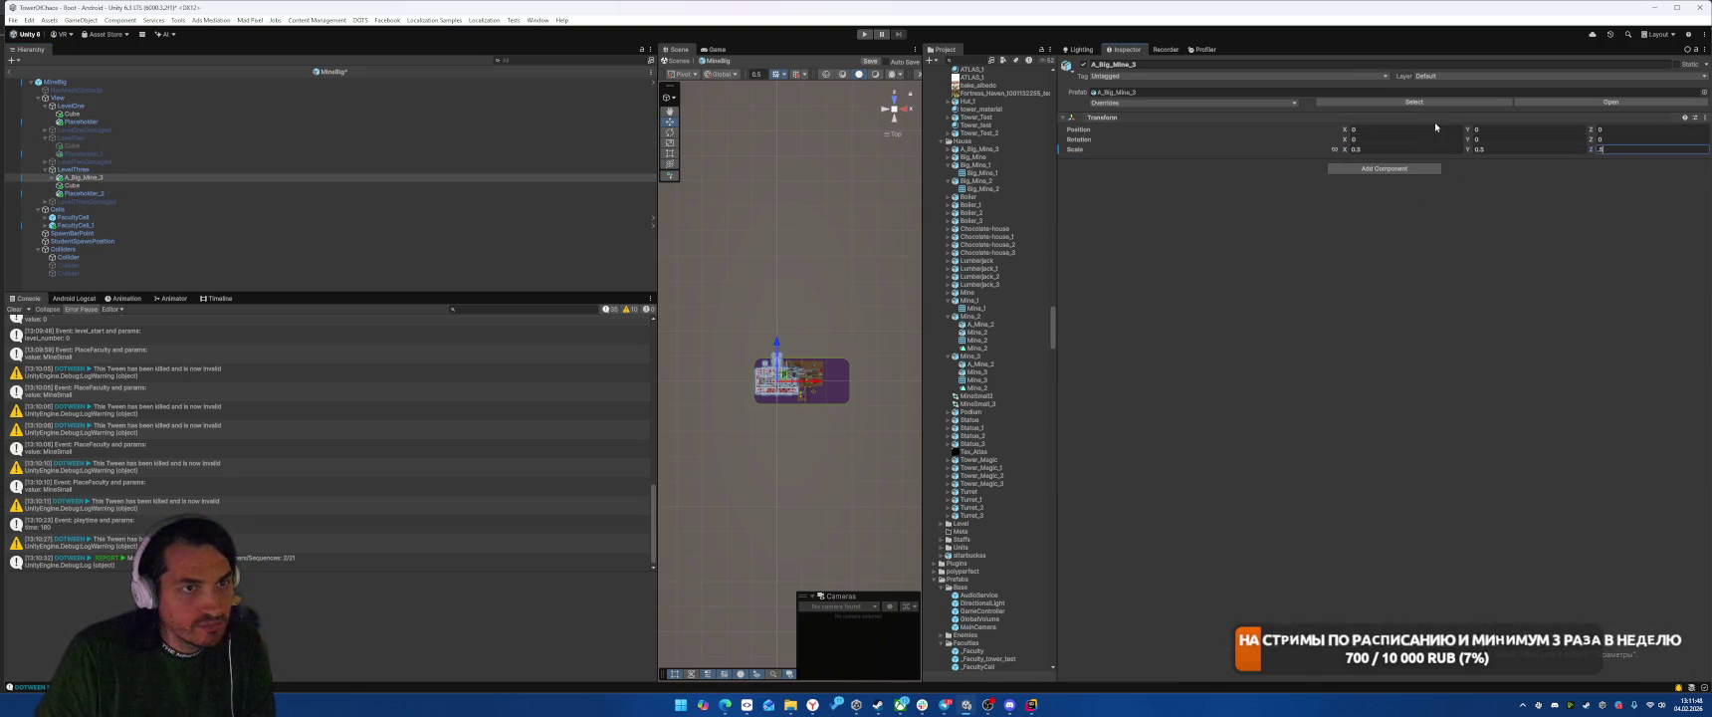
# Step: Move the model to X 0.5, Z 0.15 and rotate it 180° around Y
pyautogui.click(1422, 130)
pyautogui.write('.5')
pyautogui.click(1620, 129)
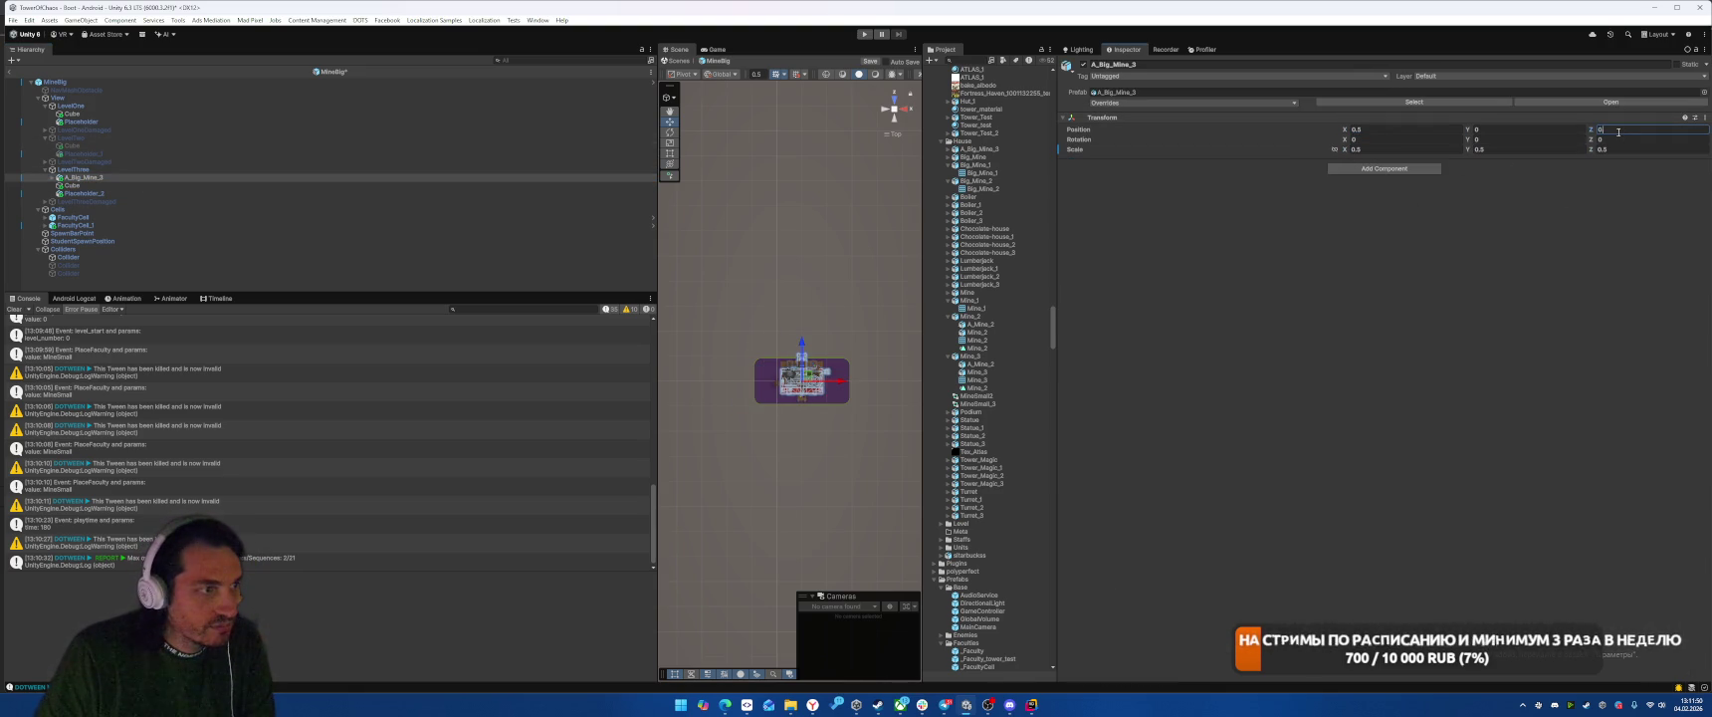
pyautogui.write('.5')
pyautogui.write('5')
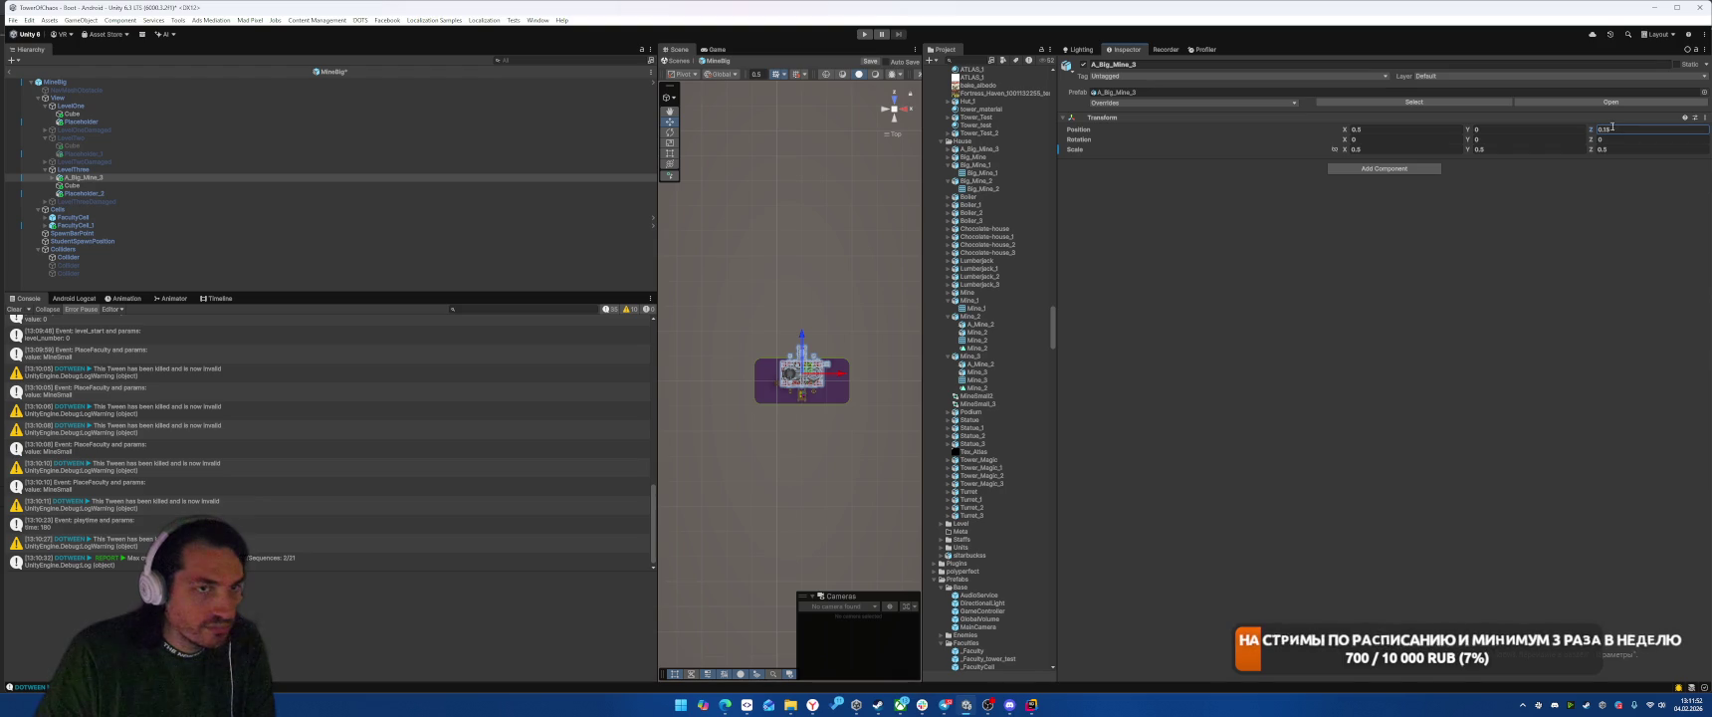
pyautogui.press('Tab')
pyautogui.press('Tab')
pyautogui.write('180')
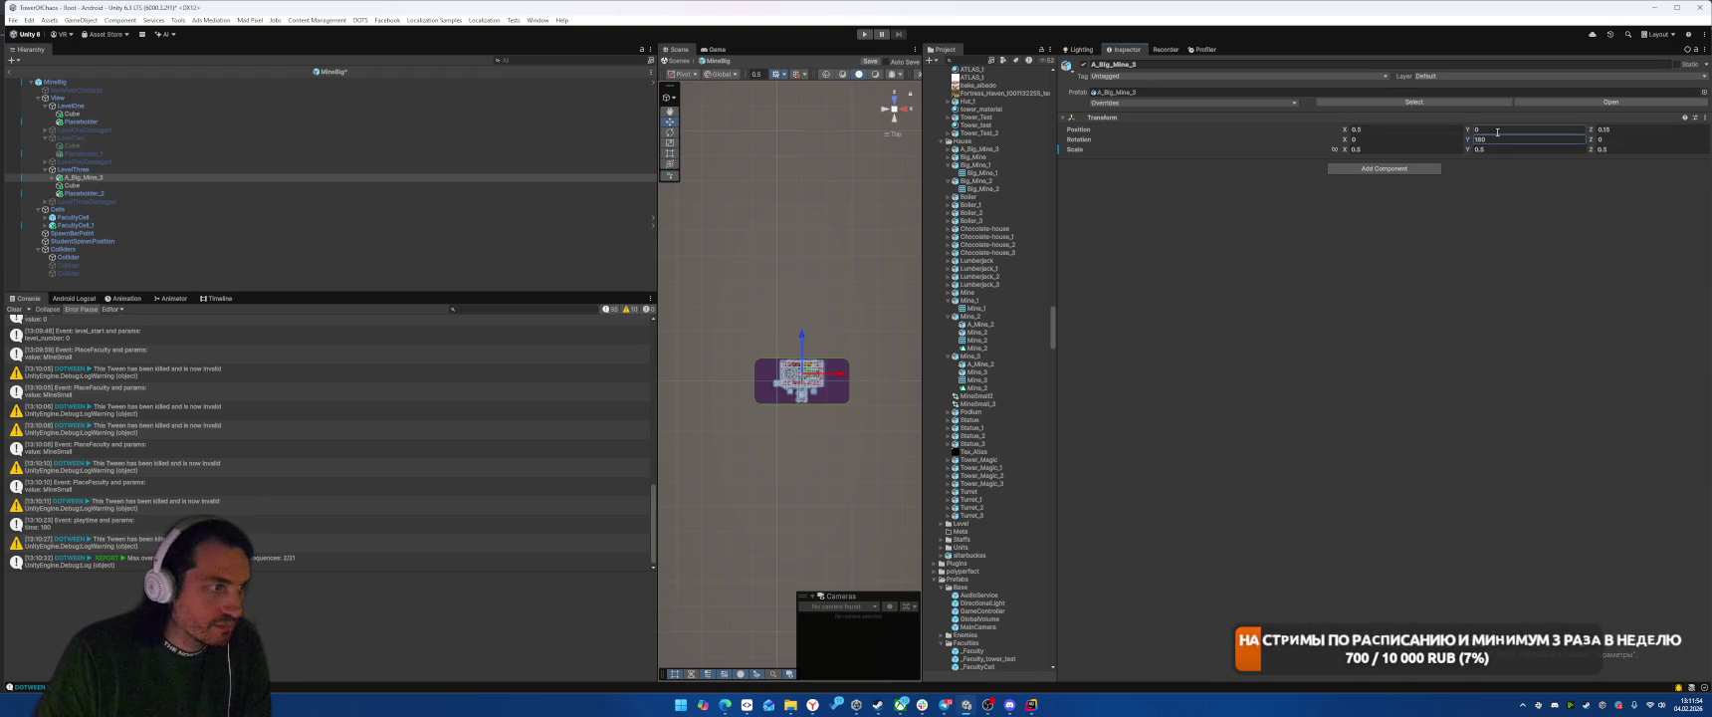
# Step: Delete the old placeholder cube under LevelThree and reselect the A_Big_Mine_3 model
pyautogui.click(349, 185)
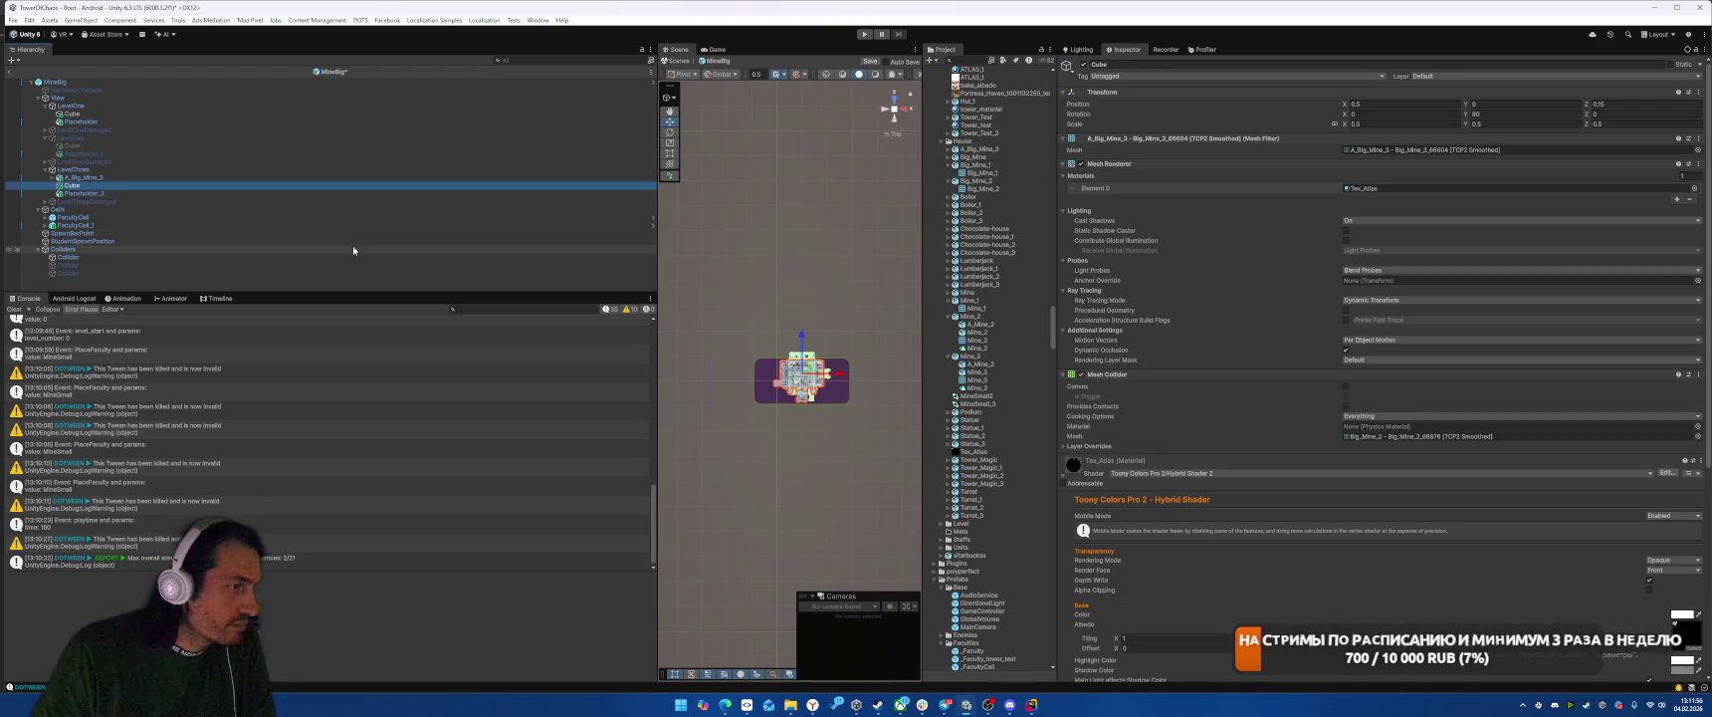
pyautogui.press('Delete')
pyautogui.click(133, 177)
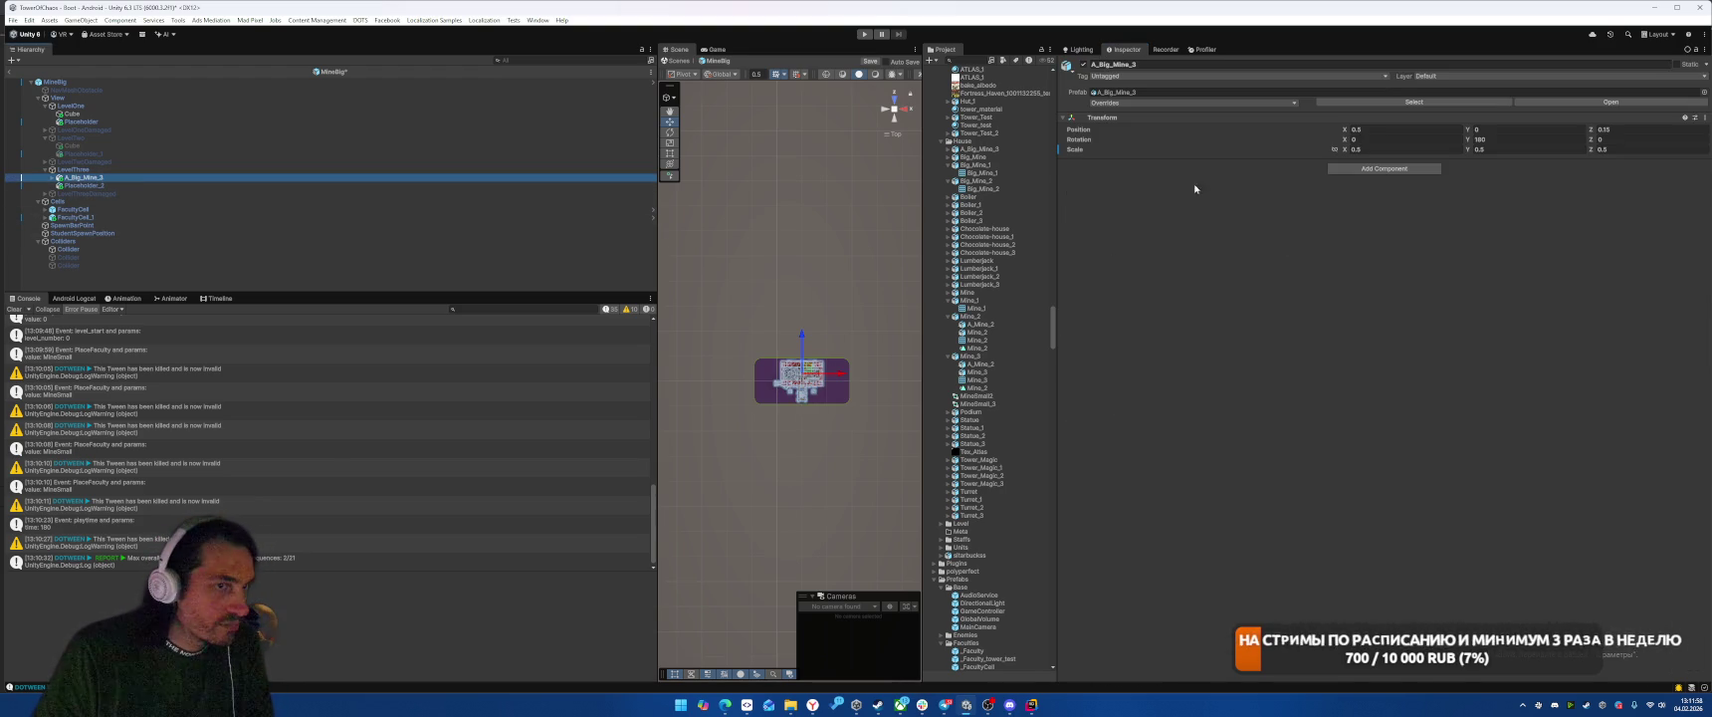
pyautogui.scroll(10, 971, 297)
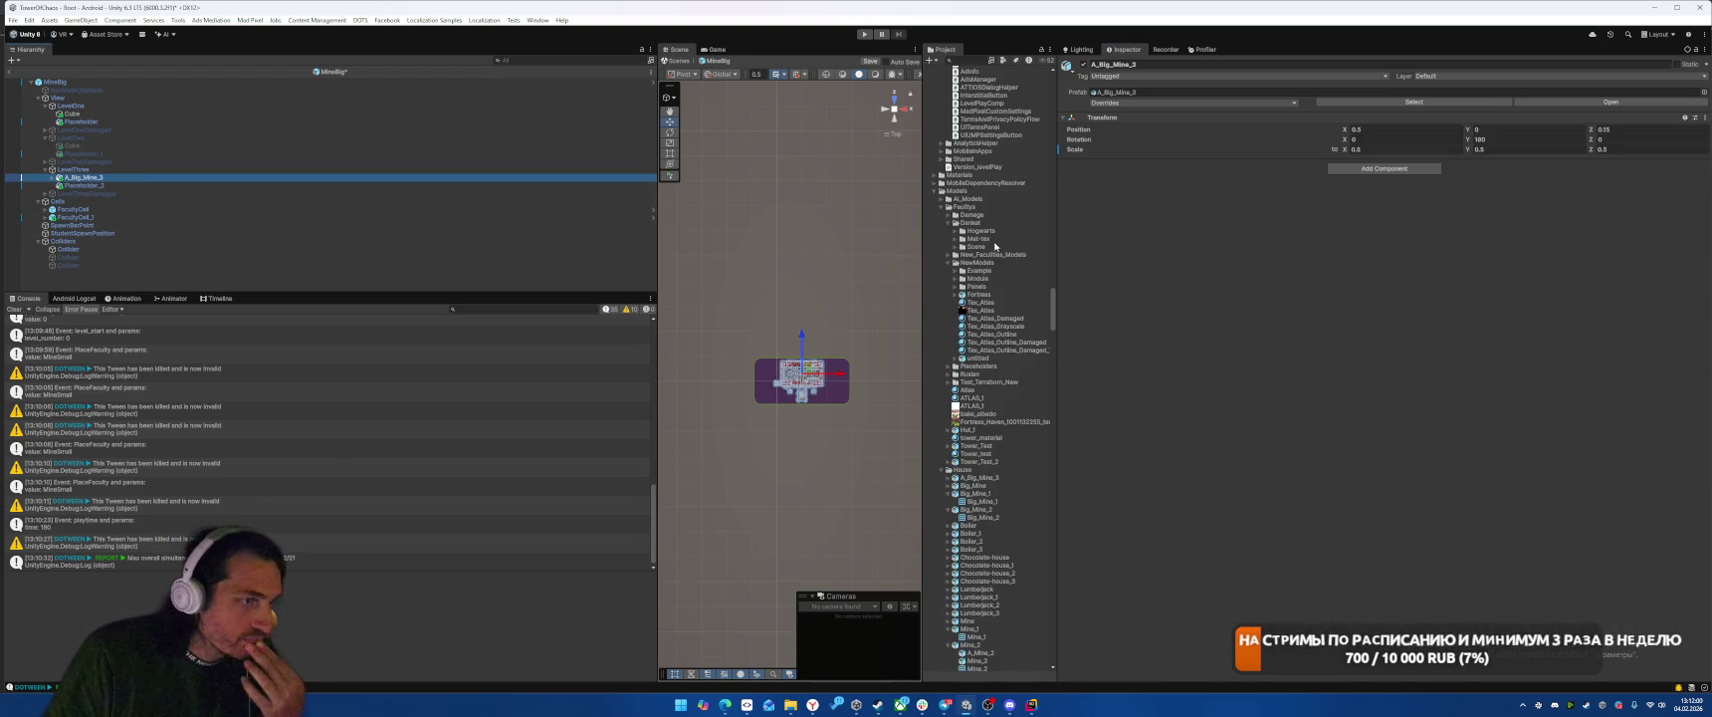
# Step: Add an Animator driven by the A_Big_Mine_3 controller to the model
pyautogui.click(949, 389)
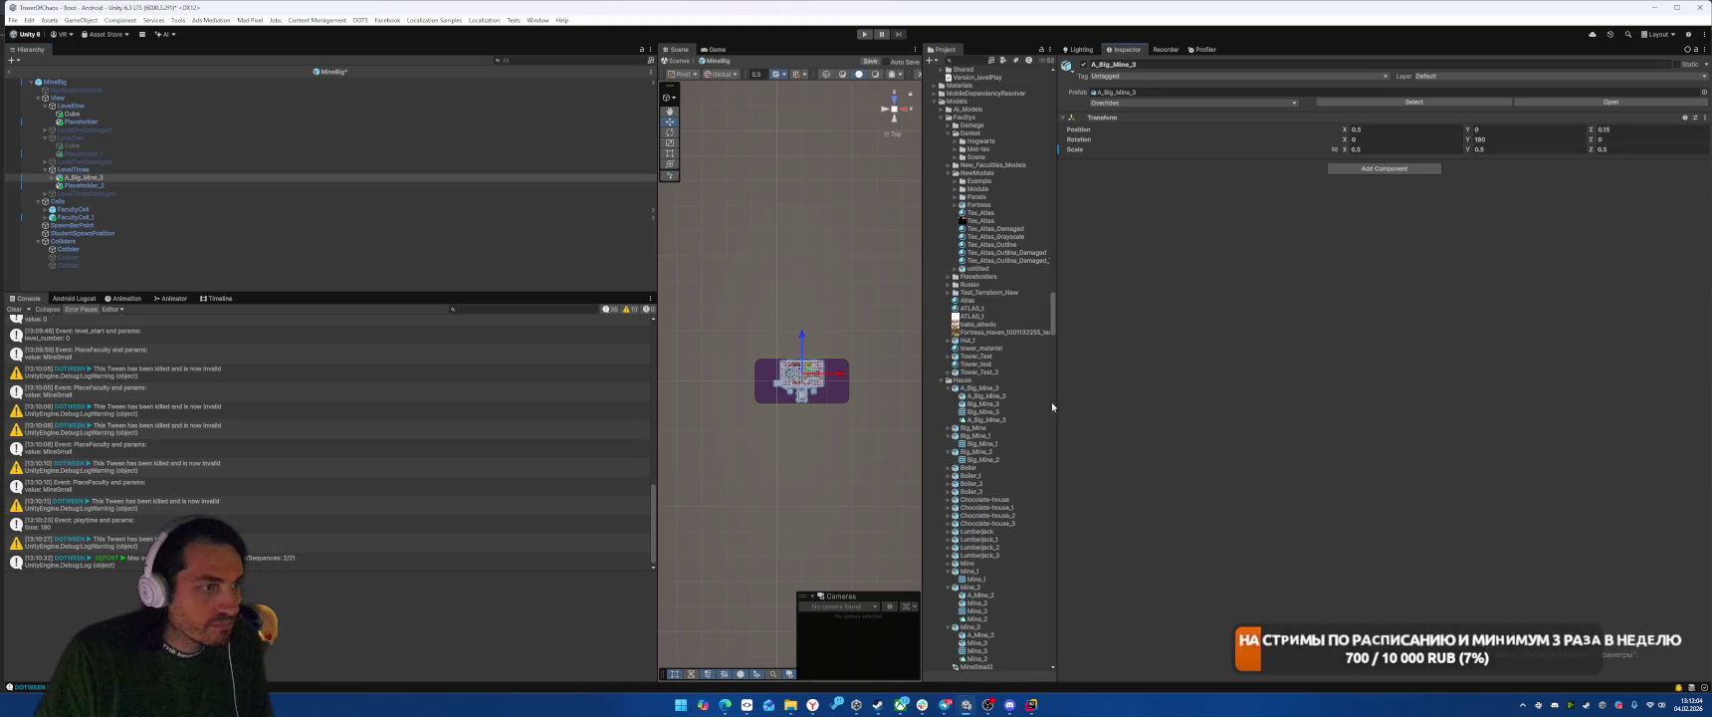
pyautogui.click(991, 420)
pyautogui.moveTo(990, 420); pyautogui.dragTo(1175, 345)
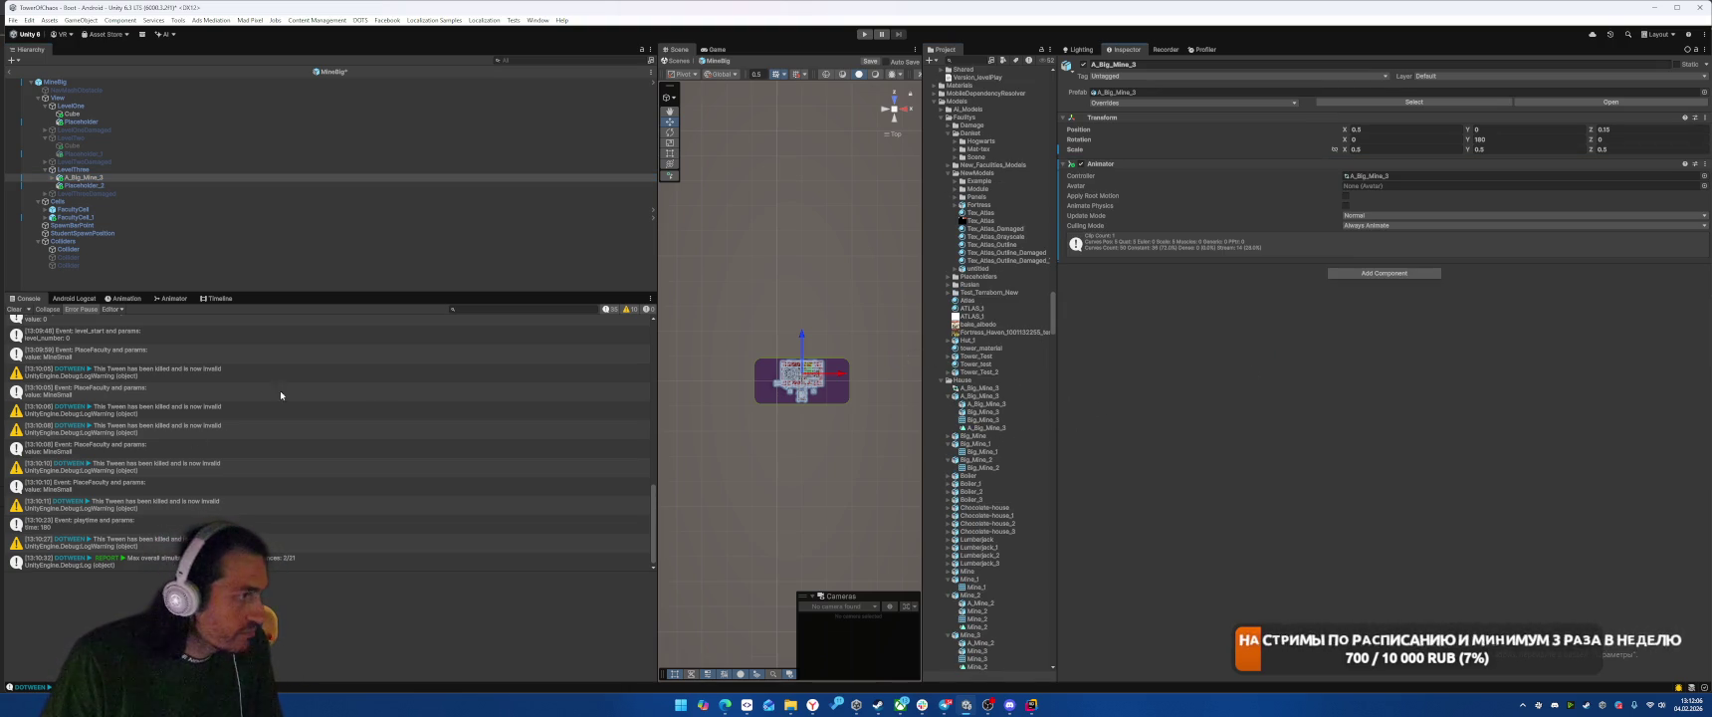
# Step: Preview the mine animation in the Animator and Animation views, then save the MineBig prefab
pyautogui.click(173, 299)
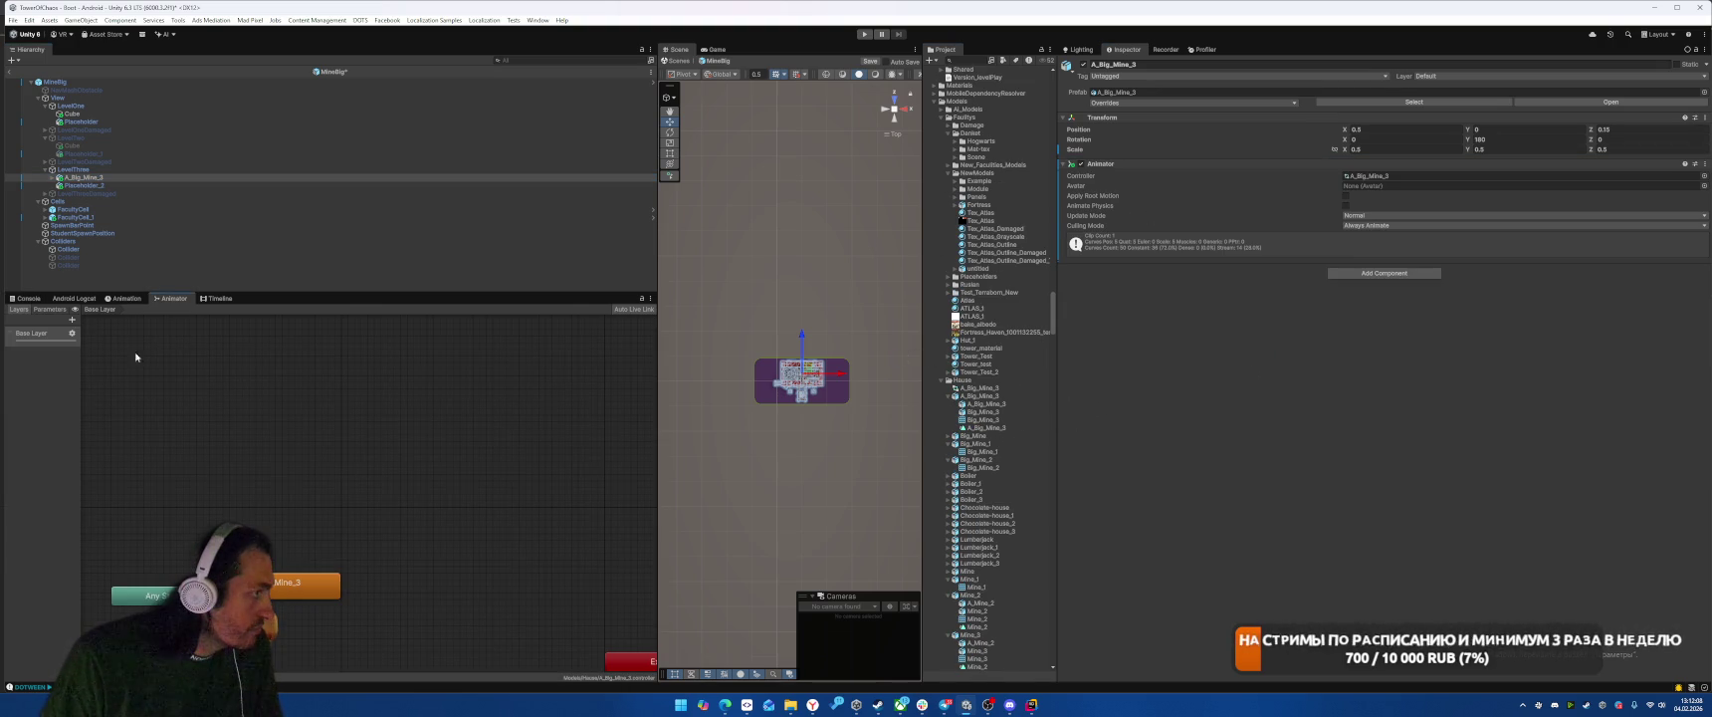
pyautogui.click(124, 298)
pyautogui.click(78, 309)
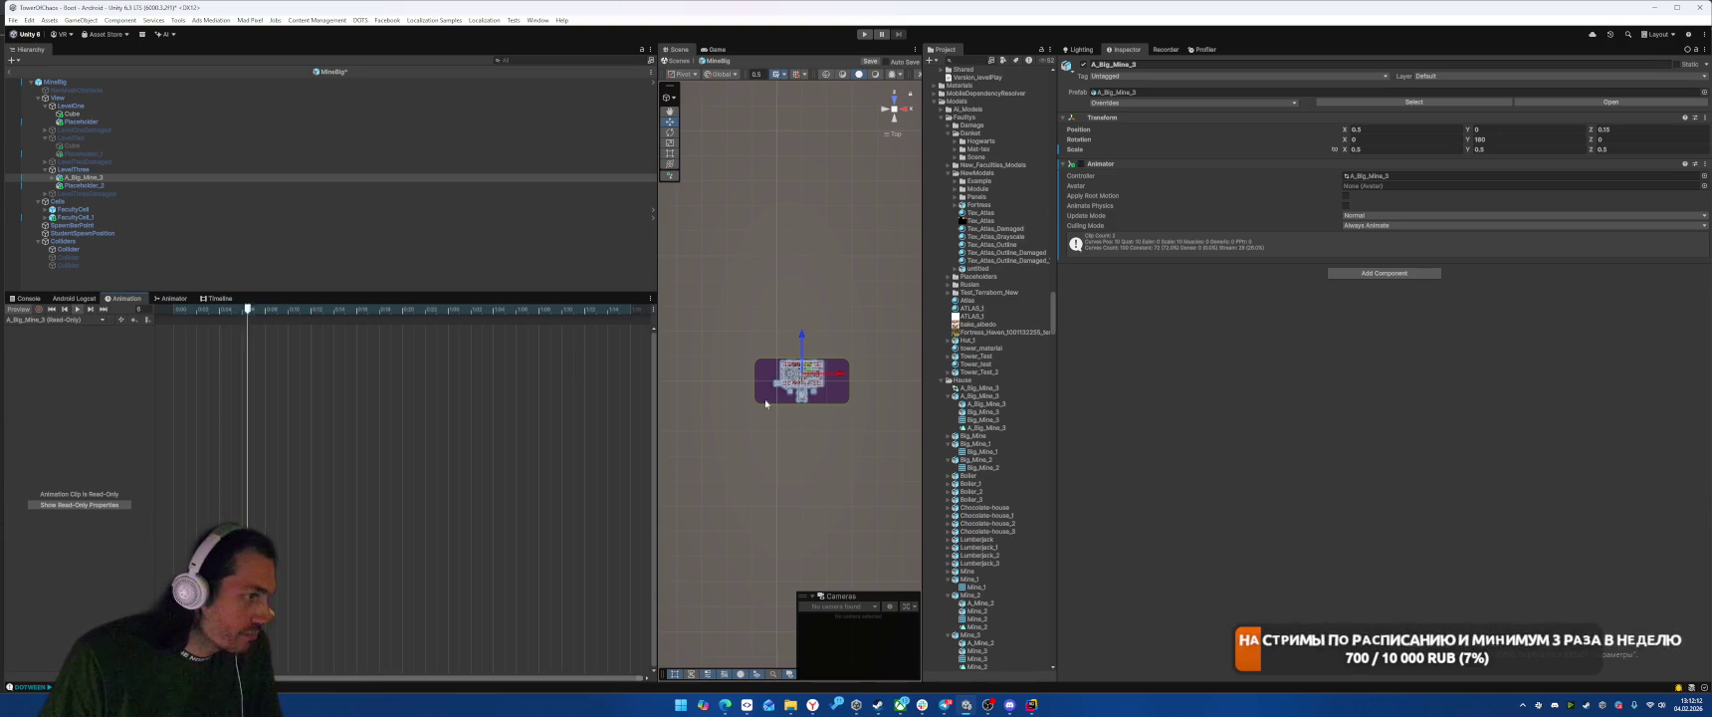
pyautogui.moveTo(846, 398)
pyautogui.mouseDown()
pyautogui.moveTo(868, 409)
pyautogui.moveTo(754, 295)
pyautogui.moveTo(855, 289)
pyautogui.moveTo(794, 307)
pyautogui.mouseUp()
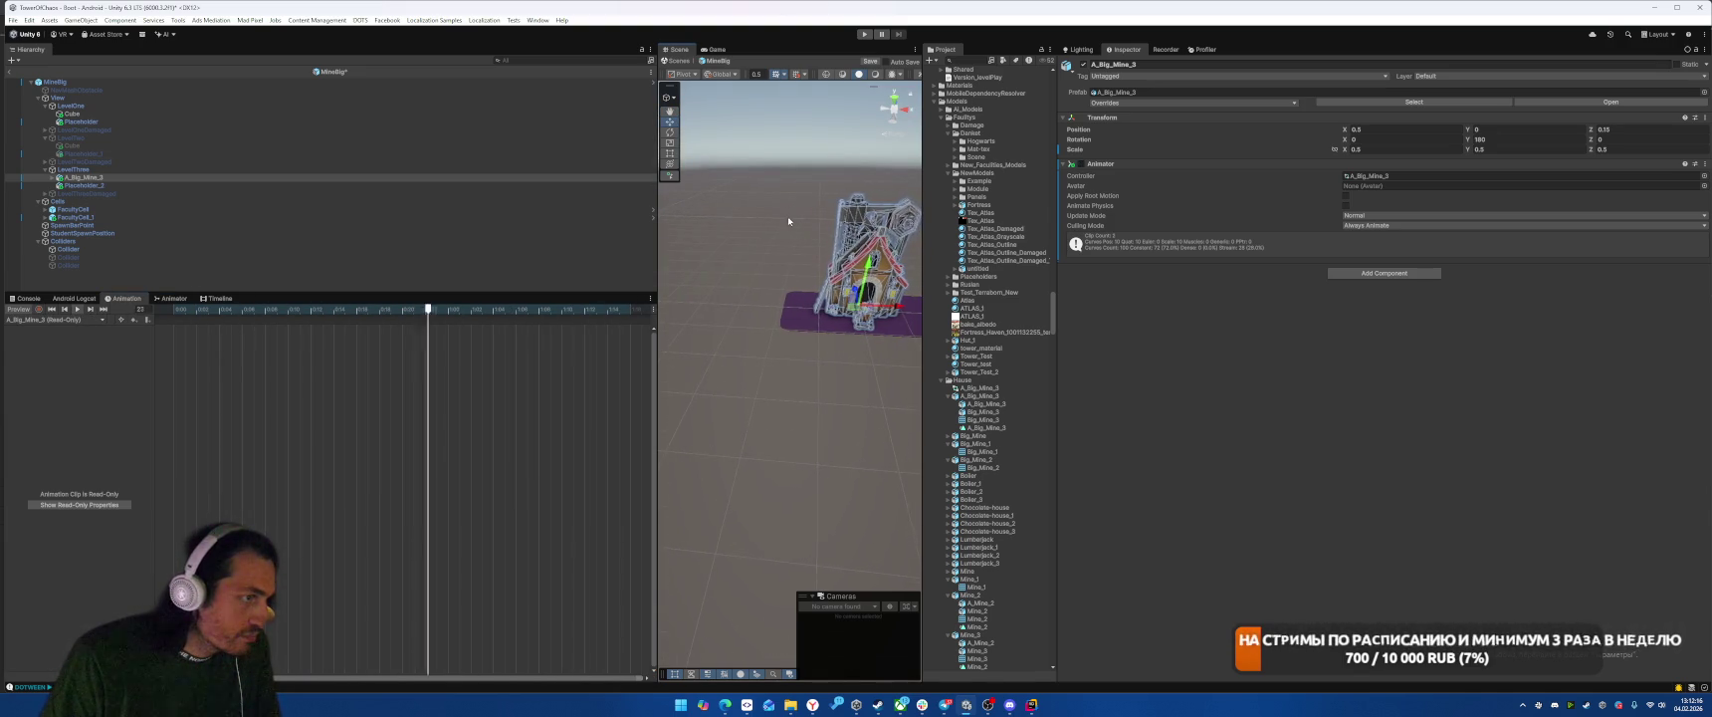
pyautogui.click(150, 169)
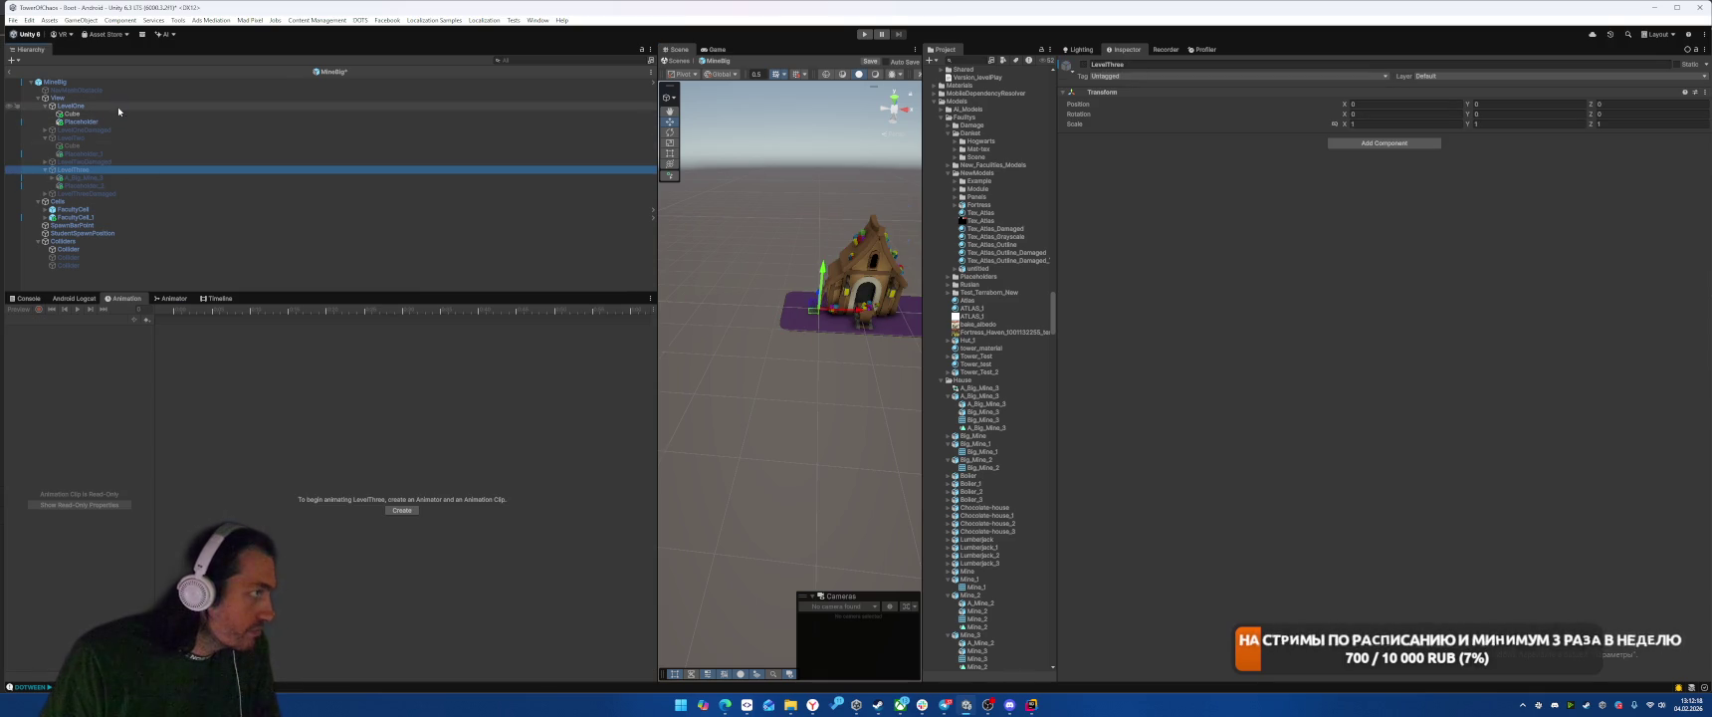
pyautogui.hotkey('ctrl', 's')
# Step: Exit the prefab, then commit all changed files in SmartGit with message 'фиксы и фиксы'
pyautogui.click(11, 75)
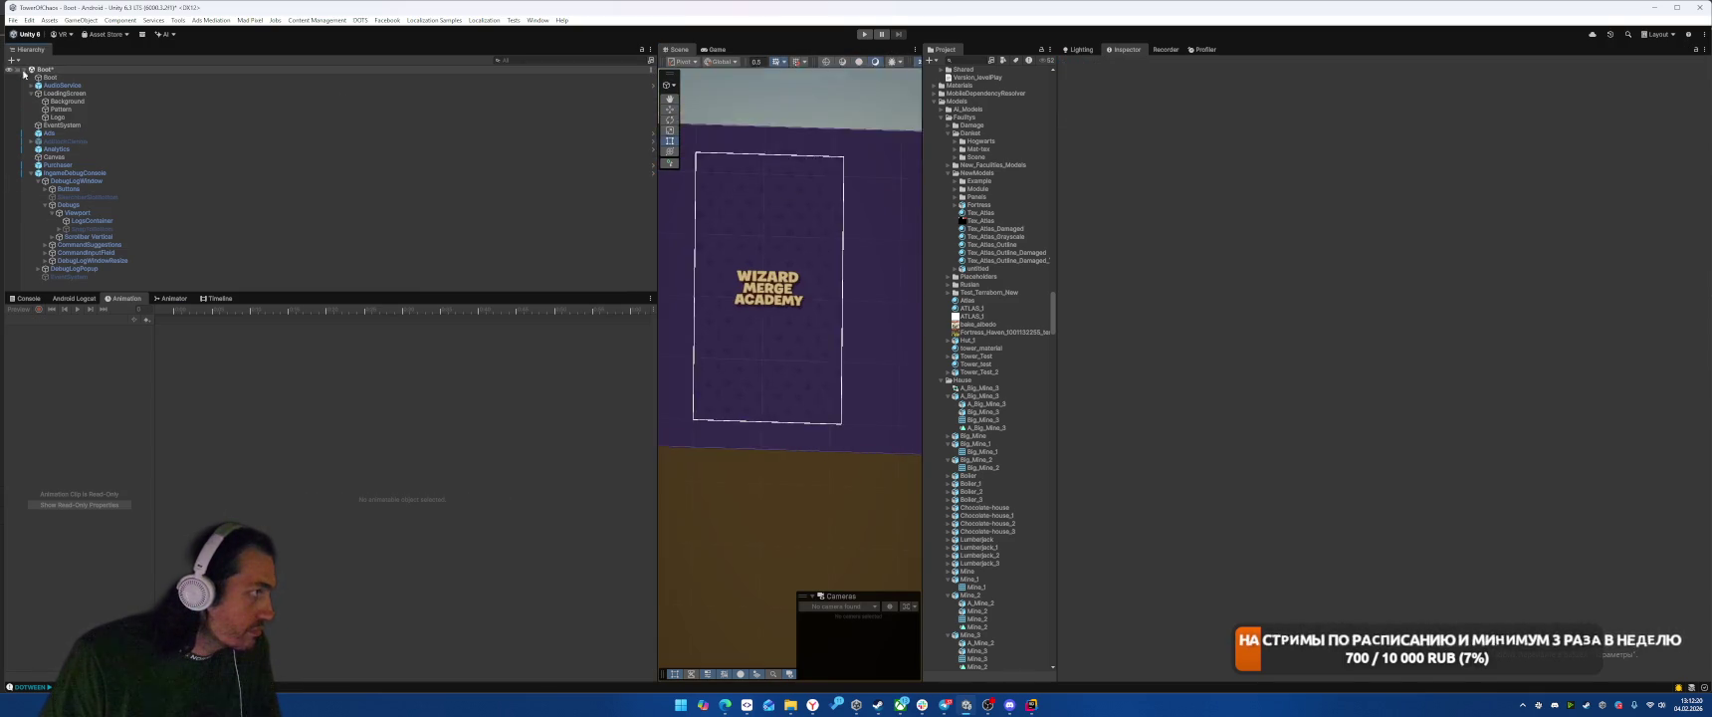
pyautogui.click(746, 704)
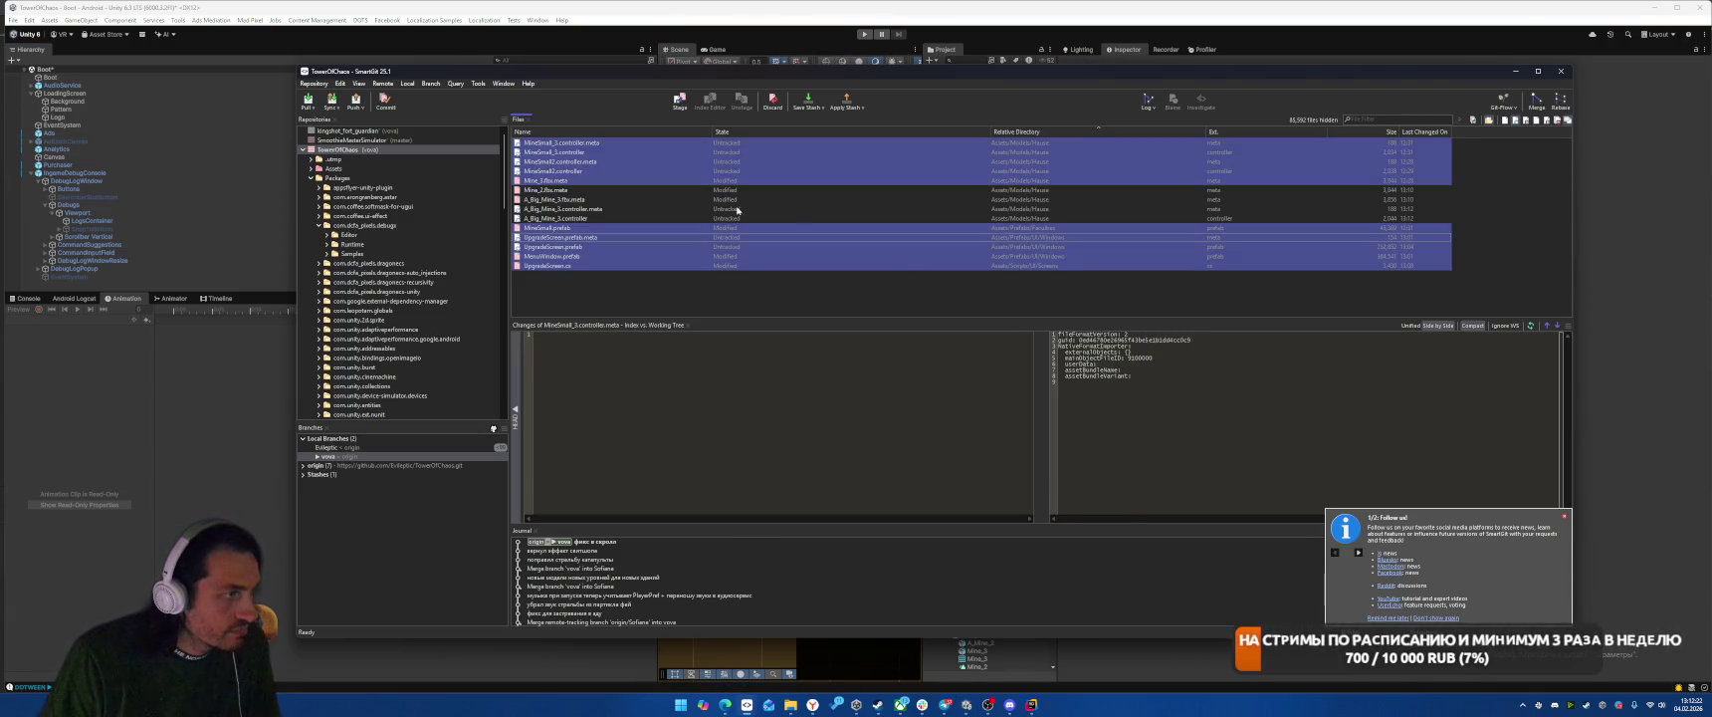
pyautogui.rightClick(738, 194)
pyautogui.click(764, 256)
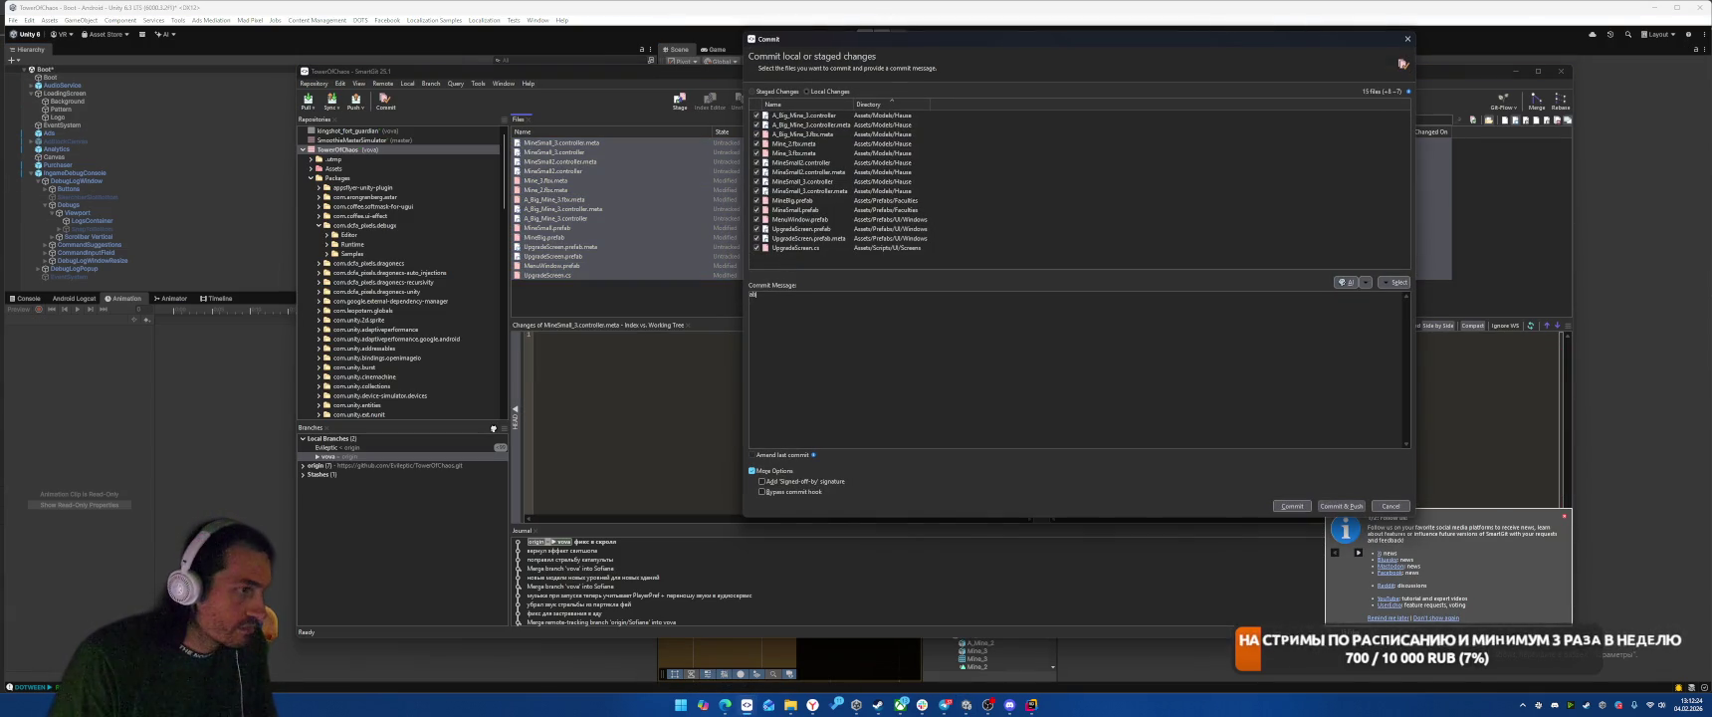
pyautogui.write('a')
pyautogui.press('BackSpace')
pyautogui.write('ф')
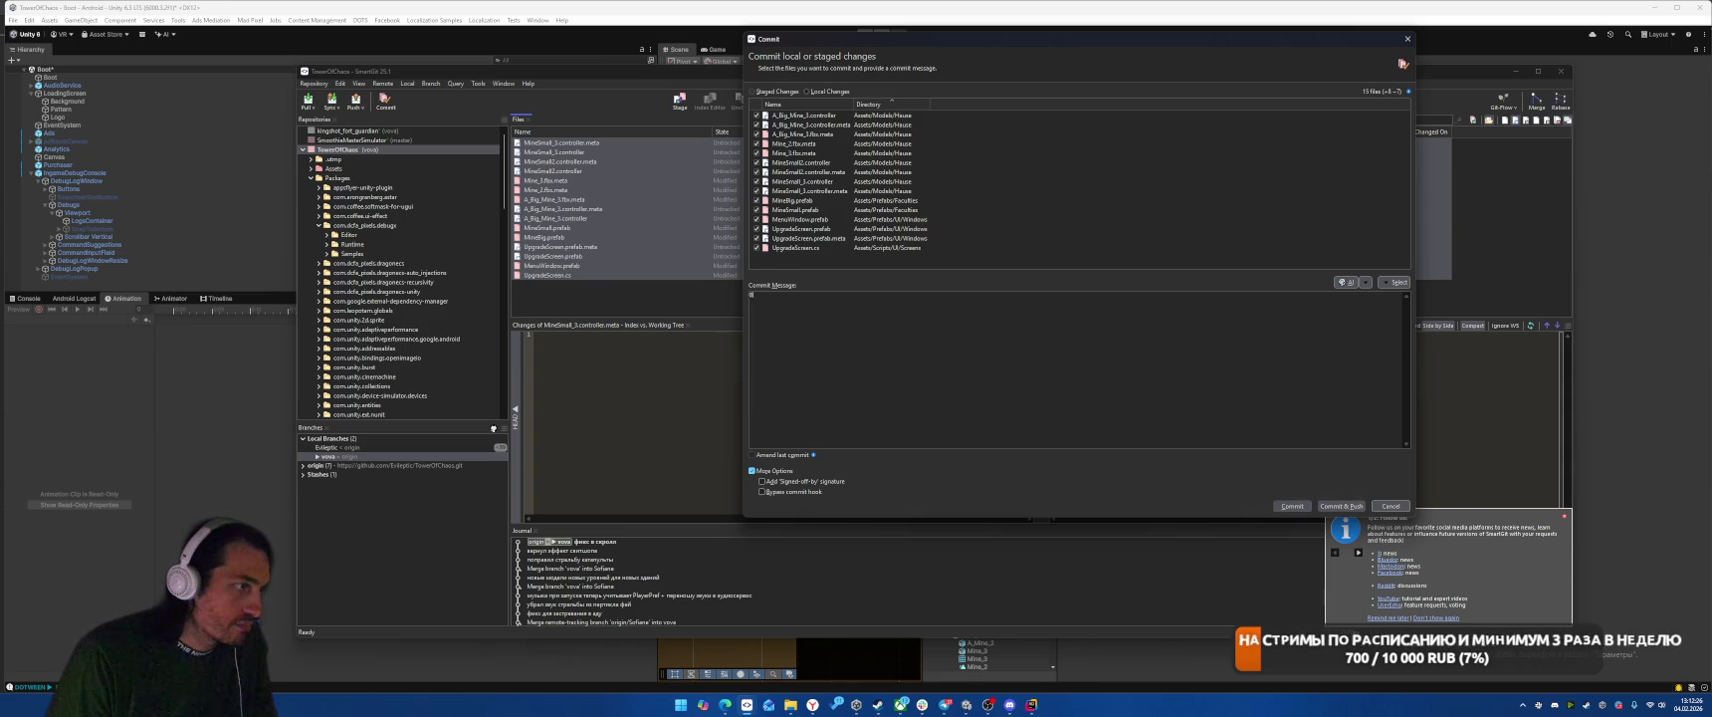
pyautogui.write('иксы и фиксы')
pyautogui.hotkey('ctrl', 'Return')
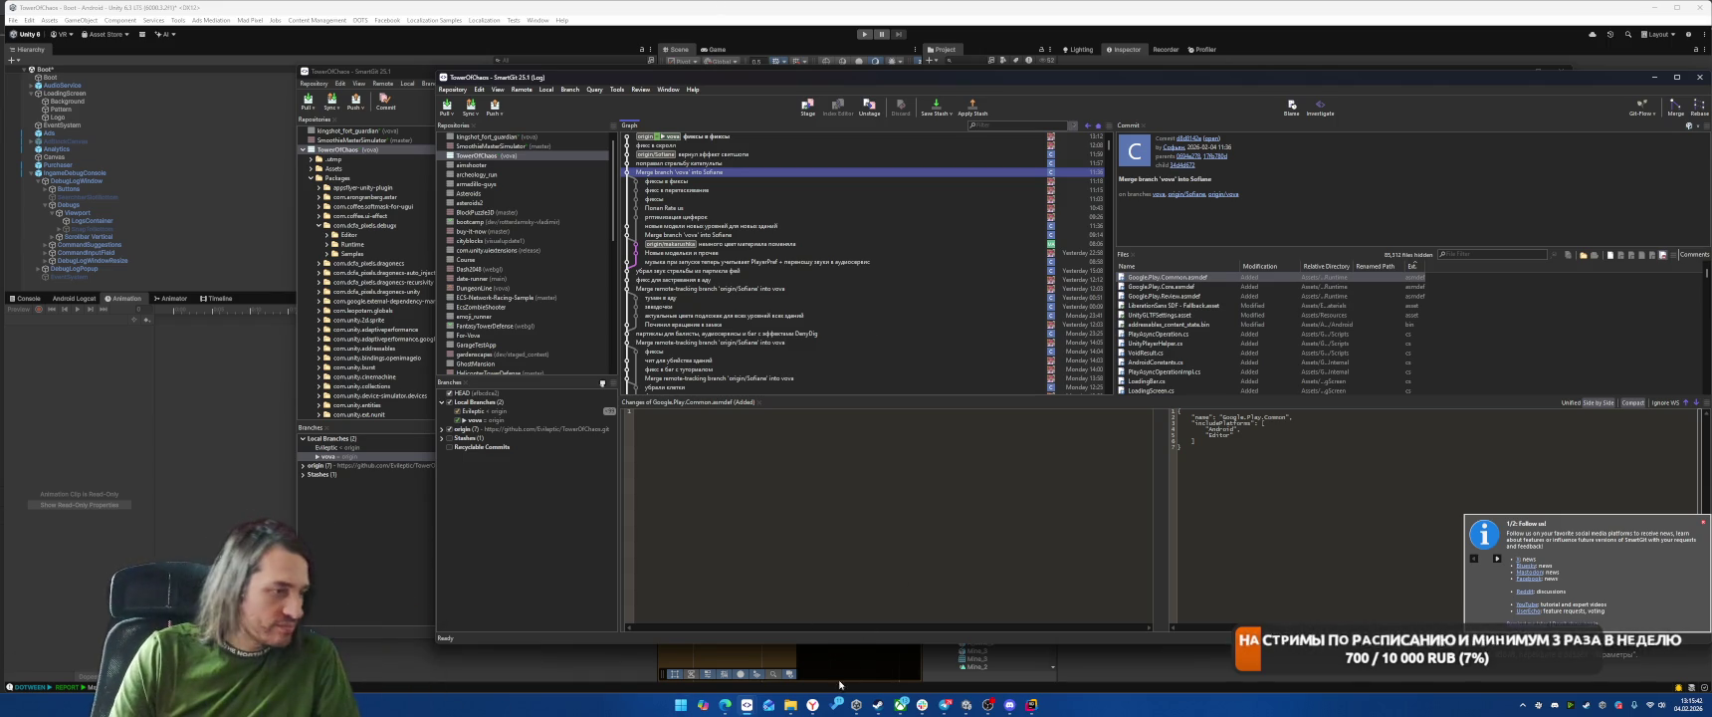
# Step: Switch to the Yandex browser showing the Wizard Merge Academy Yougile board
pyautogui.moveTo(812, 704)
pyautogui.click(813, 665)
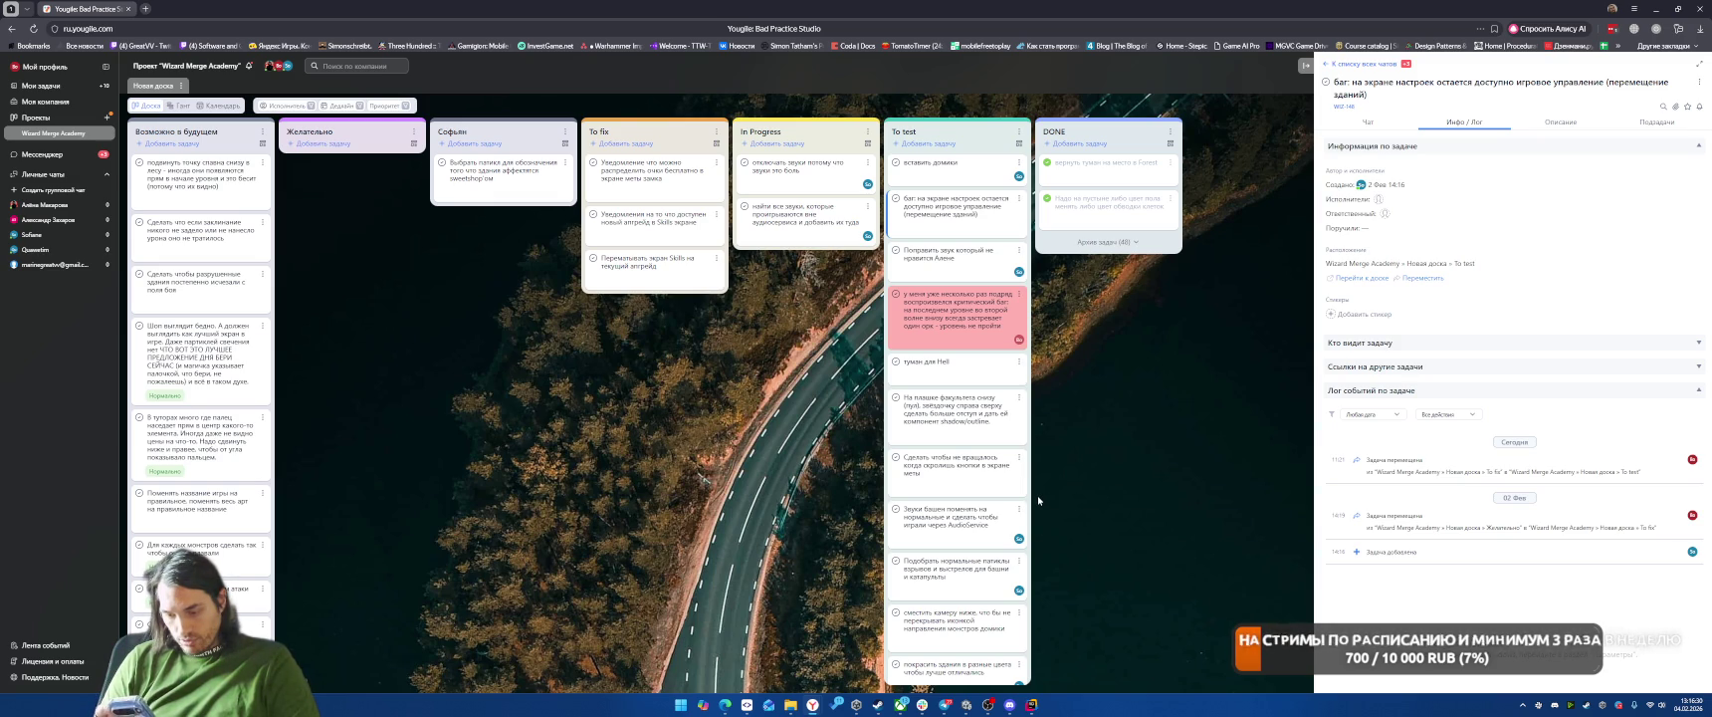
pyautogui.moveTo(959, 514)
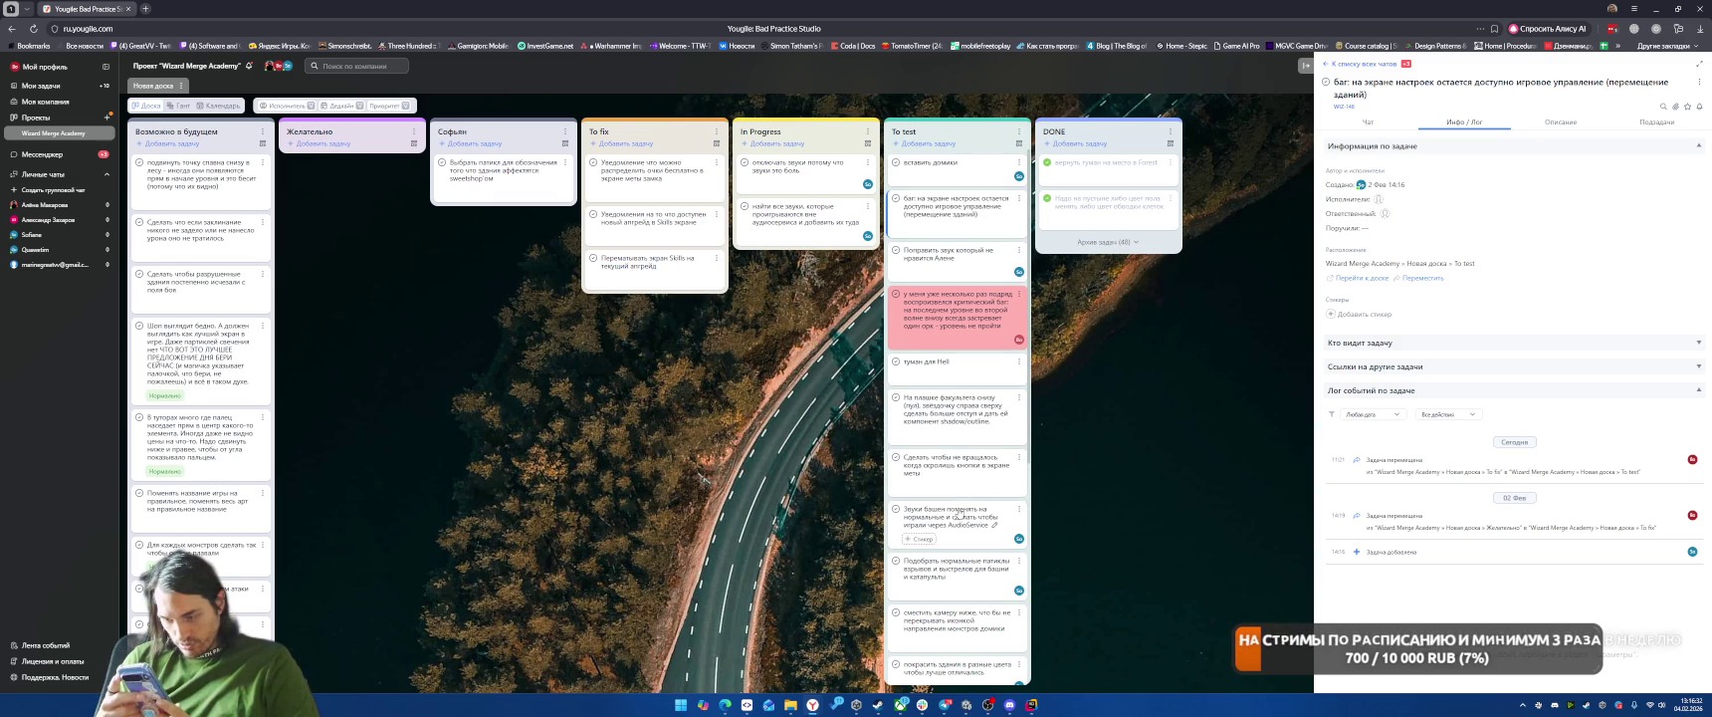
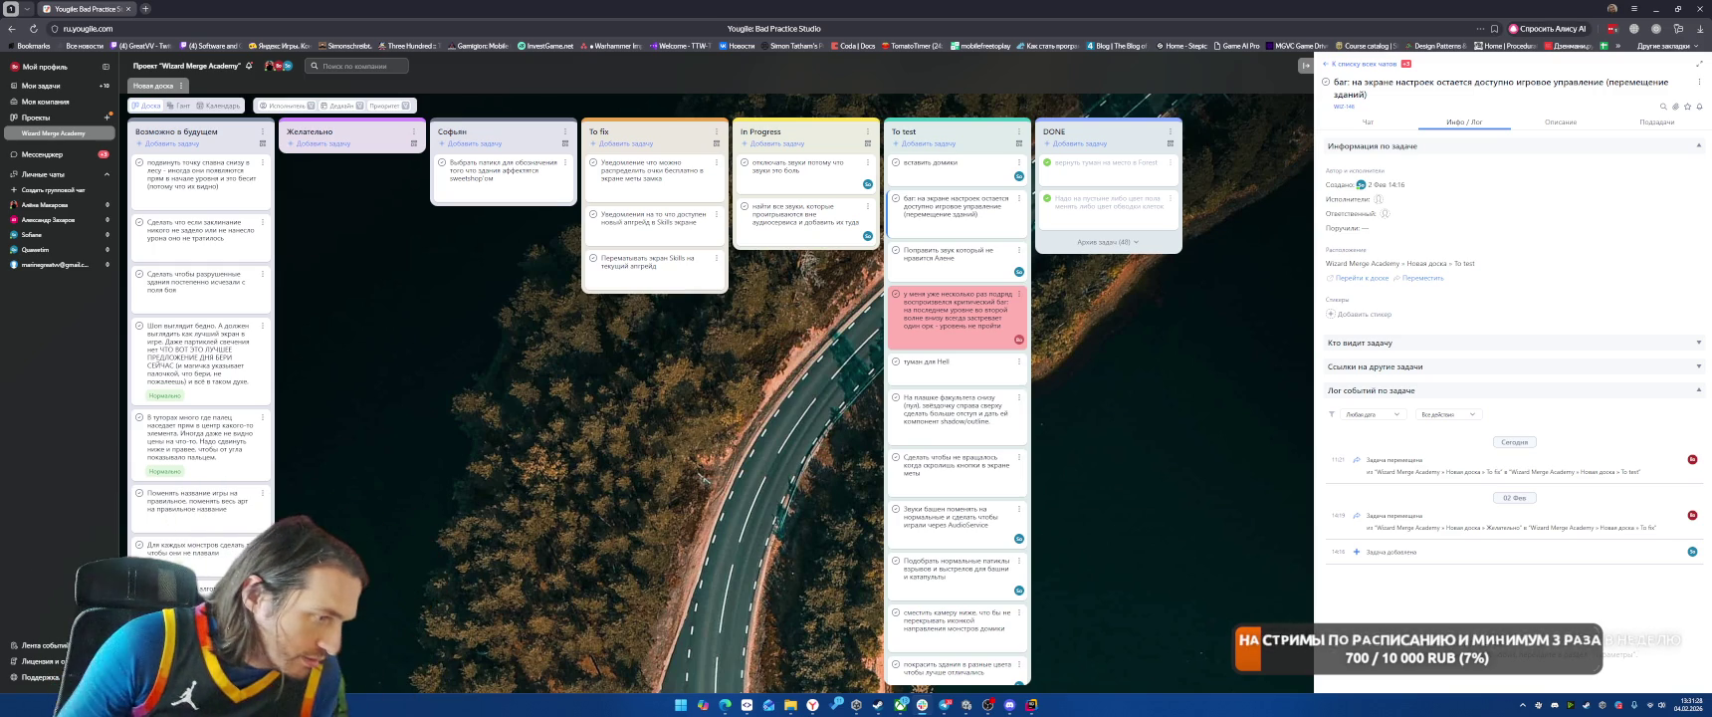
# Step: Bring the Unity editor to the front, leaving the YouGile bug board
pyautogui.click(964, 706)
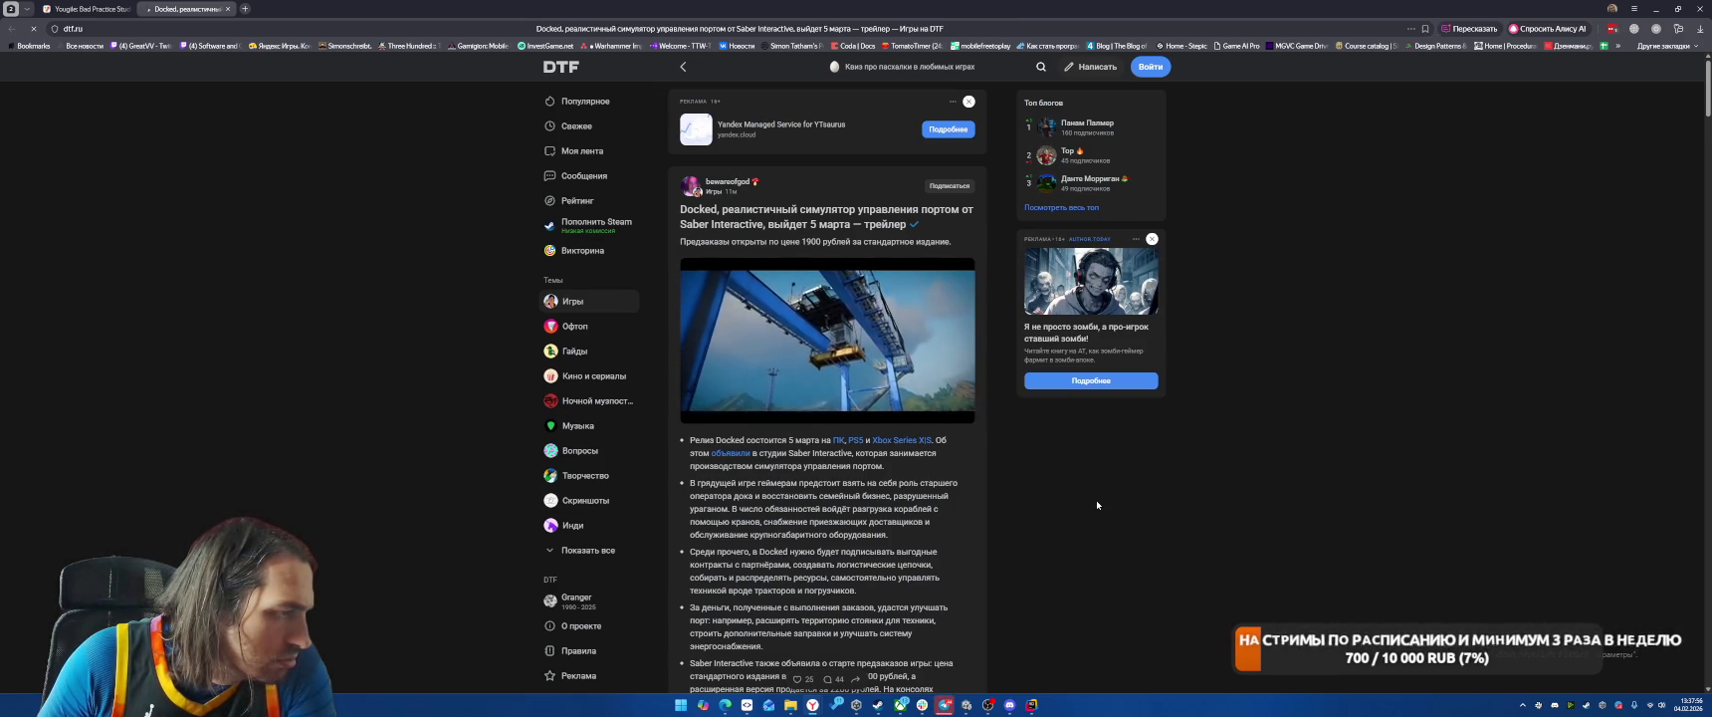
pyautogui.scroll(-1, 1097, 505)
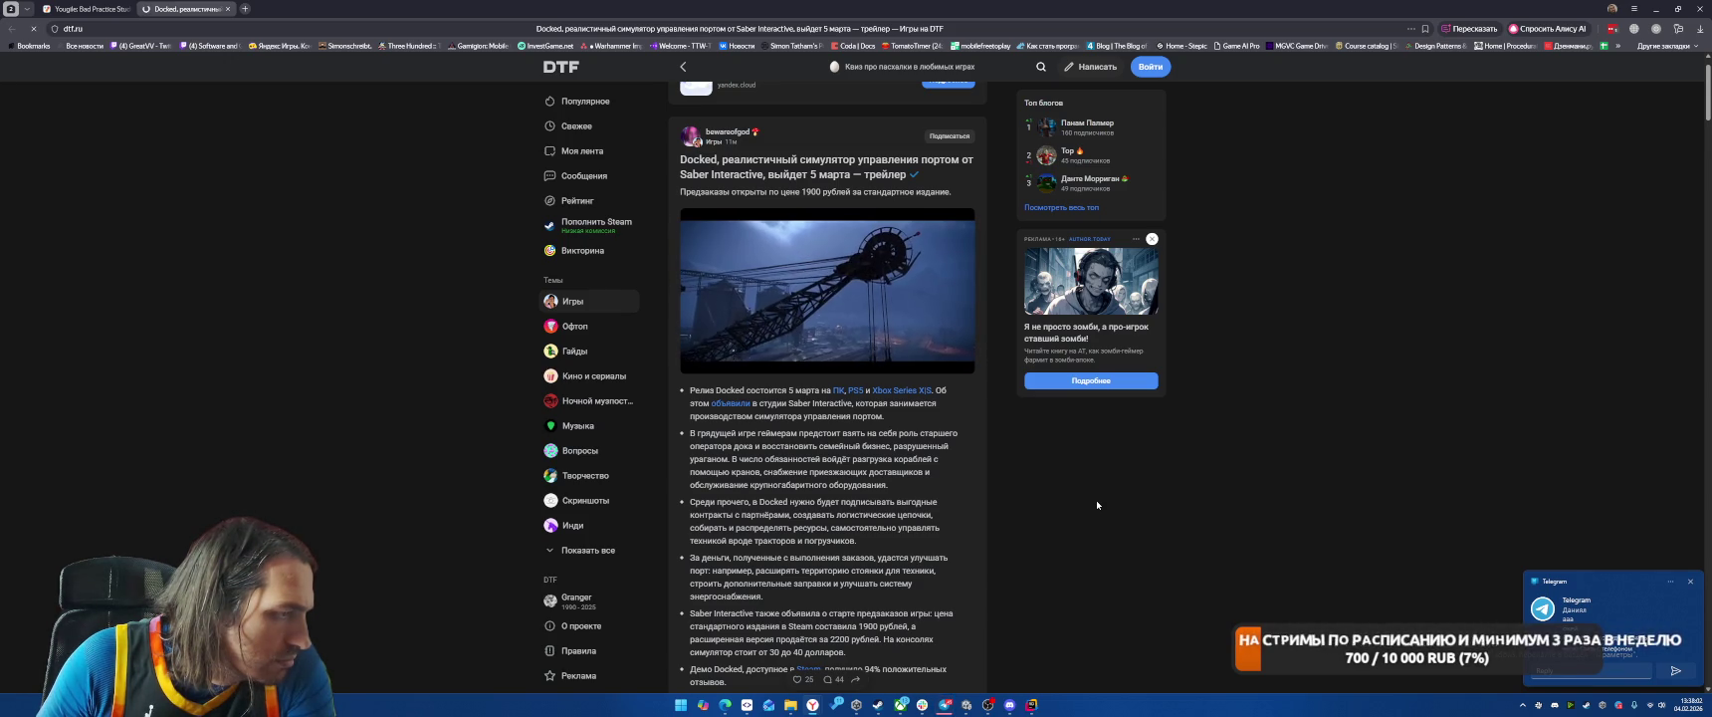
pyautogui.scroll(-2, 1099, 503)
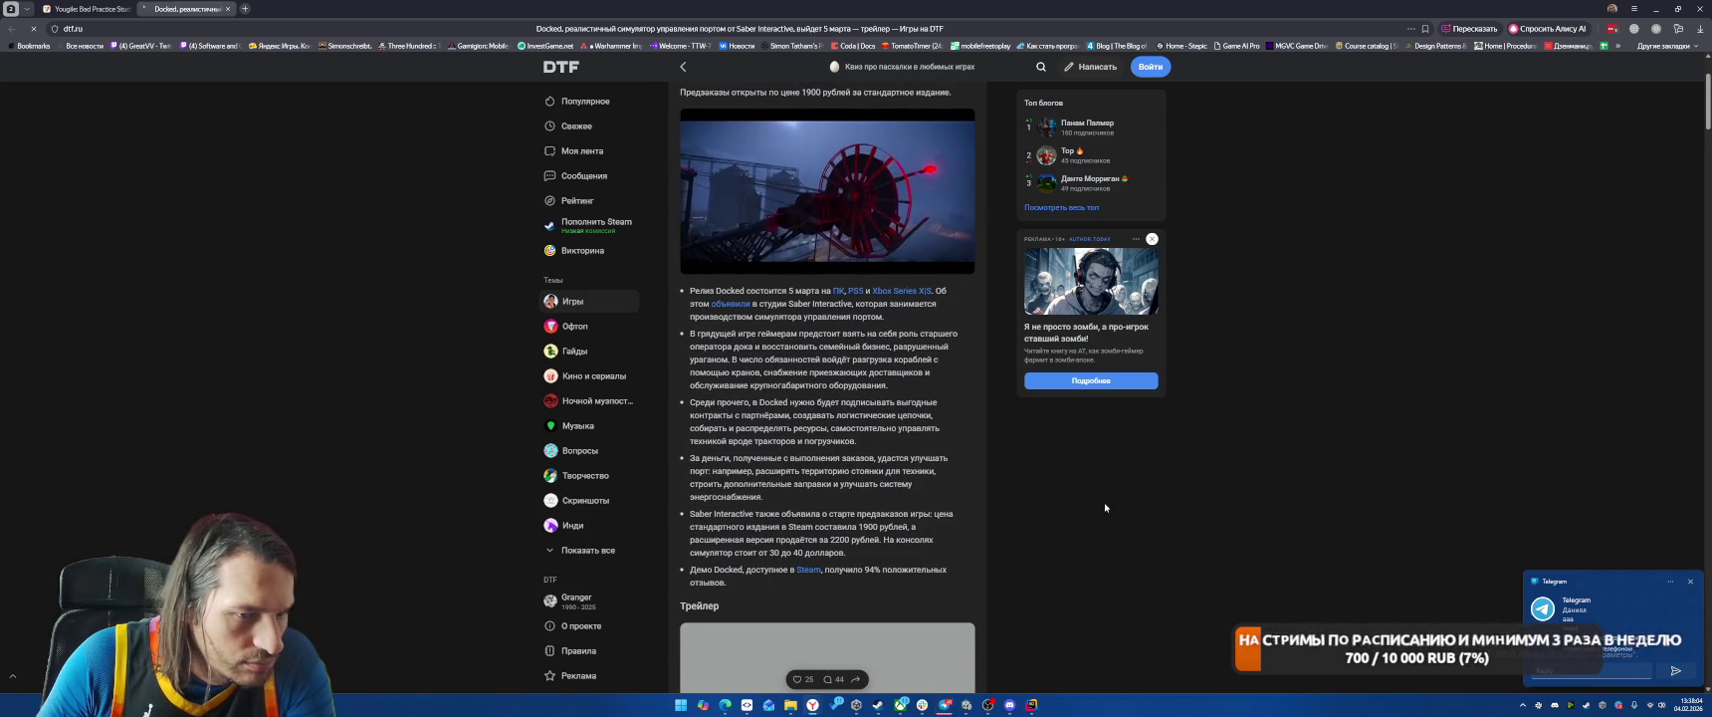
pyautogui.scroll(-3, 1105, 509)
pyautogui.scroll(-10, 1108, 508)
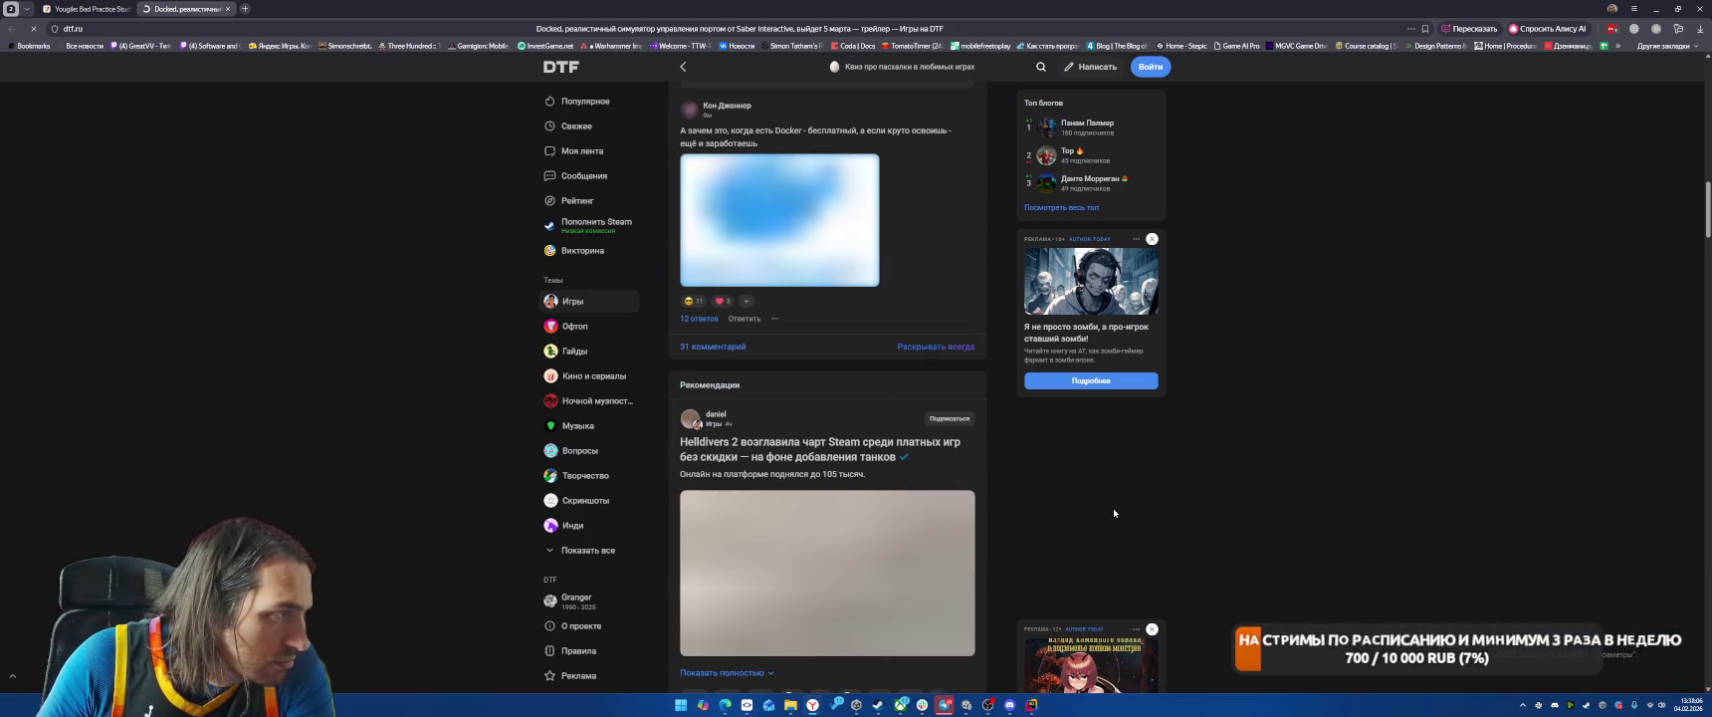
pyautogui.scroll(2, 1113, 509)
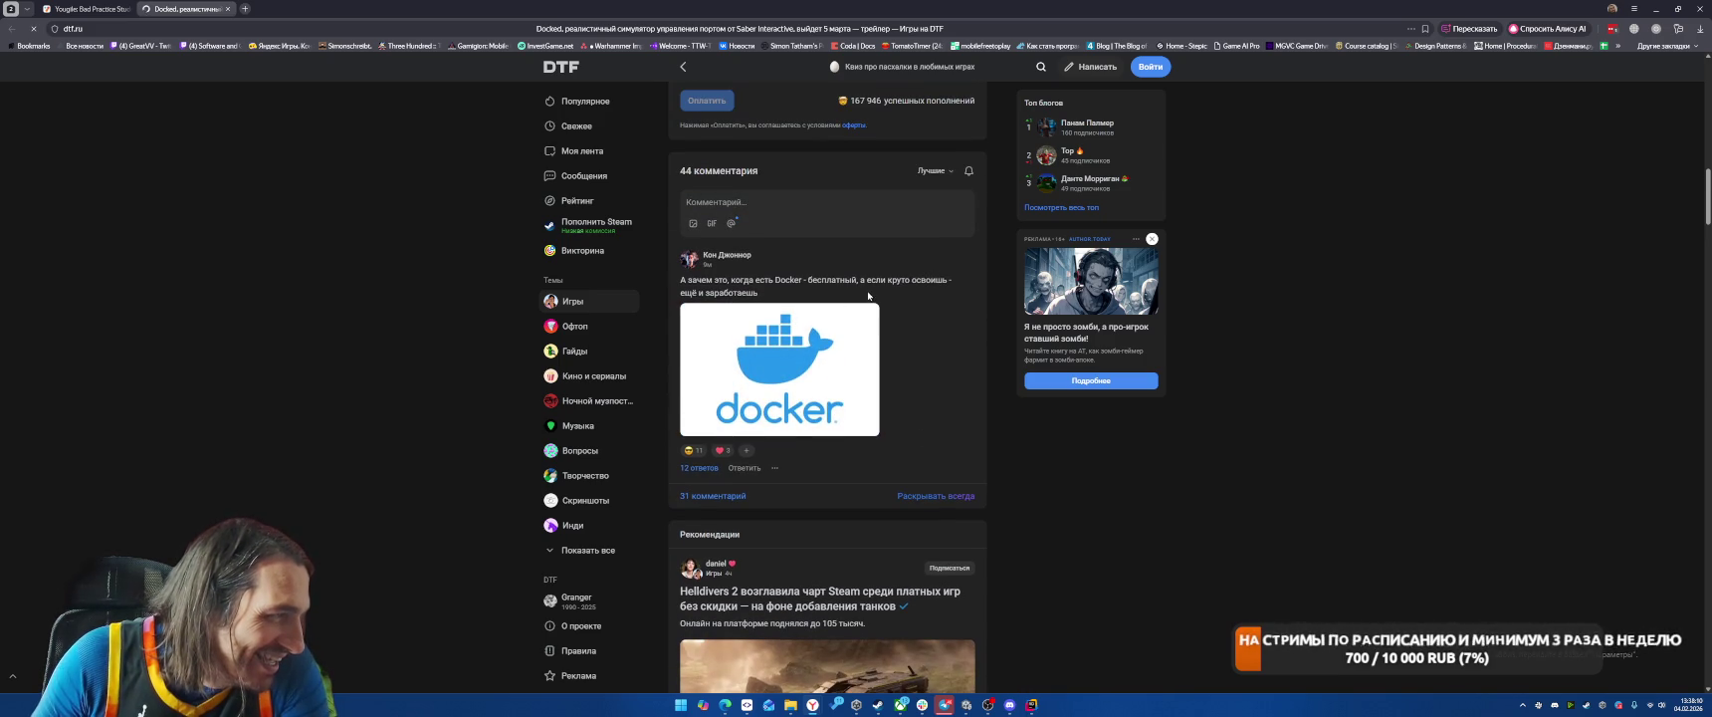
pyautogui.click(690, 451)
pyautogui.click(970, 255)
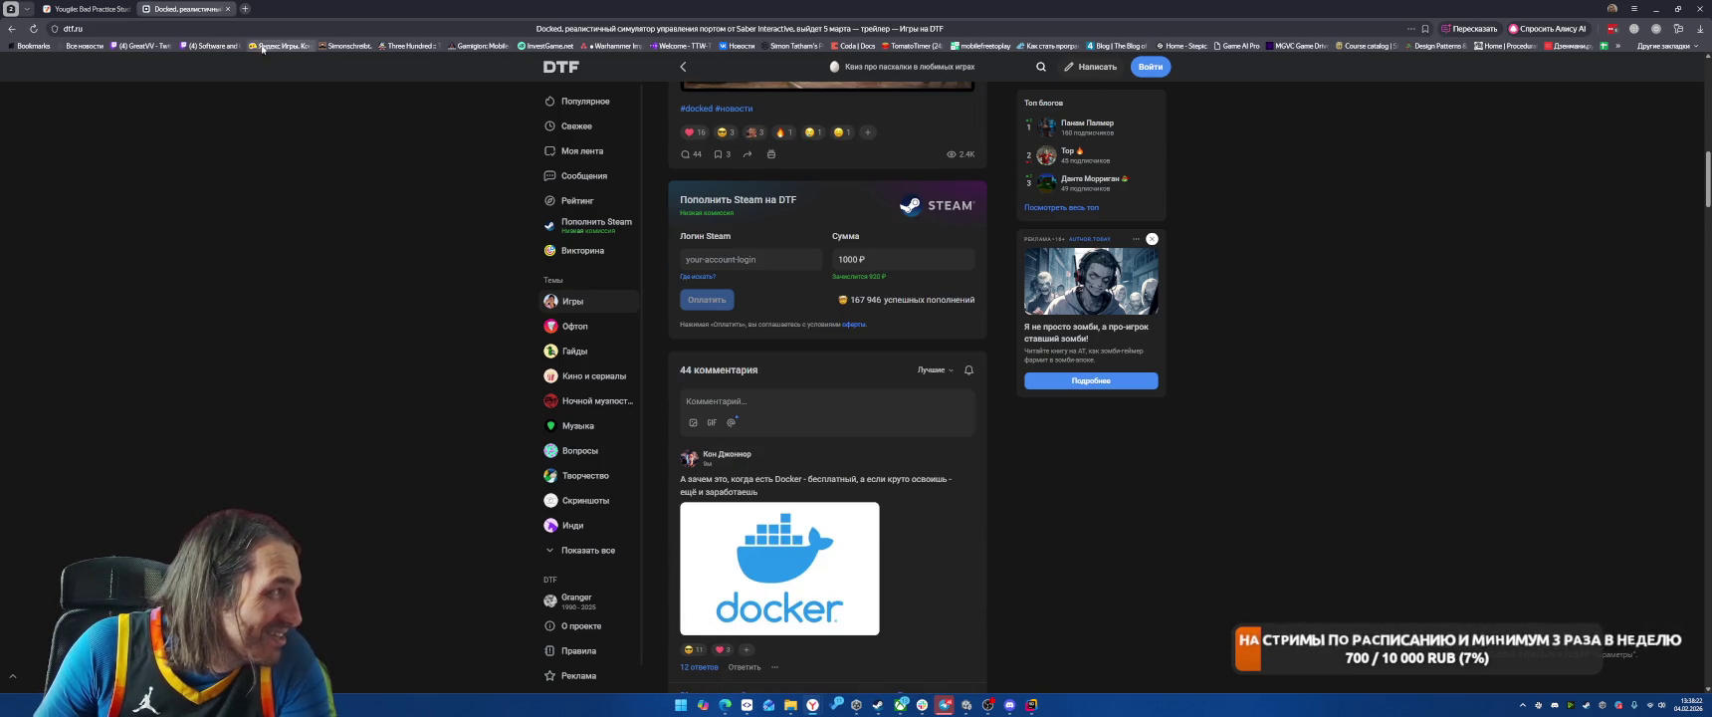
# Step: Close the DTF article tab to return to the Wizard Merge Academy board
pyautogui.click(228, 10)
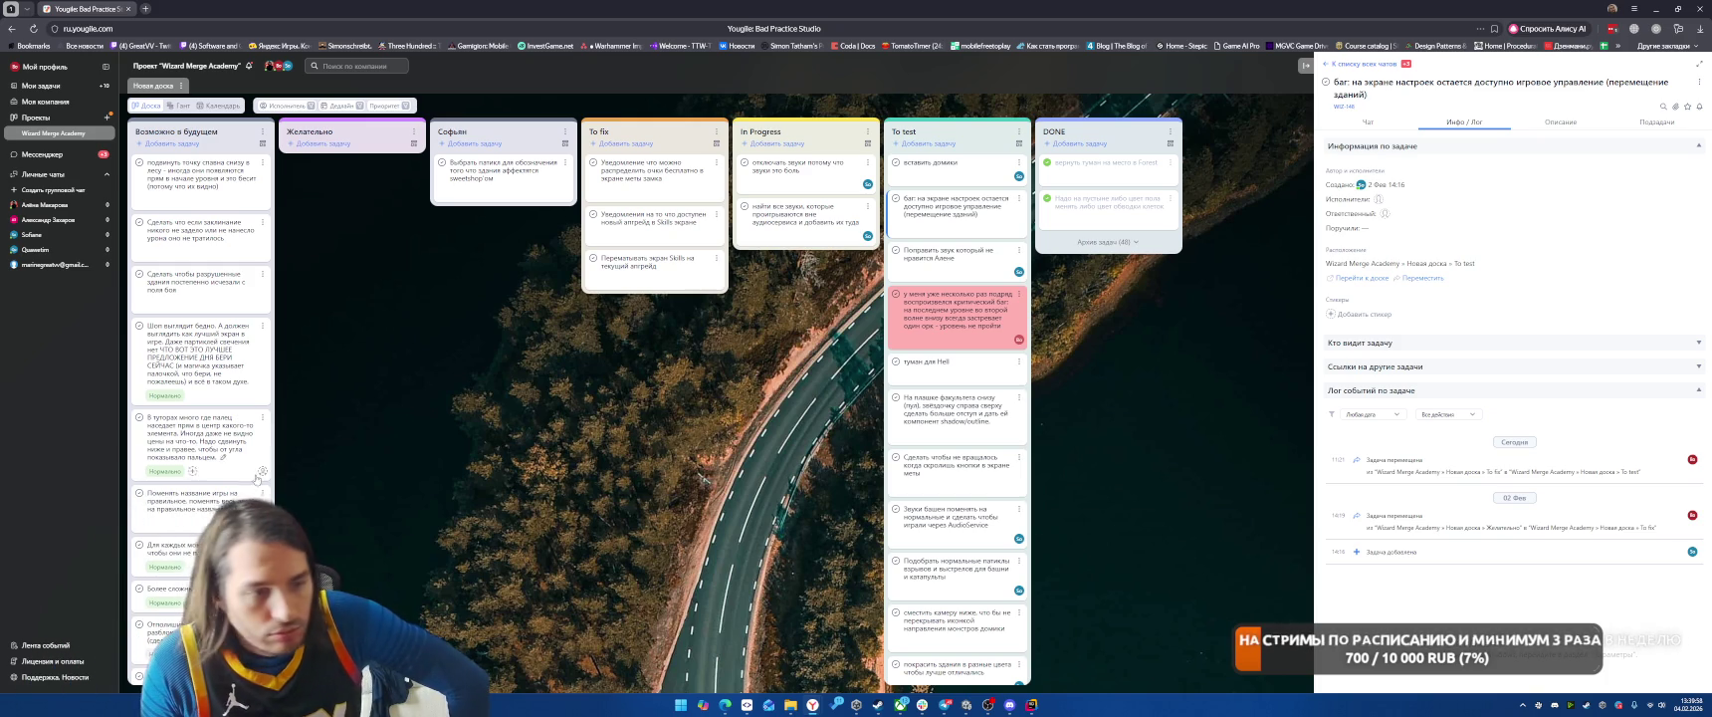
pyautogui.moveTo(945, 704)
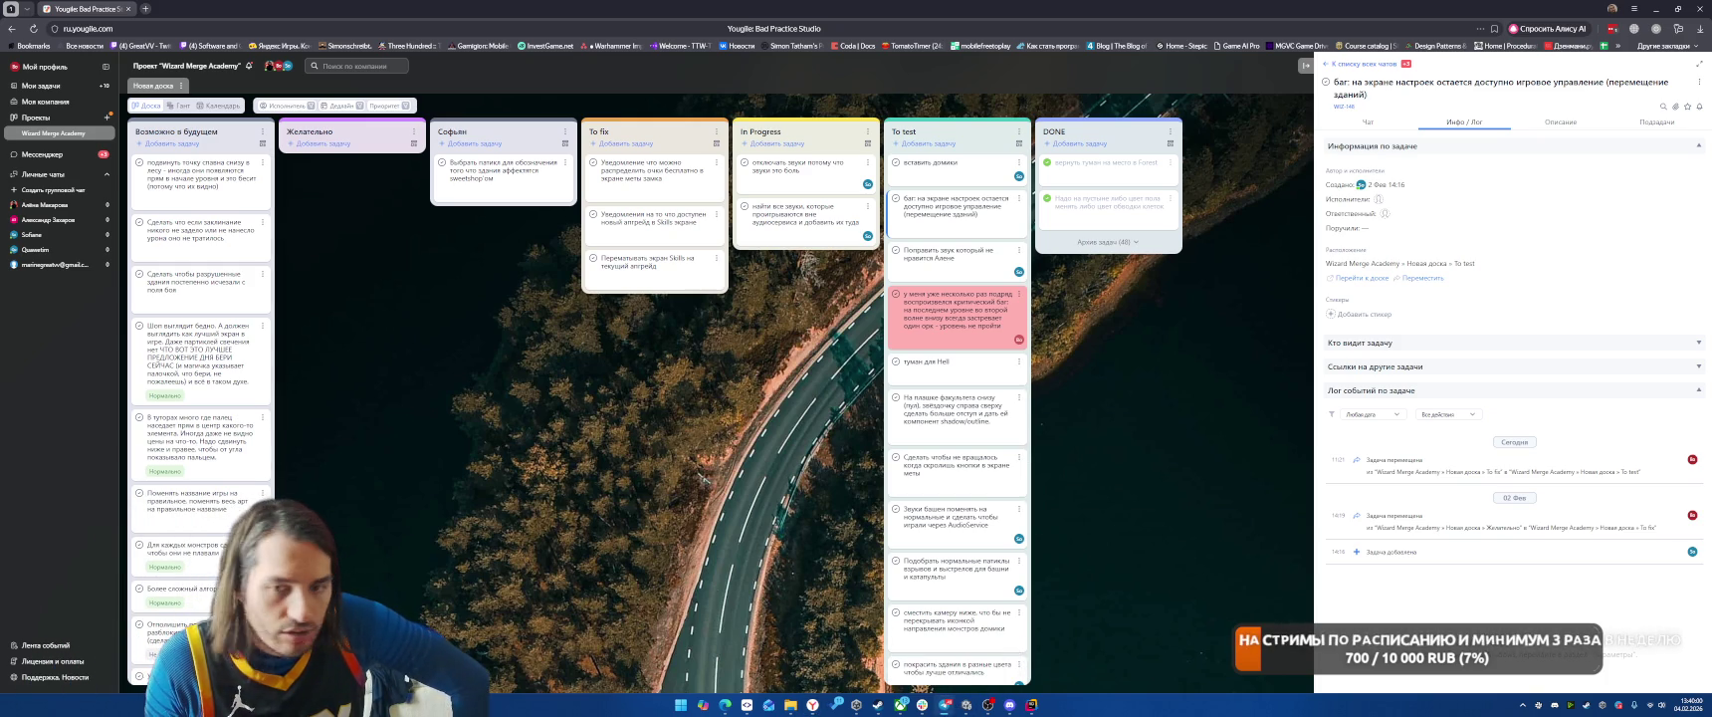